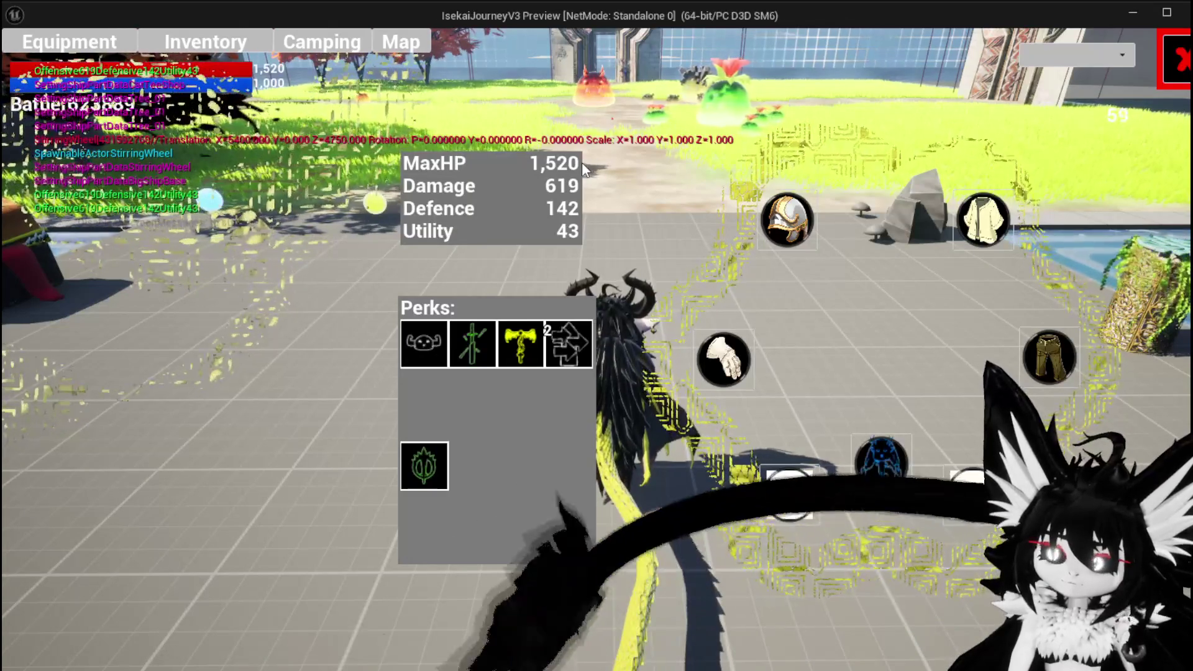
# - Close the equipment overlay and test running, jumping and gliding over the water and grass
pyautogui.click(1165, 75)
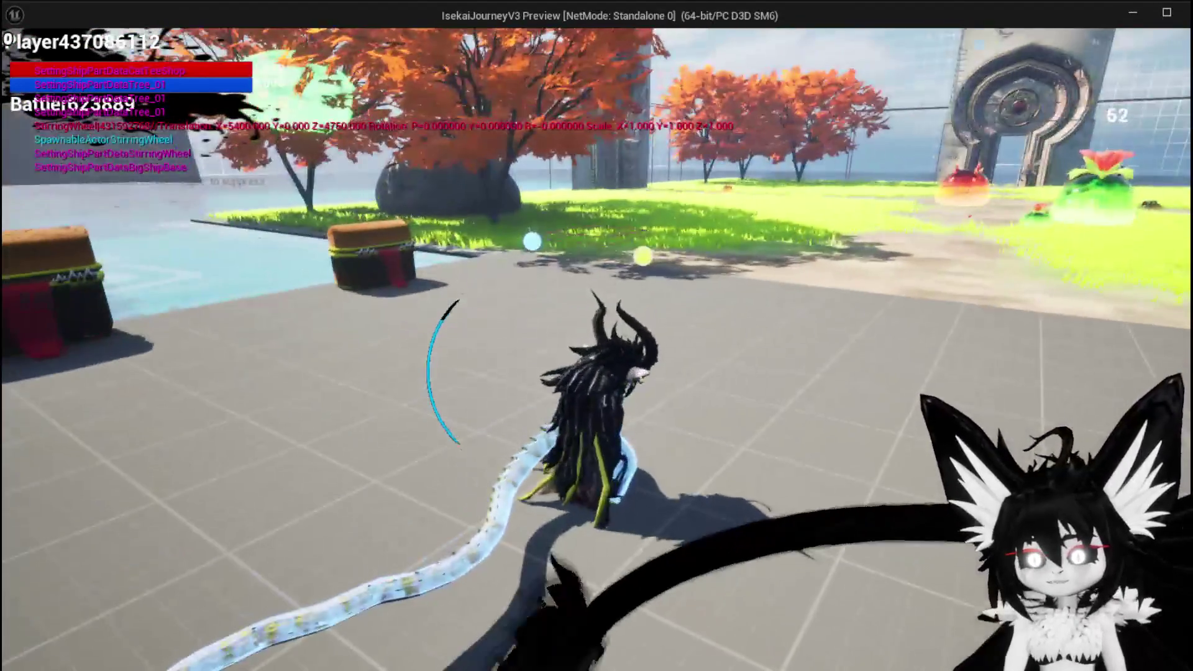
pyautogui.press('space')
pyautogui.press('space')
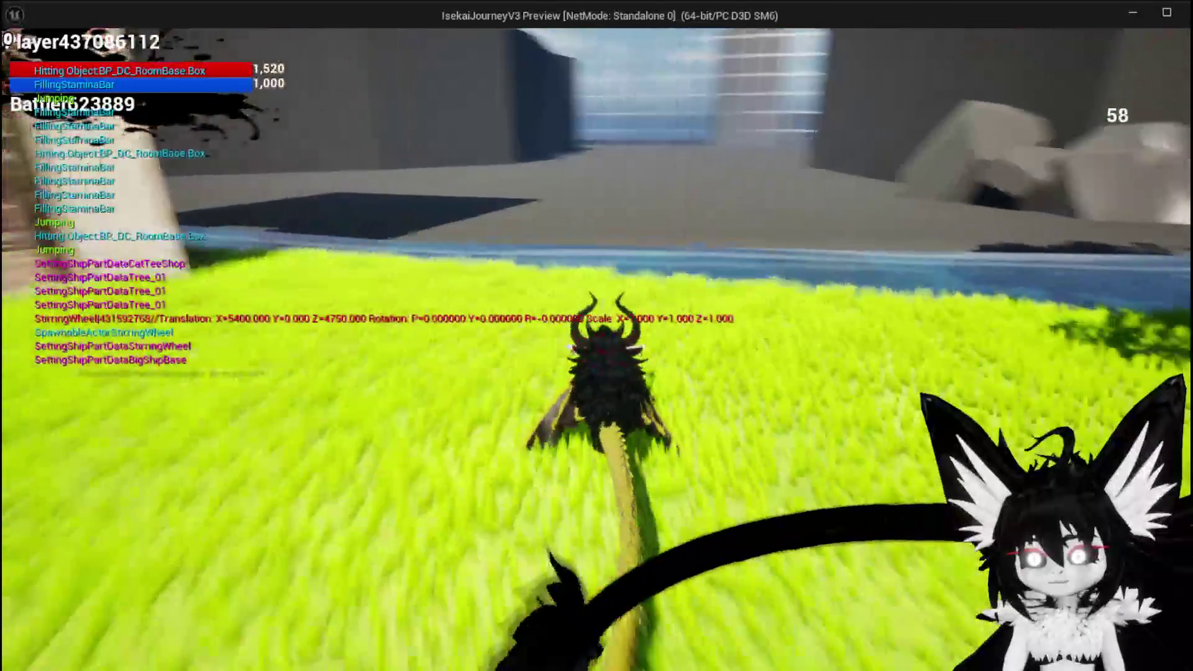
pyautogui.press('space')
pyautogui.press('space')
pyautogui.press('space')
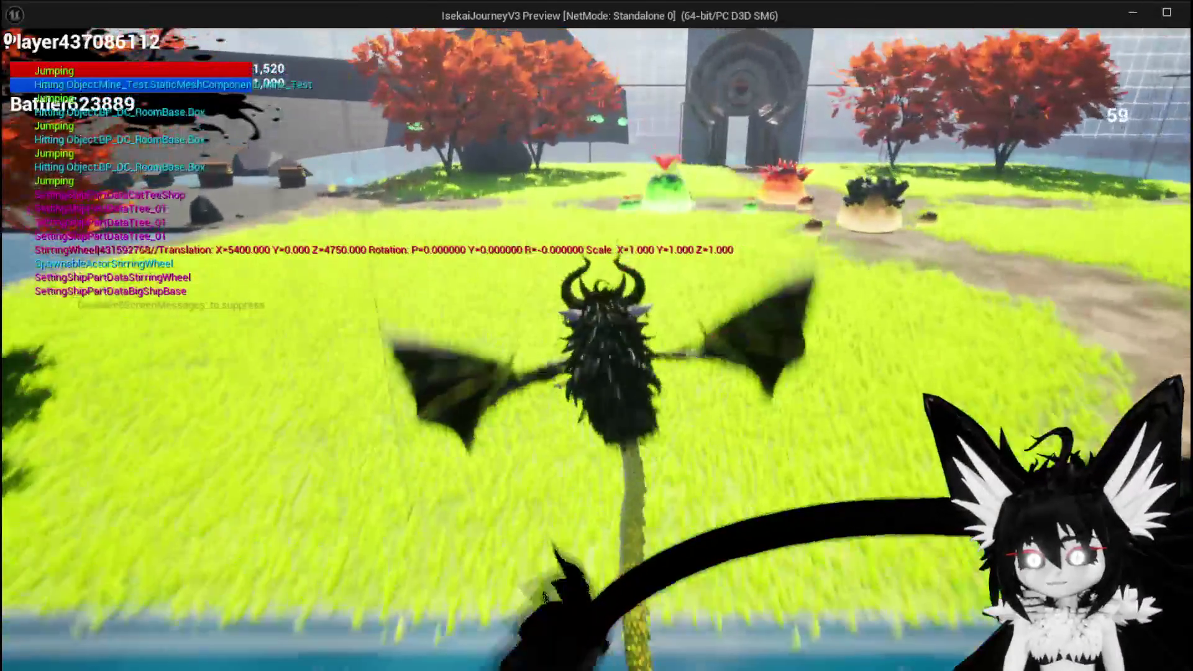
pyautogui.press('space')
pyautogui.press('space')
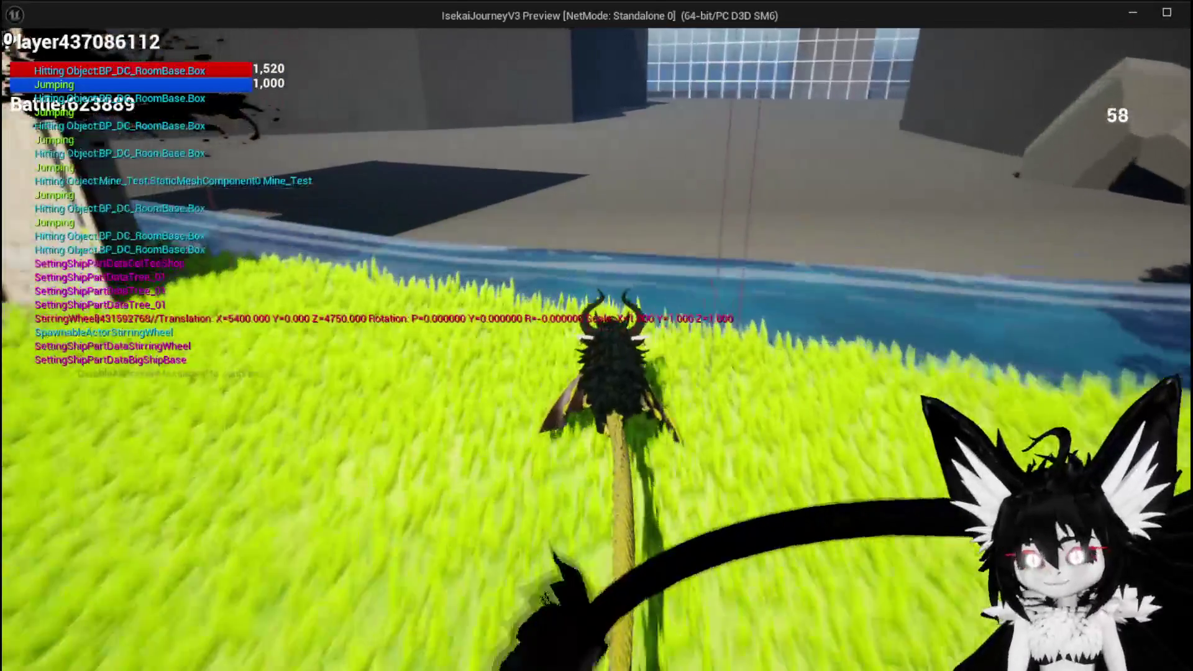
pyautogui.press('space')
pyautogui.press('space')
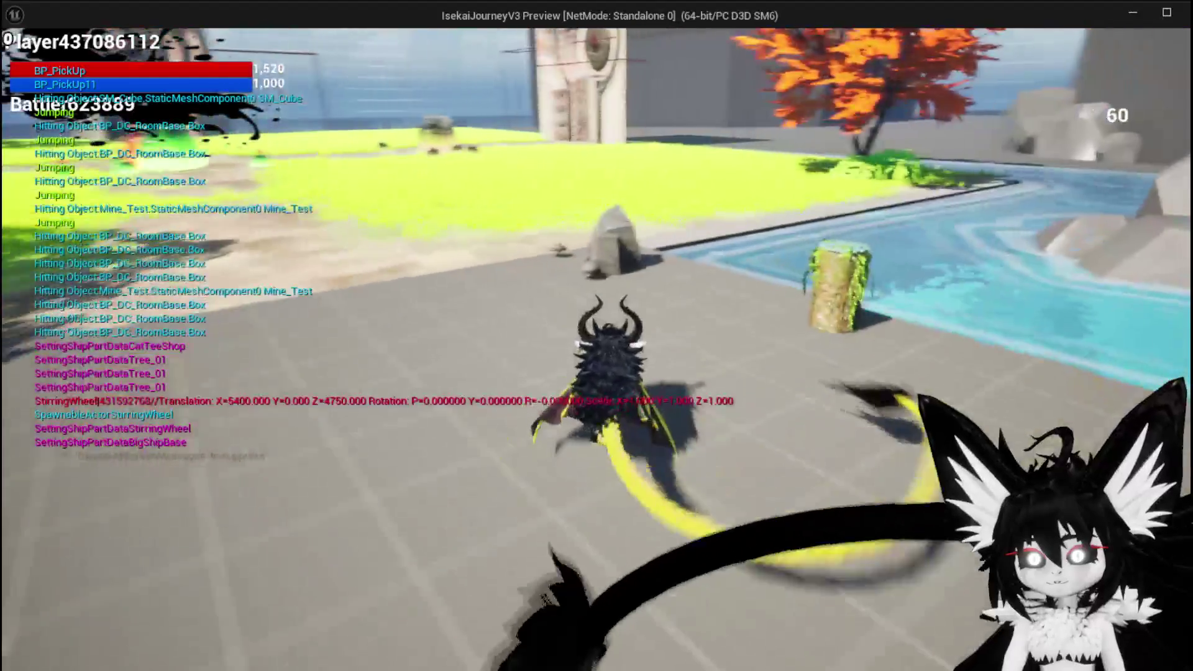
pyautogui.press('space')
pyautogui.press('space')
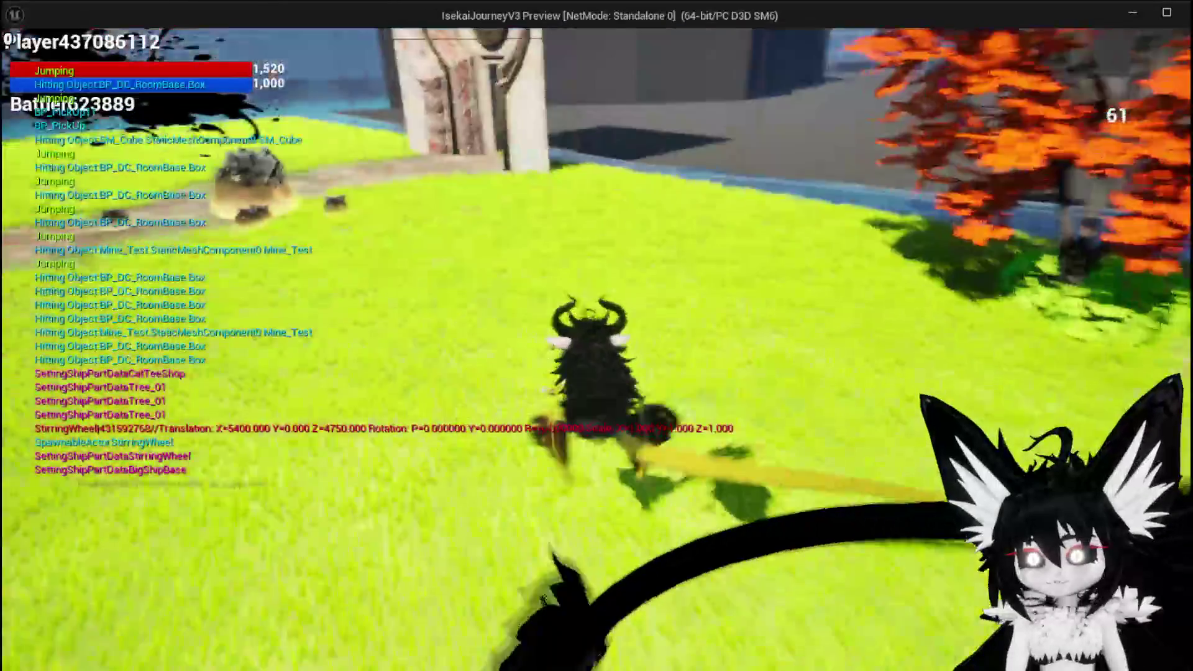
# - Fly the character around the arena to the stone floor, then stop the Standalone preview
pyautogui.press('space')
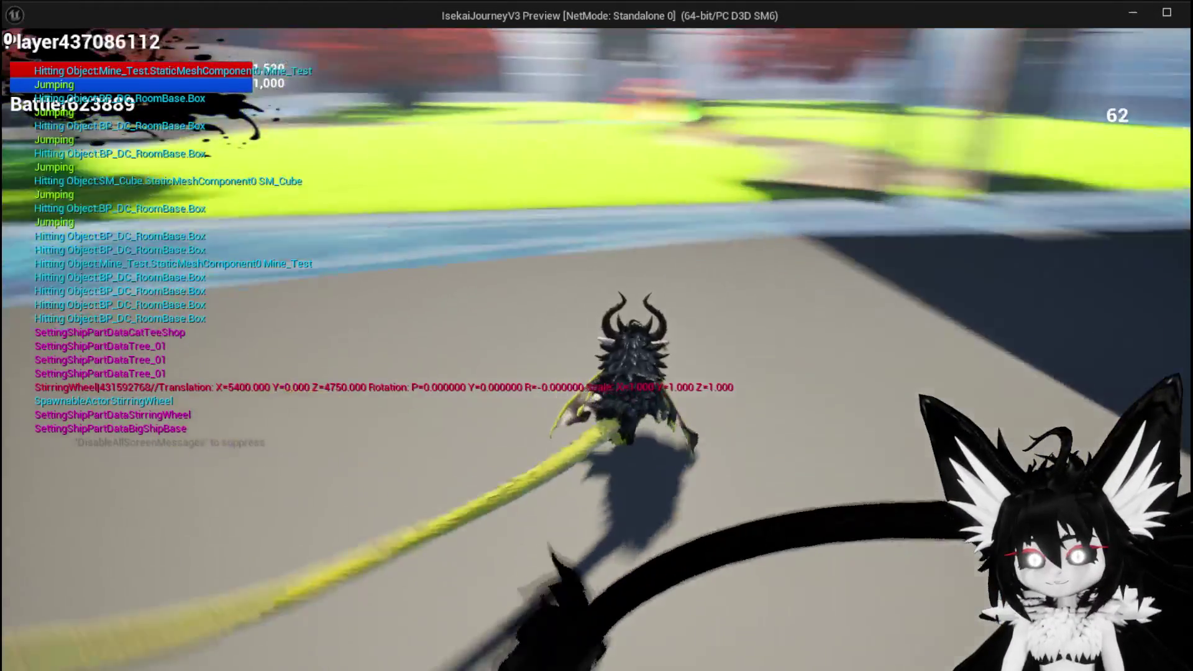
pyautogui.press('space')
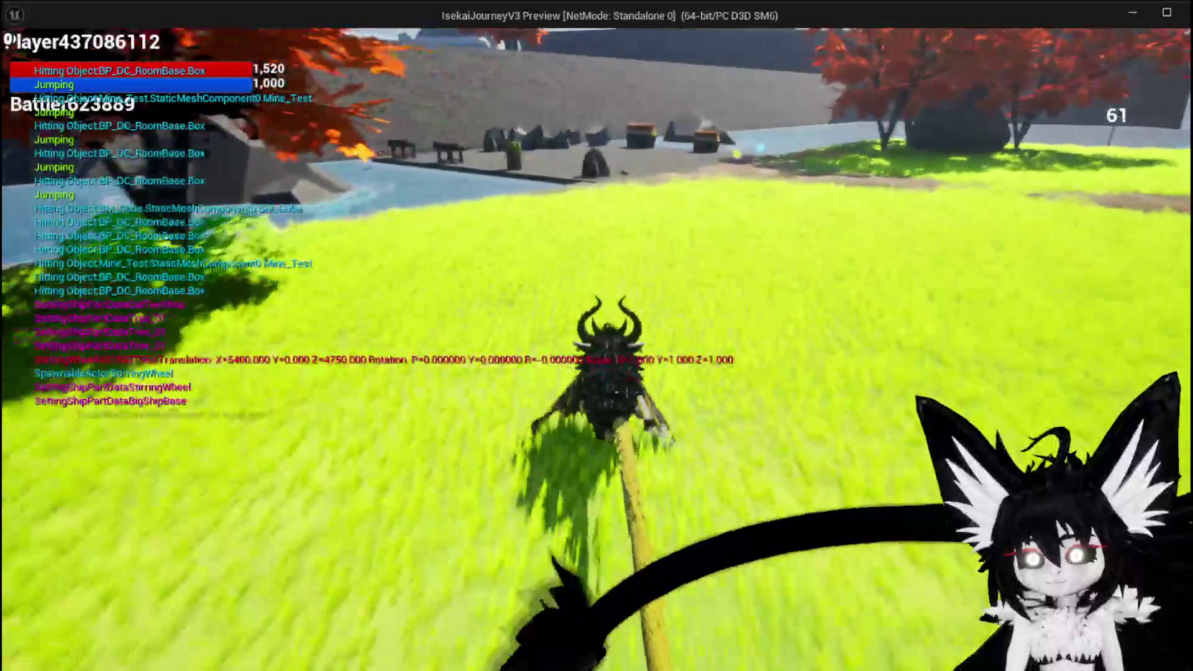
pyautogui.press('space')
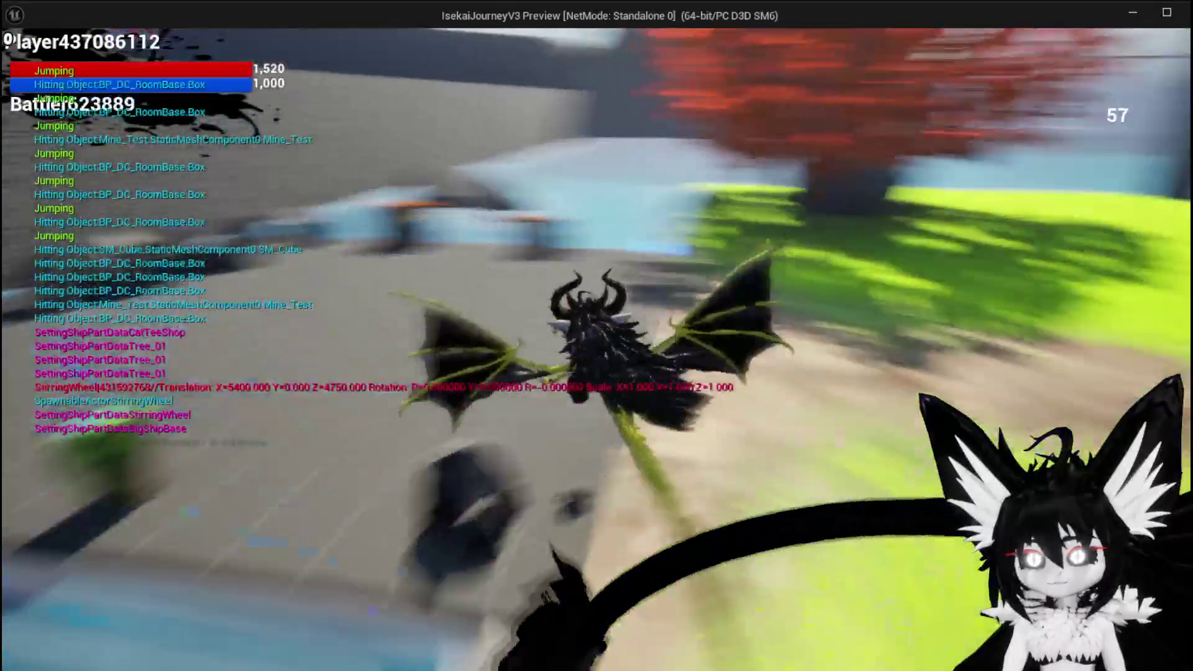
pyautogui.press('space')
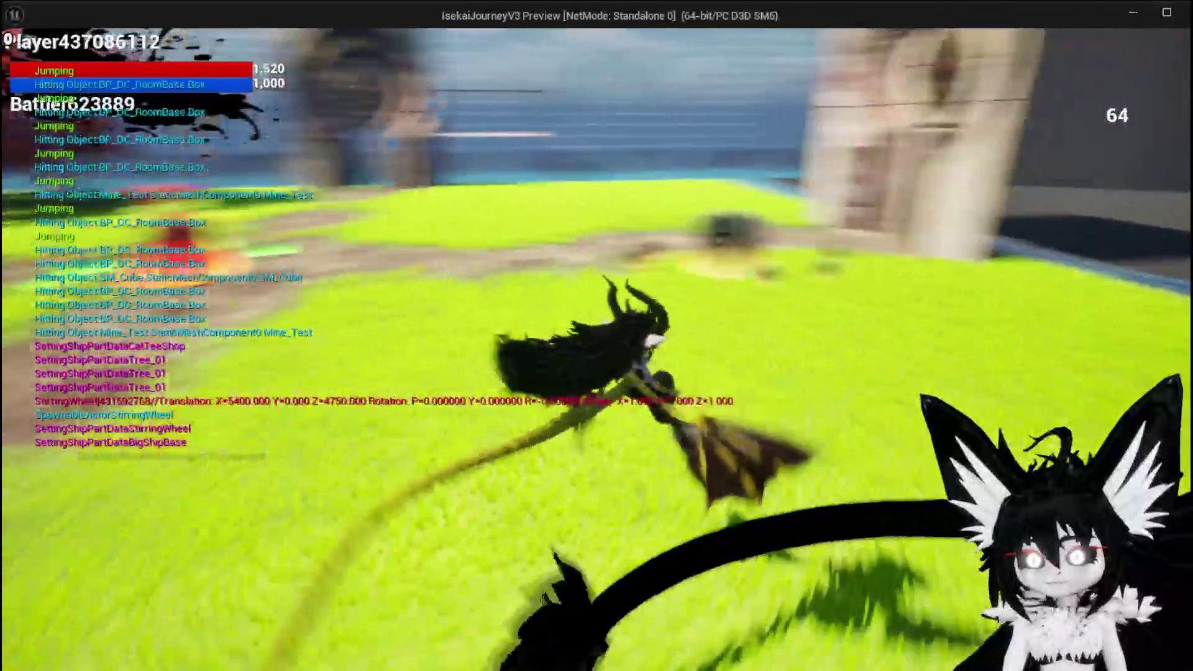
pyautogui.press('space')
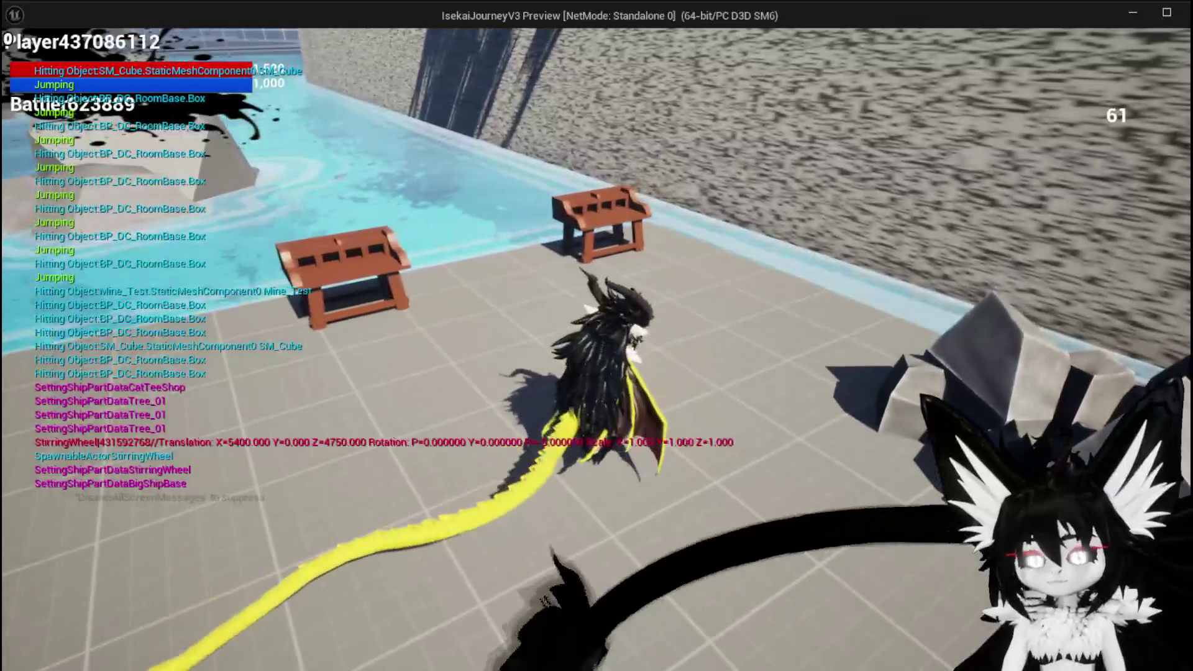
pyautogui.press('Escape')
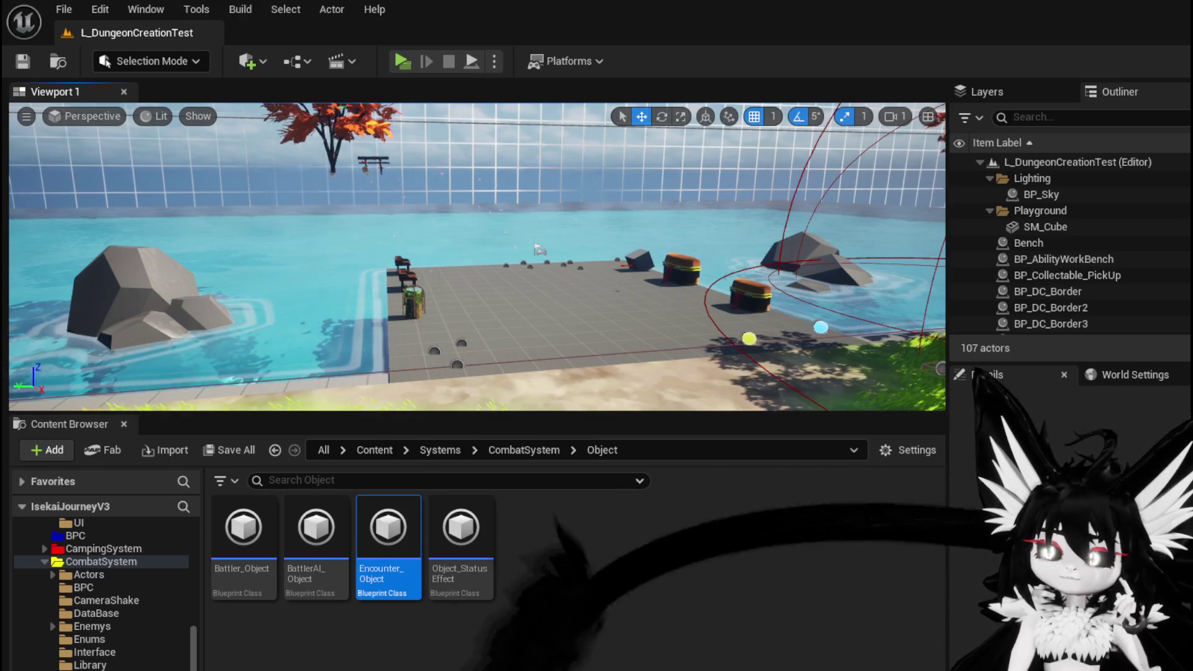
# - In the DamageBattler graph, delete both Switch on String nodes and the Calculate Status Damage node
pyautogui.press('Return')
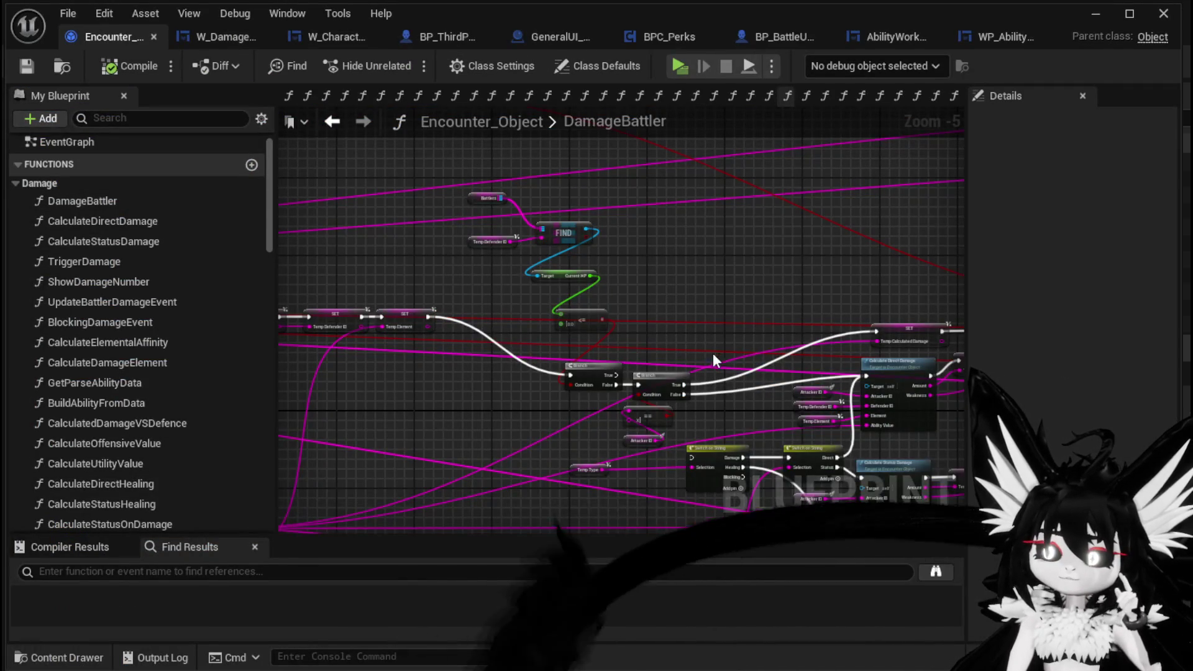
pyautogui.moveTo(729, 360); pyautogui.dragTo(572, 204)
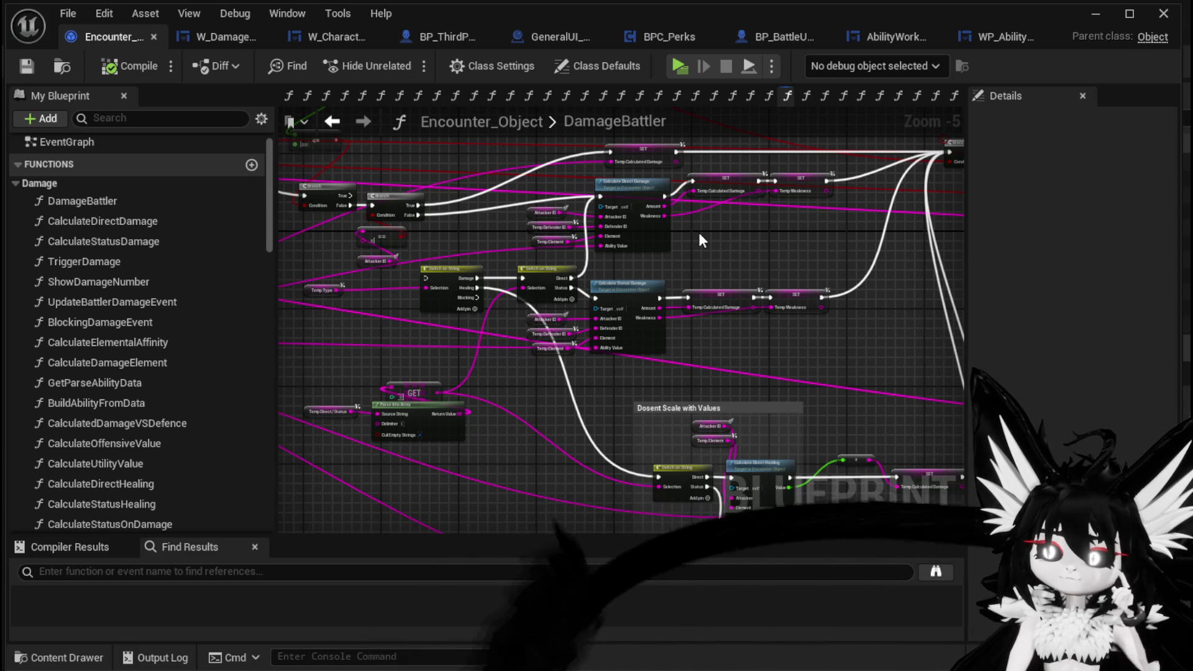
pyautogui.moveTo(451, 262); pyautogui.dragTo(536, 297)
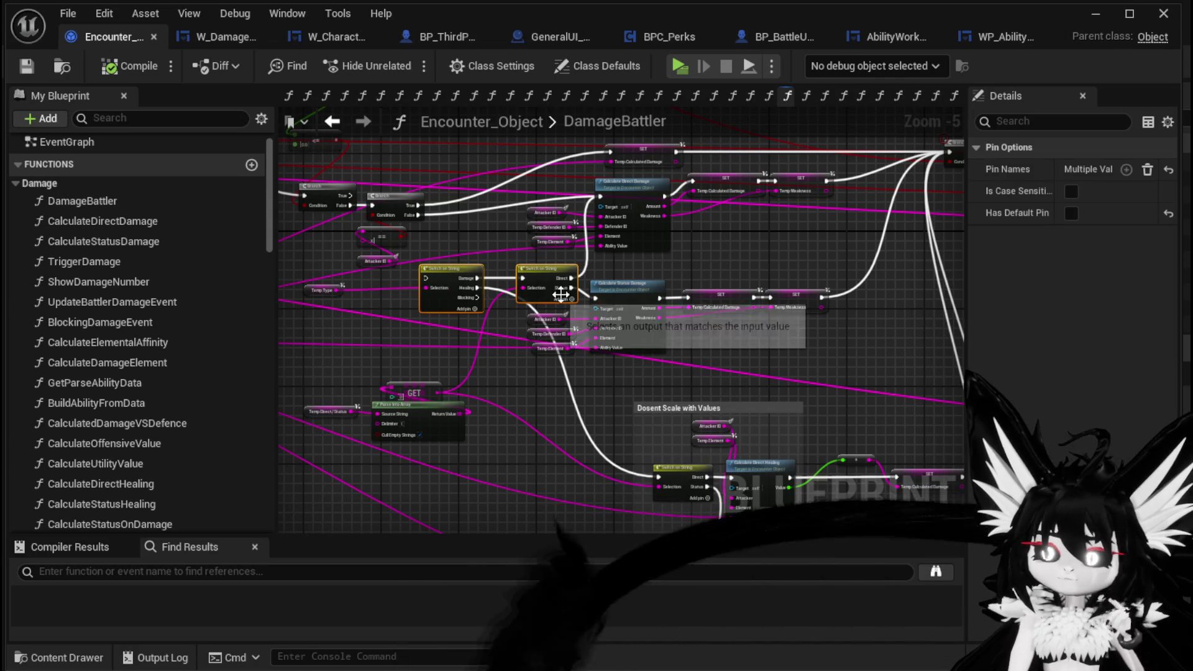
pyautogui.press('Delete')
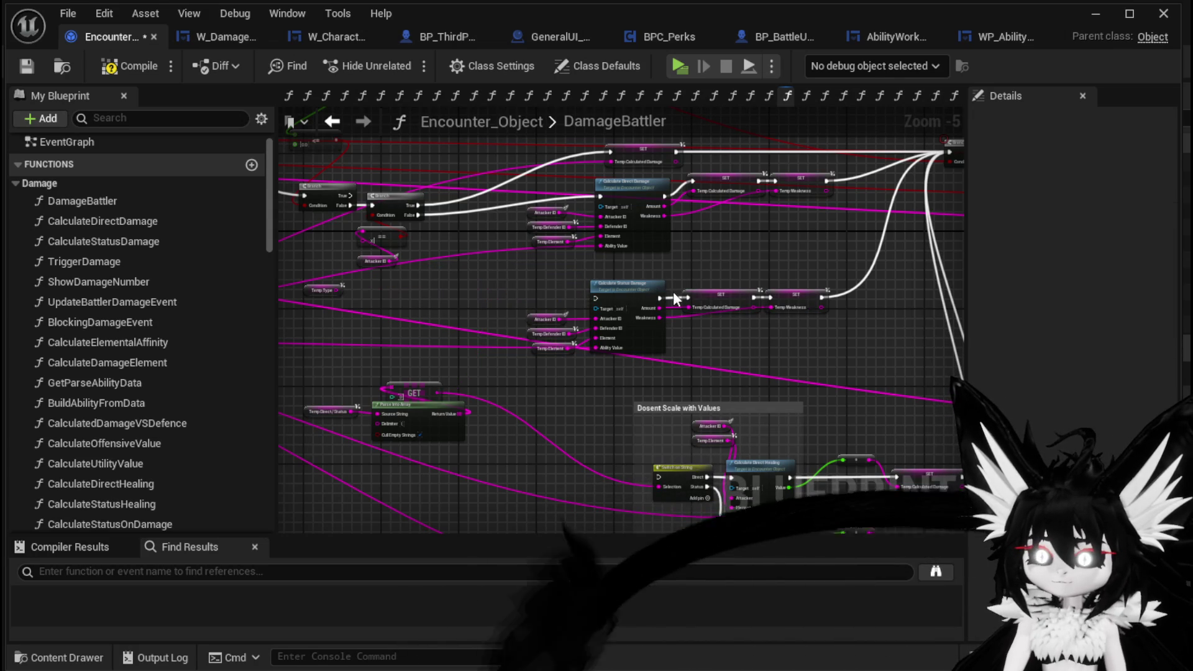
pyautogui.click(622, 302)
pyautogui.press('Delete')
# - Delete the GET and Parse Into Array nodes and the 'Dosent Scale with Values' group, then compile
pyautogui.moveTo(323, 370)
pyautogui.mouseDown()
pyautogui.moveTo(442, 434)
pyautogui.moveTo(561, 465)
pyautogui.moveTo(392, 292)
pyautogui.moveTo(430, 256)
pyautogui.moveTo(706, 459)
pyautogui.moveTo(783, 476)
pyautogui.mouseUp()
pyautogui.press('Delete')
pyautogui.moveTo(695, 185); pyautogui.dragTo(710, 318)
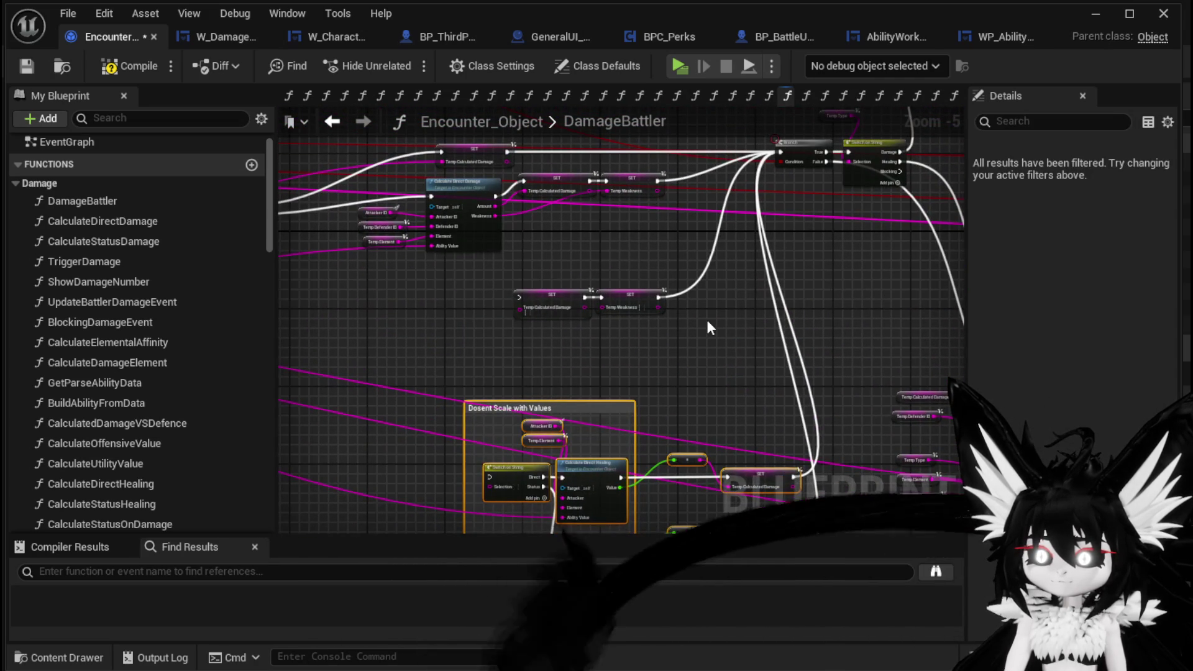
pyautogui.press('Delete')
pyautogui.moveTo(770, 295)
pyautogui.mouseDown()
pyautogui.moveTo(463, 250)
pyautogui.moveTo(261, 161)
pyautogui.mouseUp()
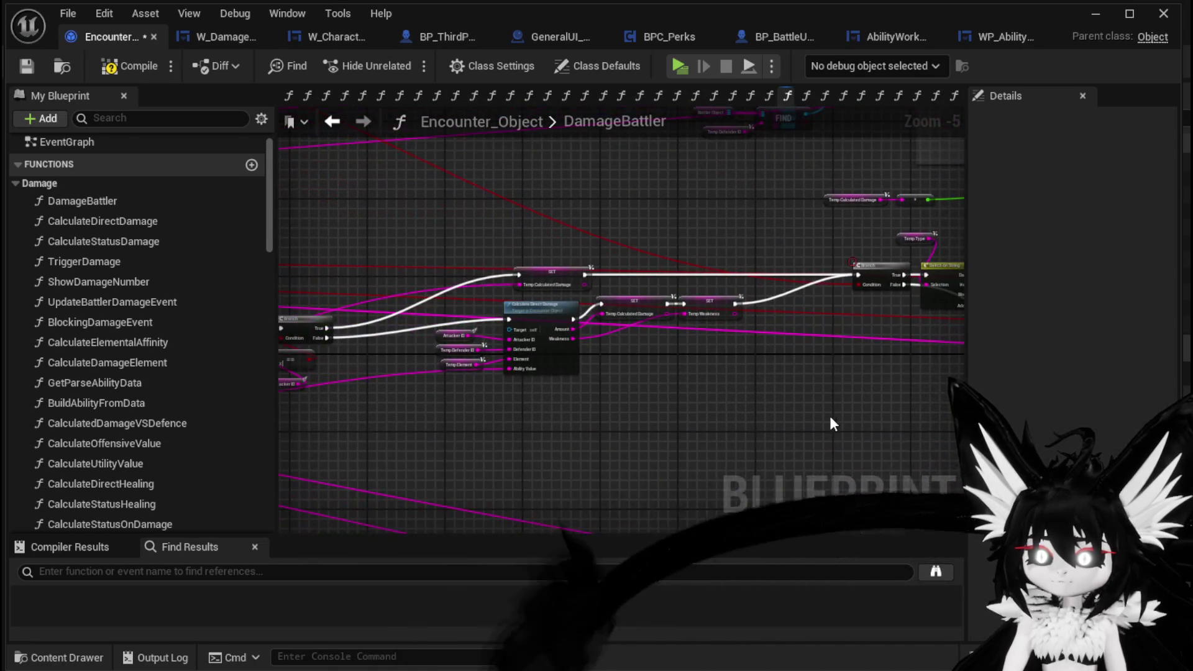
pyautogui.click(129, 73)
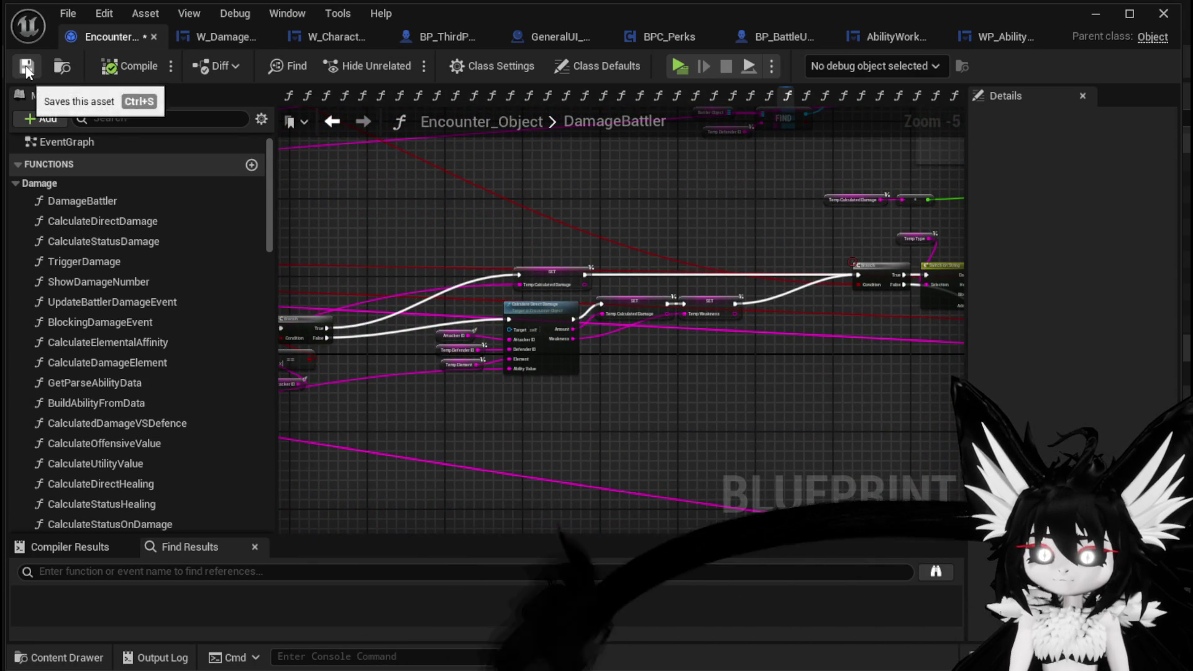
# - Save Encounter_Object and close the WP_AbilityNumbersSetup widget tab
pyautogui.click(26, 66)
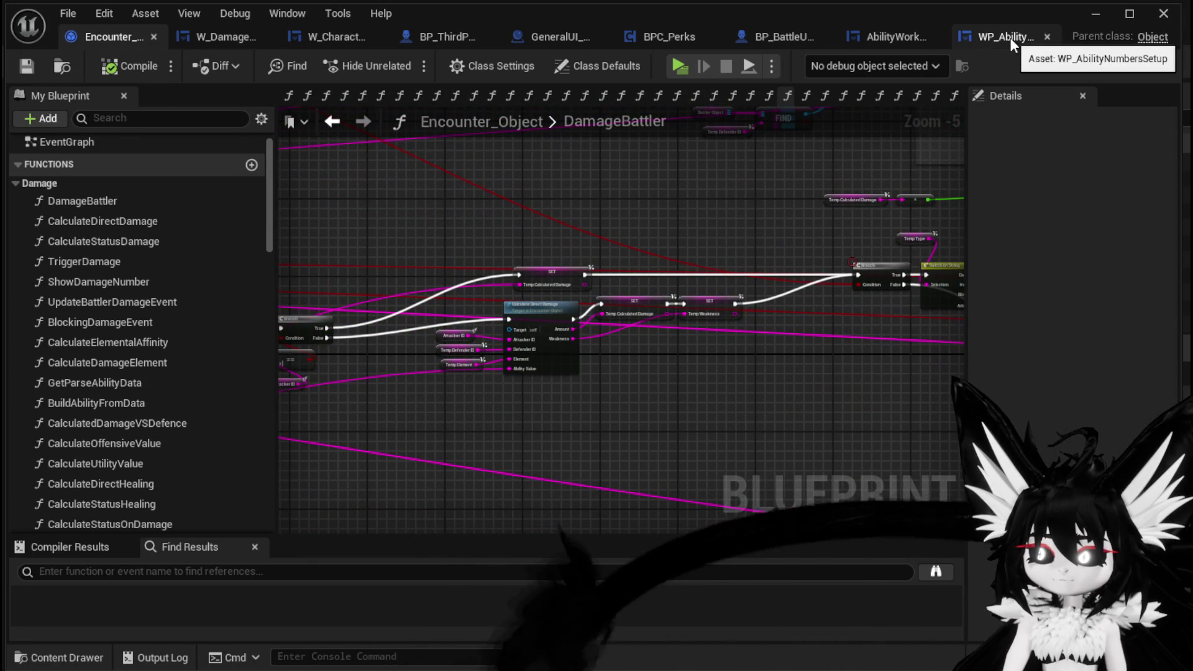
pyautogui.click(1009, 38)
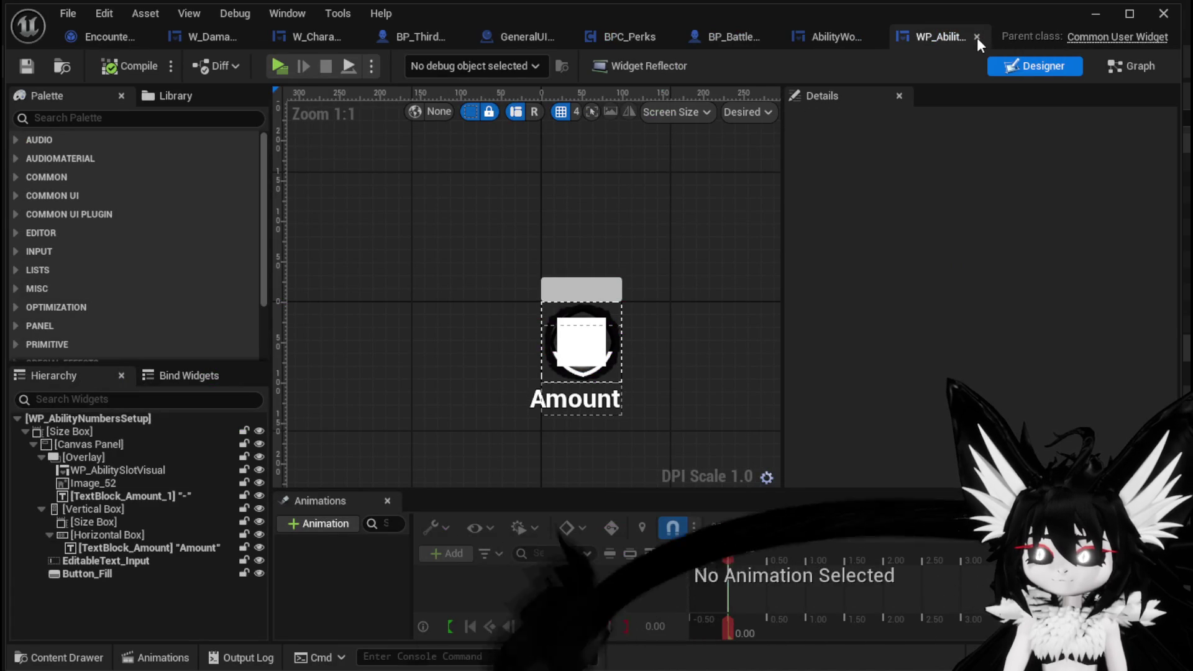
pyautogui.click(976, 37)
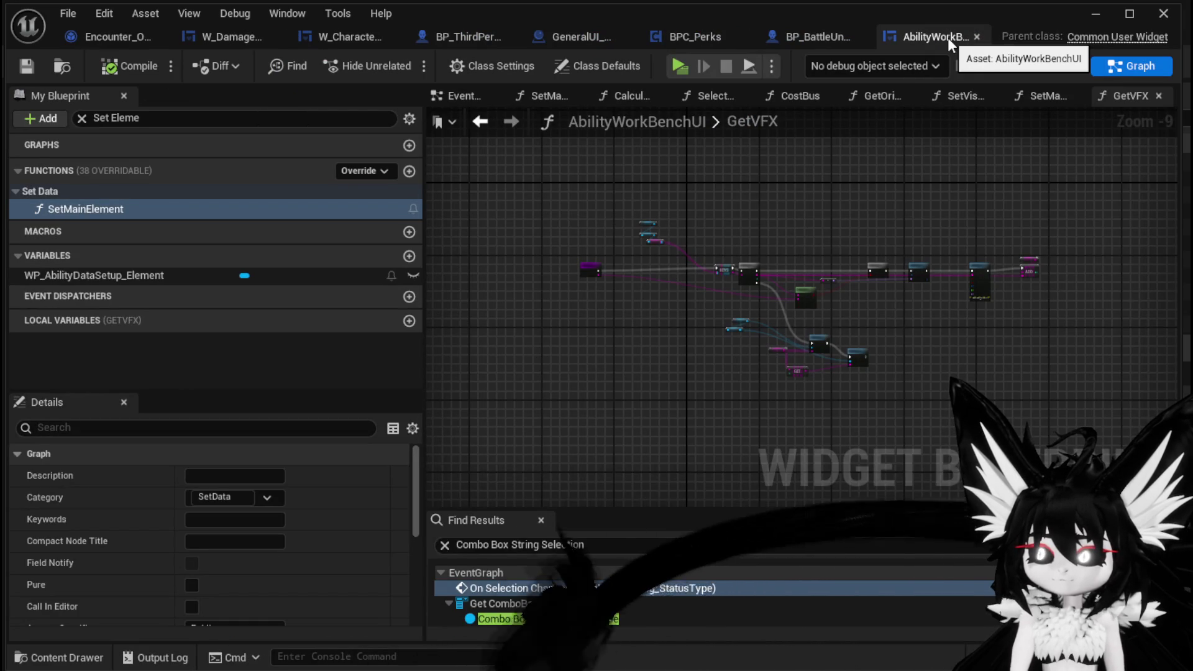
pyautogui.scroll(3, 808, 164)
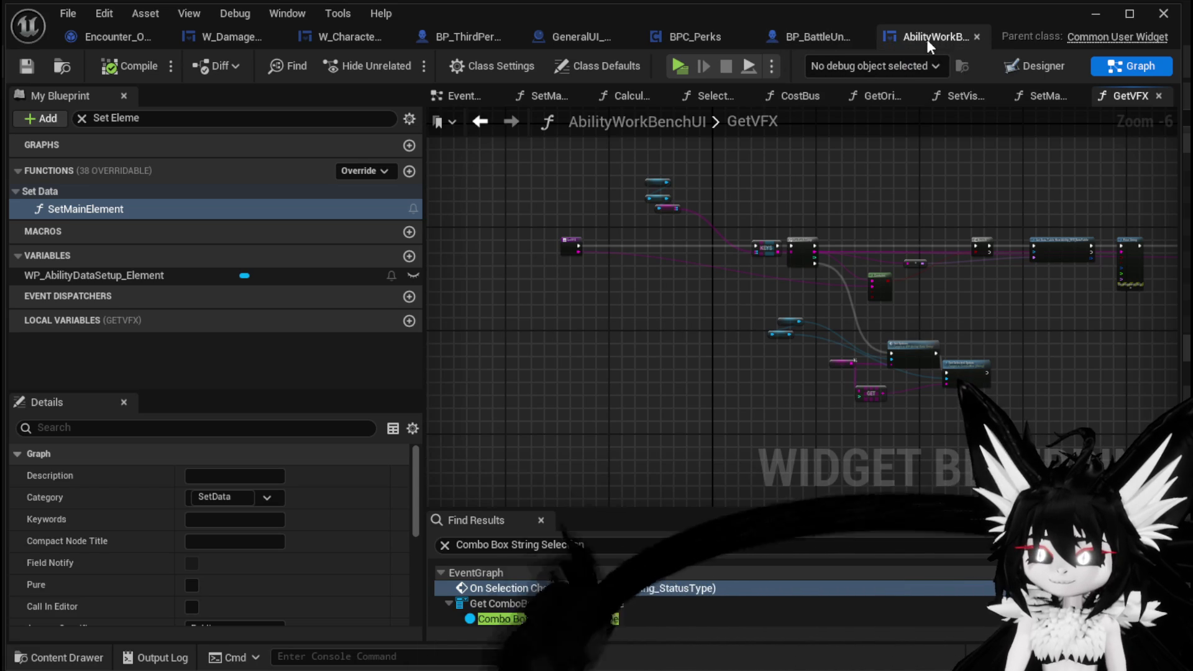
# - Save AbilityWorkBenchUI from its Designer layout and switch to the GeneralUI_Manager blueprint
pyautogui.click(1042, 65)
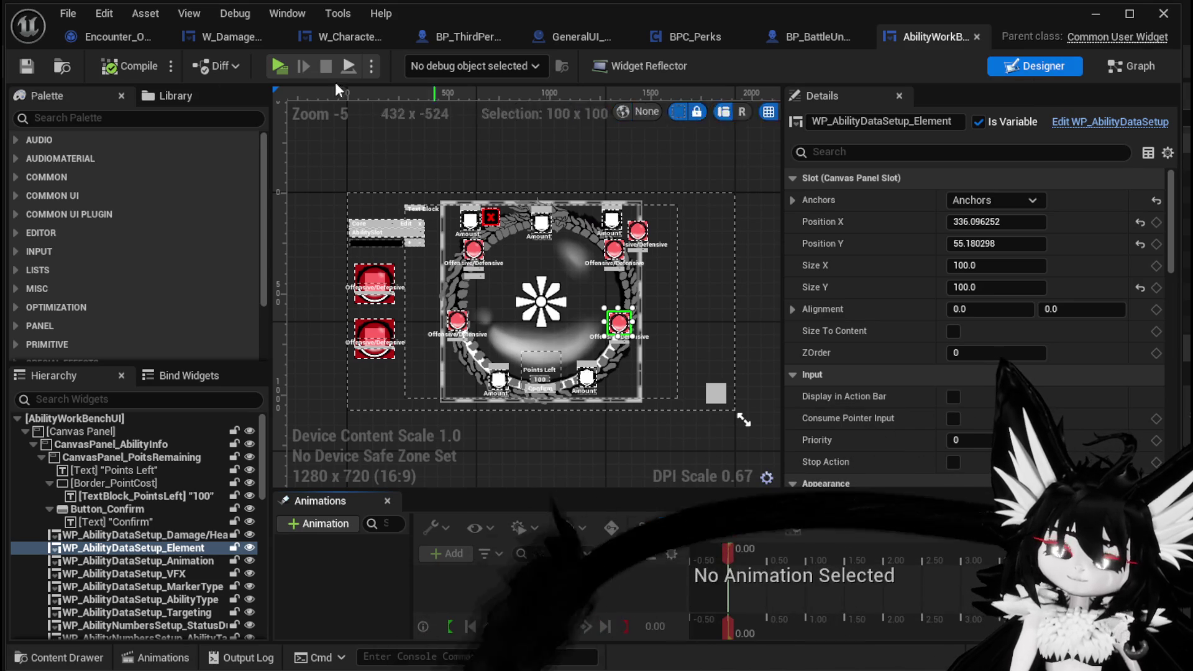
pyautogui.click(26, 66)
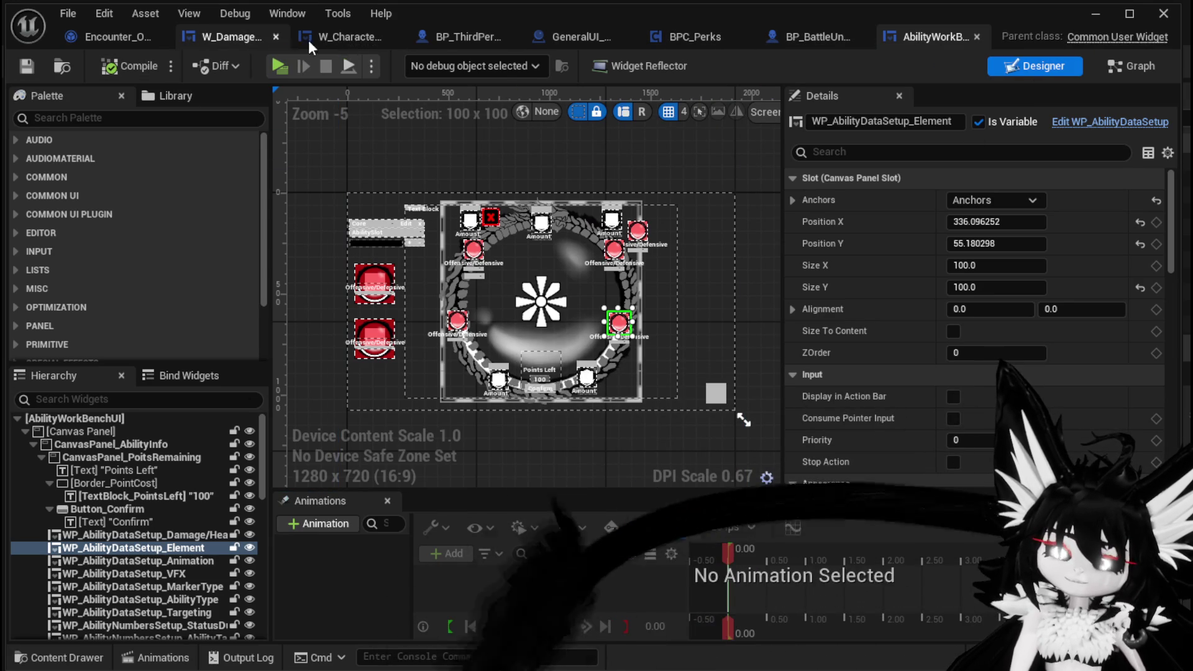
pyautogui.click(581, 36)
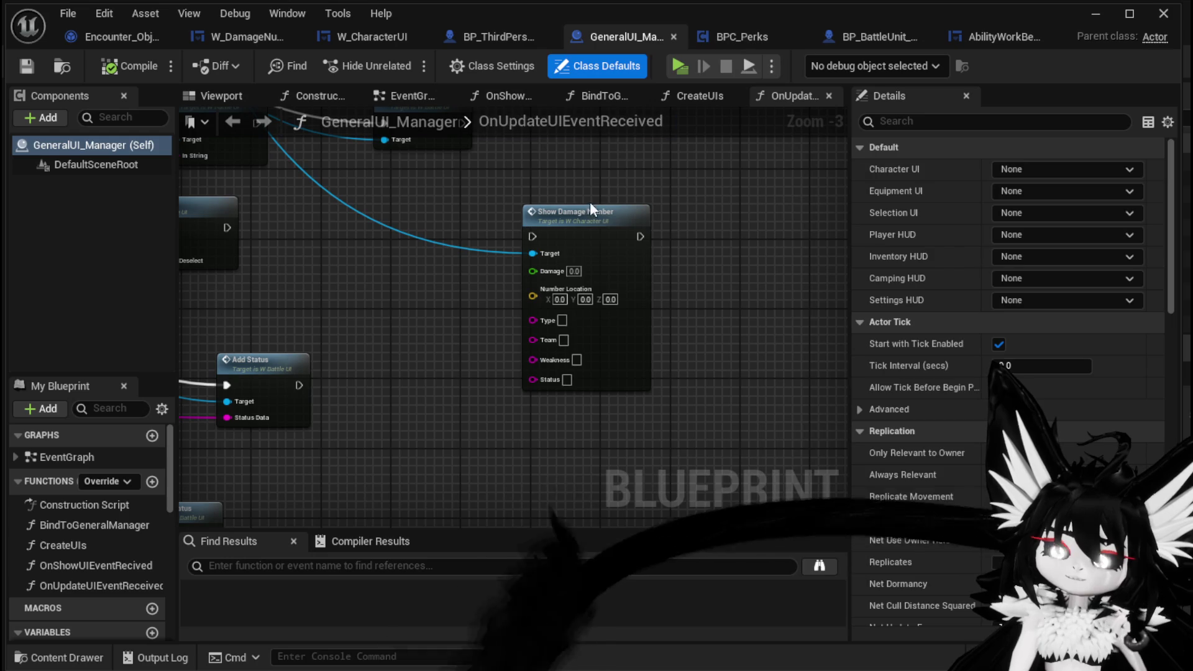
# - Delete the Show Damage Number node, save GeneralUI_Manager, and minimize the Blueprint editor
pyautogui.moveTo(601, 211); pyautogui.dragTo(565, 212)
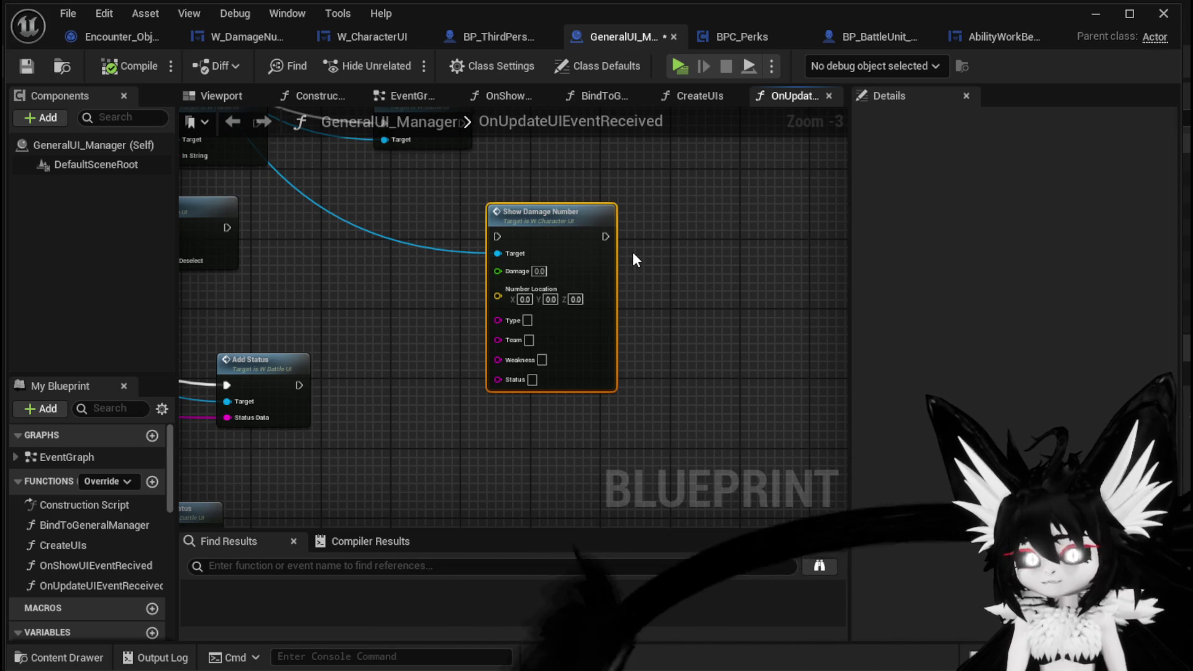
pyautogui.press('Delete')
pyautogui.click(19, 68)
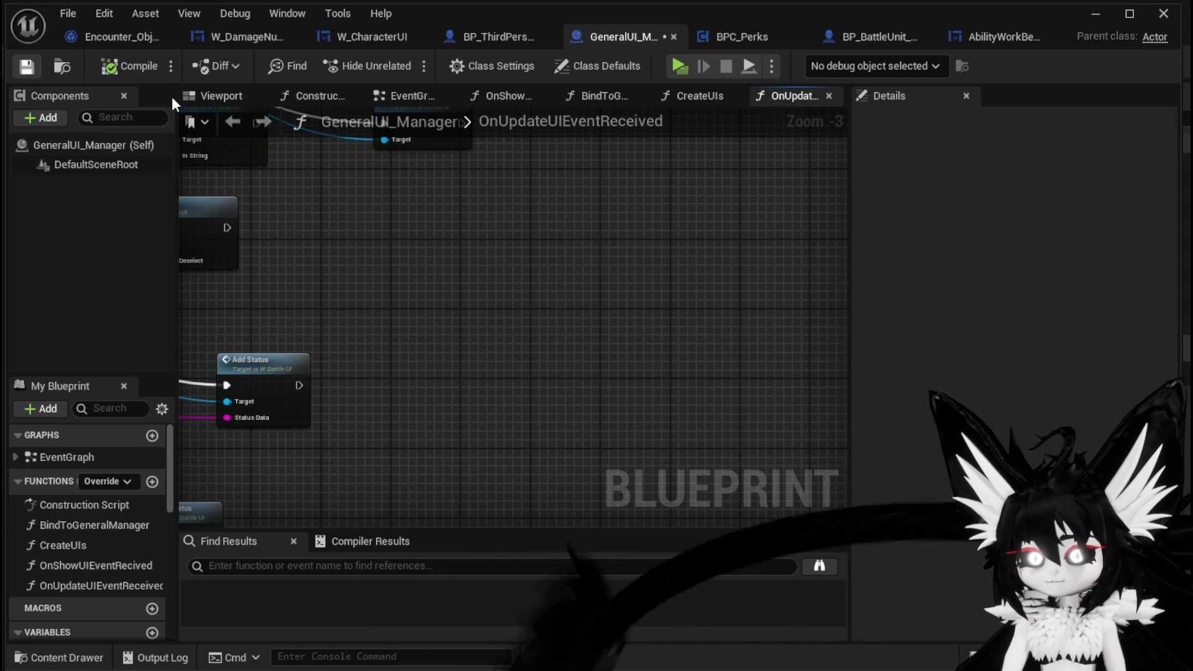
pyautogui.click(1080, 9)
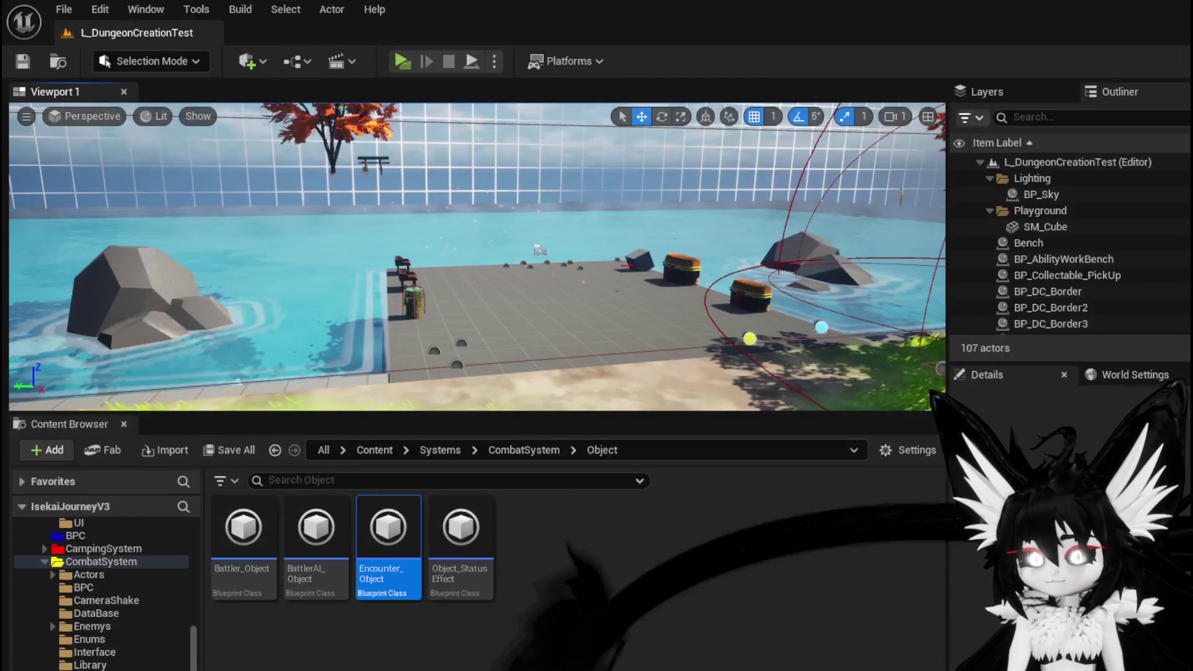
# - Go to the EquipmentSystem/DataTable folder and open the DT_Perks data table
pyautogui.scroll(5, 113, 569)
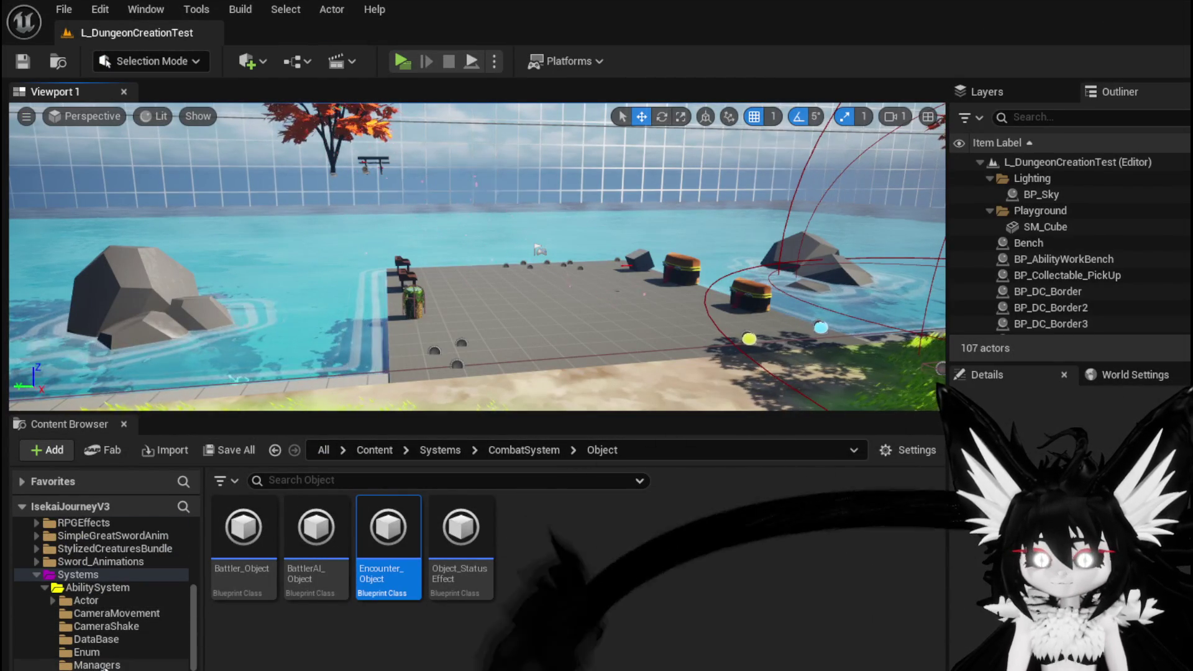
pyautogui.scroll(-5, 115, 634)
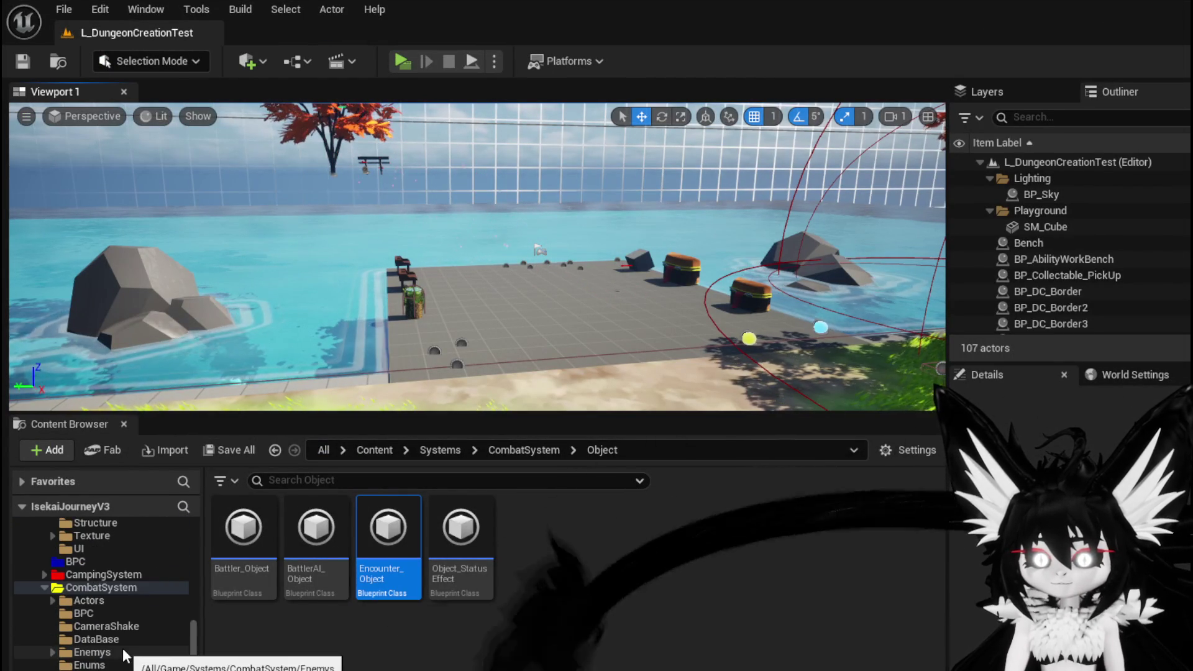
pyautogui.scroll(4, 122, 647)
pyautogui.scroll(-8, 122, 647)
pyautogui.scroll(-5, 123, 647)
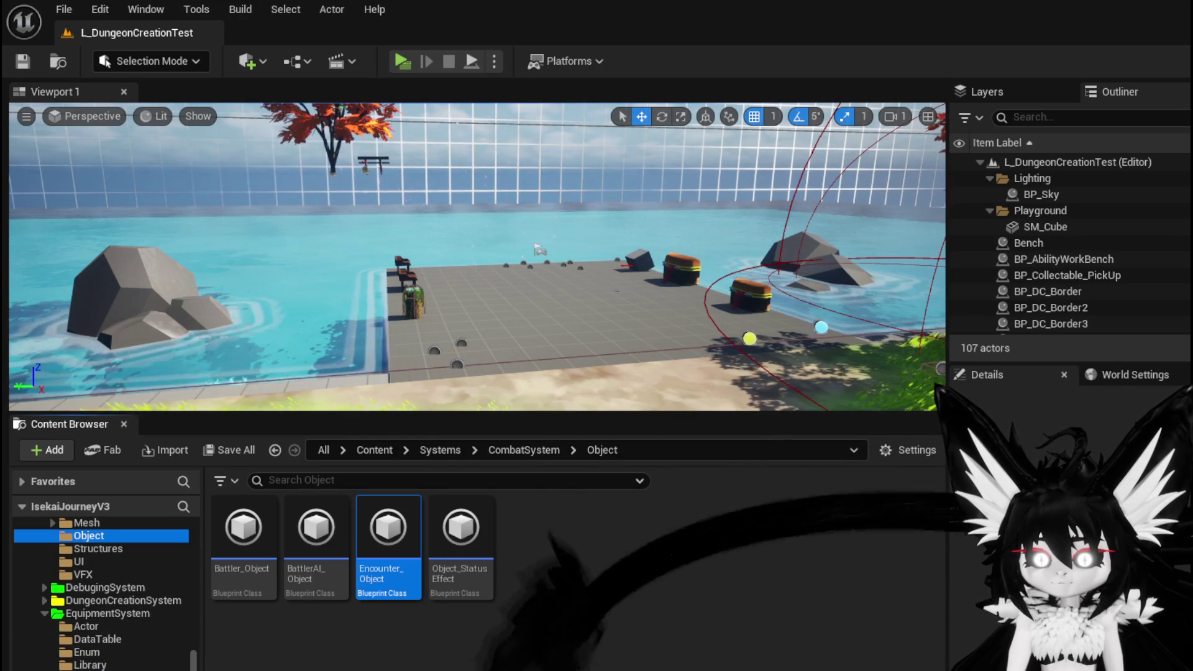
pyautogui.hotkey('alt', 'Left')
pyautogui.click(96, 638)
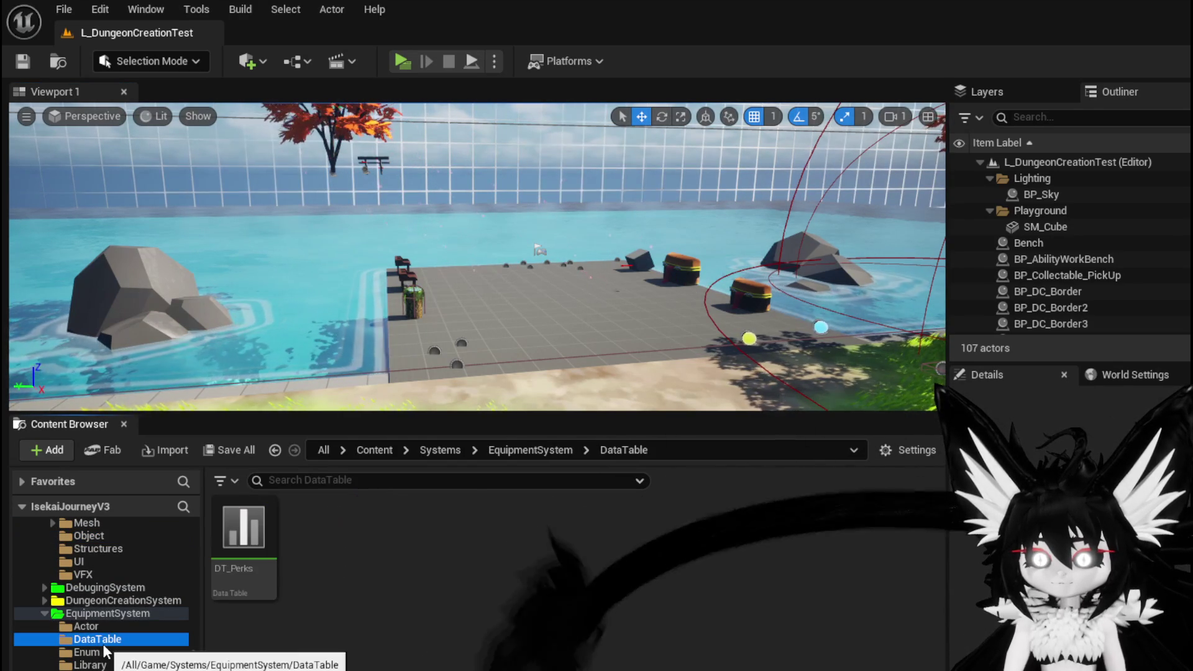
pyautogui.doubleClick(233, 553)
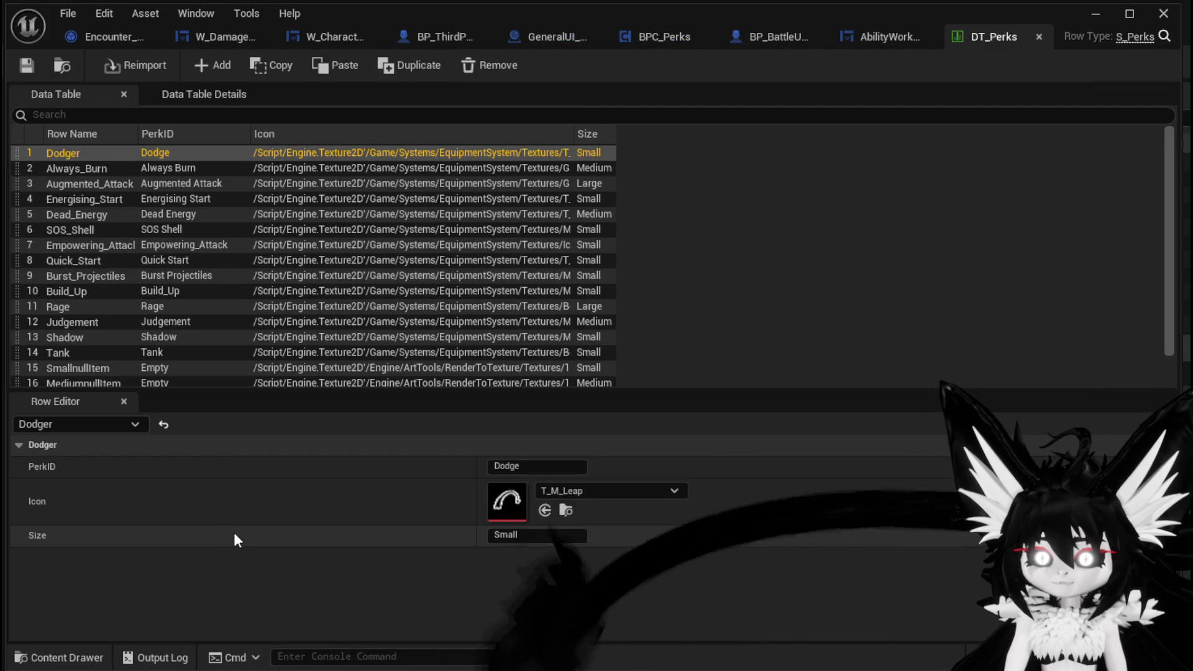
# - Set the Always_Burn row's icon to GS_Firebreath and save DT_Perks
pyautogui.click(107, 166)
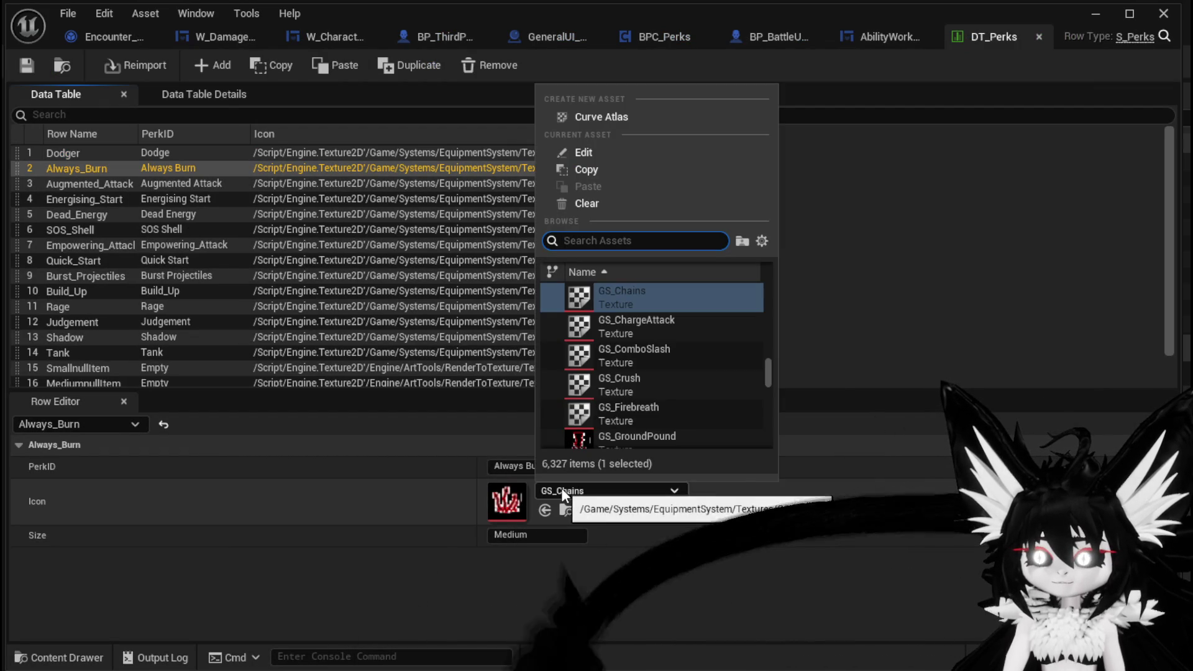
pyautogui.scroll(1, 691, 383)
pyautogui.scroll(4, 691, 384)
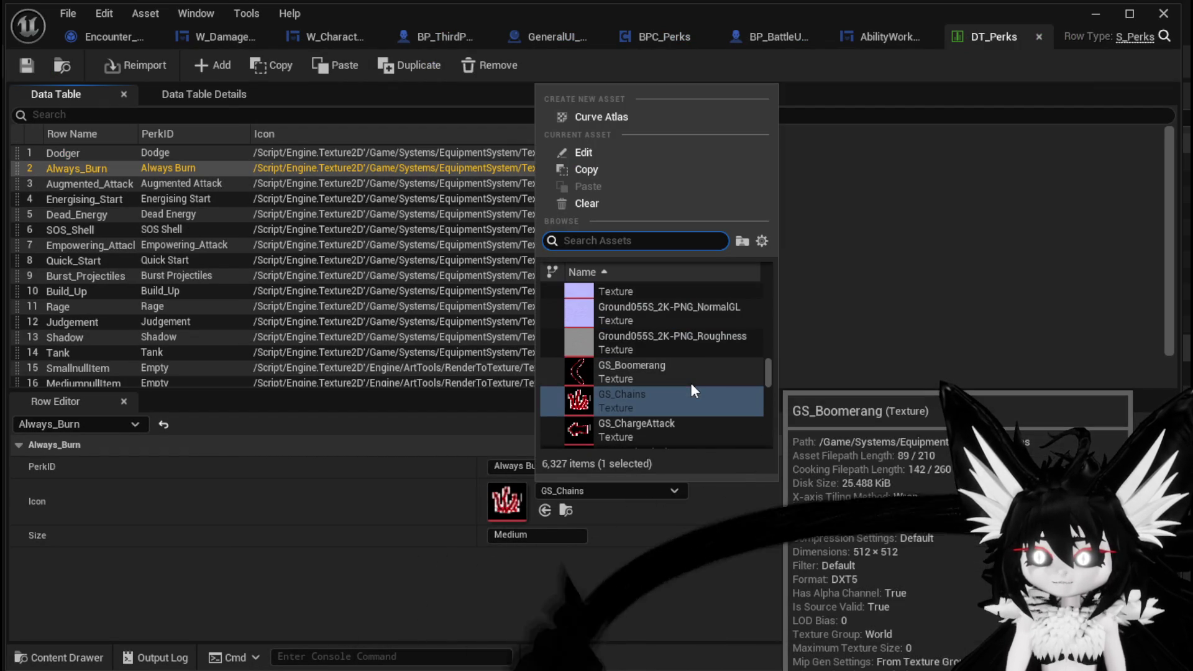
pyautogui.scroll(-5, 690, 384)
pyautogui.scroll(-2, 689, 380)
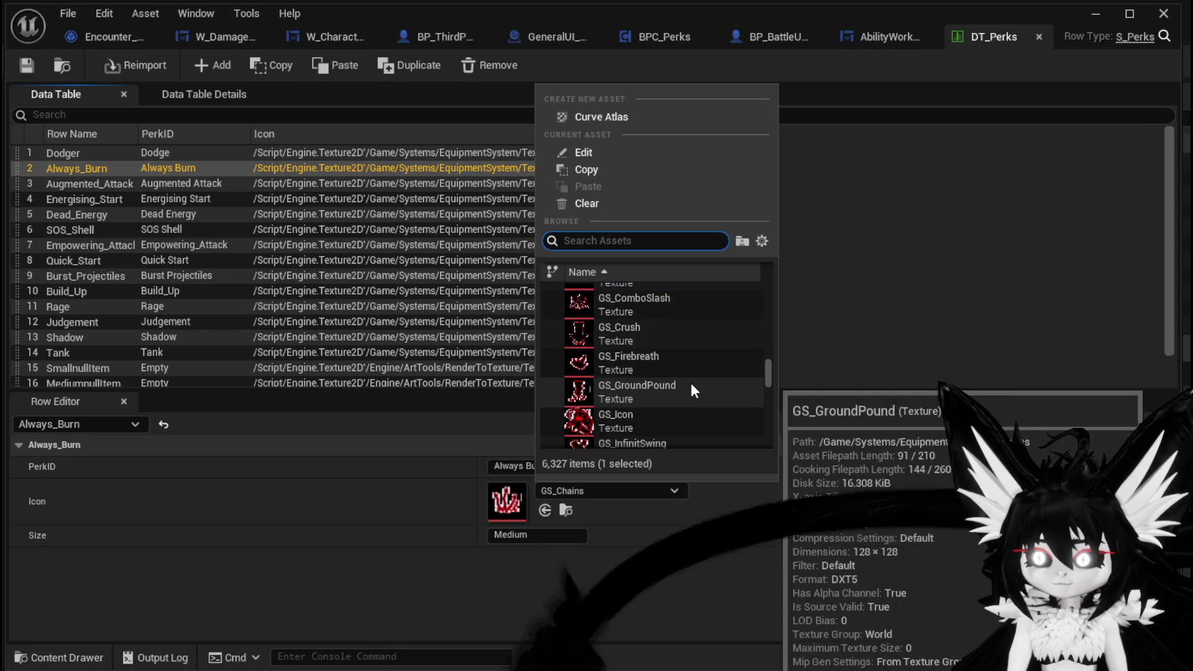
pyautogui.click(682, 372)
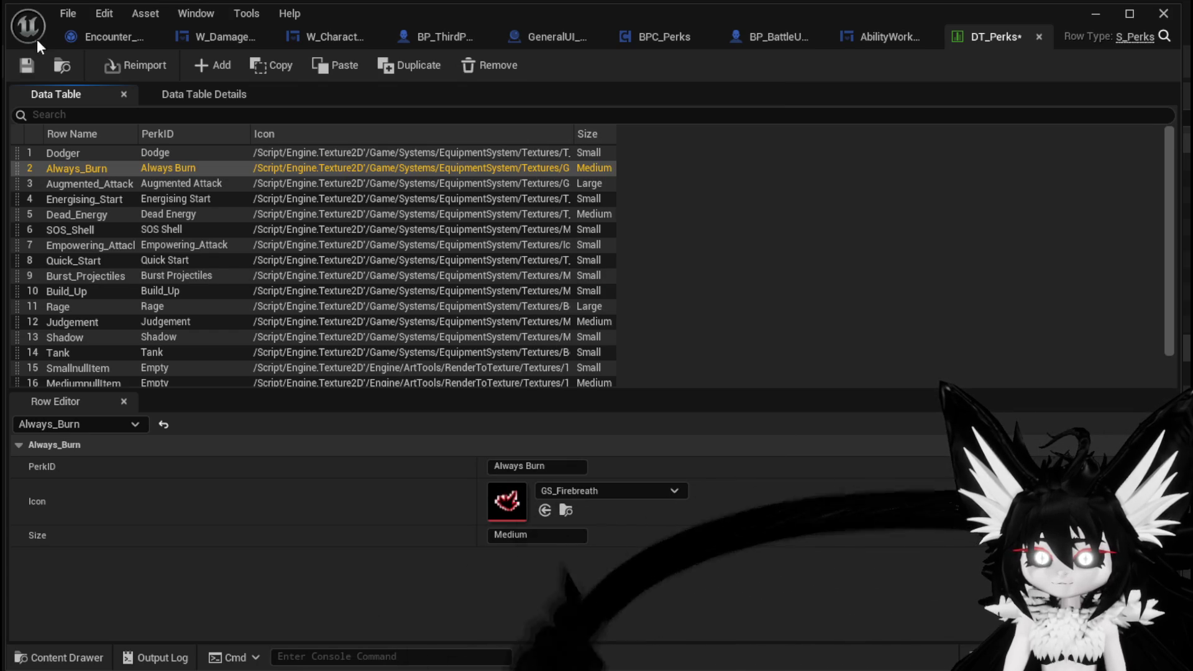
pyautogui.click(27, 65)
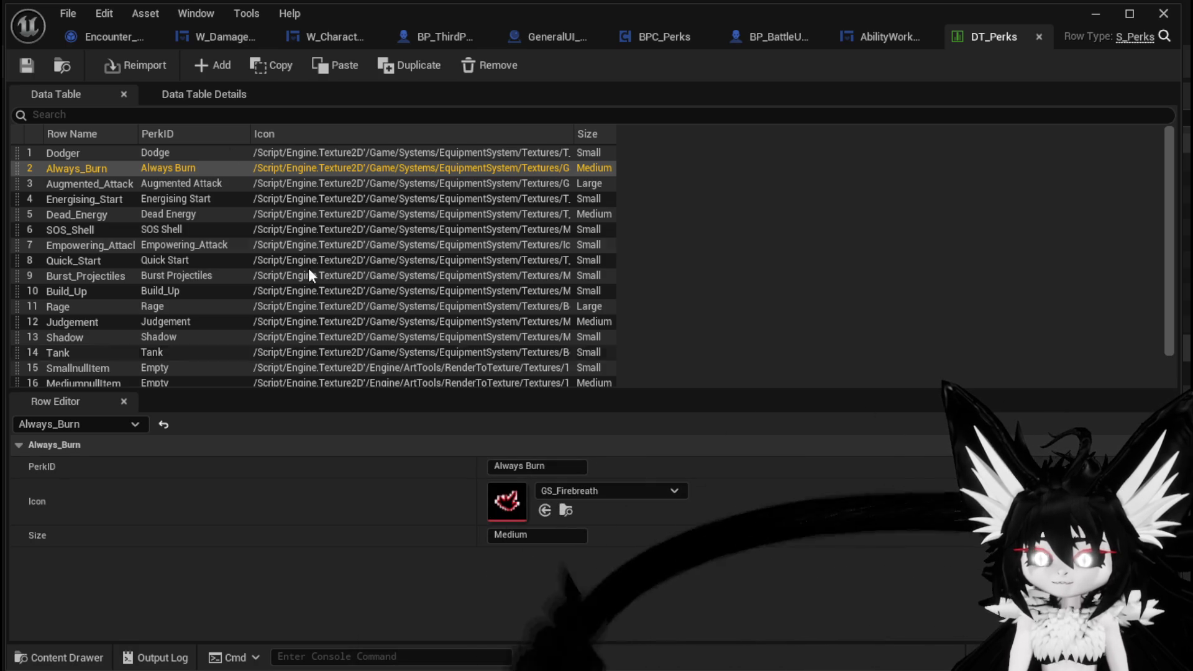
pyautogui.click(26, 65)
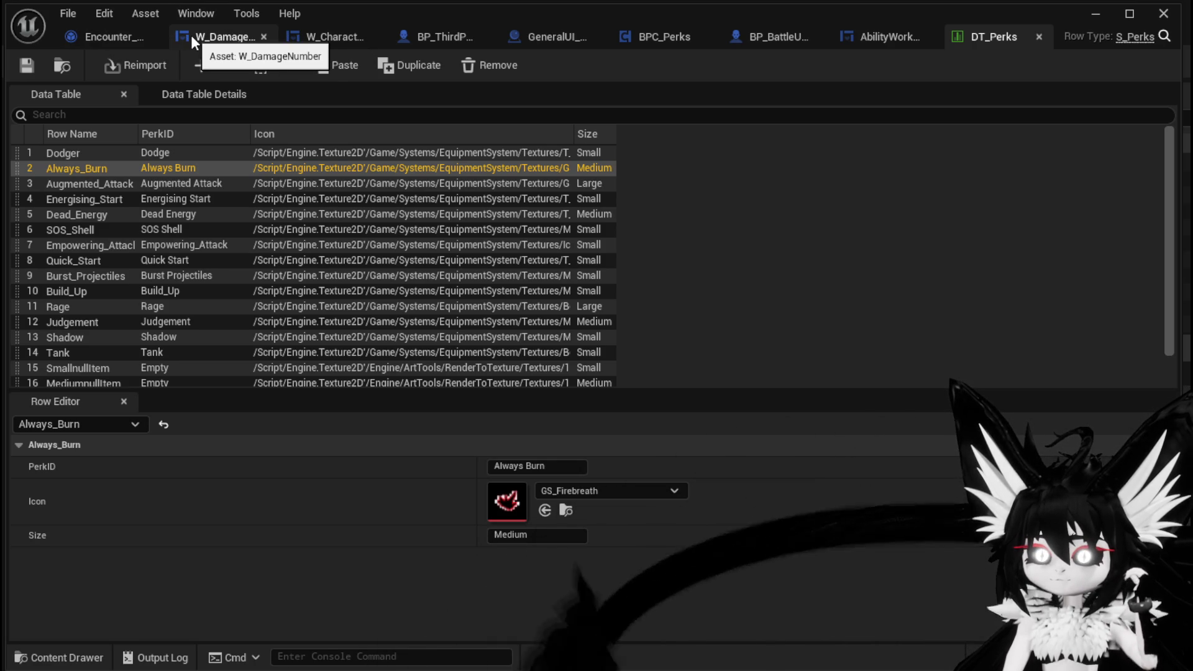
# - Minimize the data table and show the Systems/BPC Blueprints folder
pyautogui.click(1098, 14)
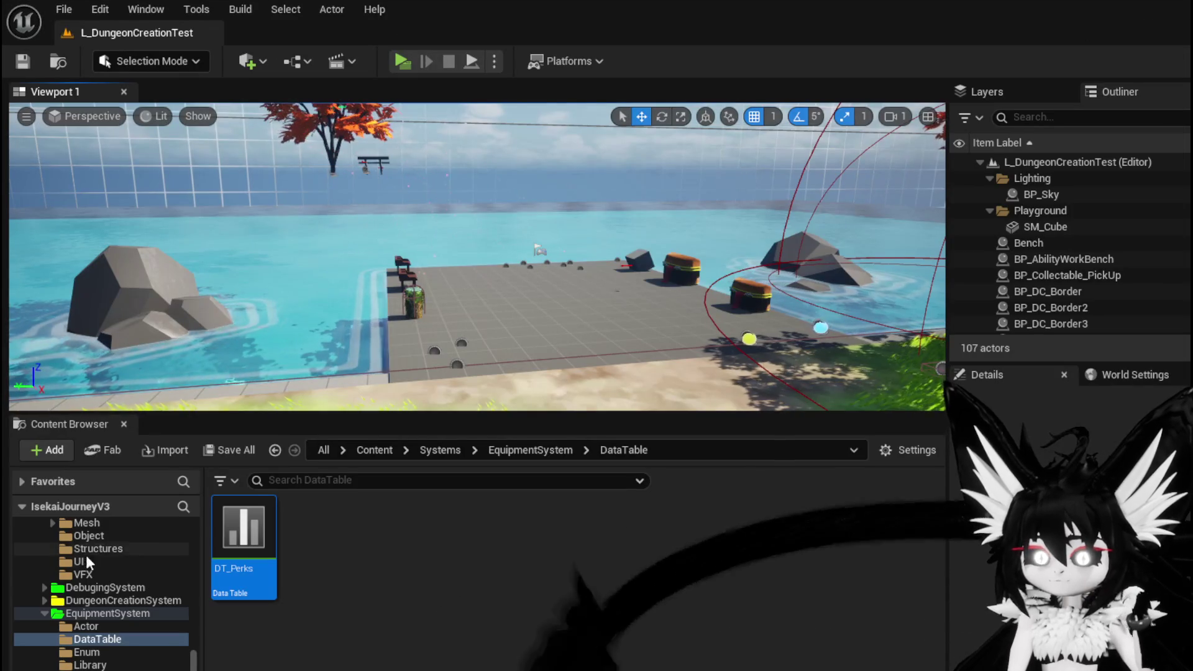
pyautogui.scroll(5, 103, 560)
pyautogui.click(78, 638)
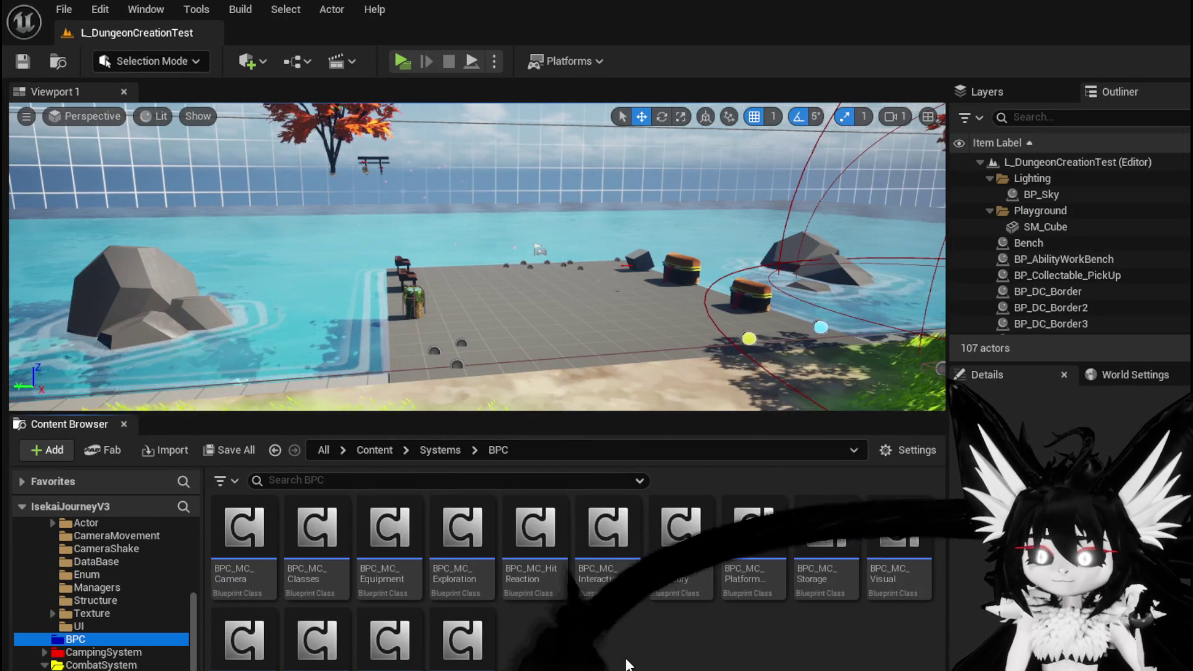
# - Open BPC_Perks and its OnDealDamagePerks graph, pulling a new wire from the Always_Burn case
pyautogui.doubleClick(378, 648)
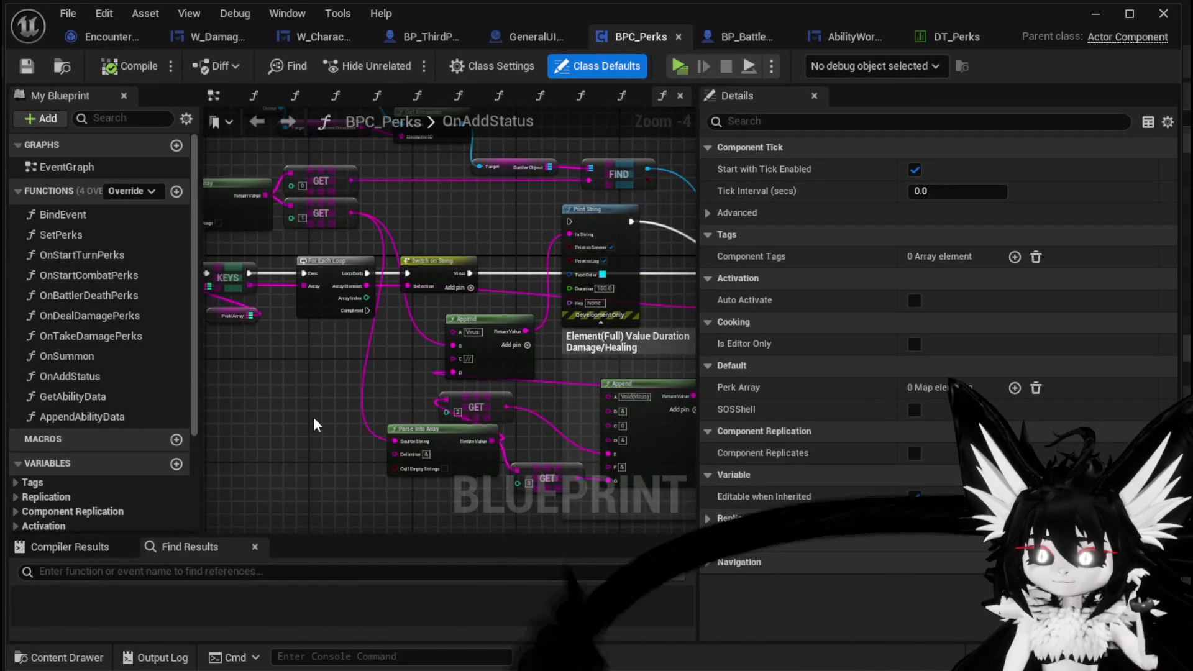
pyautogui.moveTo(313, 416); pyautogui.dragTo(433, 400)
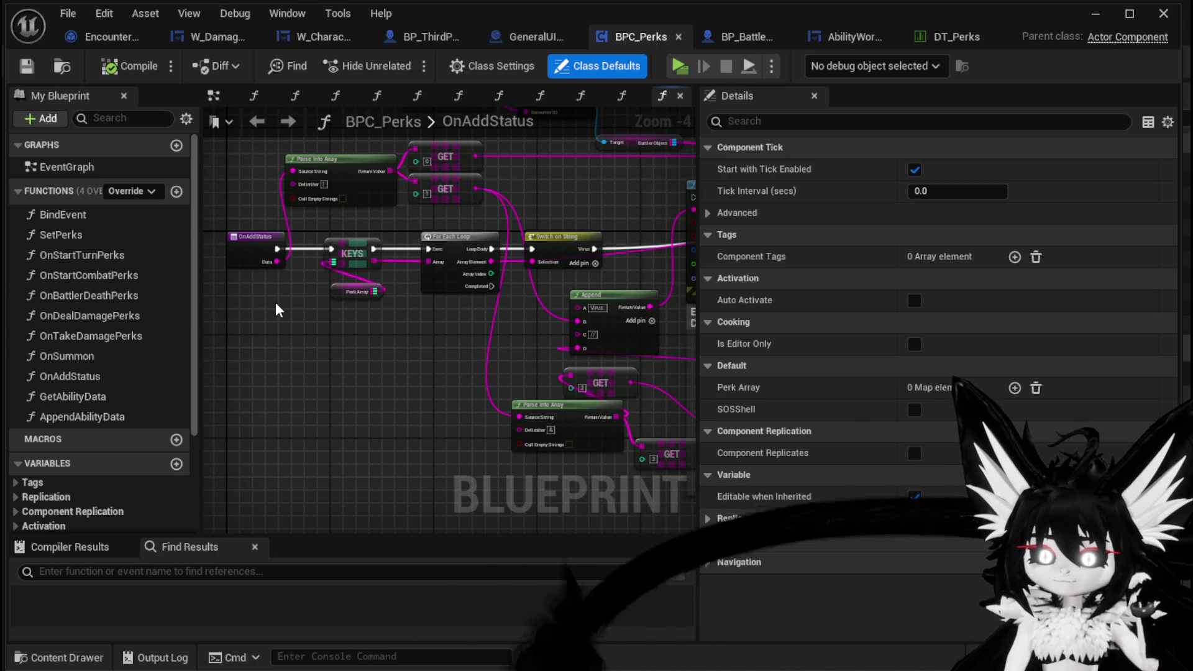
pyautogui.doubleClick(87, 317)
pyautogui.scroll(-2, 501, 265)
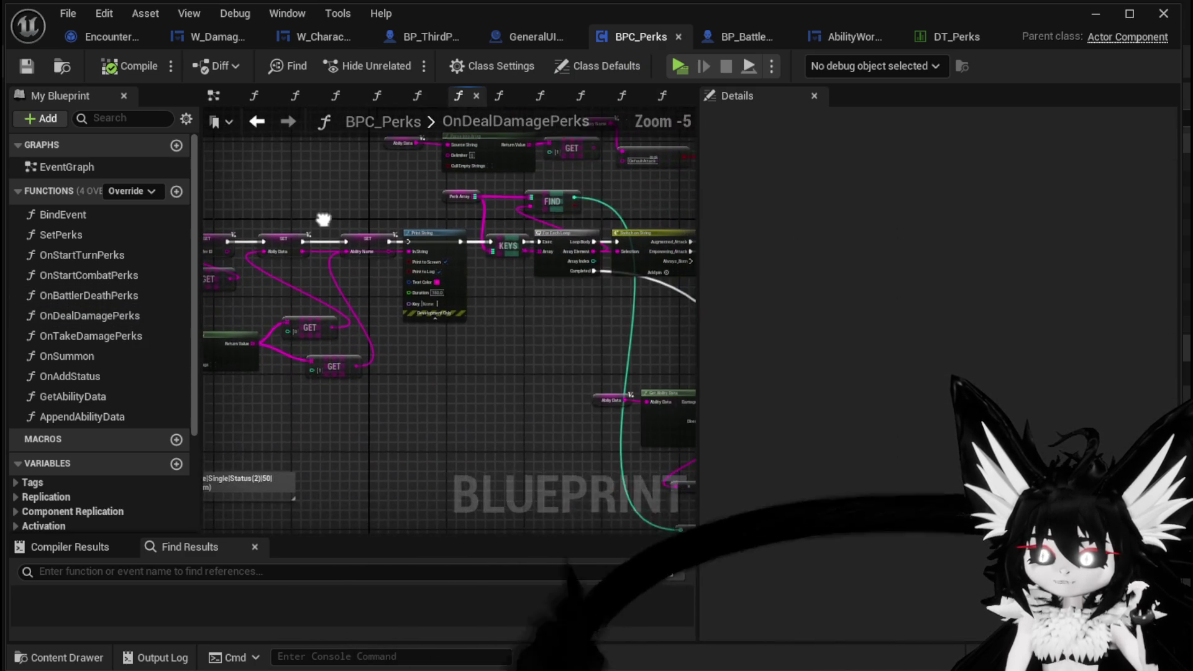
pyautogui.scroll(2, 439, 350)
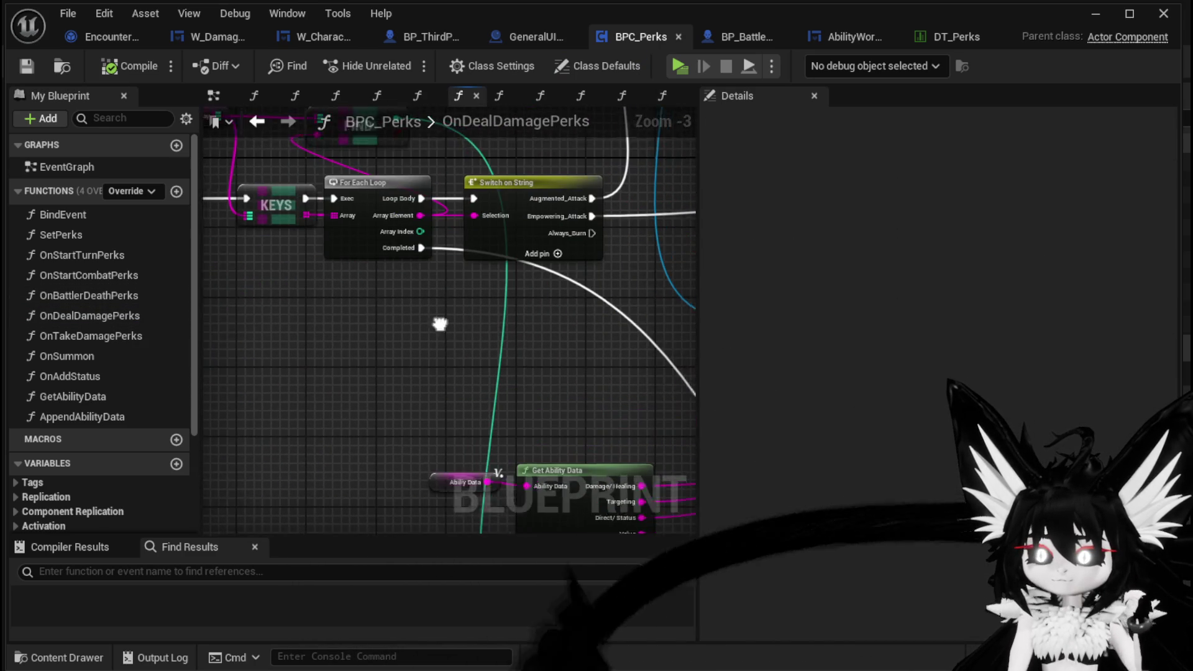
pyautogui.moveTo(454, 291)
pyautogui.mouseDown()
pyautogui.moveTo(467, 305)
pyautogui.moveTo(403, 386)
pyautogui.moveTo(330, 285)
pyautogui.moveTo(421, 356)
pyautogui.moveTo(483, 372)
pyautogui.moveTo(348, 239)
pyautogui.mouseUp()
# - Duplicate the Attacker ID and Defender ID getters beside the new Damage Battler call
pyautogui.scroll(-2, 330, 285)
pyautogui.scroll(4, 475, 333)
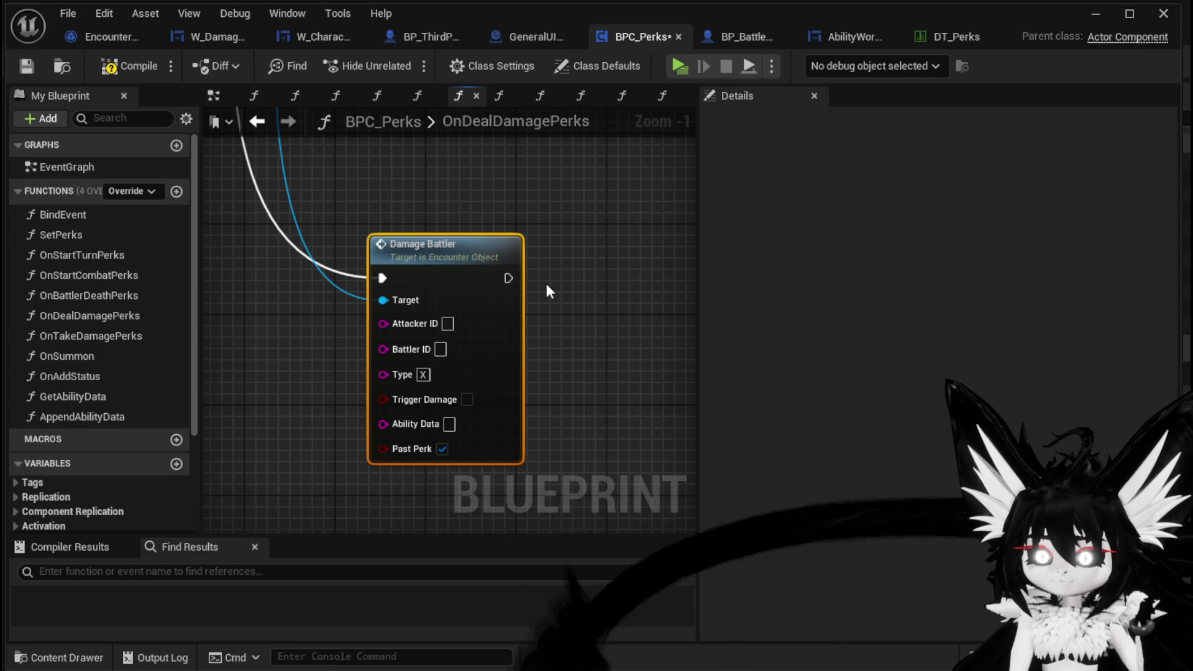
pyautogui.scroll(-4, 546, 284)
pyautogui.moveTo(546, 283)
pyautogui.mouseDown()
pyautogui.moveTo(610, 418)
pyautogui.moveTo(405, 360)
pyautogui.mouseUp()
pyautogui.scroll(3, 405, 361)
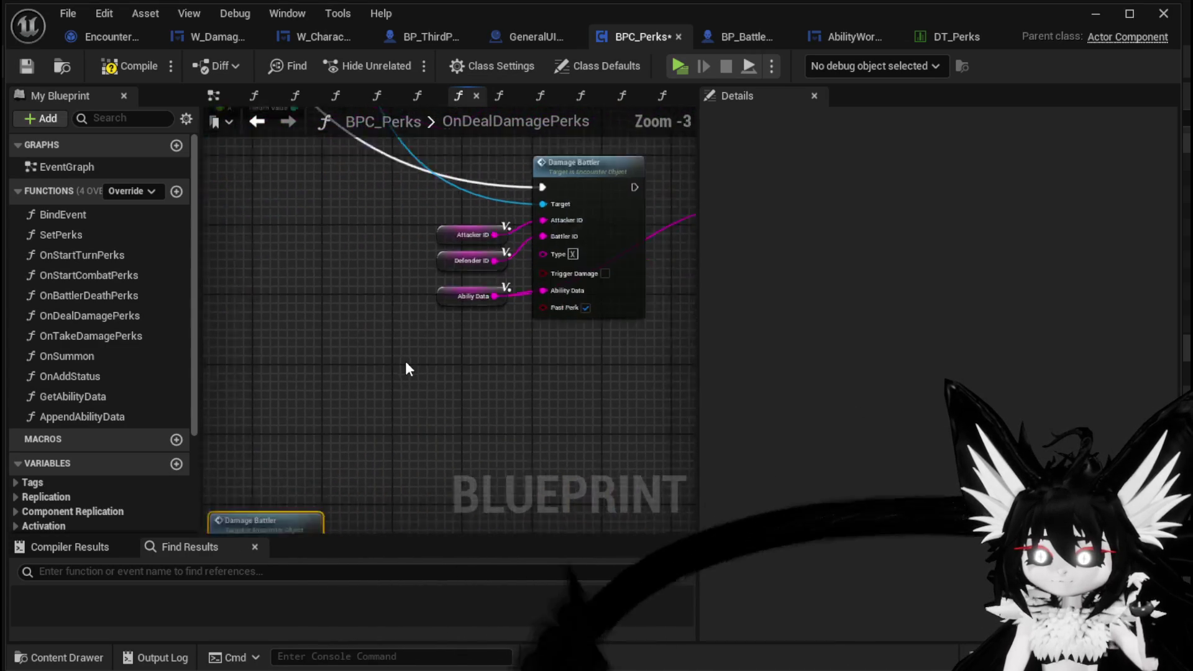
pyautogui.moveTo(380, 265); pyautogui.dragTo(475, 202)
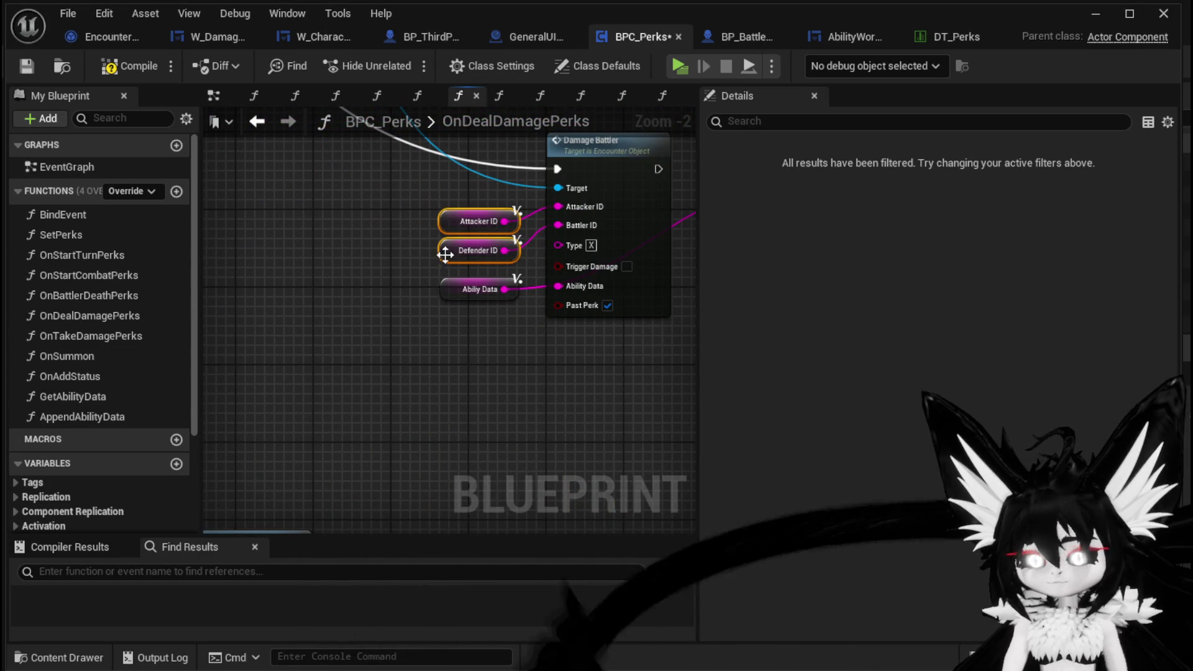
pyautogui.press('Delete')
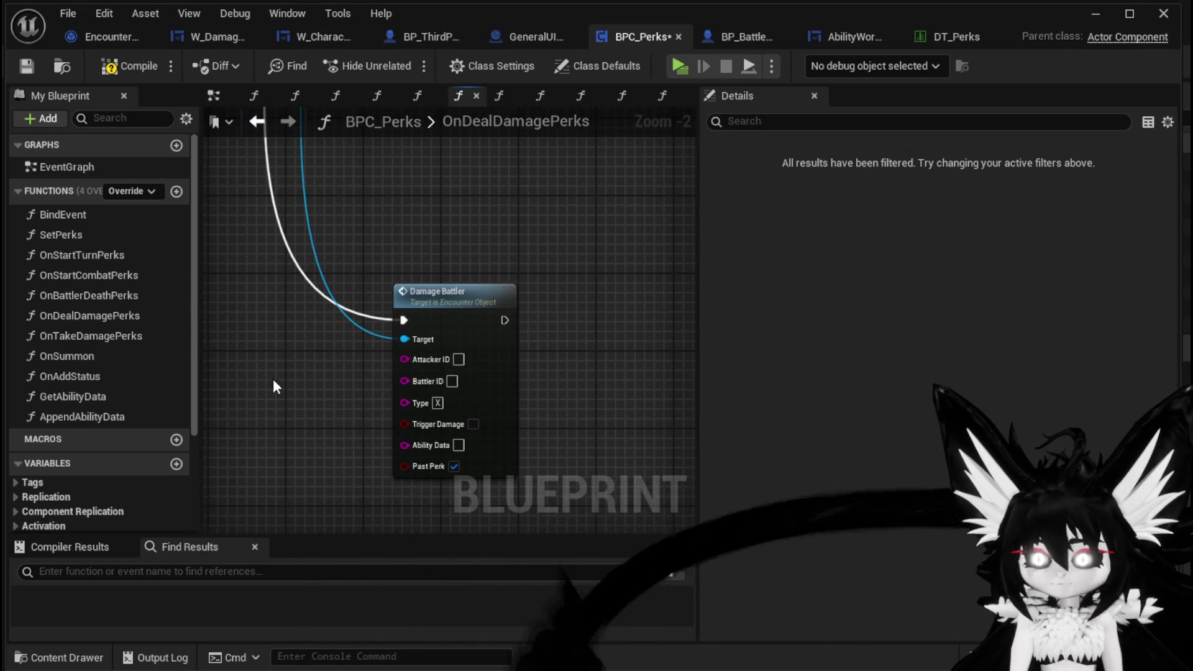
pyautogui.hotkey('ctrl', 'v')
# - Wire Attacker ID into Attacker ID and Defender ID into Battler ID on Damage Battler
pyautogui.moveTo(370, 343); pyautogui.dragTo(407, 357)
pyautogui.moveTo(361, 372); pyautogui.dragTo(421, 380)
pyautogui.moveTo(582, 359); pyautogui.dragTo(546, 309)
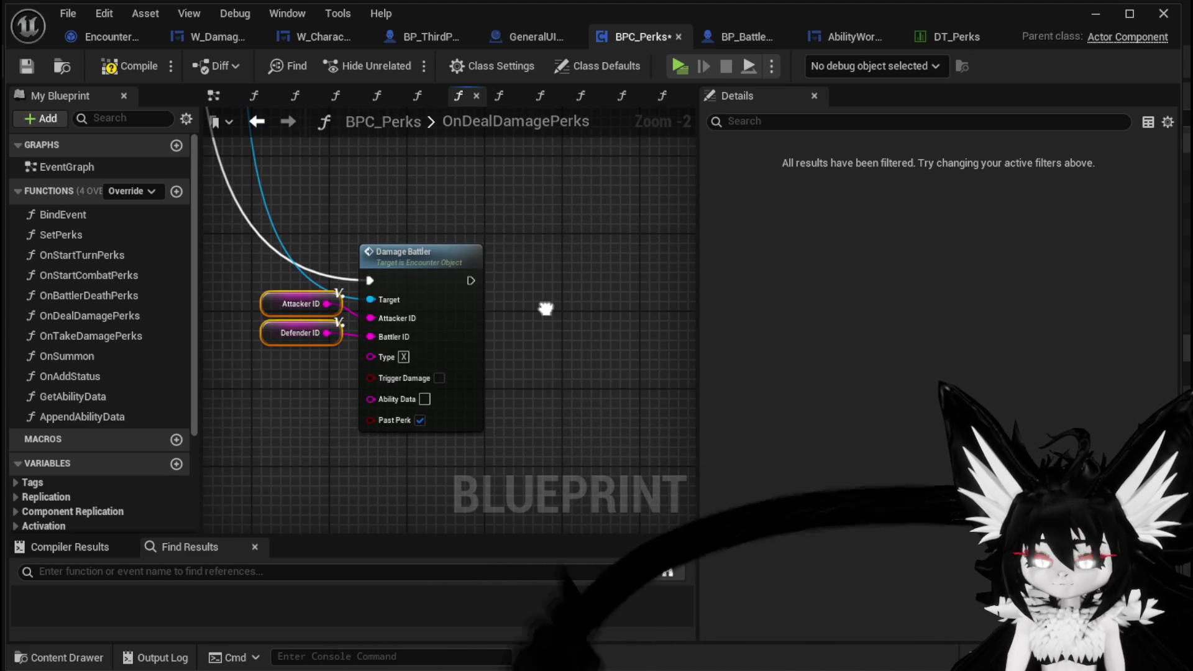
pyautogui.scroll(-3, 546, 308)
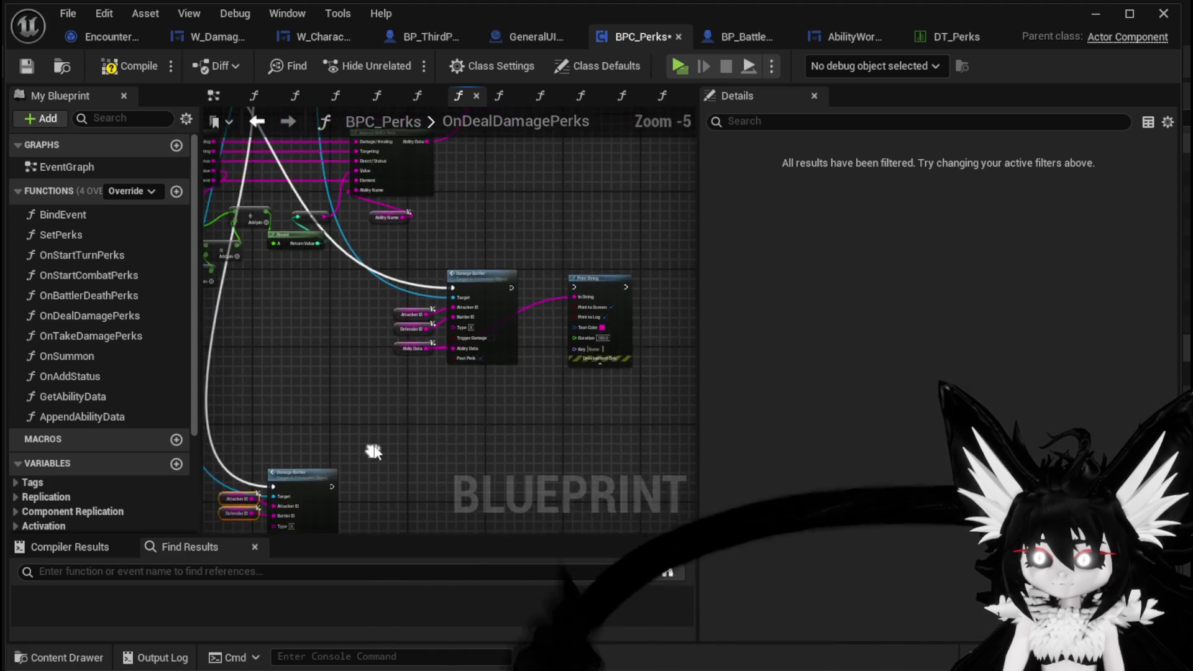
pyautogui.scroll(3, 400, 361)
pyautogui.moveTo(400, 361)
pyautogui.mouseDown()
pyautogui.moveTo(447, 330)
pyautogui.moveTo(345, 467)
pyautogui.moveTo(442, 306)
pyautogui.moveTo(389, 289)
pyautogui.moveTo(414, 285)
pyautogui.moveTo(389, 431)
pyautogui.moveTo(642, 403)
pyautogui.mouseUp()
# - Box-select the Get/Append Ability Data and math nodes and move them beneath the new Damage Battler
pyautogui.scroll(-2, 472, 297)
pyautogui.scroll(1, 559, 310)
pyautogui.moveTo(412, 230); pyautogui.dragTo(475, 230)
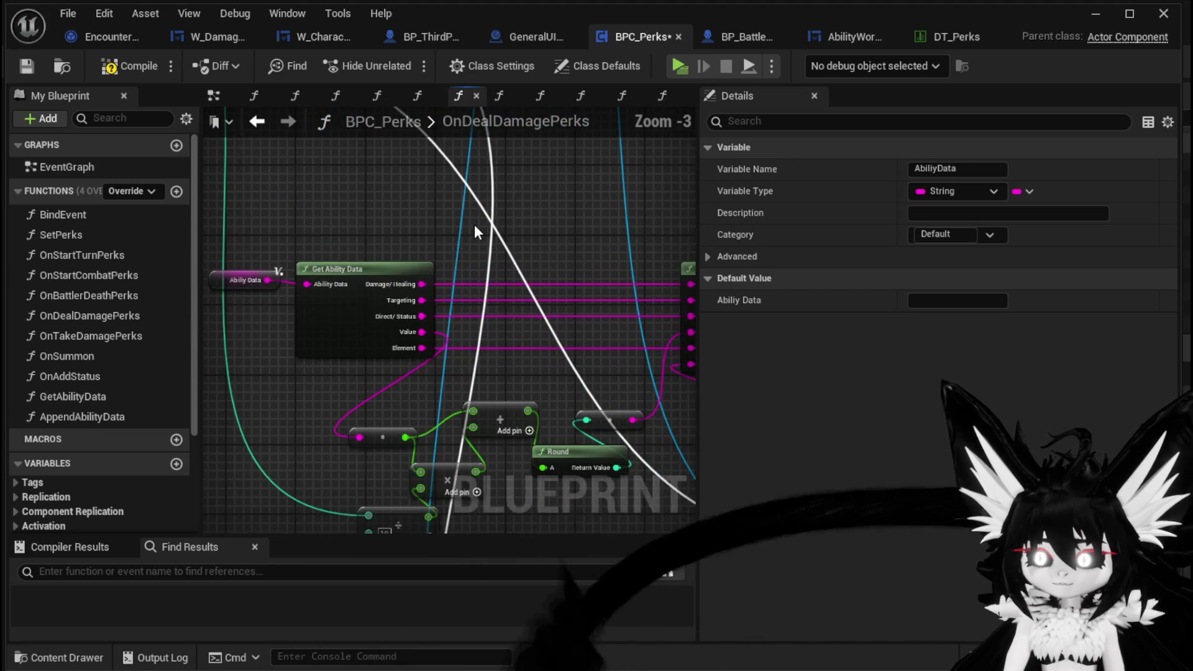
pyautogui.scroll(-3, 474, 225)
pyautogui.moveTo(420, 369); pyautogui.dragTo(427, 303)
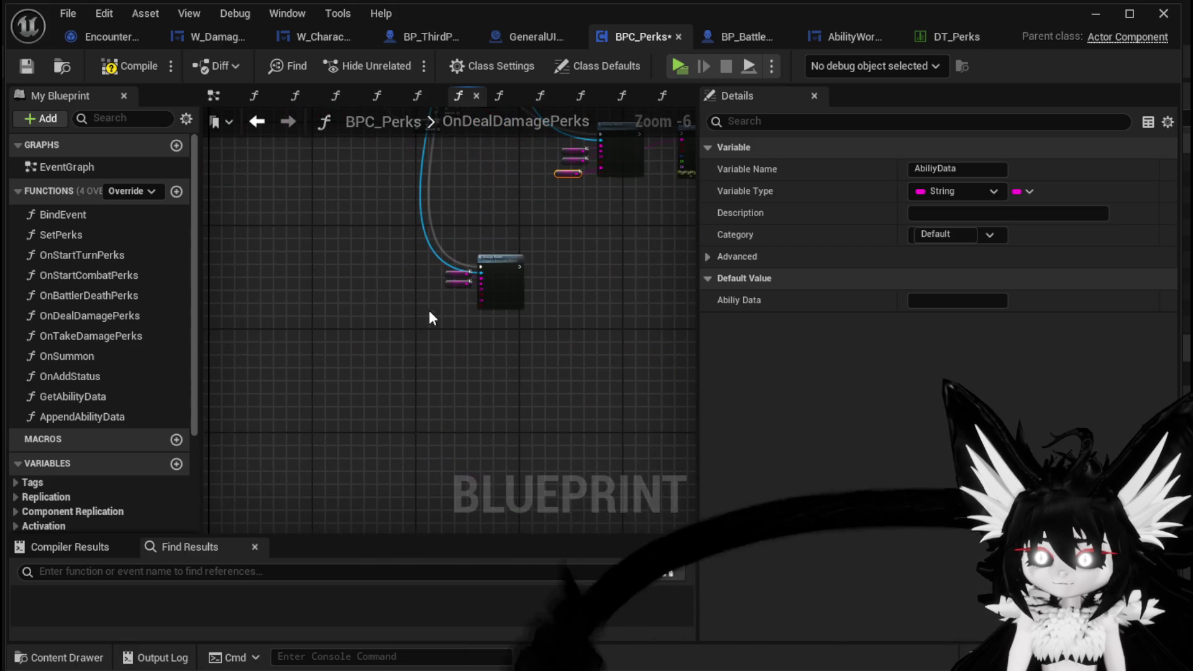
pyautogui.scroll(3, 350, 304)
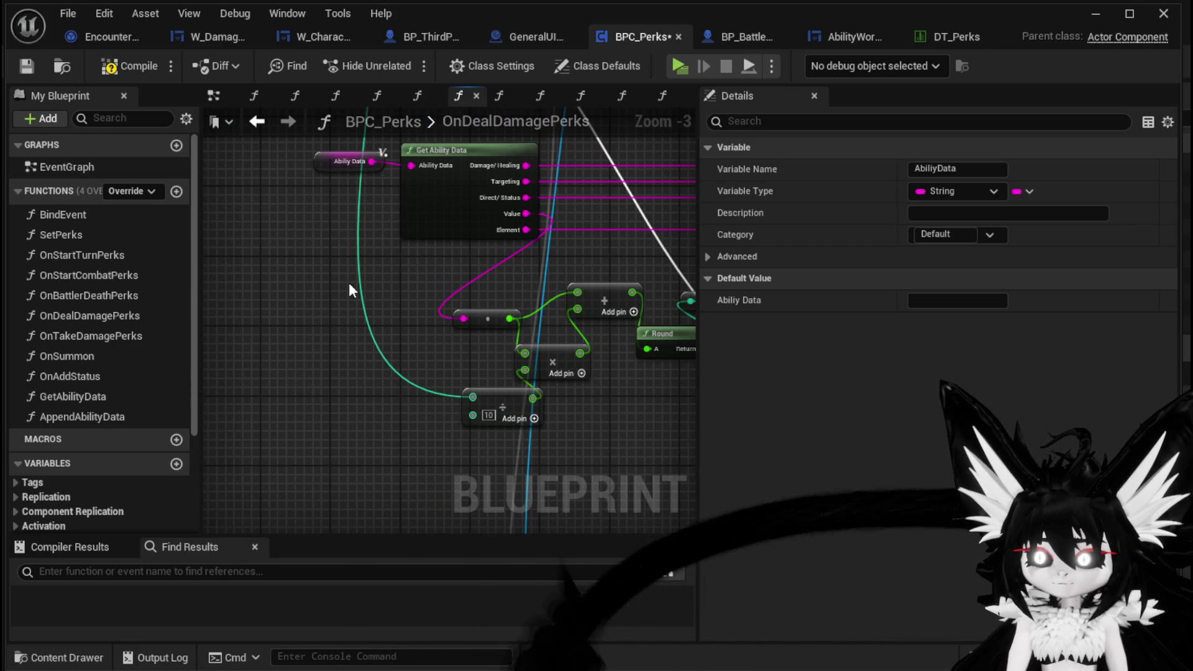
pyautogui.scroll(-1, 383, 272)
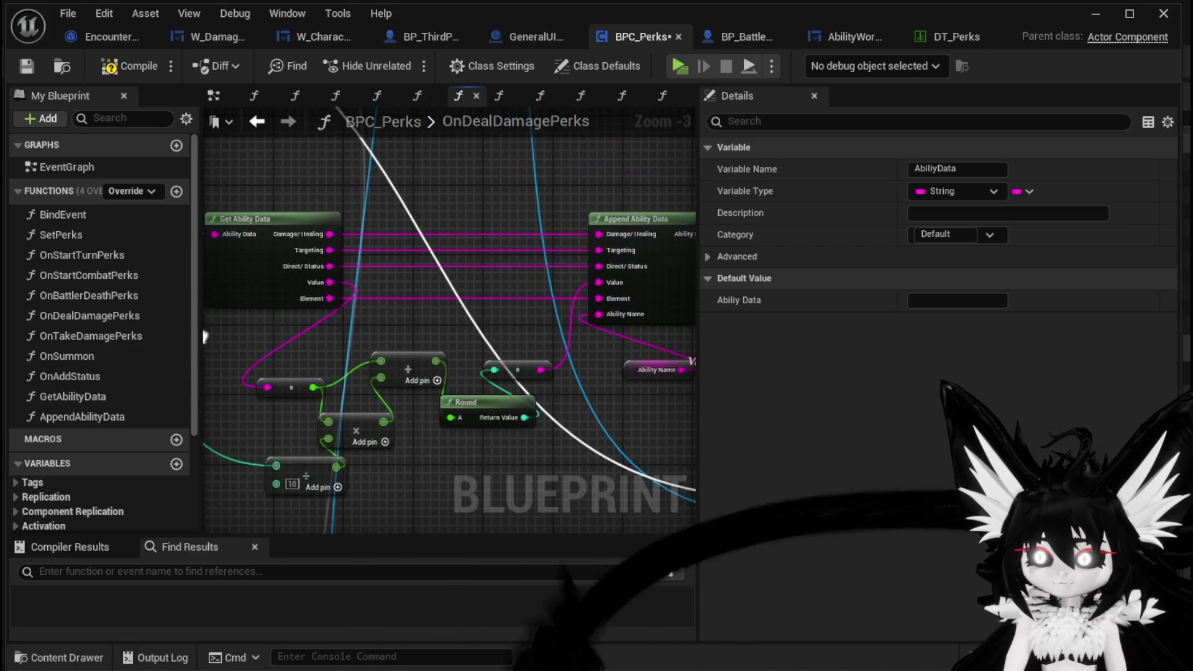
pyautogui.moveTo(382, 272); pyautogui.dragTo(287, 314)
pyautogui.moveTo(234, 163)
pyautogui.mouseDown()
pyautogui.moveTo(523, 394)
pyautogui.moveTo(620, 415)
pyautogui.mouseUp()
pyautogui.moveTo(534, 431)
pyautogui.mouseDown()
pyautogui.moveTo(404, 398)
pyautogui.moveTo(306, 351)
pyautogui.moveTo(431, 373)
pyautogui.mouseUp()
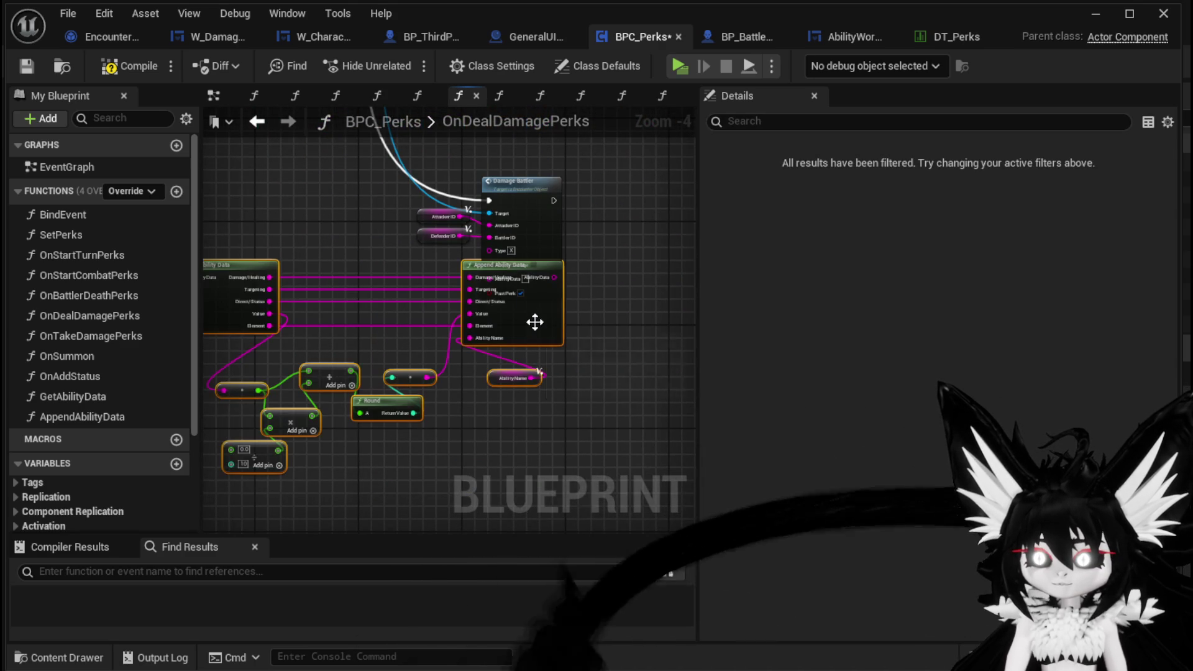
pyautogui.moveTo(534, 321); pyautogui.dragTo(488, 397)
# - Connect Append Ability Data's result to Damage Battler's Ability Data and route Value into the reroute
pyautogui.scroll(1, 539, 344)
pyautogui.click(527, 346)
pyautogui.moveTo(500, 349)
pyautogui.mouseDown()
pyautogui.moveTo(475, 334)
pyautogui.moveTo(448, 230)
pyautogui.moveTo(441, 265)
pyautogui.moveTo(472, 255)
pyautogui.mouseUp()
pyautogui.moveTo(271, 342)
pyautogui.mouseDown()
pyautogui.moveTo(393, 239)
pyautogui.moveTo(540, 221)
pyautogui.moveTo(449, 222)
pyautogui.moveTo(521, 233)
pyautogui.mouseUp()
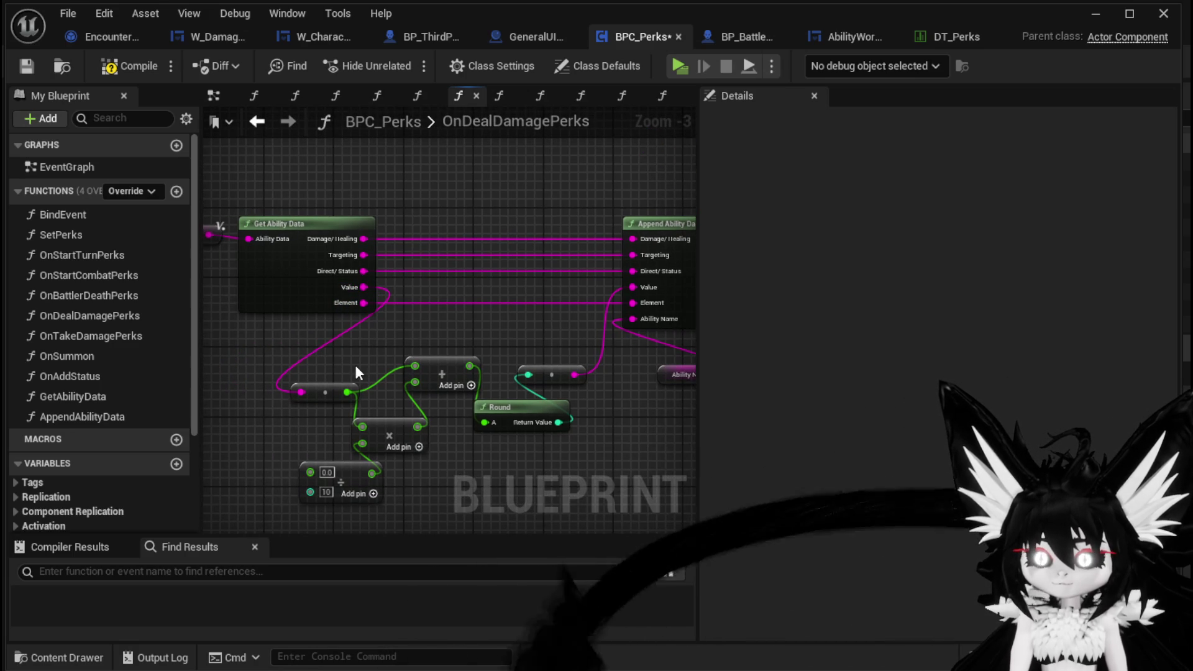
pyautogui.moveTo(360, 345); pyautogui.dragTo(369, 323)
pyautogui.moveTo(371, 265)
pyautogui.mouseDown()
pyautogui.moveTo(394, 351)
pyautogui.moveTo(343, 374)
pyautogui.moveTo(308, 370)
pyautogui.mouseUp()
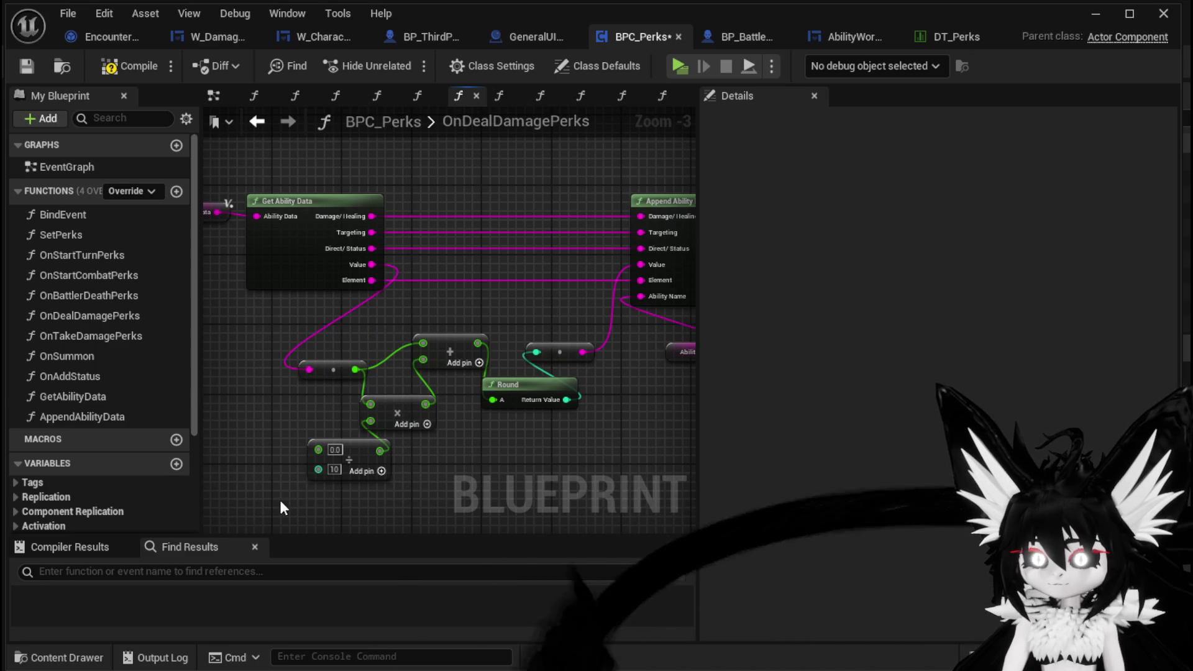
# - Delete the old multiply and divide nodes and reposition the reroute on the Value wire
pyautogui.press('Delete')
pyautogui.moveTo(339, 368); pyautogui.dragTo(444, 299)
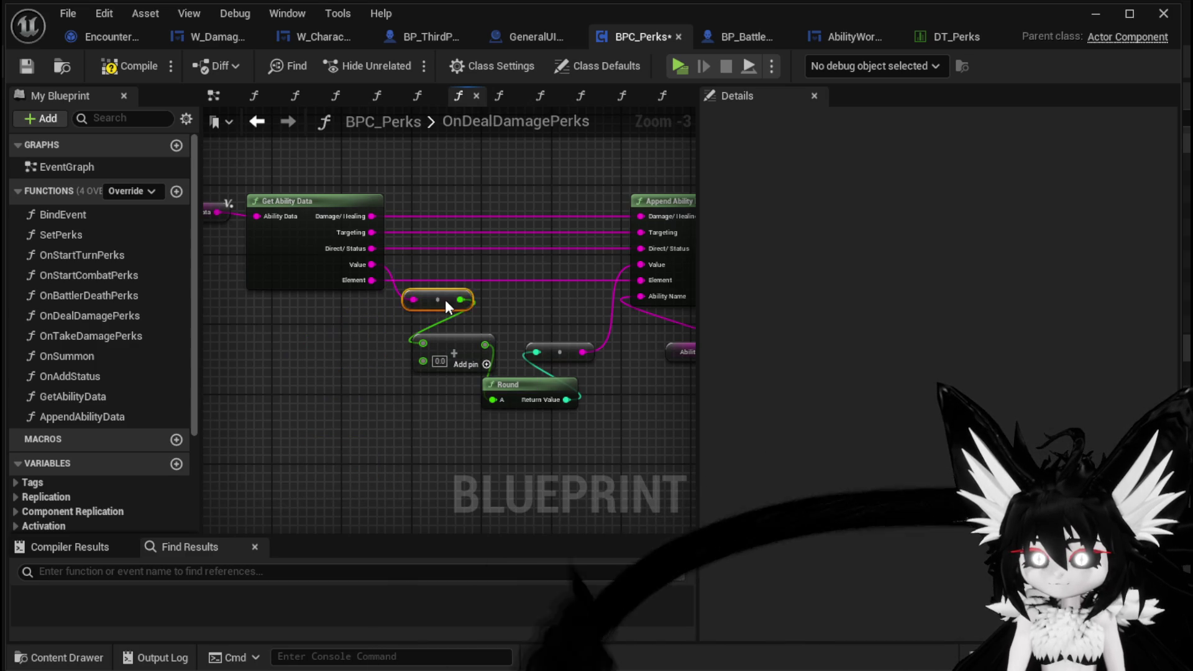
pyautogui.moveTo(502, 332); pyautogui.dragTo(454, 349)
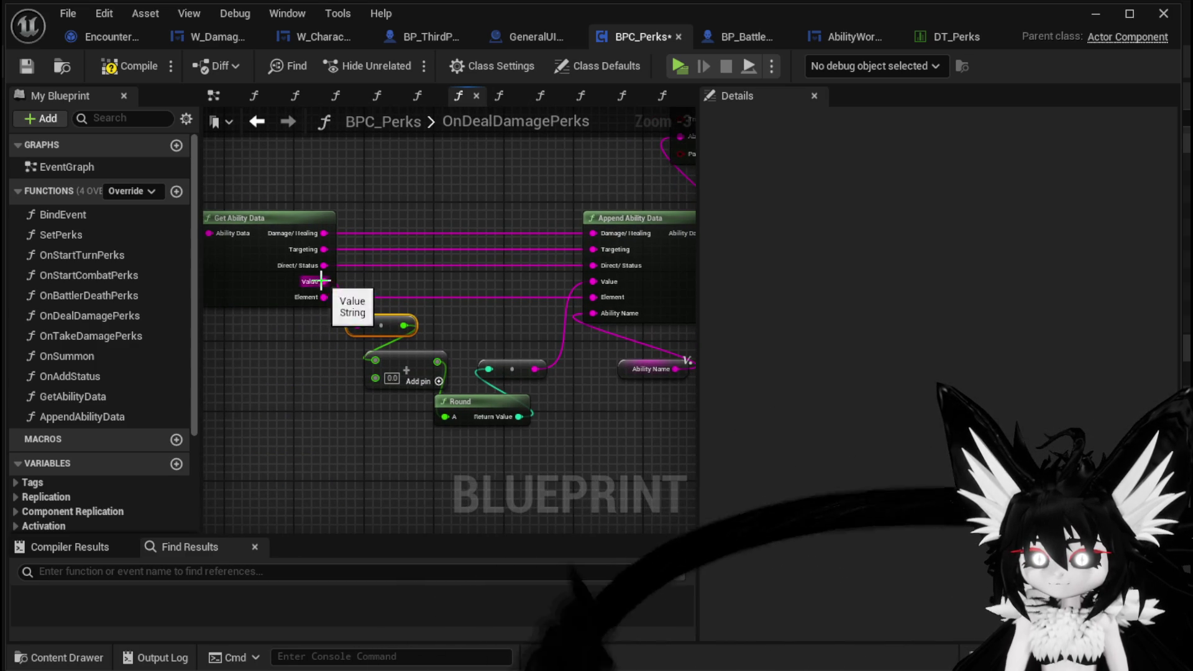
pyautogui.moveTo(321, 280); pyautogui.dragTo(287, 366)
pyautogui.press('Escape')
pyautogui.moveTo(418, 325)
pyautogui.mouseDown()
pyautogui.moveTo(328, 335)
pyautogui.moveTo(346, 364)
pyautogui.mouseUp()
# - Add a Divide node from the reroute, feed it into Round, and remove the Multiply node
pyautogui.write('/')
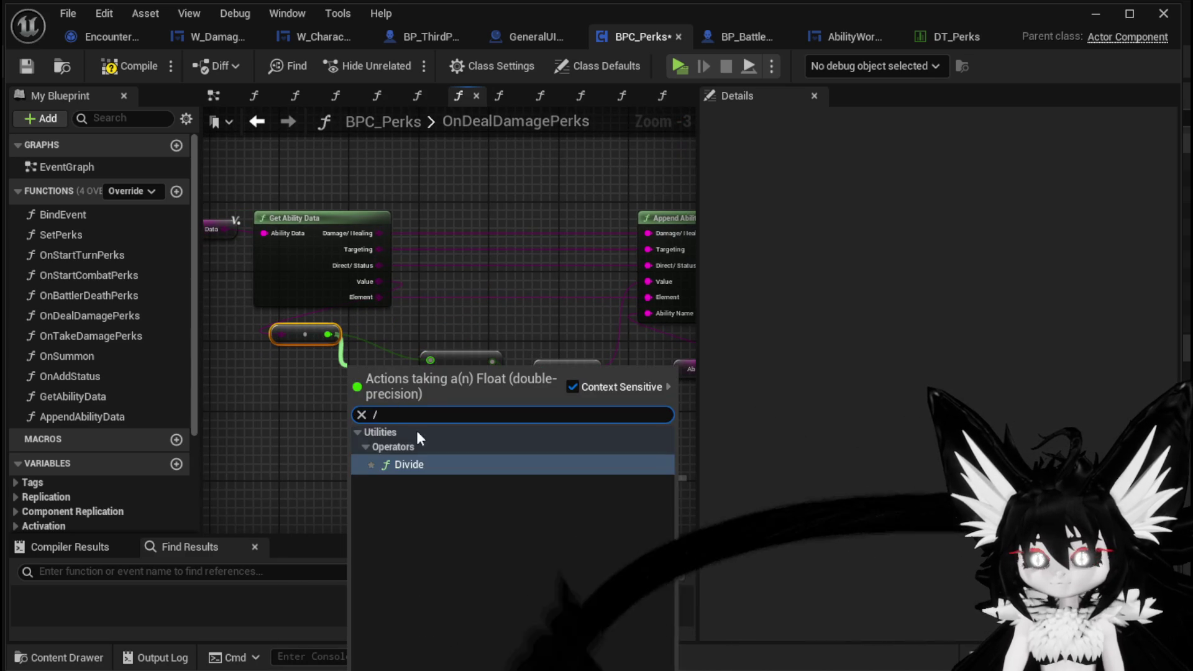
pyautogui.press('Return')
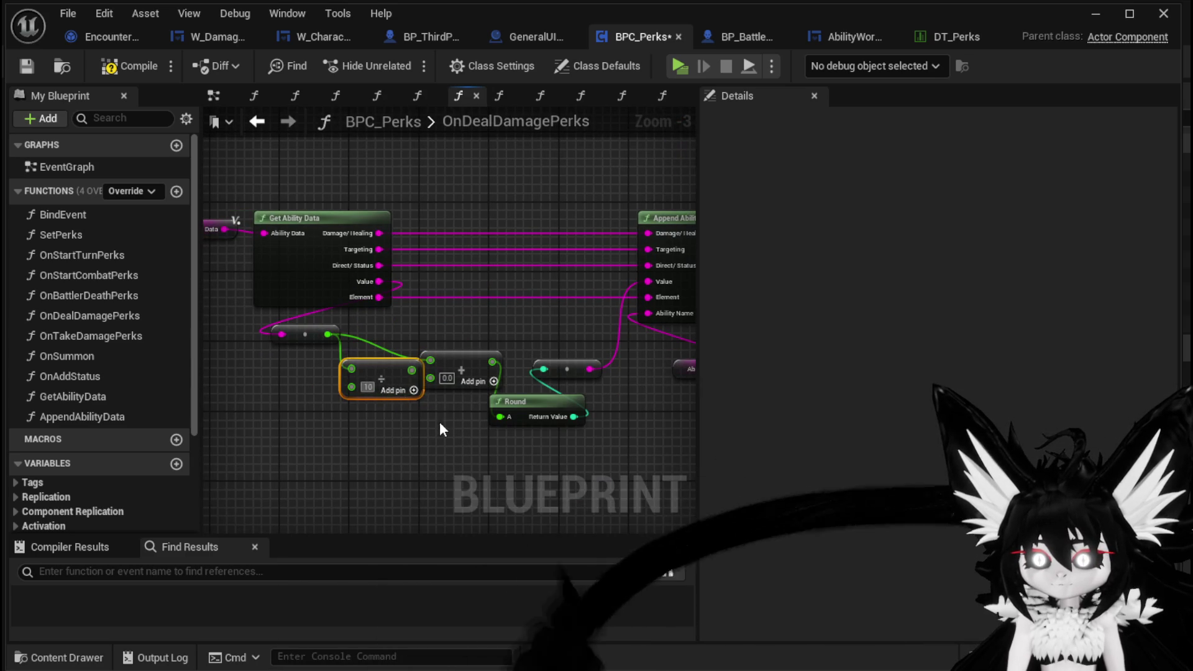
pyautogui.moveTo(381, 380)
pyautogui.mouseDown()
pyautogui.moveTo(373, 415)
pyautogui.moveTo(502, 415)
pyautogui.mouseUp()
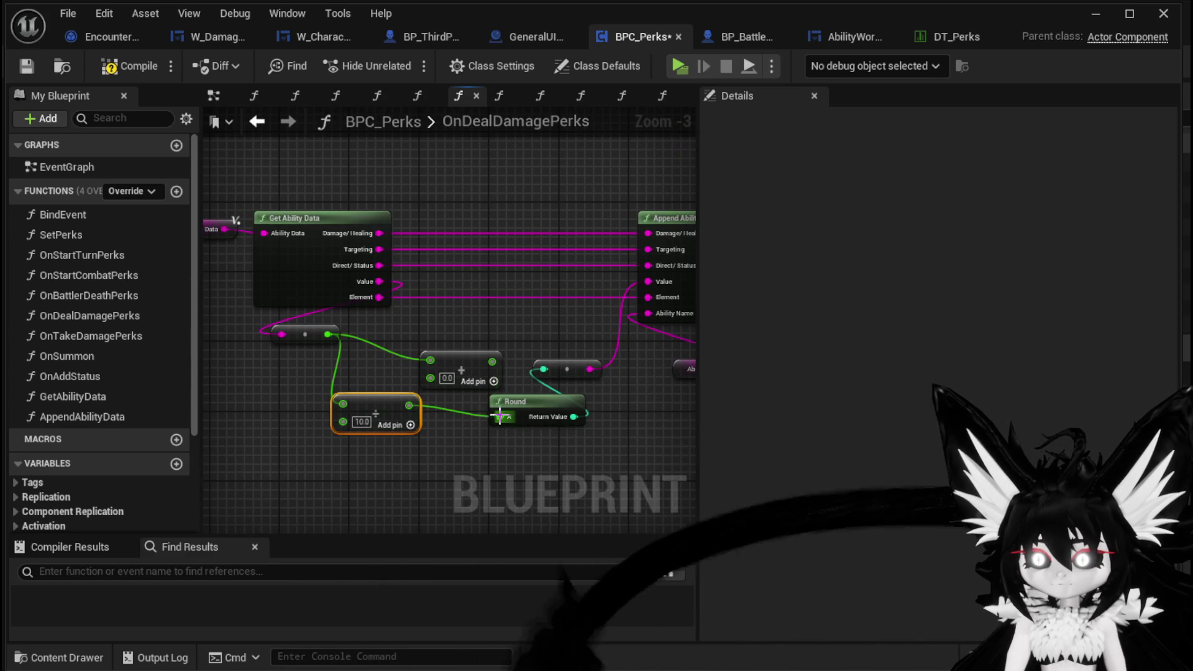
pyautogui.moveTo(385, 408); pyautogui.dragTo(385, 416)
pyautogui.press('Delete')
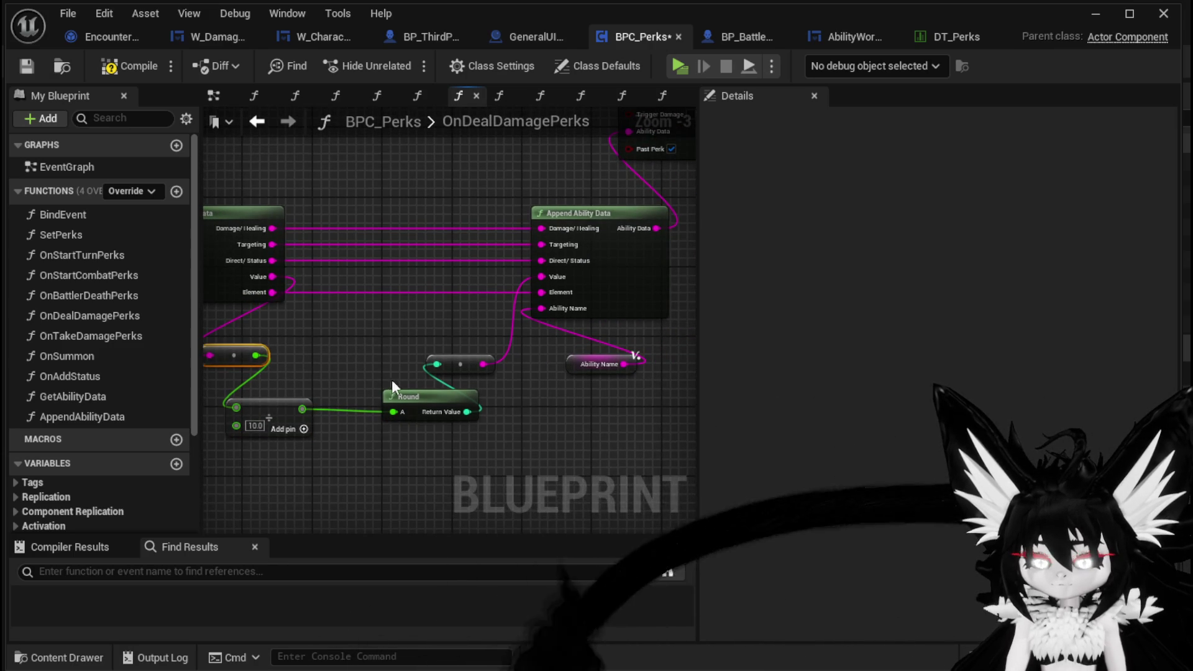
pyautogui.moveTo(432, 391); pyautogui.dragTo(377, 389)
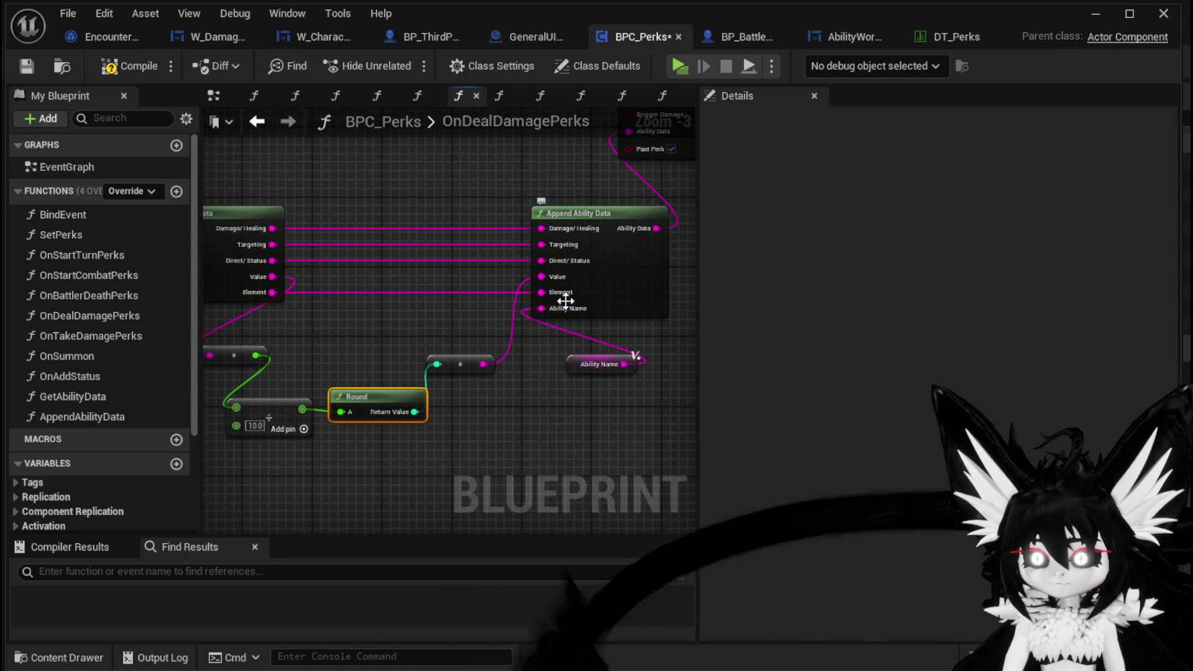
# - Disconnect Append Ability Data's Direct/Status input, move the Ability Name getter up, and save BPC_Perks
pyautogui.keyDown('alt'); pyautogui.click(549, 265); pyautogui.keyUp('alt')
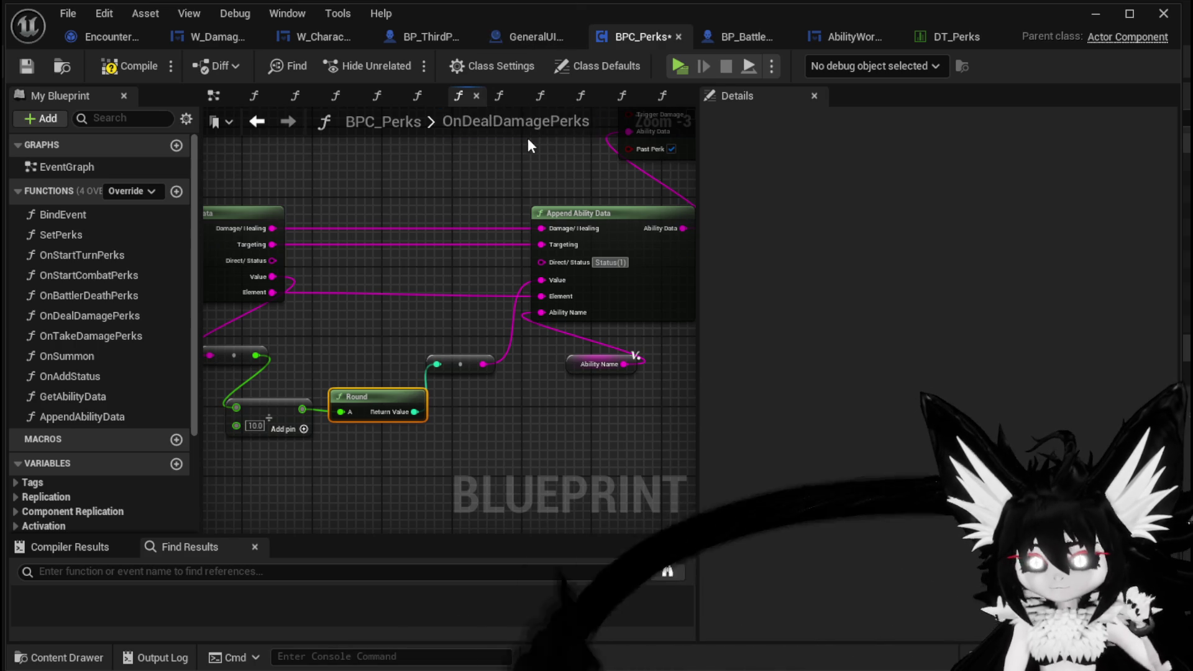
pyautogui.moveTo(586, 367); pyautogui.dragTo(429, 340)
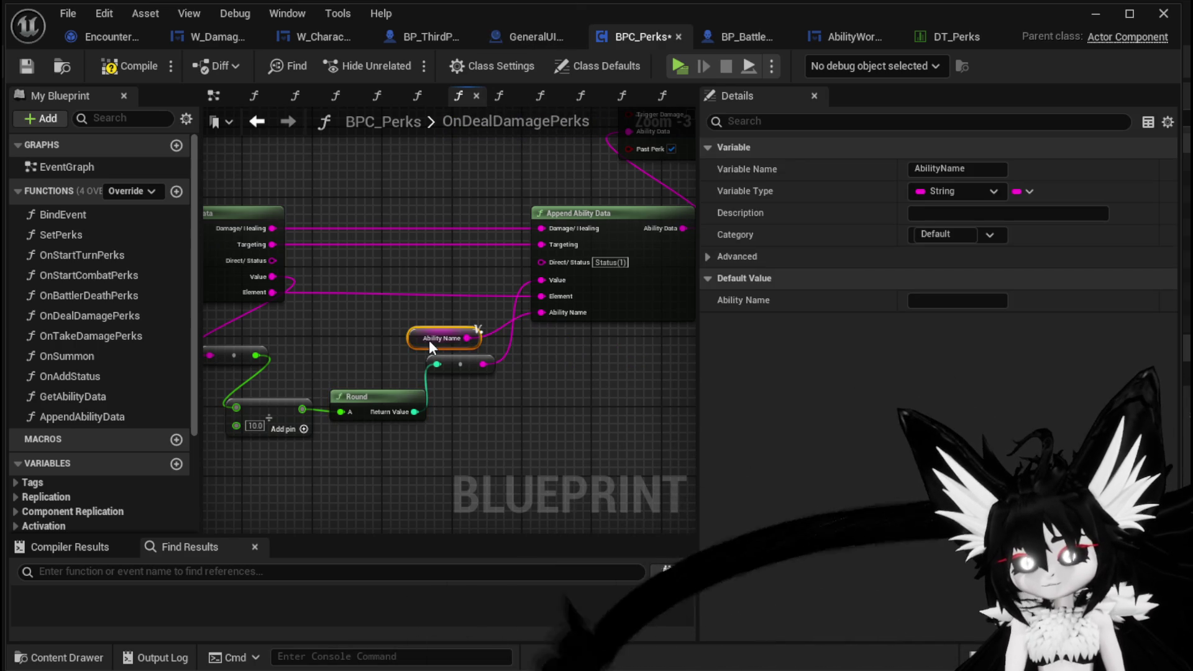
pyautogui.rightClick(574, 373)
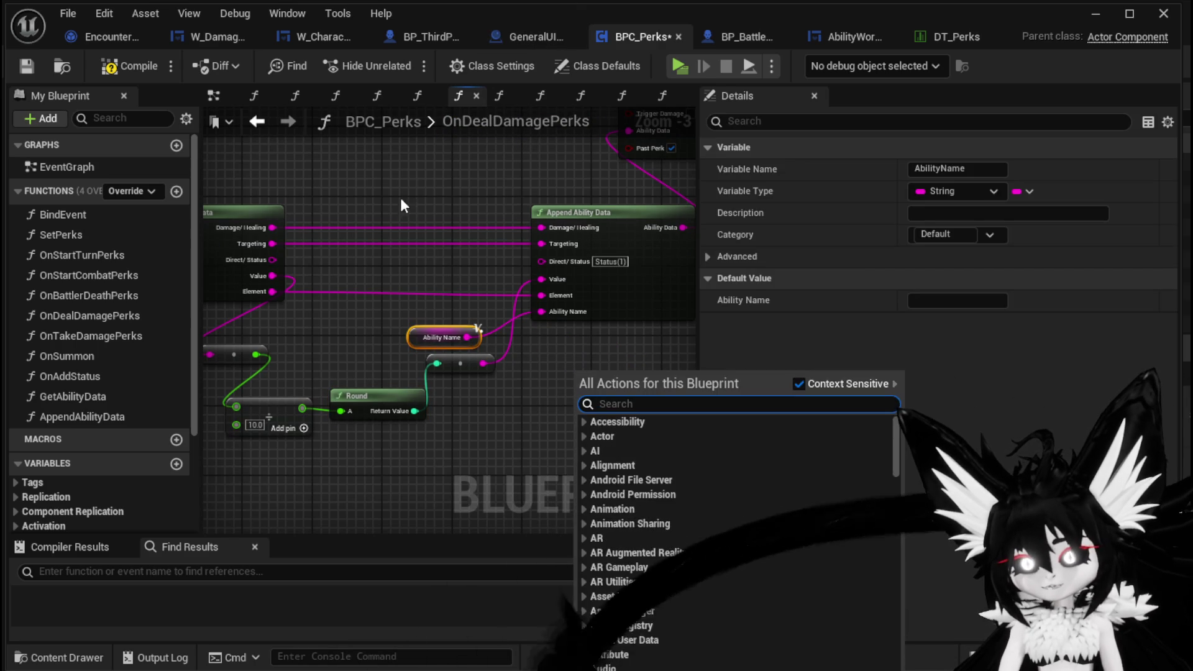
pyautogui.click(402, 209)
pyautogui.click(32, 64)
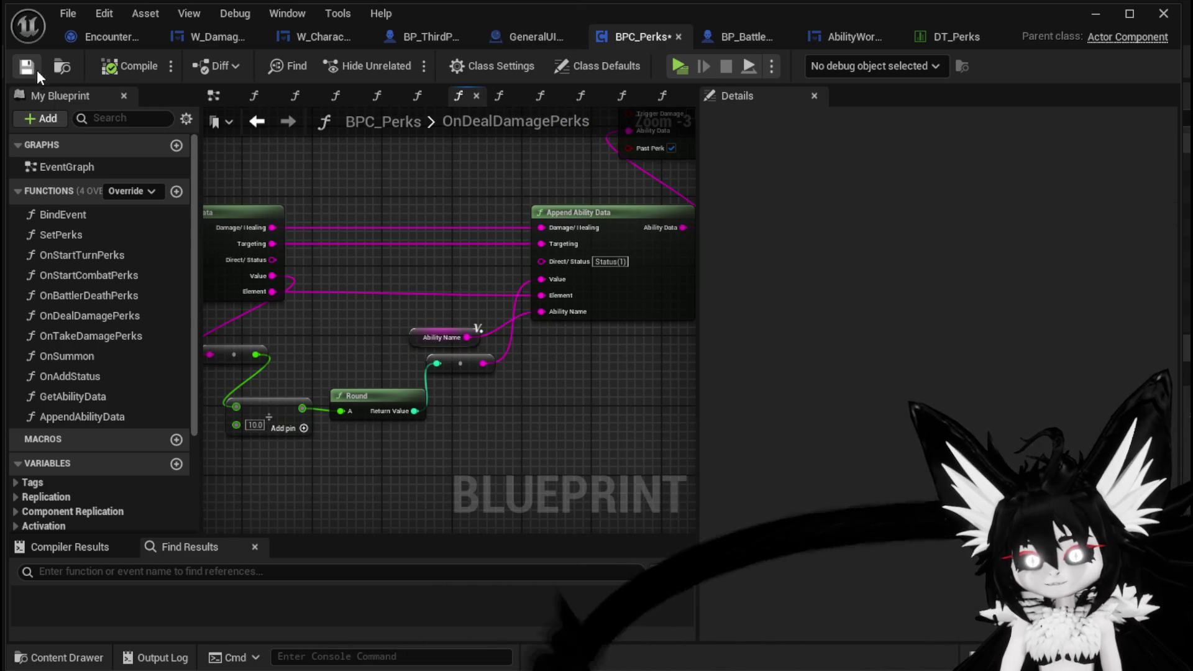
pyautogui.moveTo(418, 214); pyautogui.dragTo(348, 234)
pyautogui.scroll(-3, 348, 234)
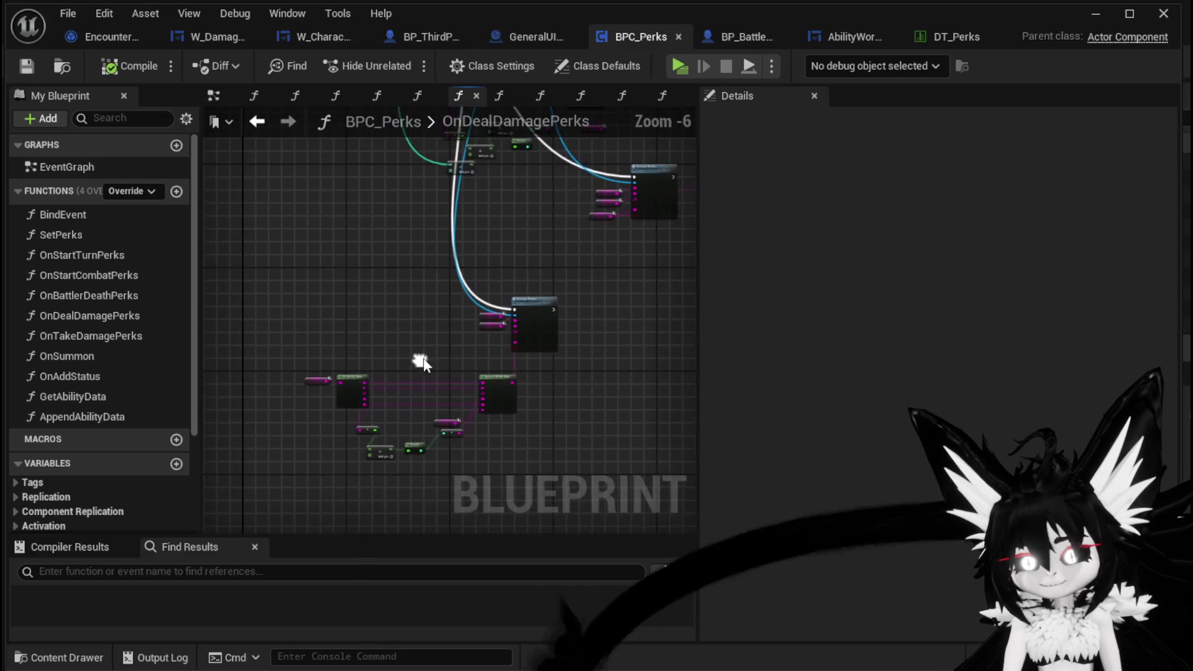
# - Pan to frame the Branch and Get Ability Data nodes, pulling a wire from the Element output
pyautogui.scroll(3, 491, 260)
pyautogui.moveTo(491, 259)
pyautogui.mouseDown()
pyautogui.moveTo(413, 316)
pyautogui.moveTo(522, 312)
pyautogui.moveTo(452, 279)
pyautogui.moveTo(65, 257)
pyautogui.mouseUp()
pyautogui.moveTo(584, 235)
pyautogui.mouseDown()
pyautogui.moveTo(547, 475)
pyautogui.moveTo(831, 488)
pyautogui.moveTo(192, 365)
pyautogui.moveTo(607, 413)
pyautogui.moveTo(320, 373)
pyautogui.moveTo(362, 376)
pyautogui.moveTo(304, 388)
pyautogui.mouseUp()
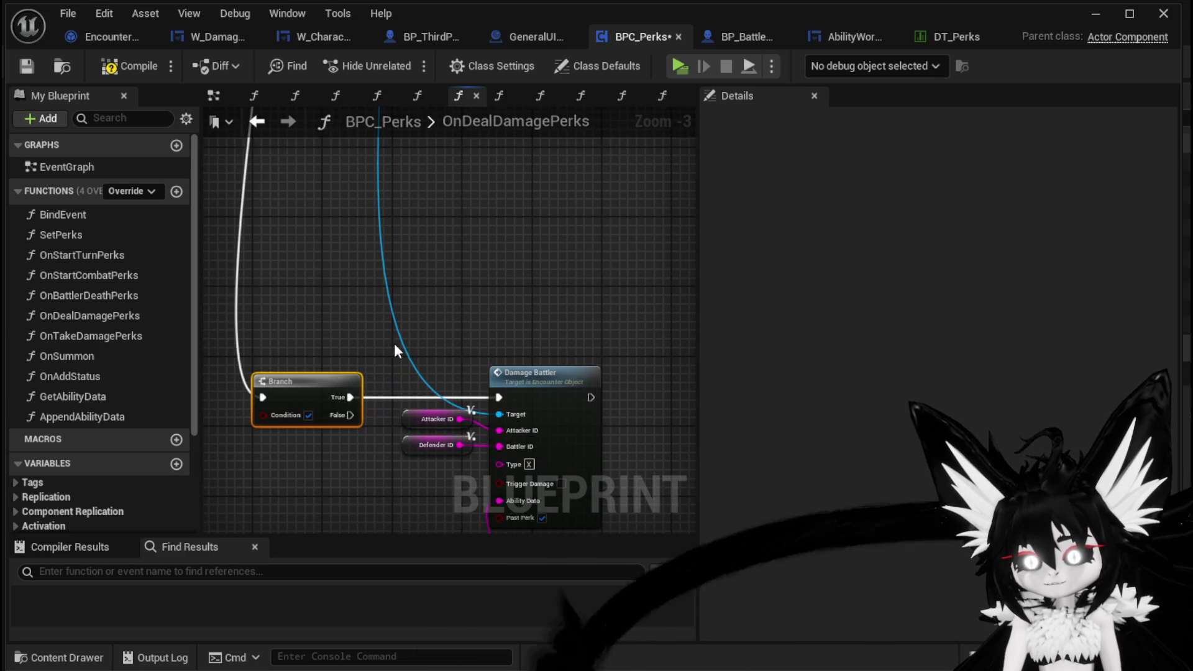
pyautogui.scroll(-2, 360, 392)
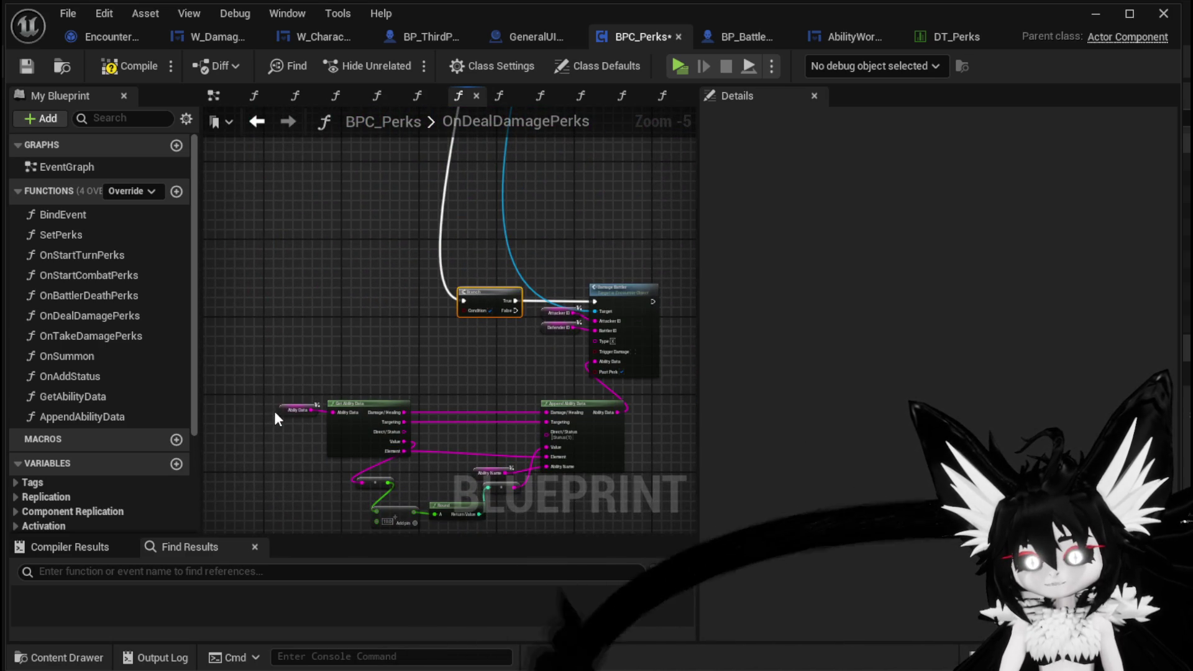
pyautogui.scroll(3, 366, 371)
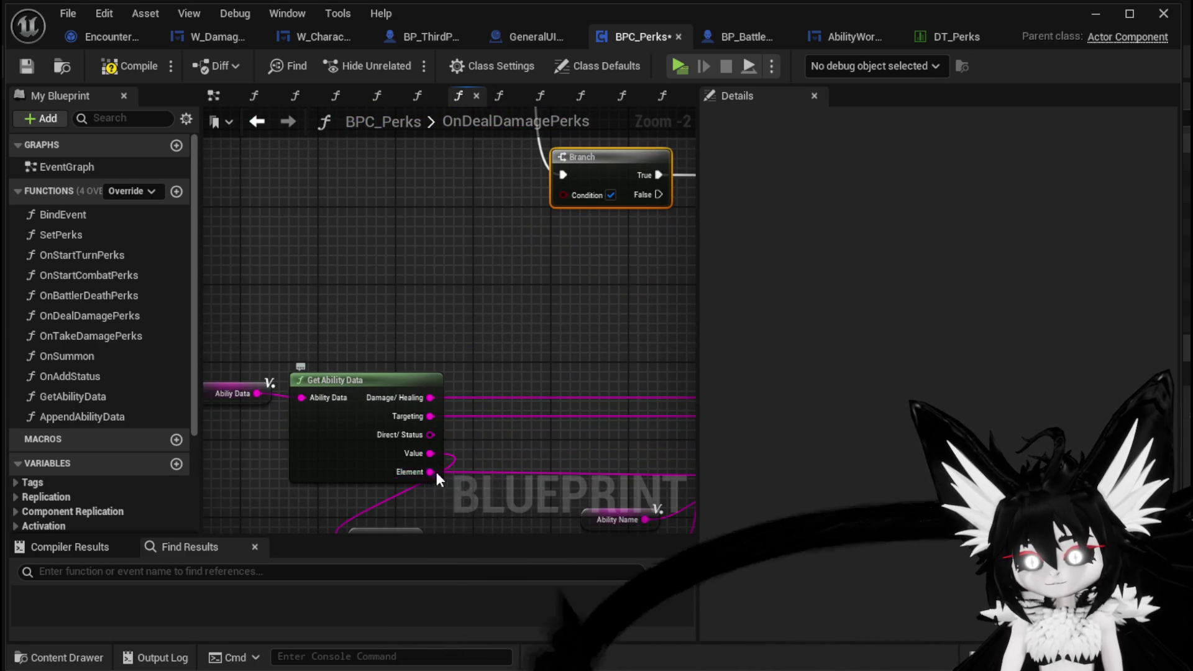
pyautogui.moveTo(380, 452)
pyautogui.mouseDown()
pyautogui.moveTo(484, 316)
pyautogui.moveTo(418, 251)
pyautogui.mouseUp()
# - Add a Parse Into Array node fed by Element, with '[' as the delimiter
pyautogui.write('Parse')
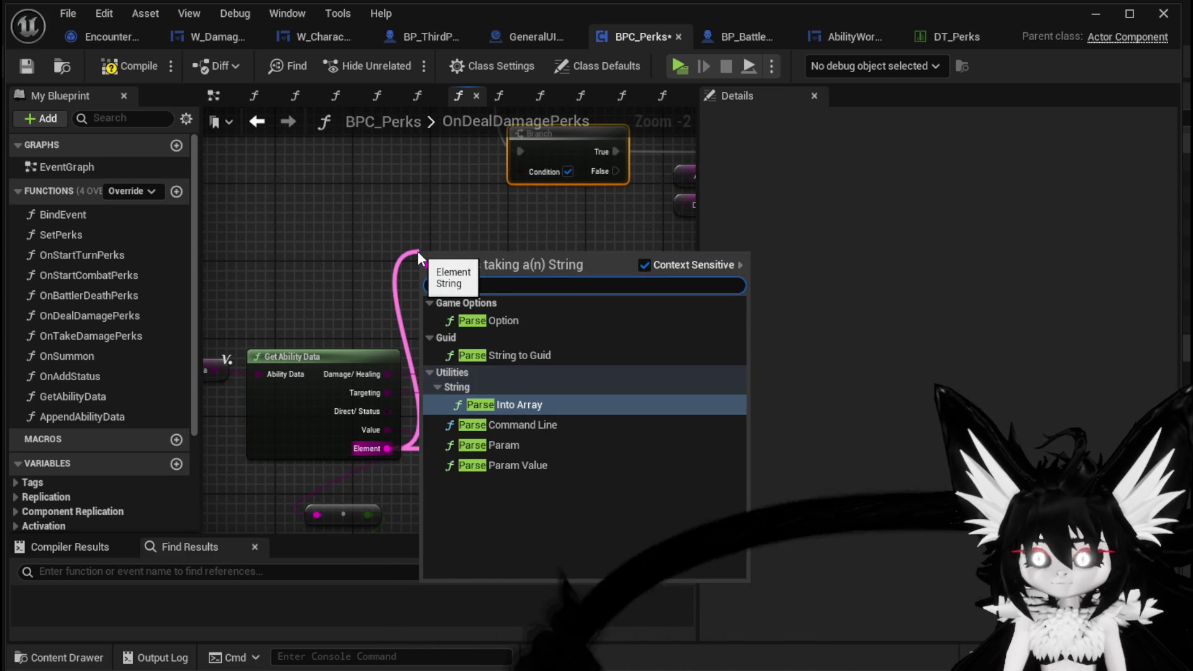
pyautogui.click(497, 402)
pyautogui.moveTo(566, 296); pyautogui.dragTo(375, 207)
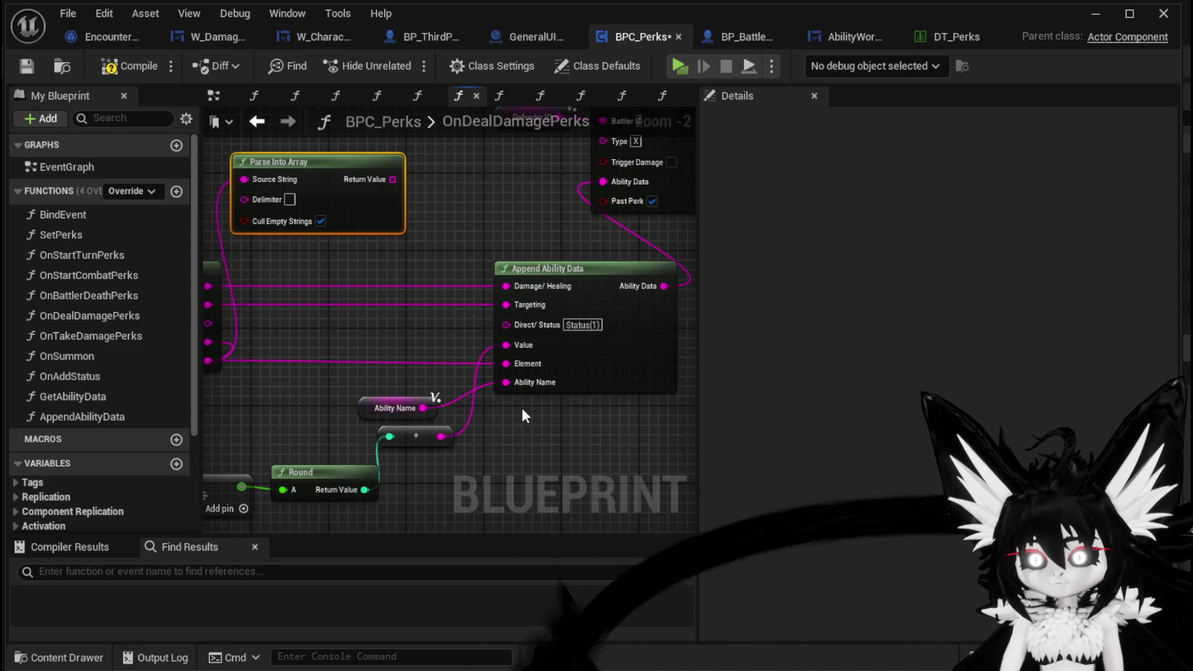
pyautogui.moveTo(323, 262); pyautogui.dragTo(416, 359)
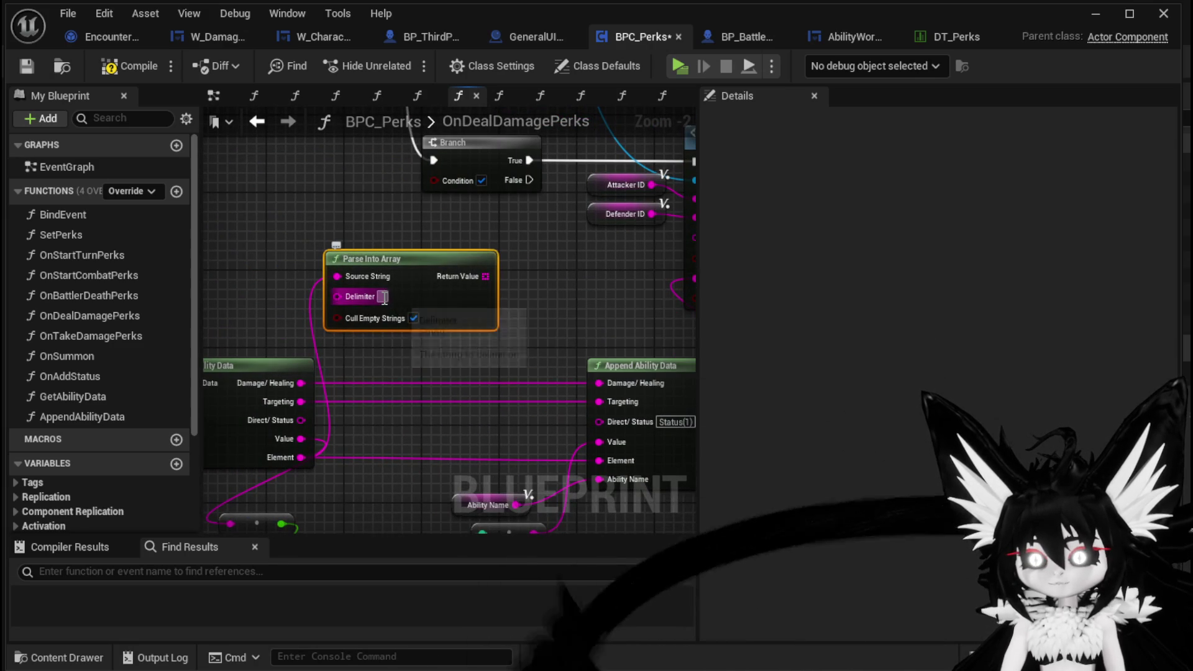
pyautogui.write('[')
pyautogui.click(521, 303)
# - Get index 0 of the parsed array, check it == 'Fire', and wire that into the Branch condition
pyautogui.moveTo(484, 277); pyautogui.dragTo(326, 218)
pyautogui.write('get')
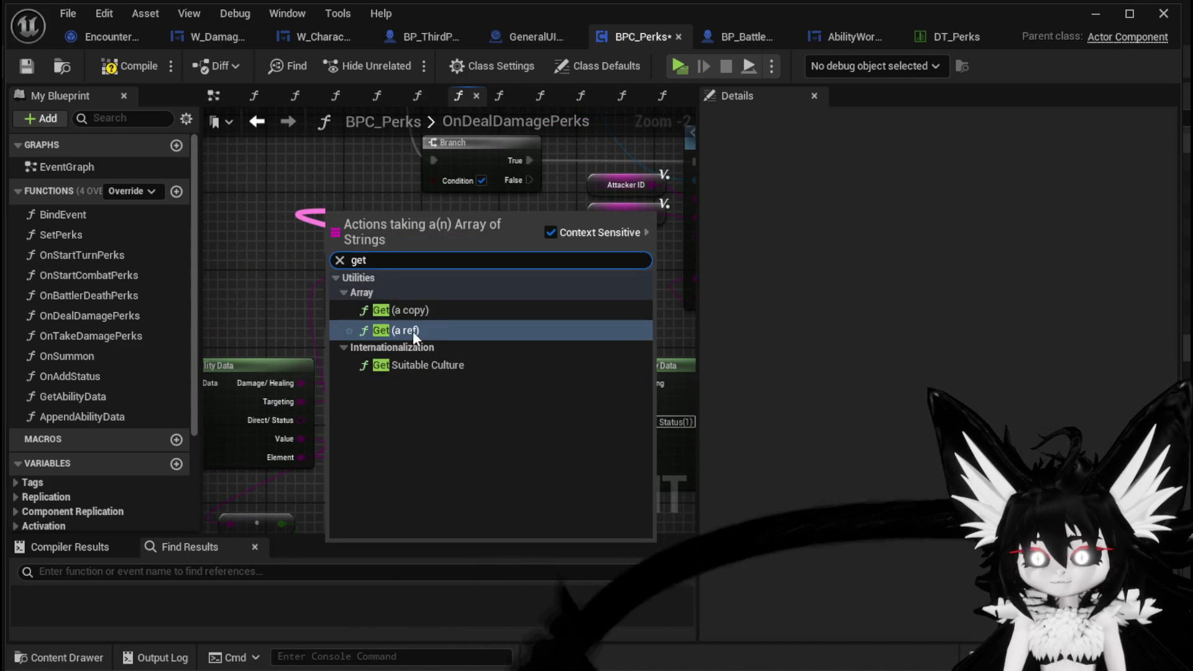
pyautogui.click(423, 330)
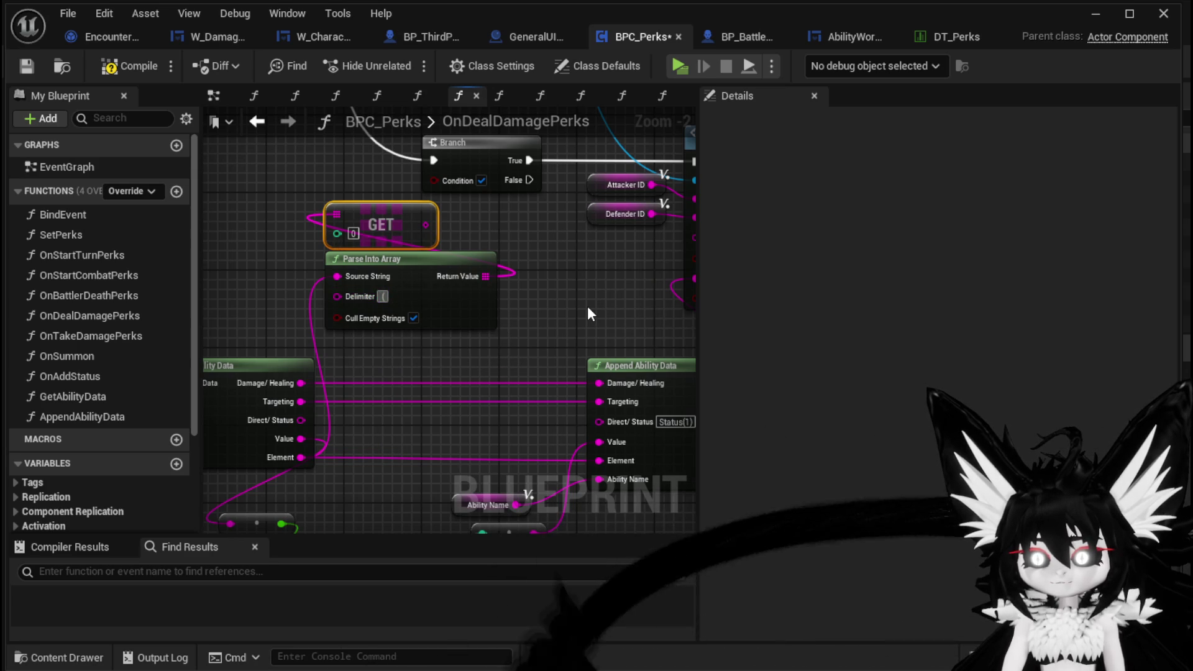
pyautogui.moveTo(426, 225)
pyautogui.mouseDown()
pyautogui.moveTo(427, 184)
pyautogui.moveTo(419, 199)
pyautogui.moveTo(486, 210)
pyautogui.mouseUp()
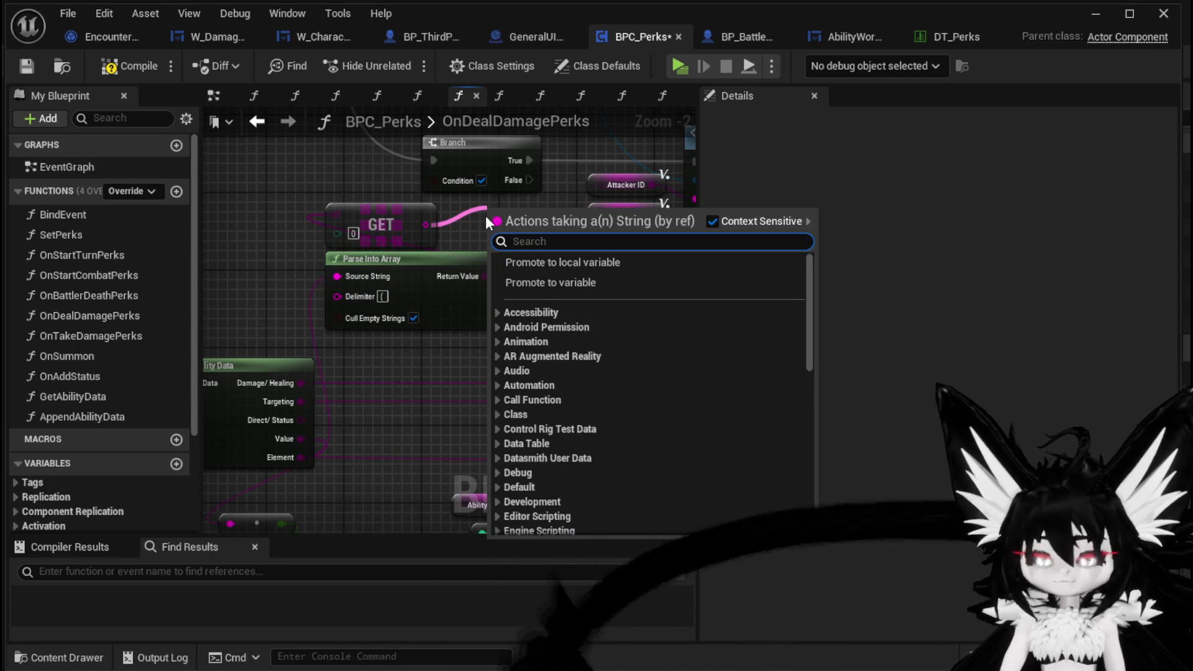
pyautogui.write('==')
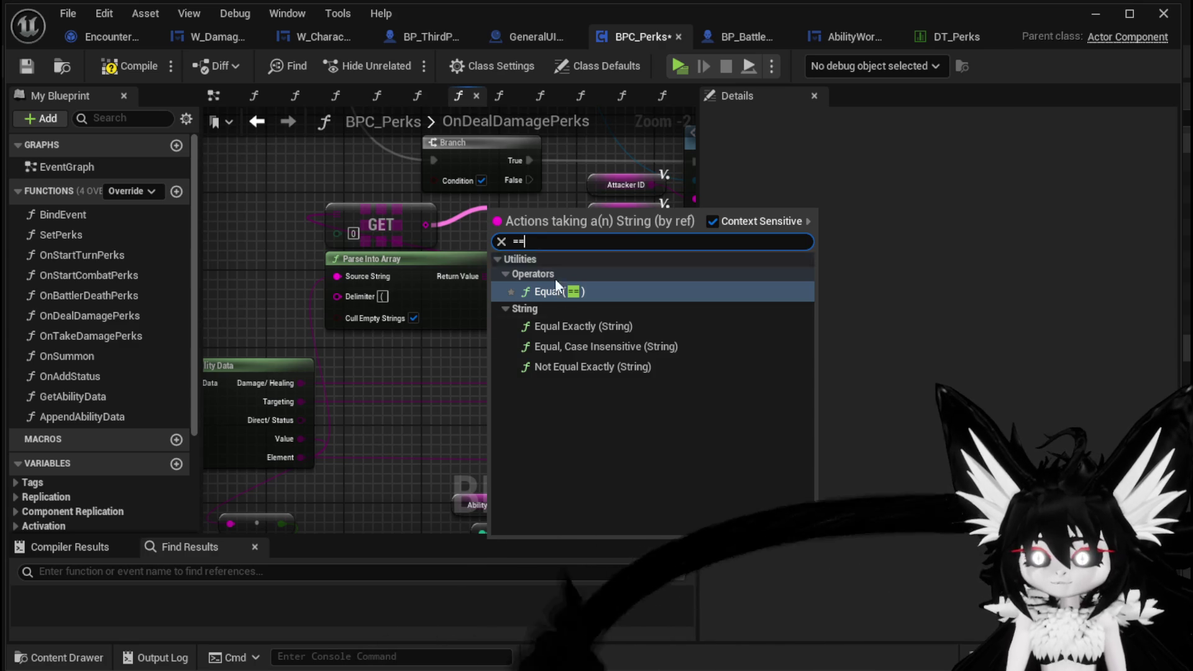
pyautogui.press('Return')
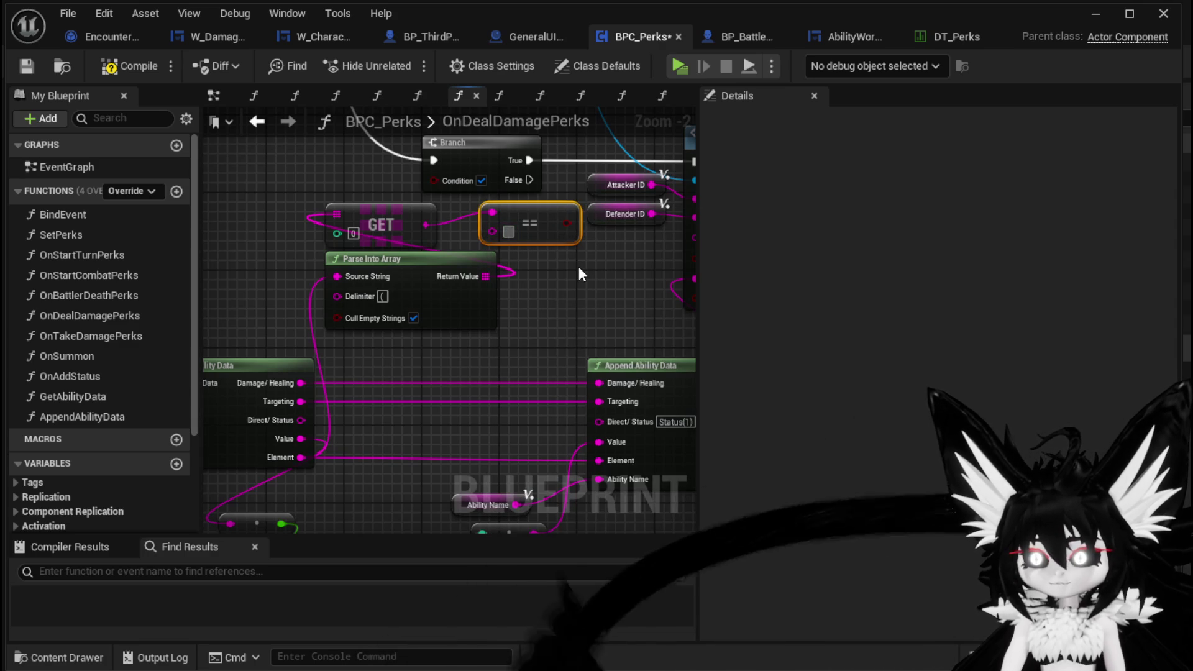
pyautogui.write('Fire')
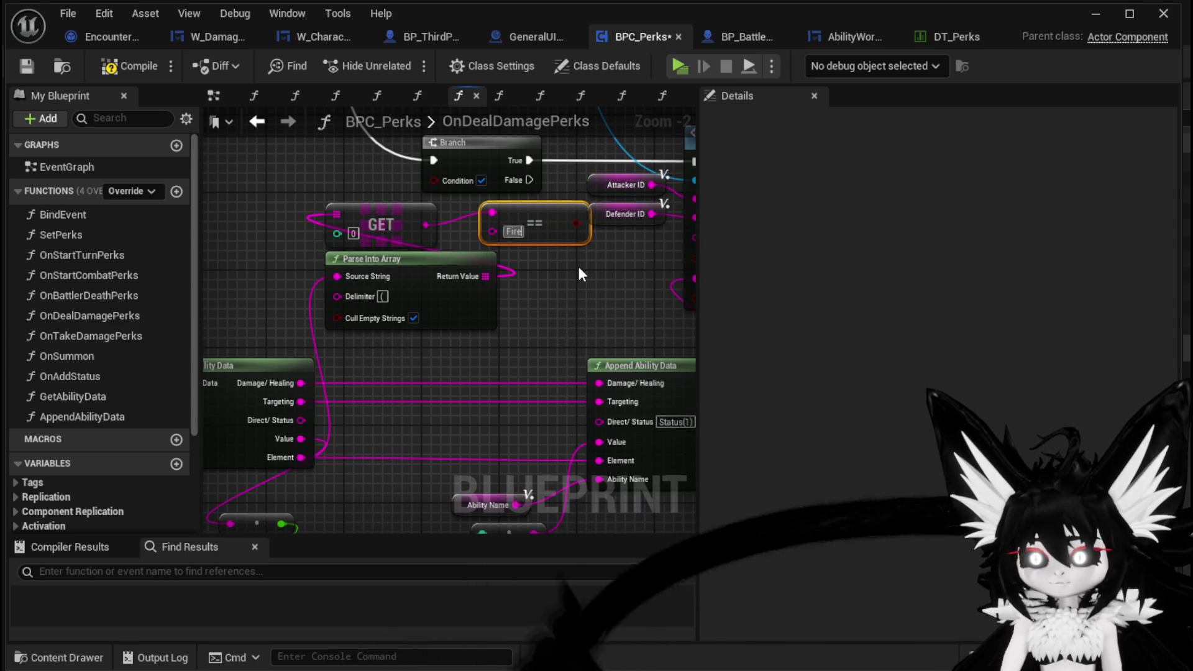
pyautogui.moveTo(577, 223); pyautogui.dragTo(433, 180)
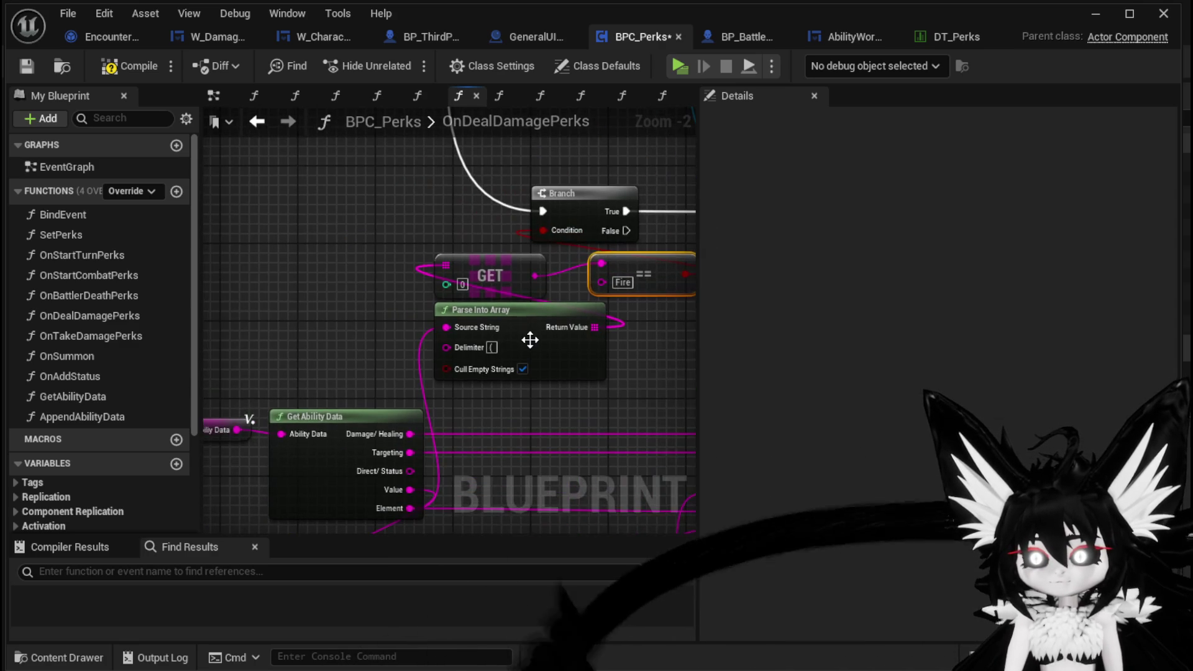
# - Arrange Parse Into Array, GET and the equality node neatly near the Append Ability Data area
pyautogui.moveTo(527, 338); pyautogui.dragTo(305, 279)
pyautogui.moveTo(486, 286); pyautogui.dragTo(341, 363)
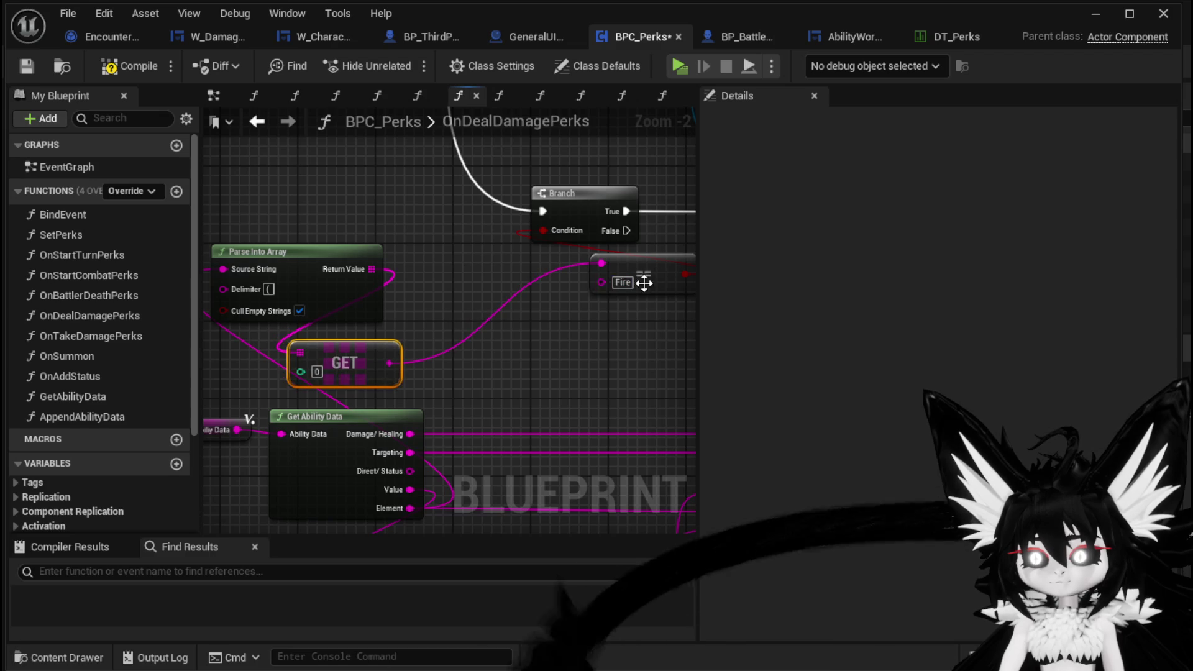
pyautogui.moveTo(637, 284); pyautogui.dragTo(514, 297)
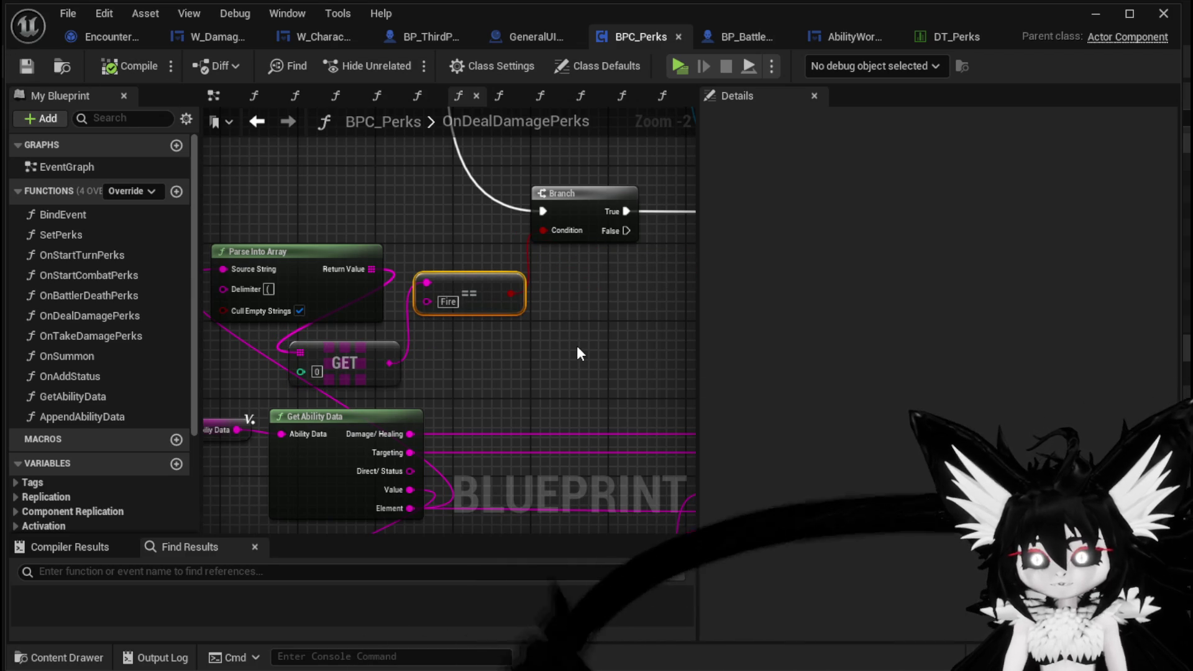
pyautogui.moveTo(578, 347)
pyautogui.mouseDown()
pyautogui.moveTo(556, 245)
pyautogui.moveTo(392, 296)
pyautogui.moveTo(469, 264)
pyautogui.moveTo(341, 323)
pyautogui.mouseUp()
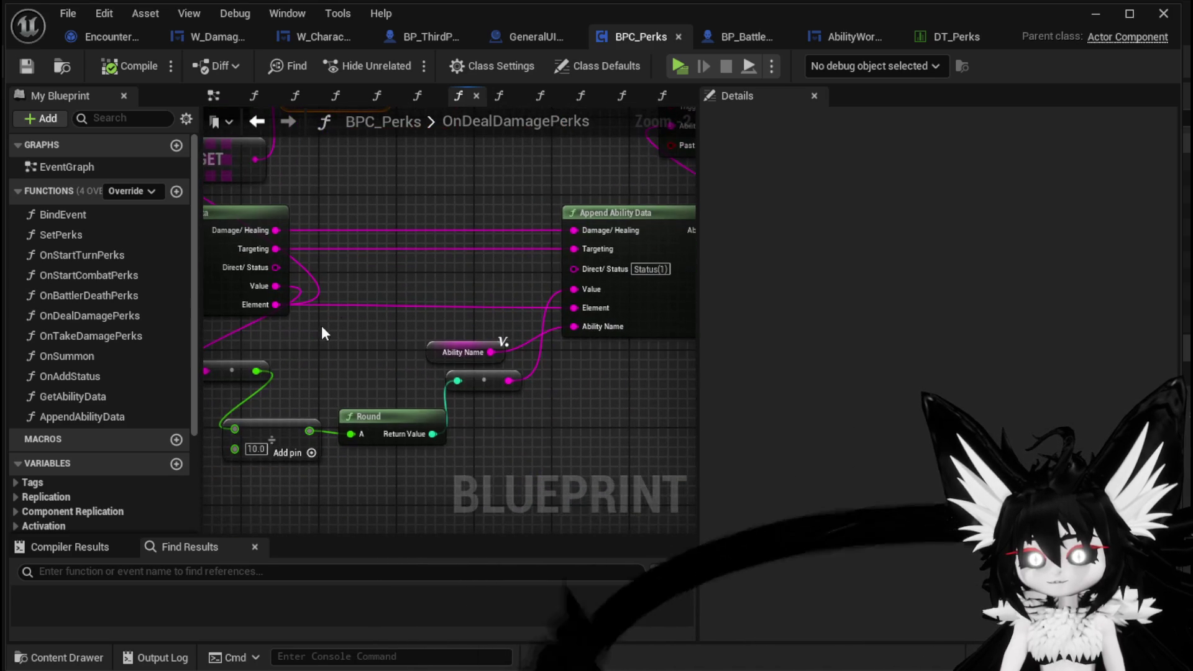
pyautogui.moveTo(277, 304)
pyautogui.mouseDown()
pyautogui.moveTo(554, 391)
pyautogui.moveTo(466, 261)
pyautogui.mouseUp()
# - Add an Append node joined to the Get result, with its B string set to '(DamageOverTime)'
pyautogui.moveTo(353, 198); pyautogui.dragTo(448, 209)
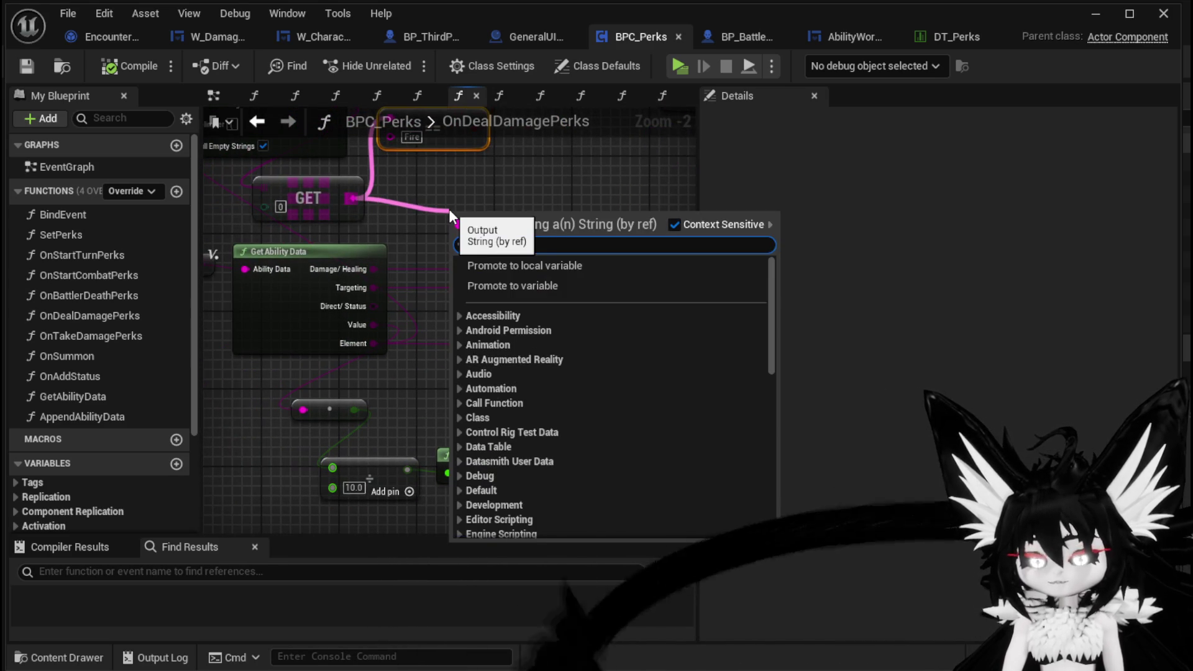
pyautogui.write('append')
pyautogui.press('Return')
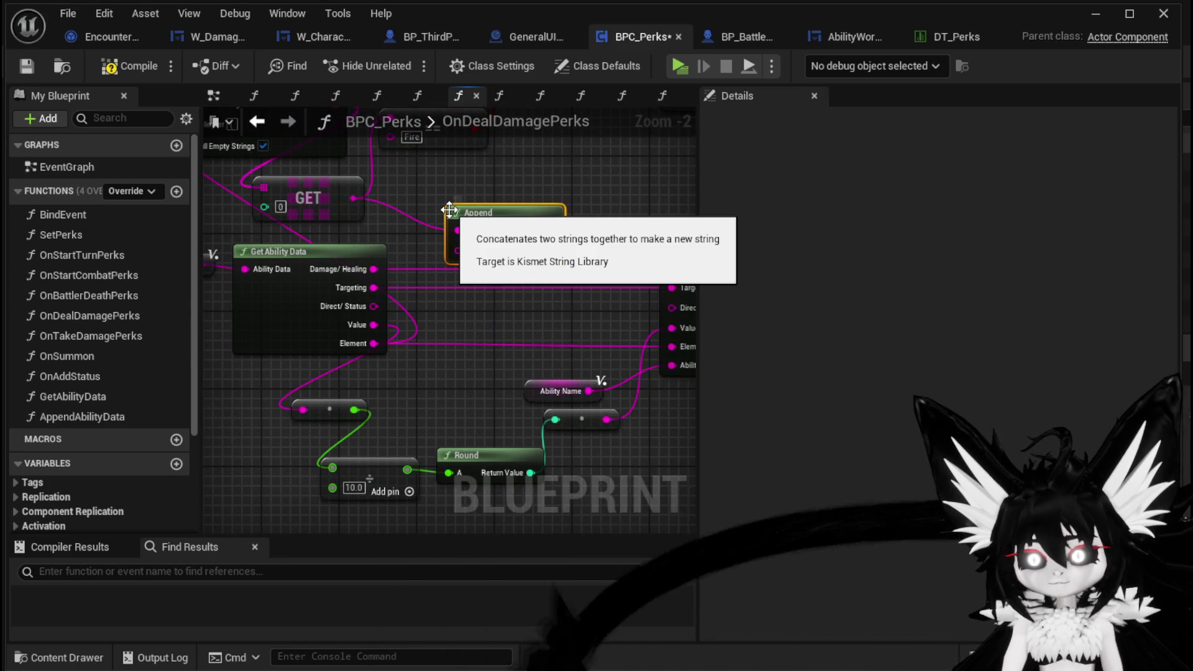
pyautogui.moveTo(612, 216); pyautogui.dragTo(508, 250)
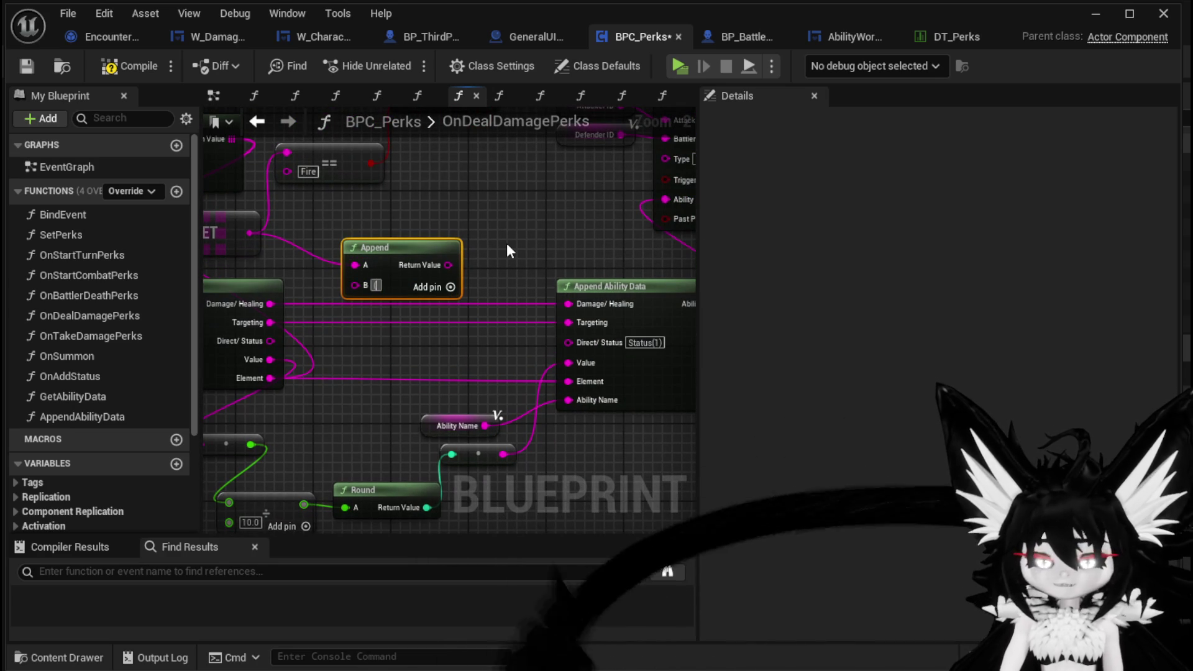
pyautogui.write('(DamageOv')
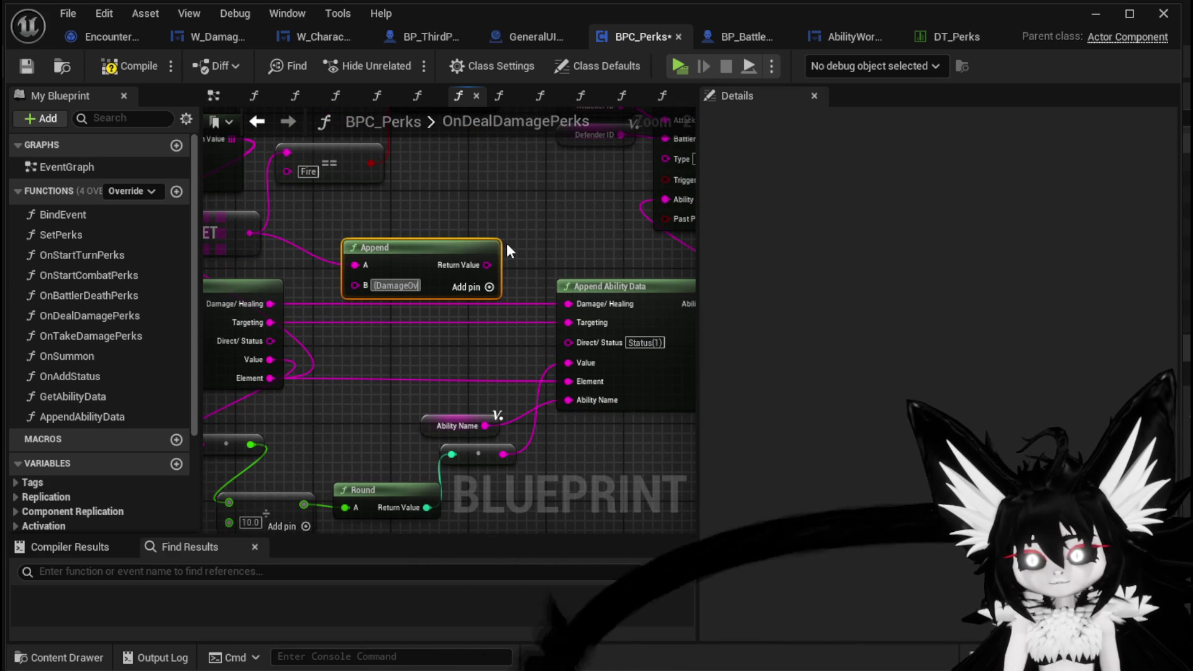
pyautogui.write('erTime')
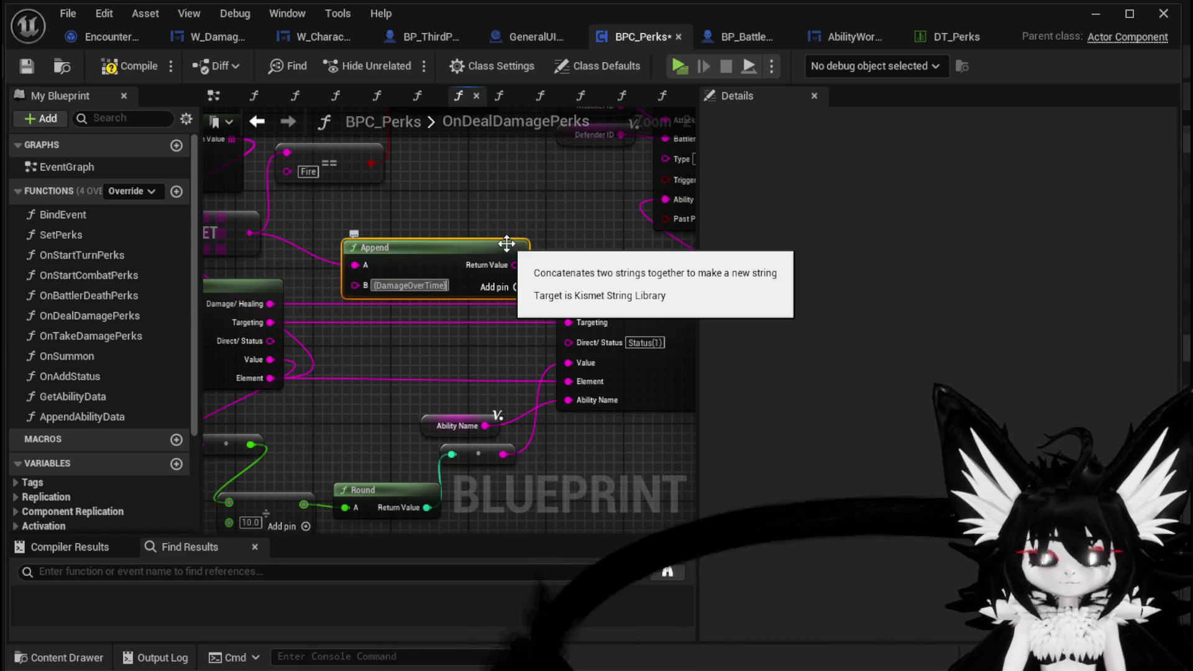
pyautogui.moveTo(515, 264)
pyautogui.mouseDown()
pyautogui.moveTo(505, 438)
pyautogui.moveTo(565, 442)
pyautogui.moveTo(572, 381)
pyautogui.mouseUp()
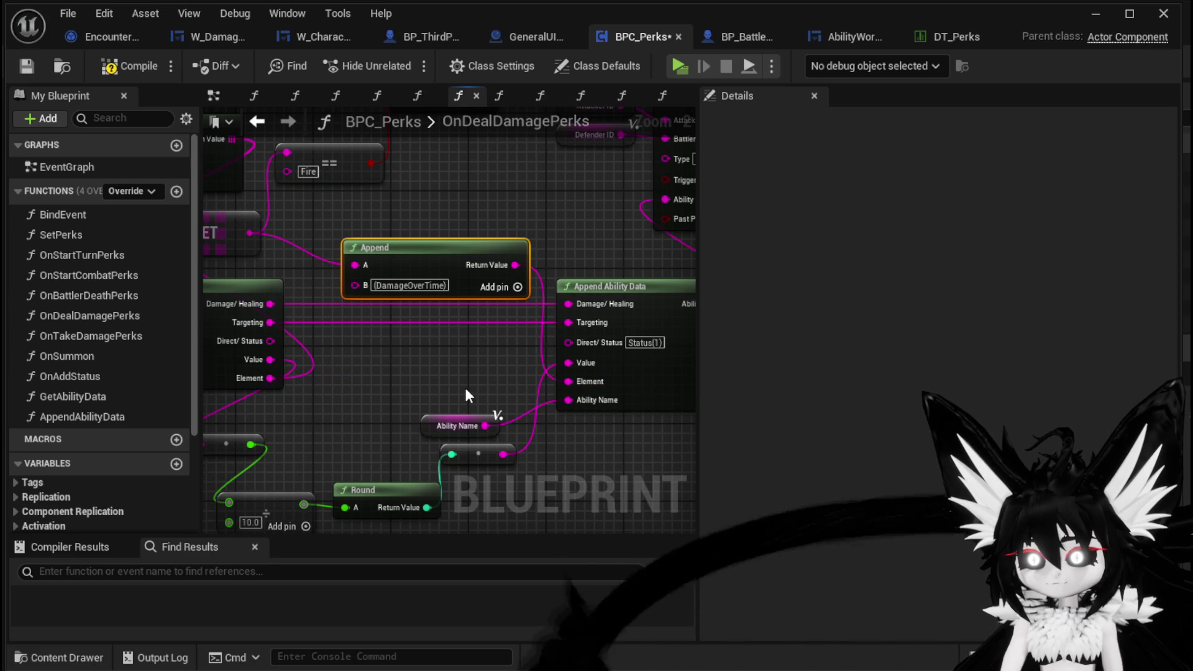
pyautogui.moveTo(466, 391)
pyautogui.mouseDown()
pyautogui.moveTo(420, 359)
pyautogui.moveTo(528, 343)
pyautogui.mouseUp()
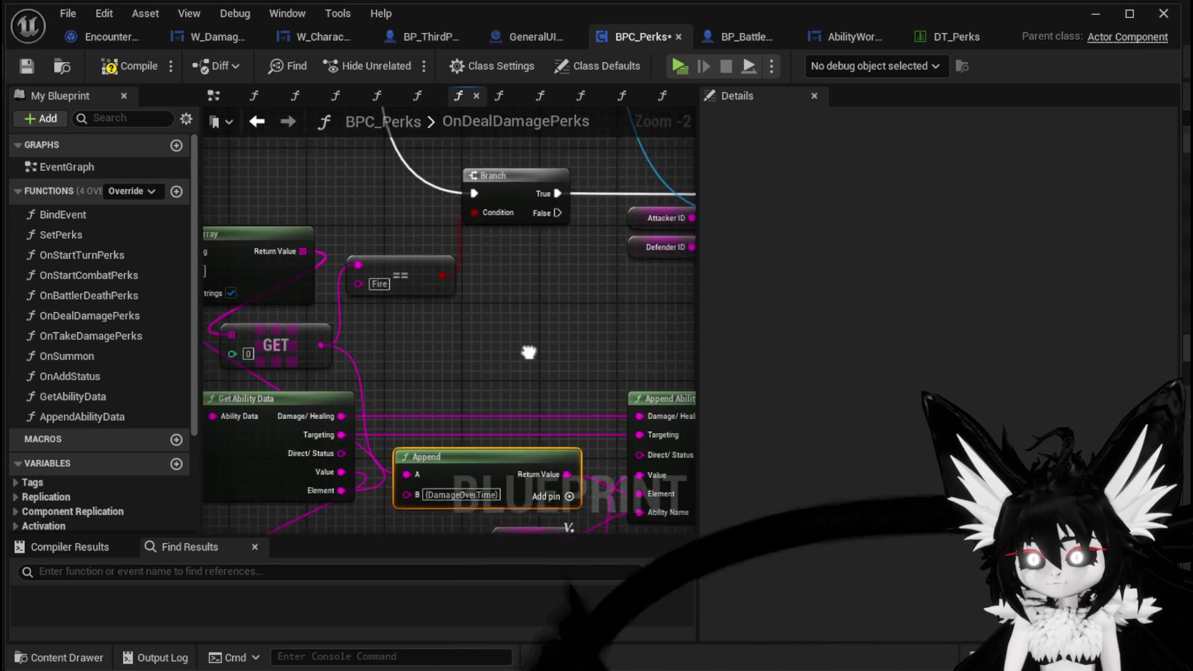
# - Add an Equal (==) node comparing the Damage/Healing value
pyautogui.scroll(-6, 505, 345)
pyautogui.moveTo(429, 380)
pyautogui.mouseDown()
pyautogui.moveTo(396, 313)
pyautogui.moveTo(22, 318)
pyautogui.moveTo(334, 265)
pyautogui.moveTo(478, 315)
pyautogui.moveTo(451, 293)
pyautogui.moveTo(421, 324)
pyautogui.moveTo(432, 328)
pyautogui.mouseUp()
pyautogui.scroll(4, 405, 316)
pyautogui.scroll(2, 451, 293)
pyautogui.moveTo(332, 359)
pyautogui.mouseDown()
pyautogui.moveTo(560, 271)
pyautogui.moveTo(326, 125)
pyautogui.moveTo(307, 209)
pyautogui.moveTo(459, 345)
pyautogui.moveTo(453, 399)
pyautogui.mouseUp()
pyautogui.write('==')
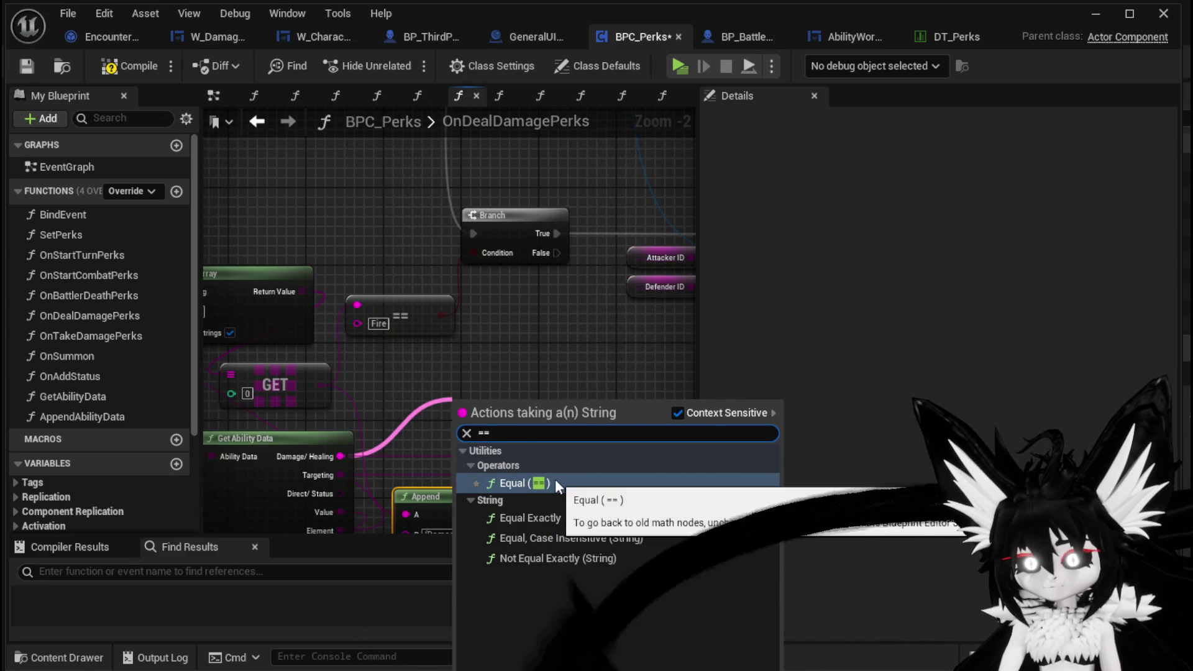
pyautogui.click(565, 537)
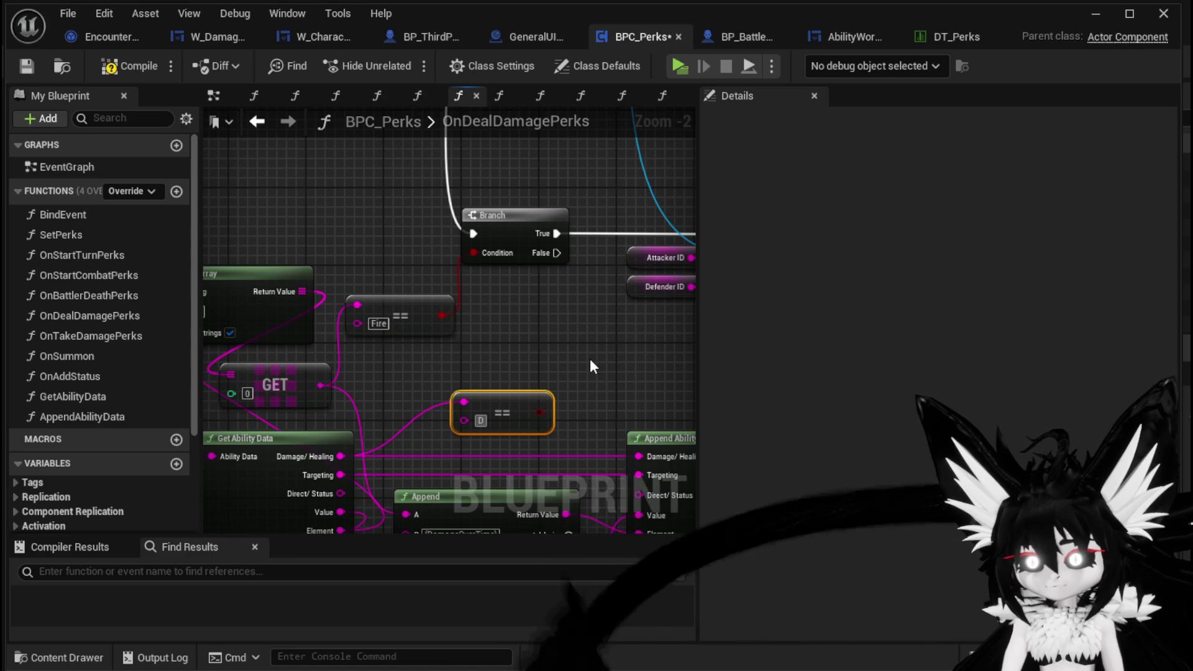
# - AND the Fire check with the comparison set to Damage, feeding the AND into the Branch condition
pyautogui.moveTo(437, 317); pyautogui.dragTo(524, 318)
pyautogui.write('And')
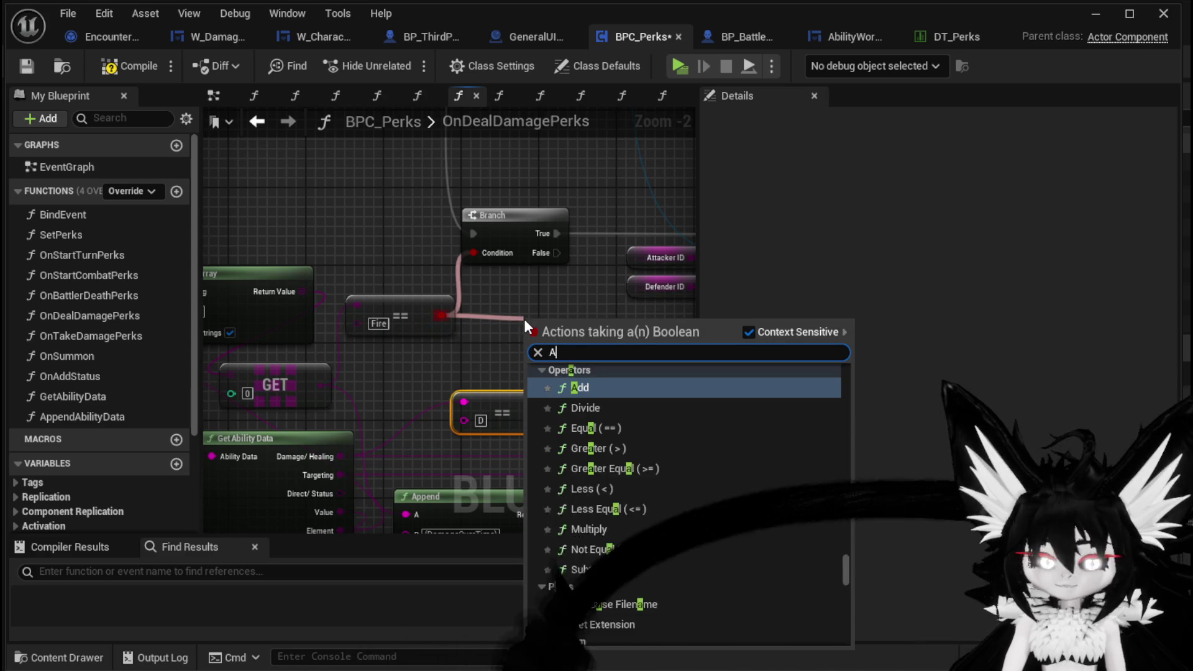
pyautogui.press('Return')
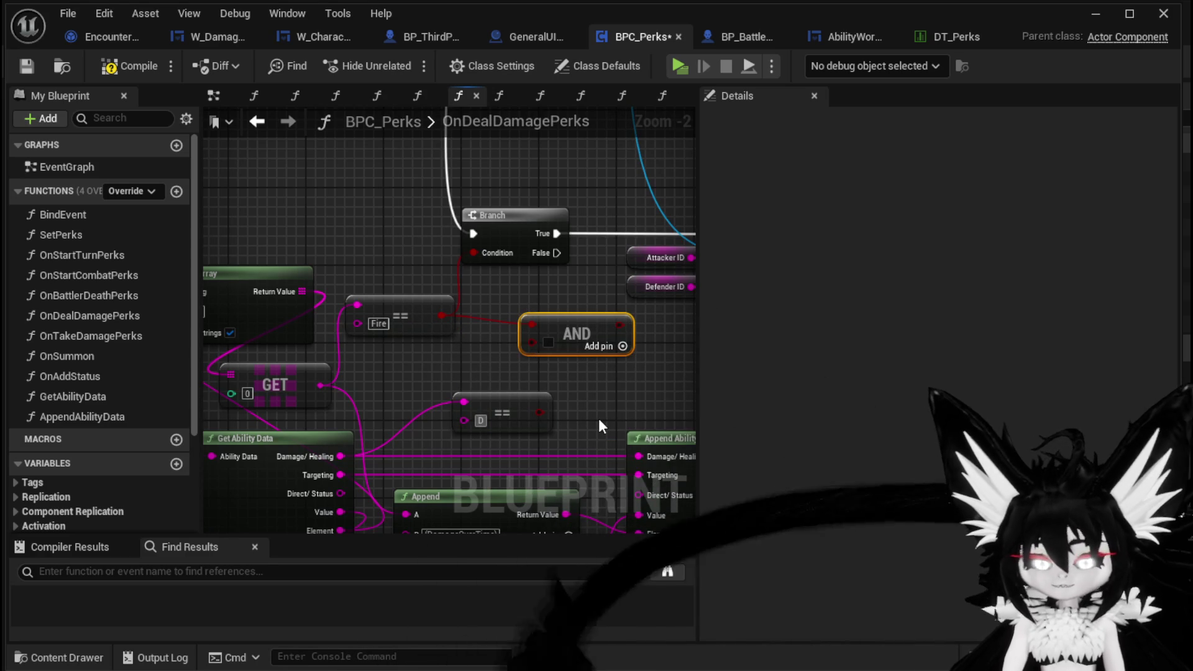
pyautogui.write('Damage')
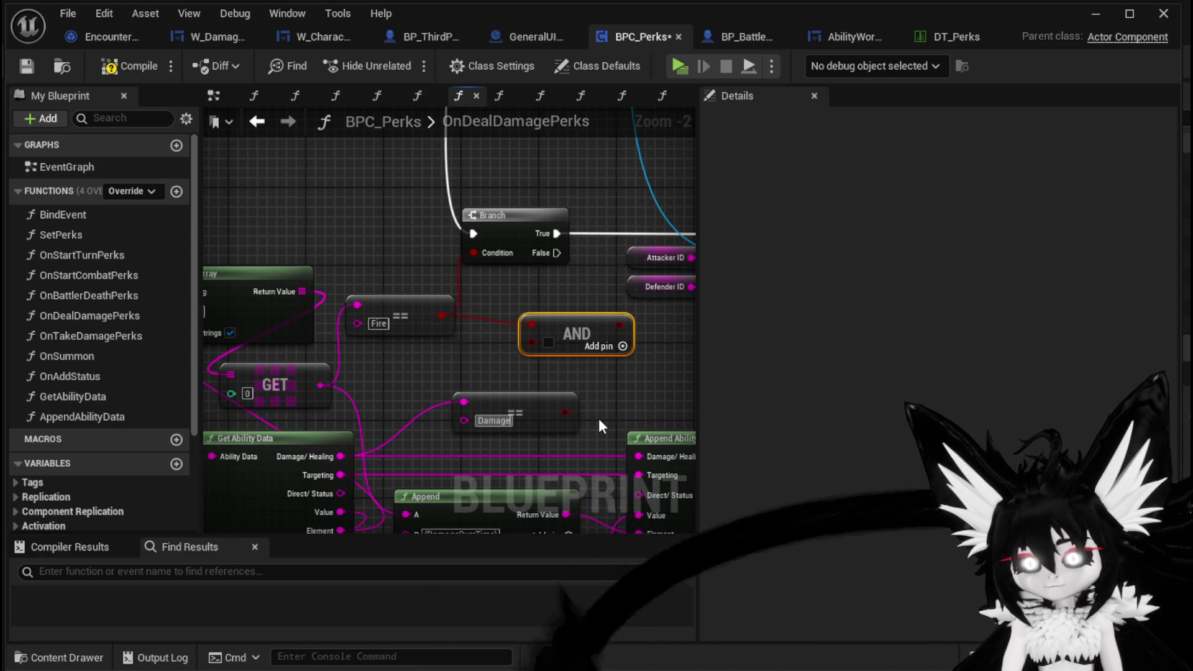
pyautogui.moveTo(620, 324)
pyautogui.mouseDown()
pyautogui.moveTo(553, 341)
pyautogui.moveTo(608, 330)
pyautogui.moveTo(493, 256)
pyautogui.mouseUp()
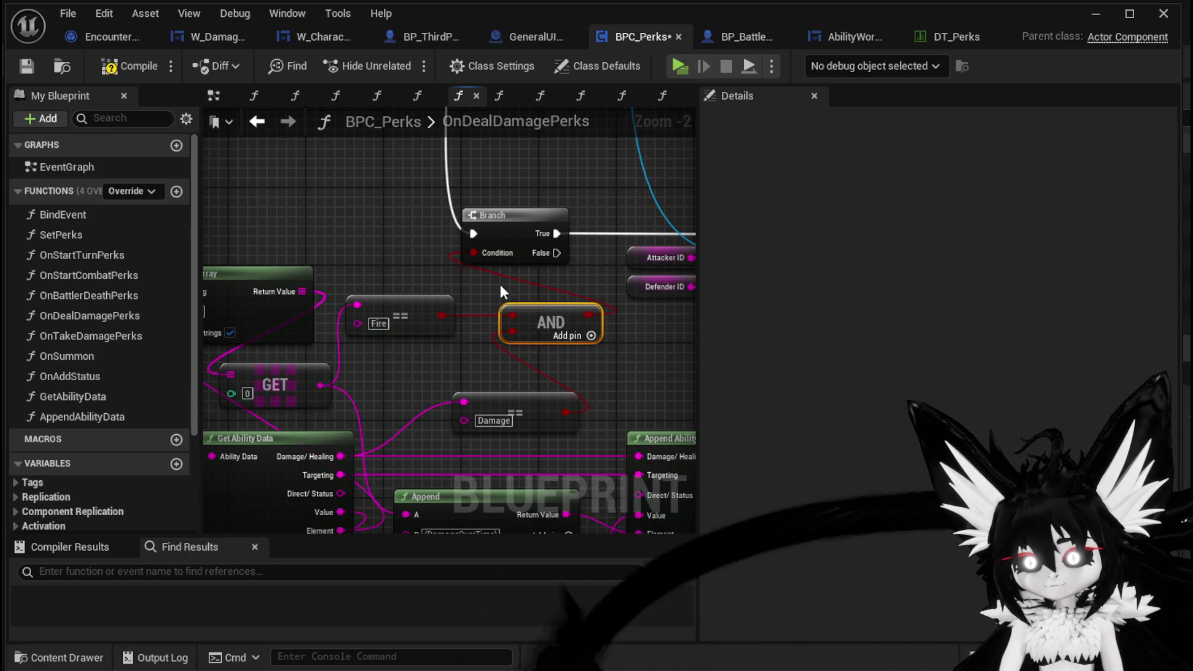
# - Compile the OnDealDamagePerks blueprint and minimize the editor to get back to the level
pyautogui.scroll(-1, 472, 261)
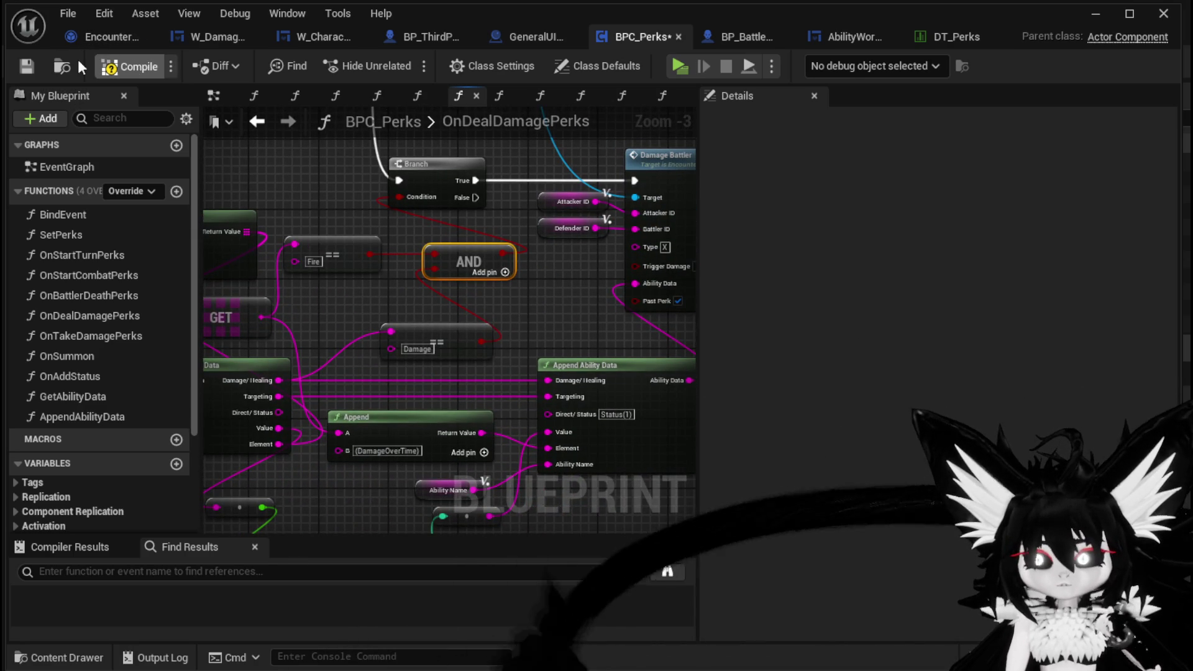
pyautogui.click(109, 67)
pyautogui.scroll(-1, 562, 299)
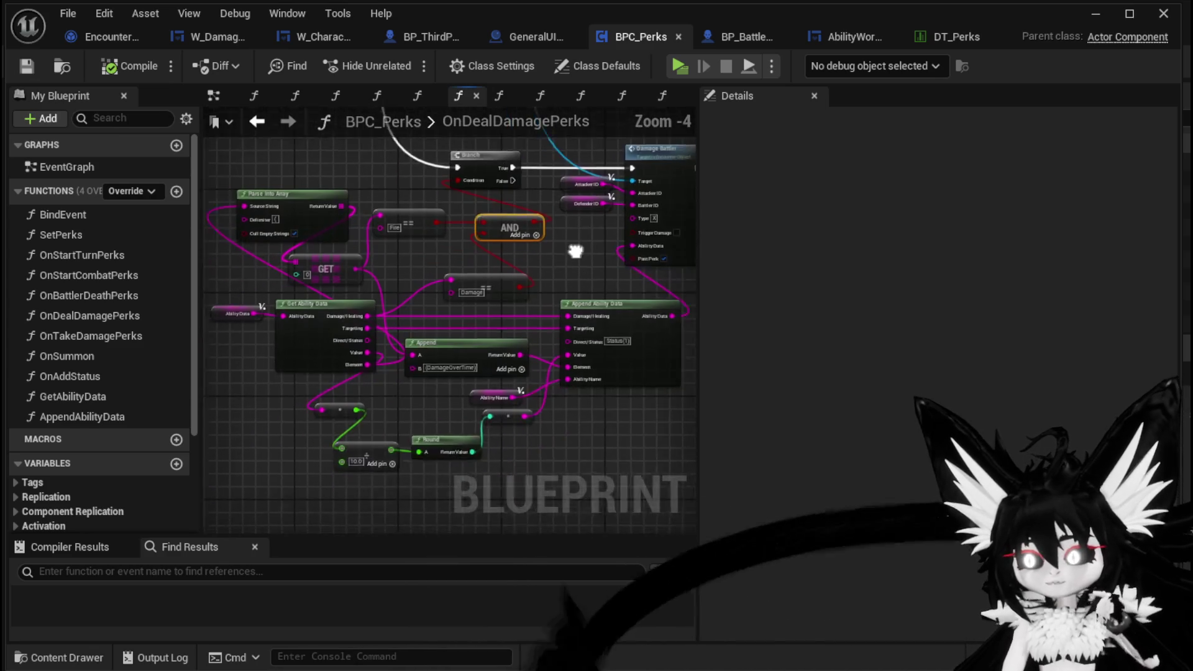
pyautogui.moveTo(213, 163); pyautogui.dragTo(333, 181)
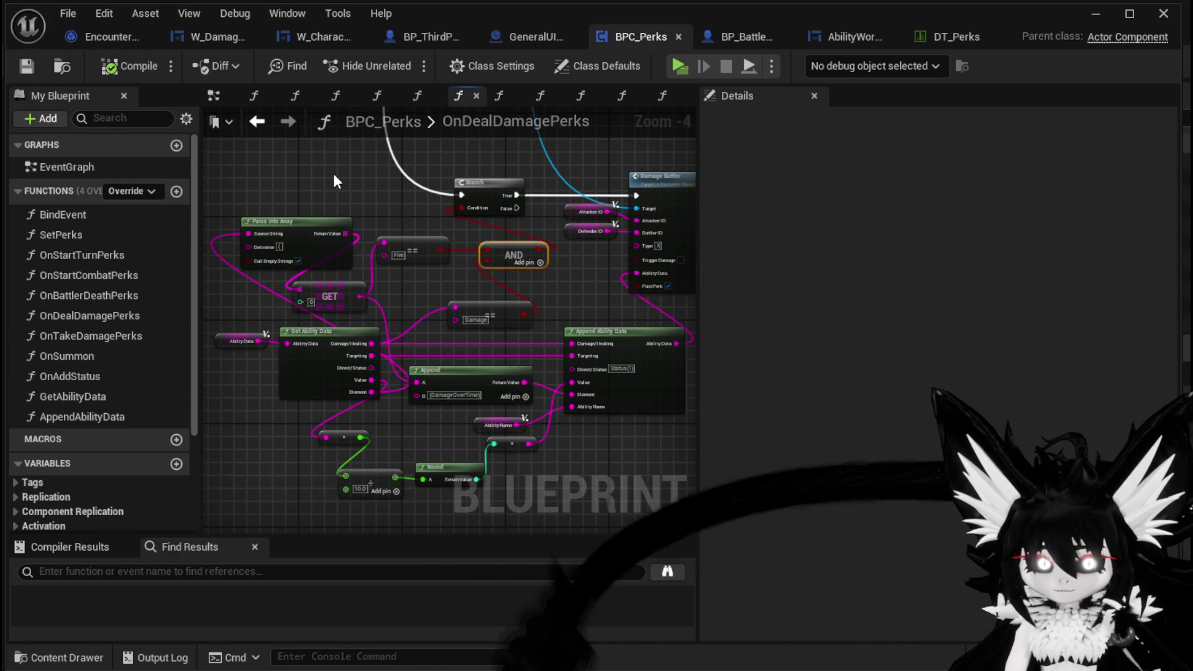
pyautogui.click(1100, 15)
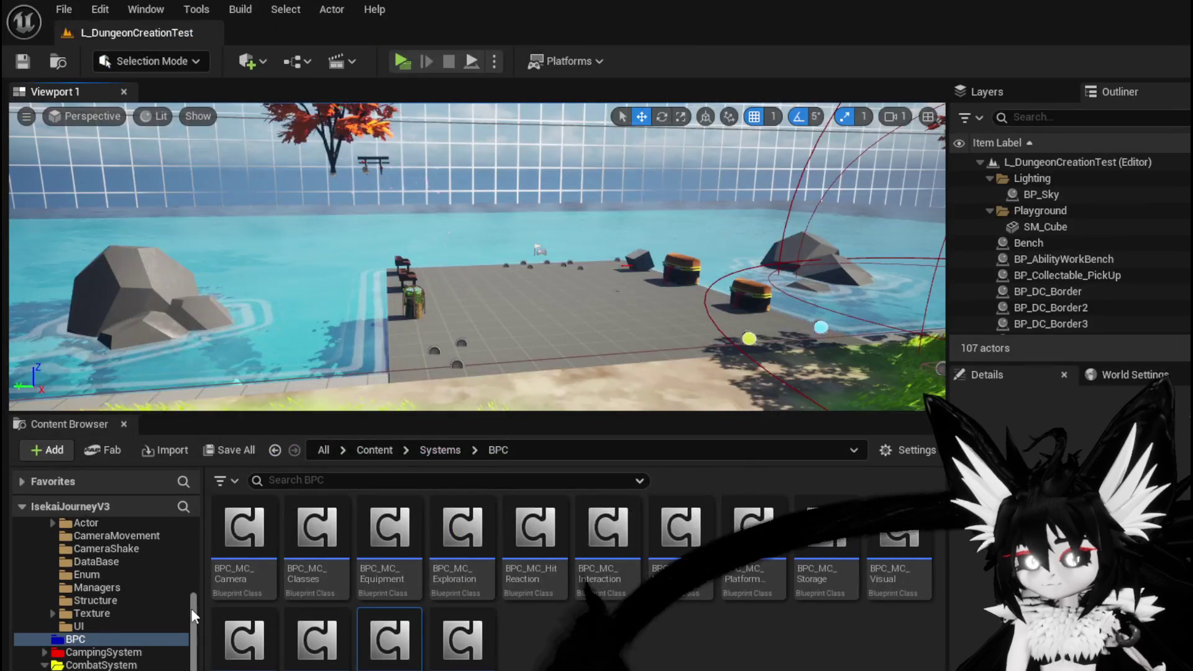
# - Browse the Content Browser to InventorySystem > Database and open the DT_ItemInfo table
pyautogui.scroll(3, 145, 636)
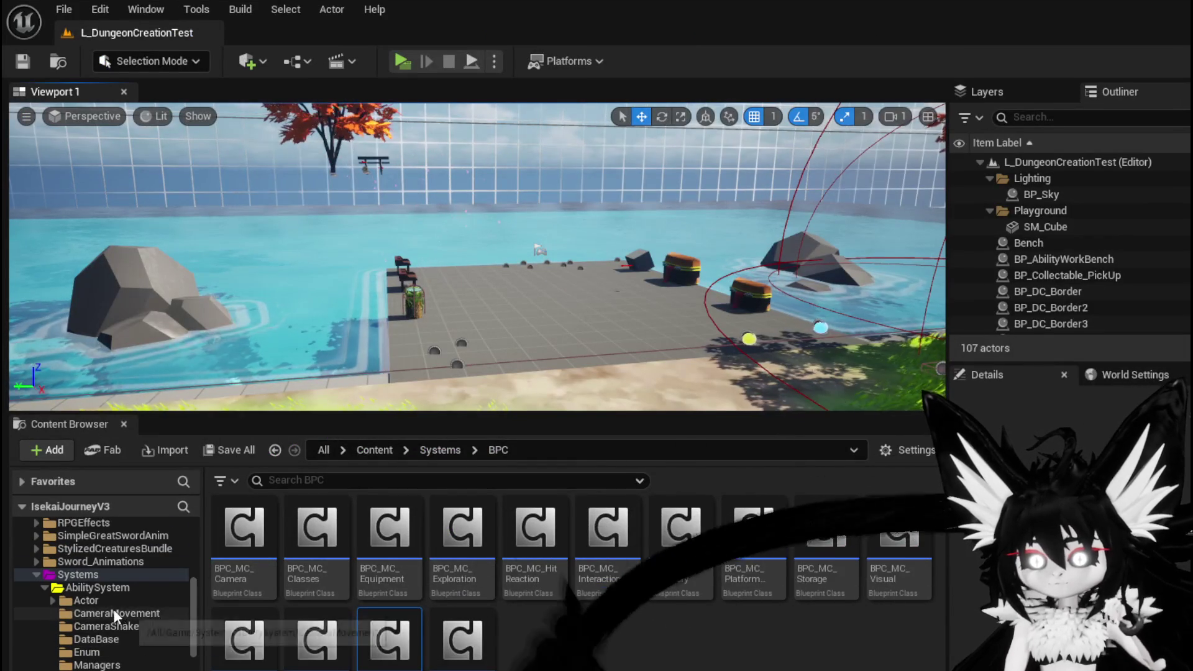
pyautogui.scroll(-3, 112, 604)
pyautogui.scroll(-5, 112, 601)
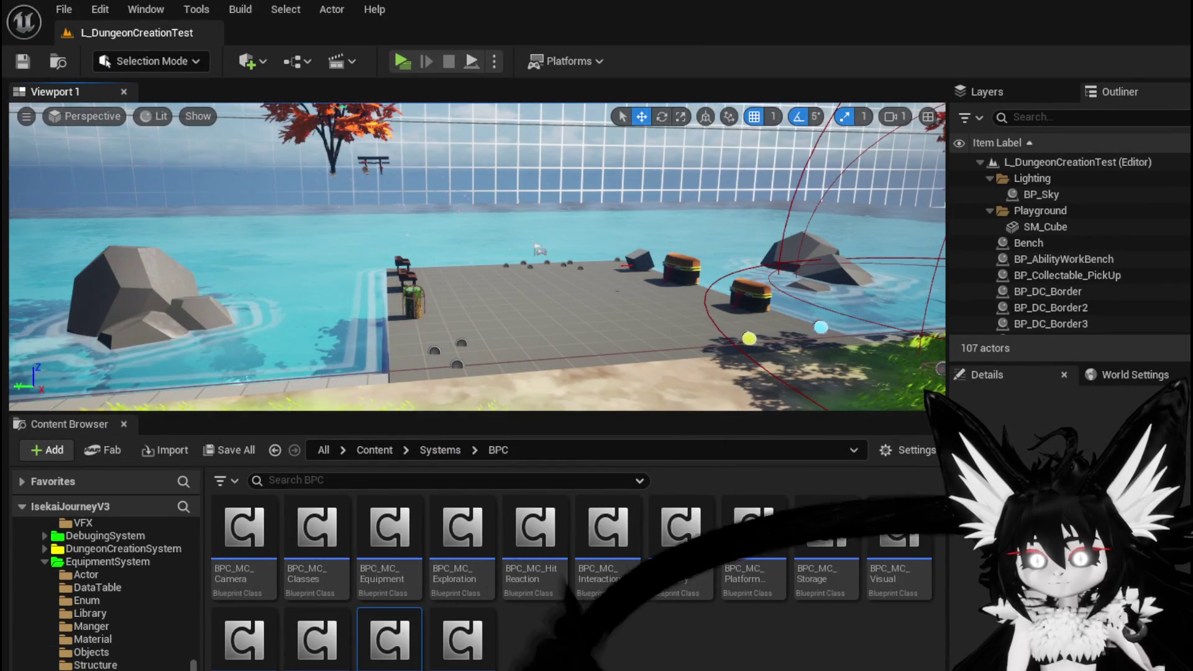
pyautogui.click(95, 587)
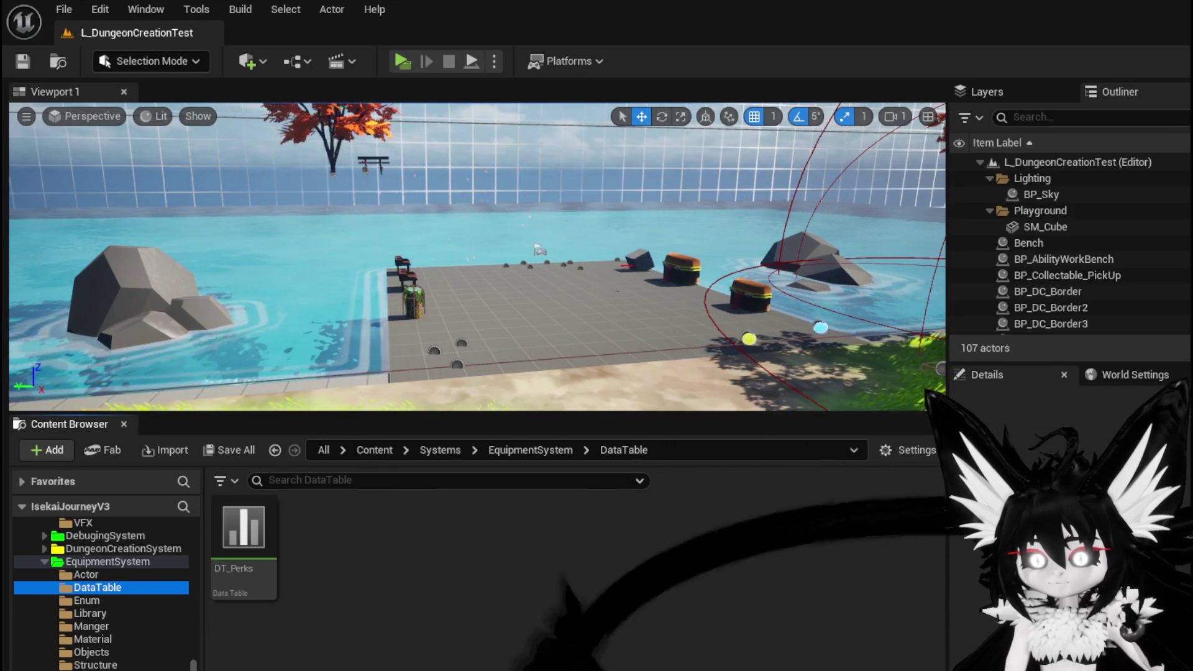
pyautogui.scroll(2, 91, 664)
pyautogui.scroll(-6, 90, 665)
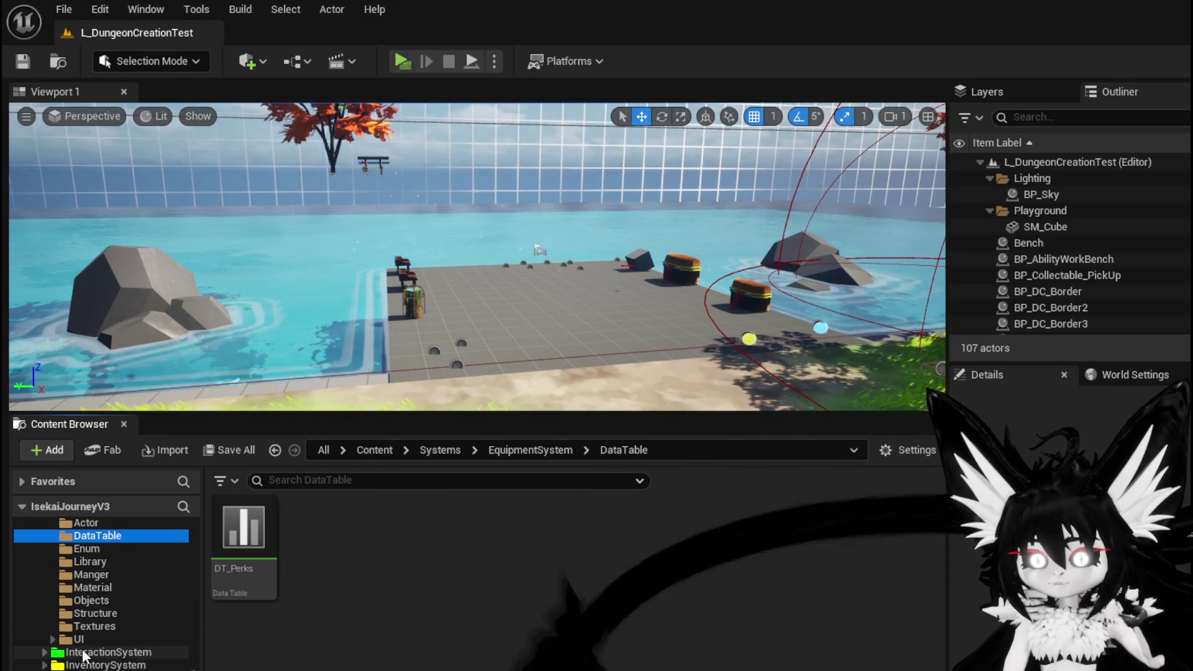
pyautogui.click(44, 665)
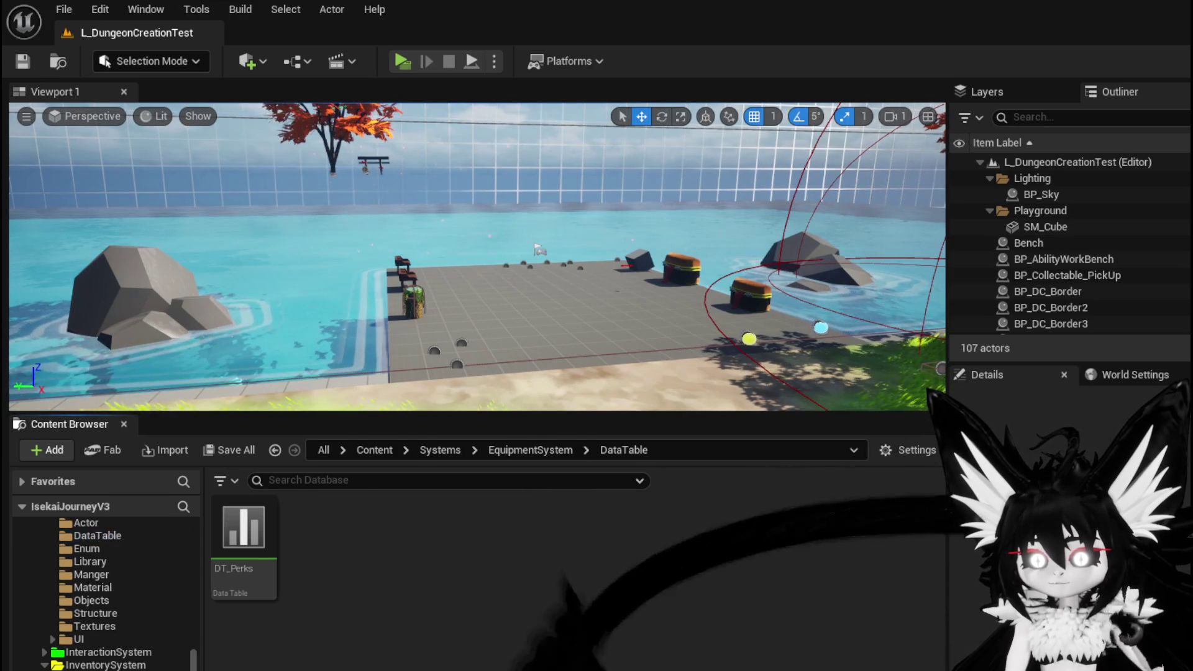
pyautogui.click(93, 670)
pyautogui.doubleClick(256, 546)
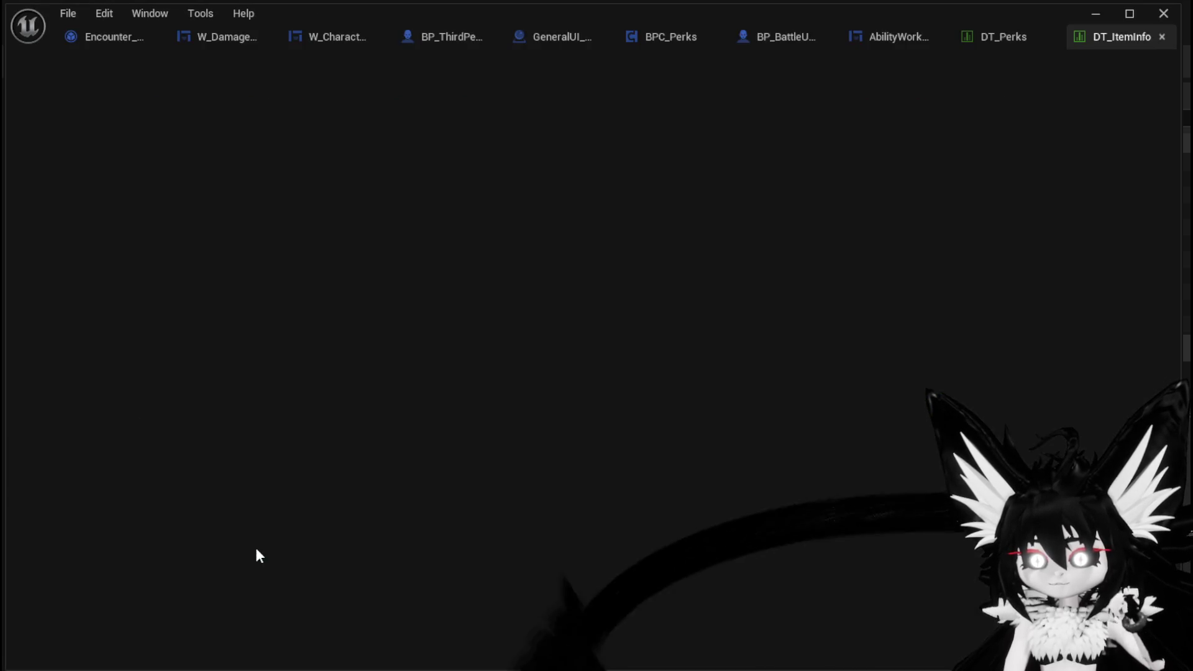
# - Add a new DT_ItemInfo row named Gem/Always_Burn
pyautogui.scroll(-2, 214, 333)
pyautogui.scroll(-5, 214, 335)
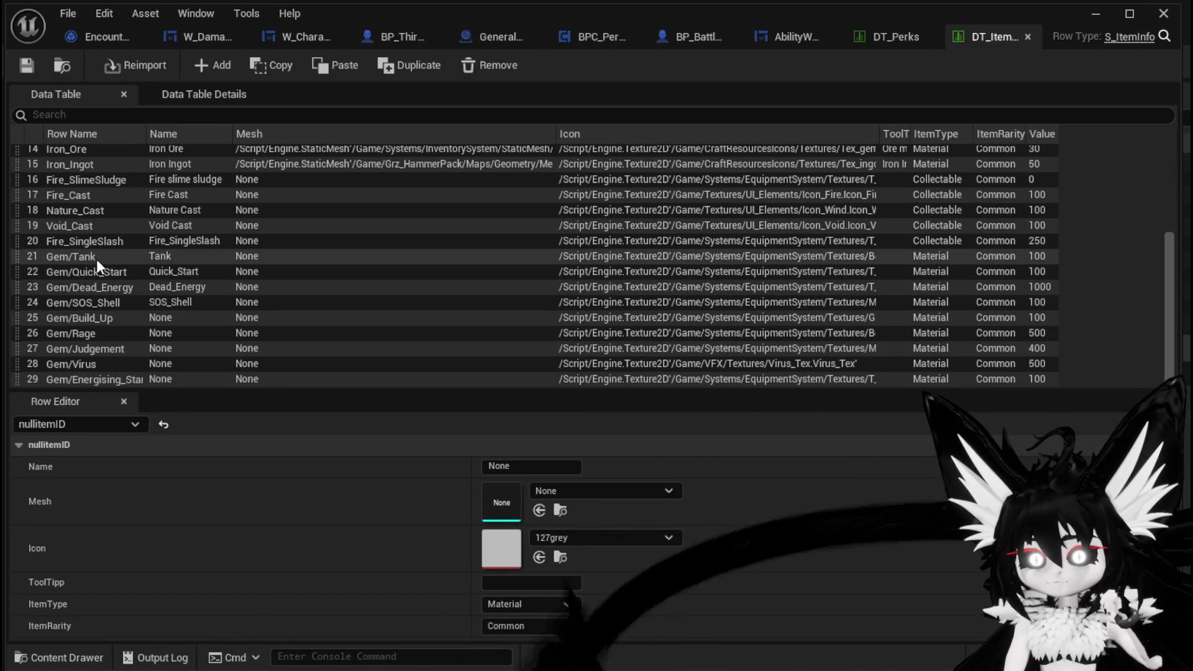
pyautogui.click(206, 70)
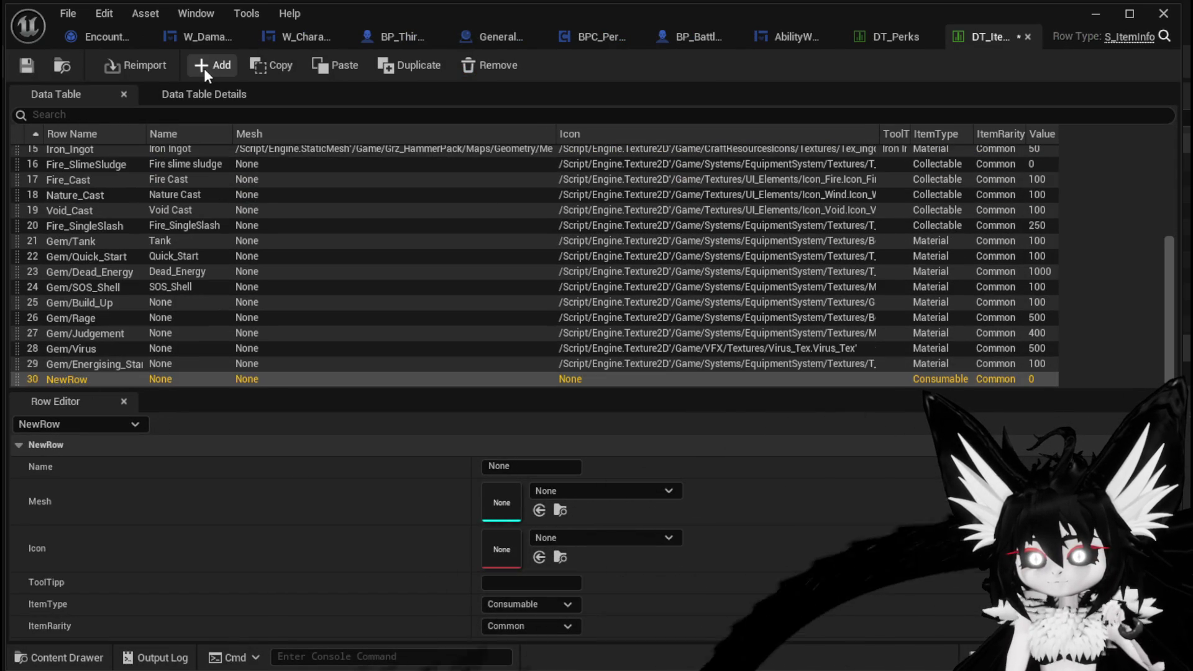
pyautogui.doubleClick(61, 378)
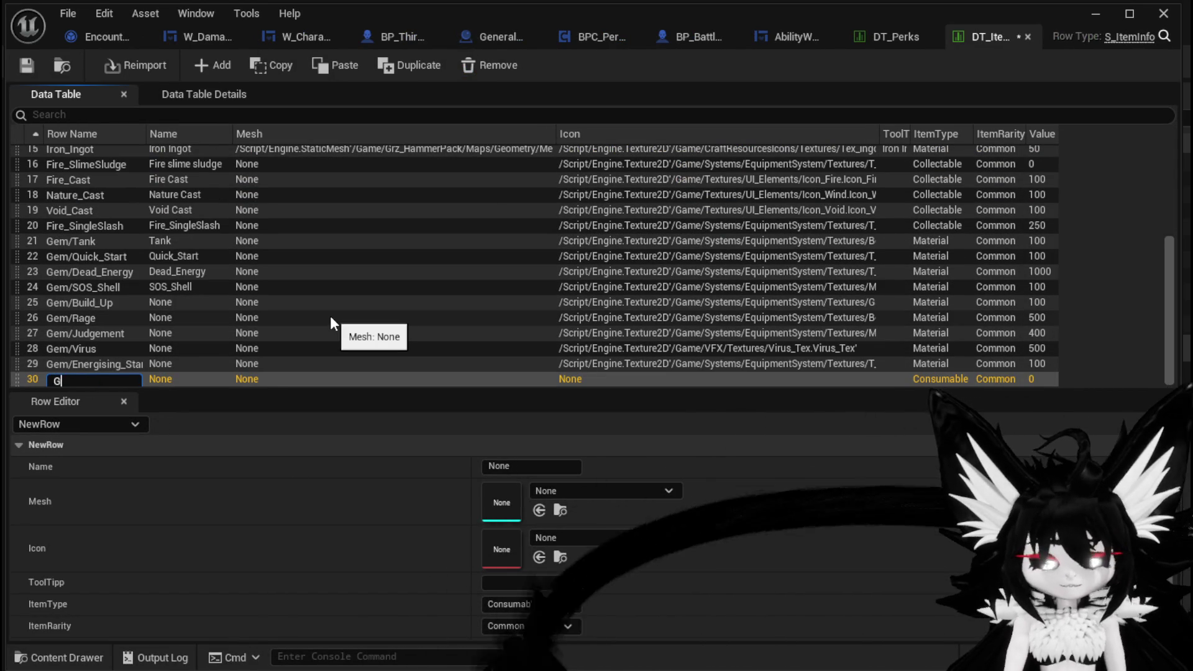
pyautogui.write('em/Alway')
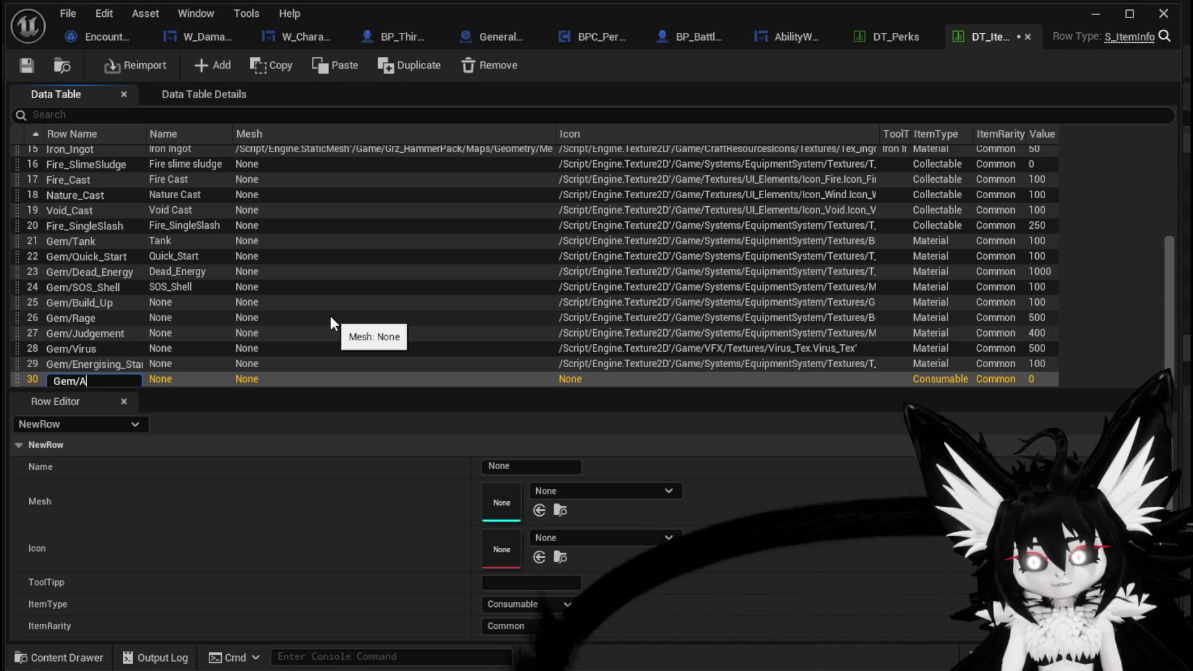
pyautogui.write('s')
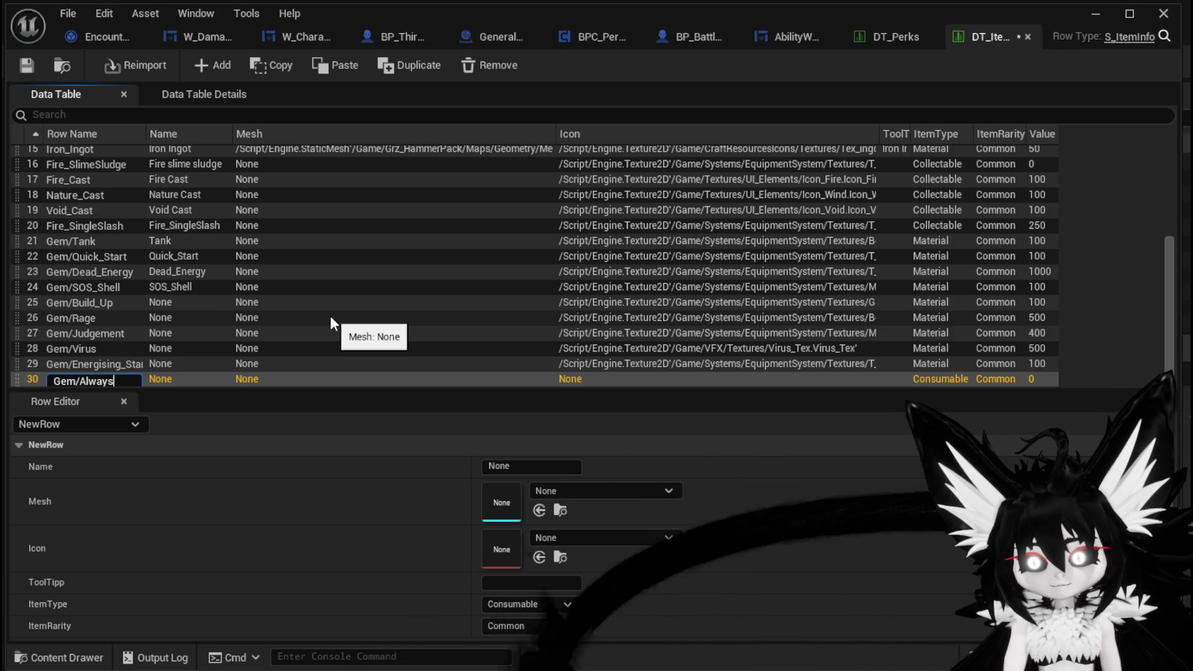
pyautogui.write('_Burn')
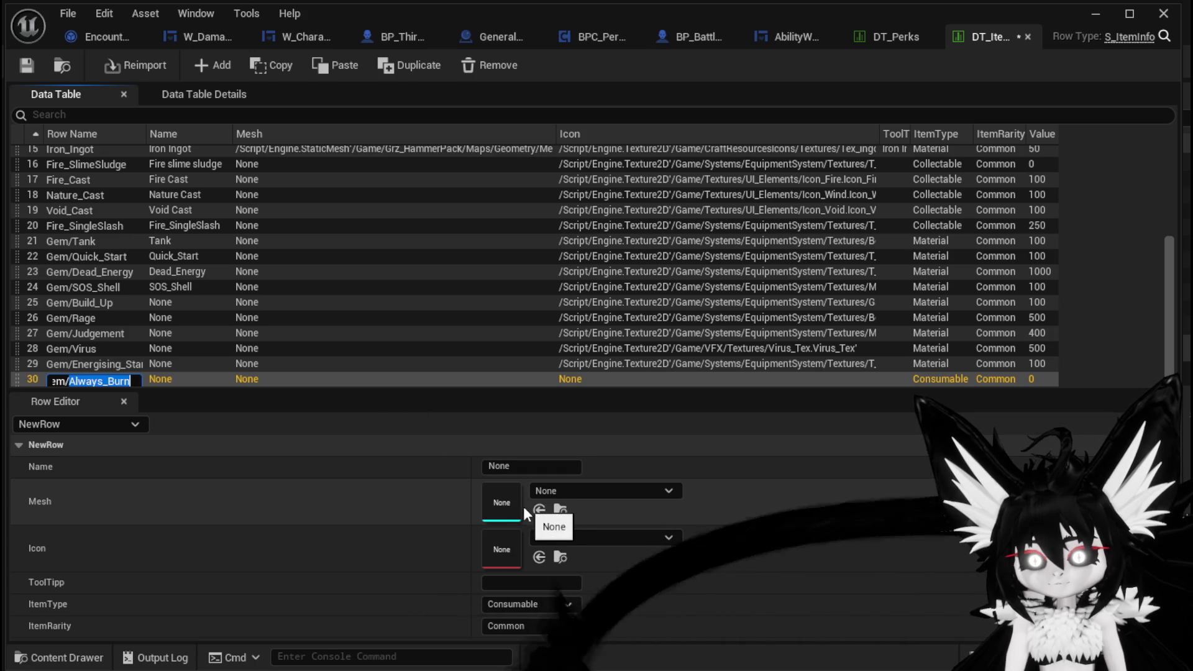
pyautogui.click(526, 466)
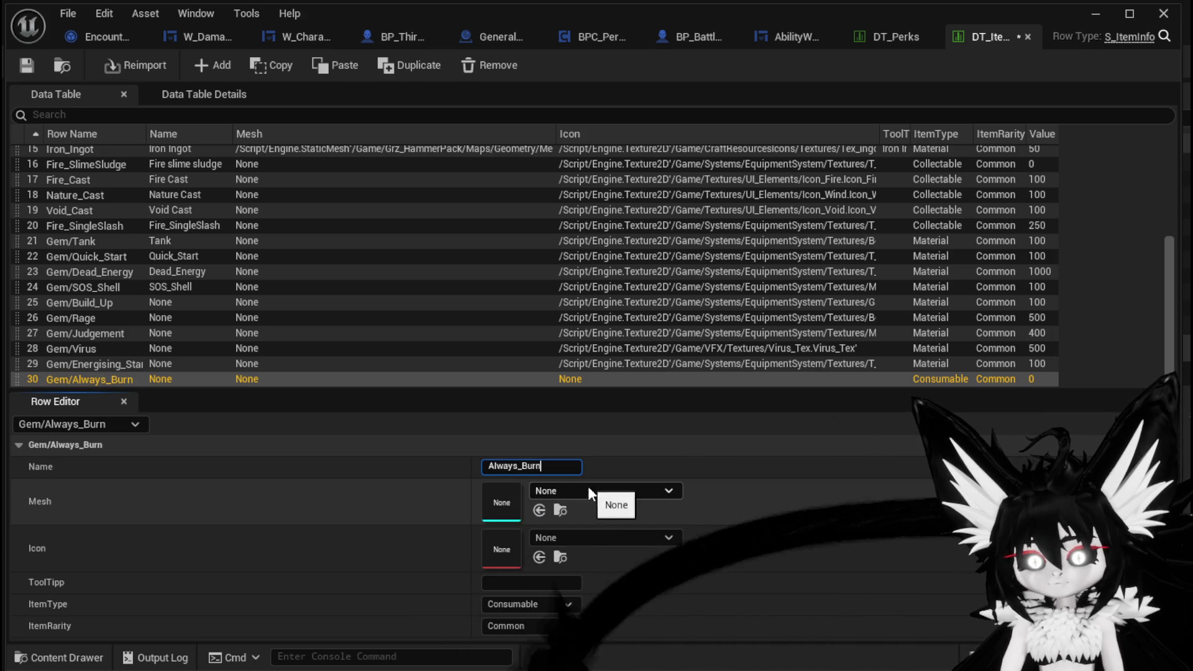
pyautogui.click(624, 537)
pyautogui.click(642, 538)
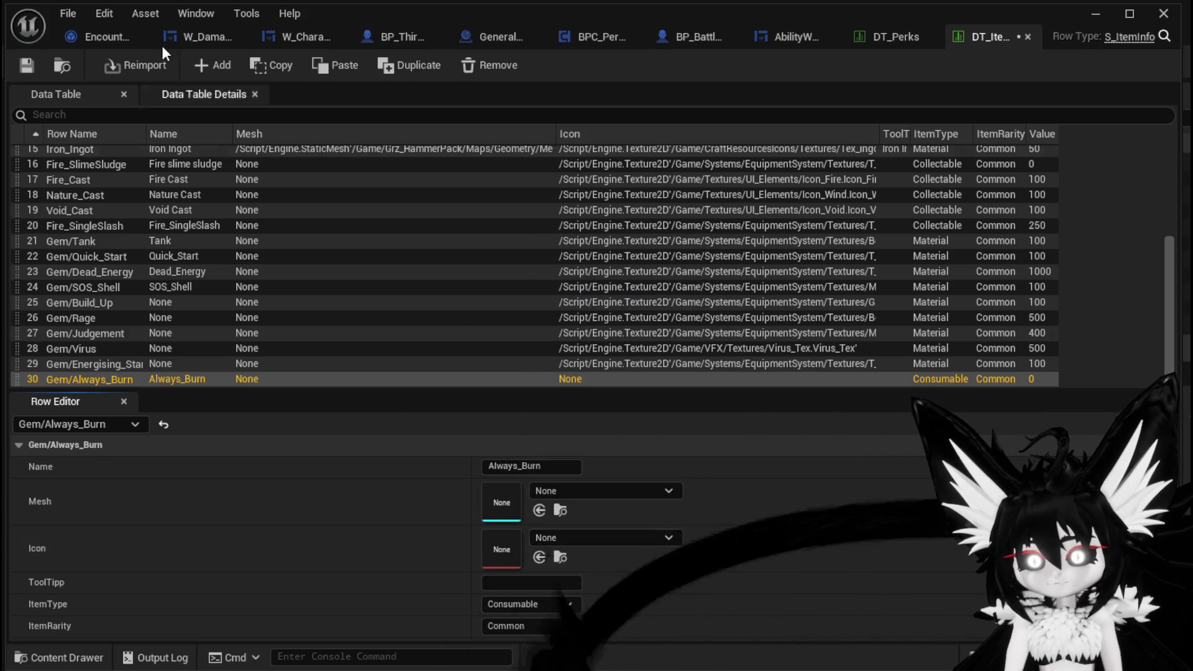
# - Copy the GS_Firebreath icon from DT_Perks' Always_Burn row and paste it into the new item
pyautogui.click(901, 37)
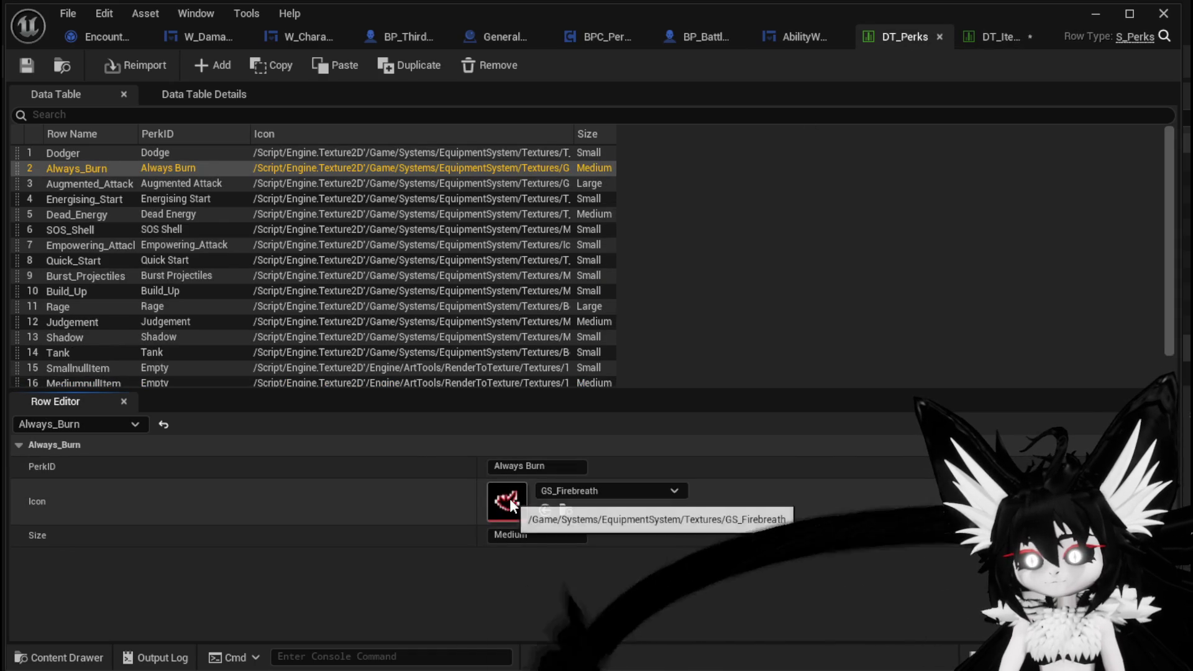
pyautogui.rightClick(513, 498)
pyautogui.click(562, 534)
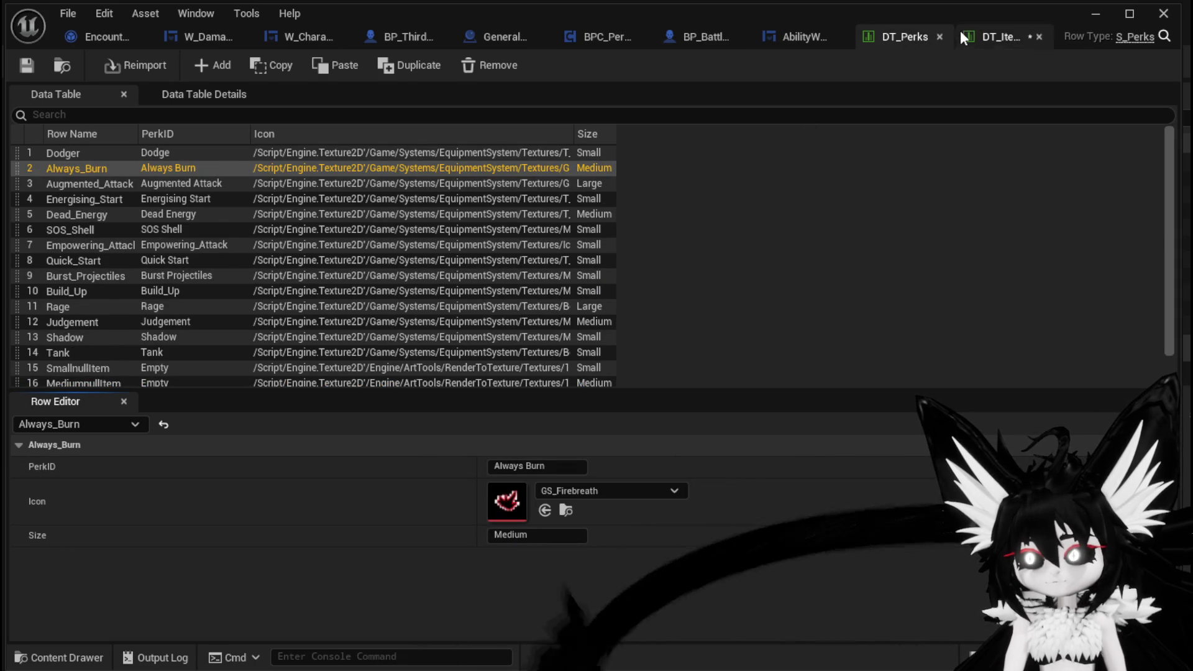
pyautogui.click(988, 37)
pyautogui.rightClick(504, 547)
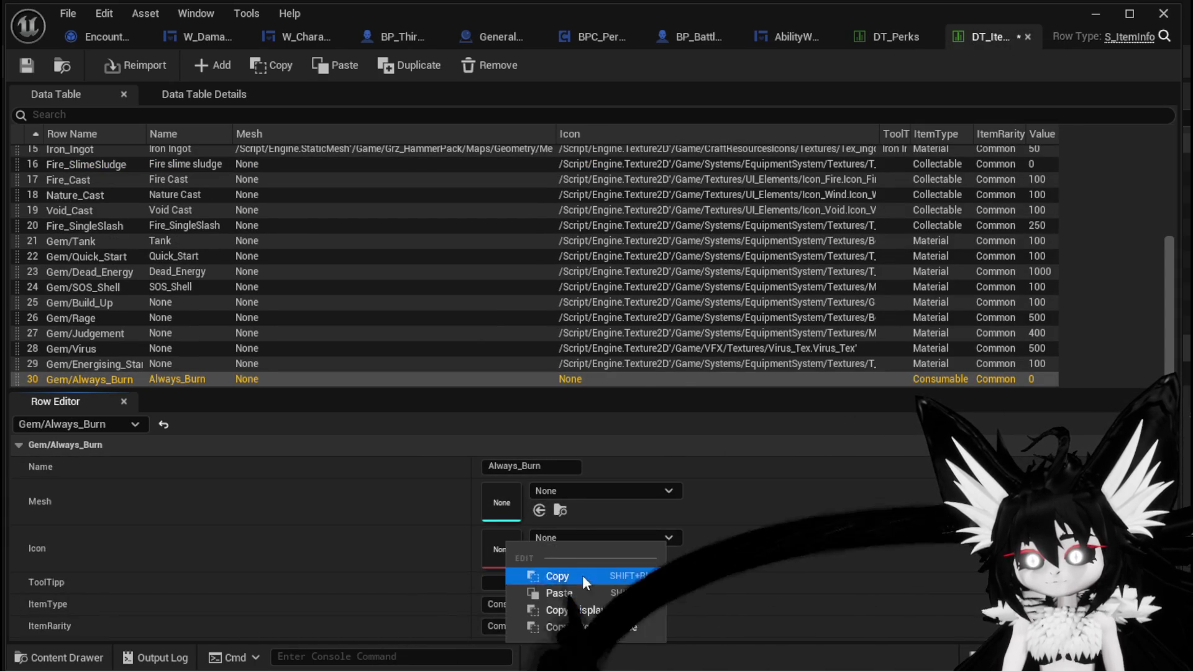
pyautogui.click(578, 588)
# - Set the item to type Material, rarity Common, value 100, and save the table
pyautogui.scroll(-1, 437, 577)
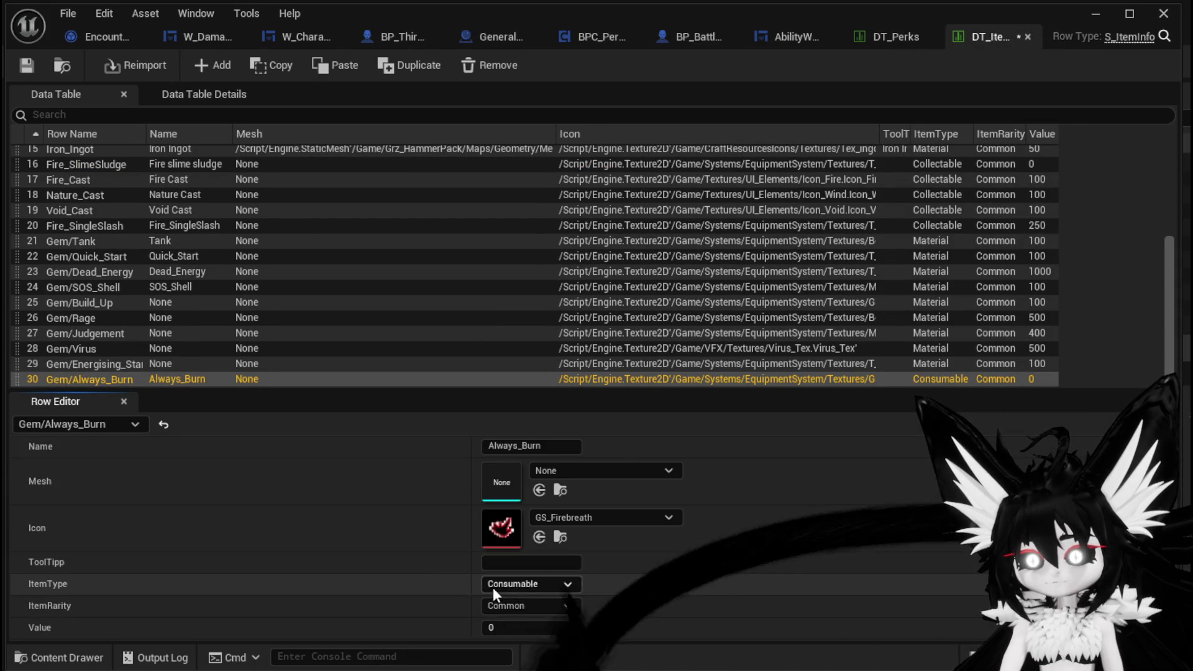
pyautogui.click(512, 584)
pyautogui.click(523, 631)
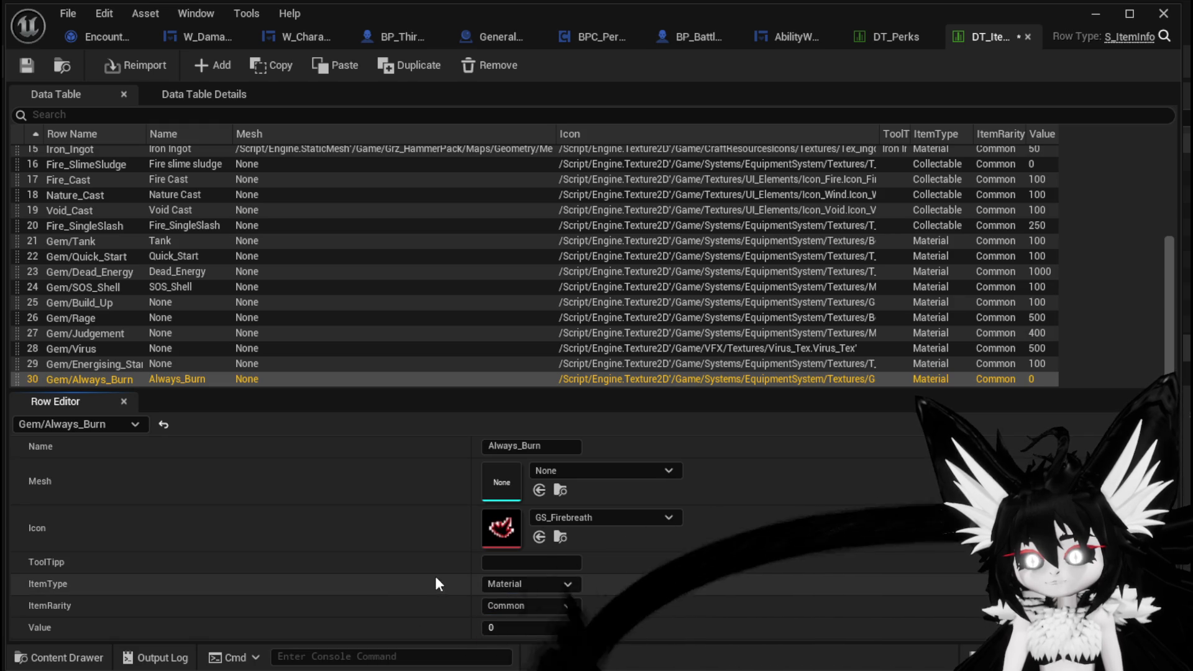
pyautogui.click(512, 606)
pyautogui.click(453, 620)
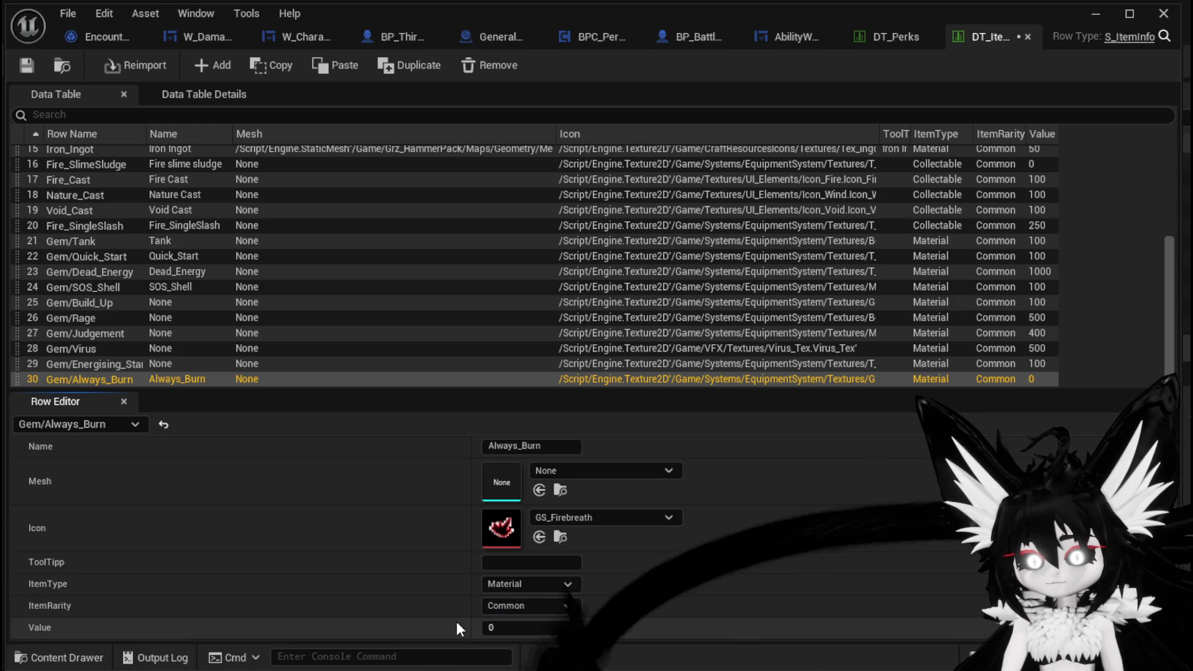
pyautogui.click(517, 627)
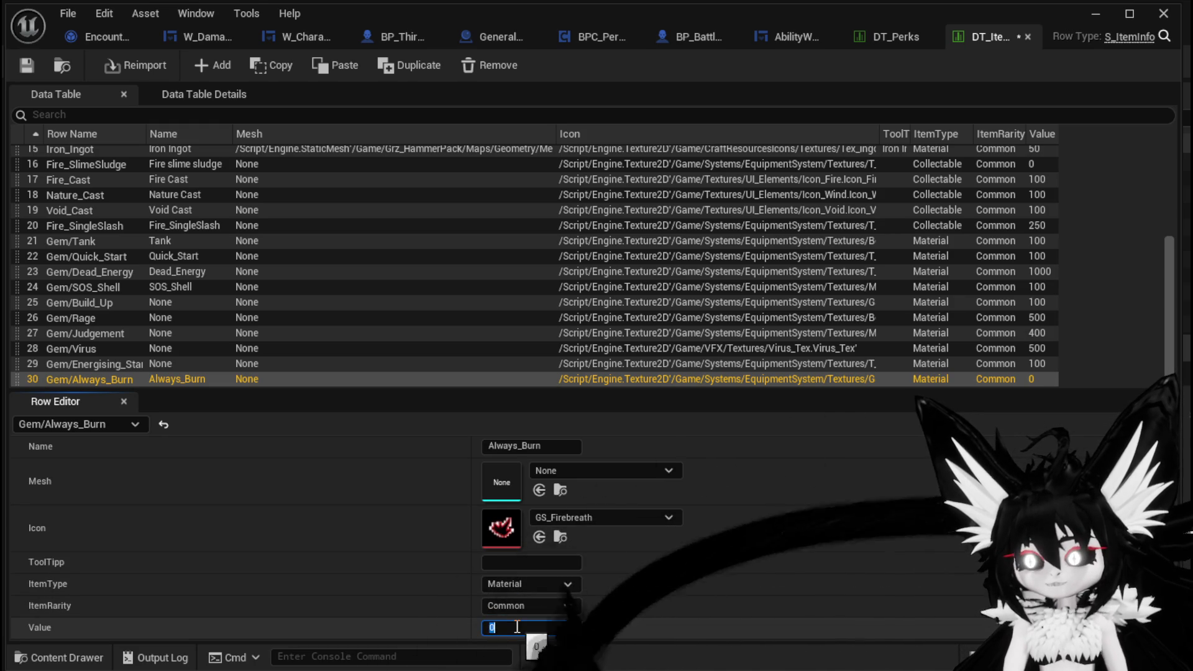
pyautogui.write('100')
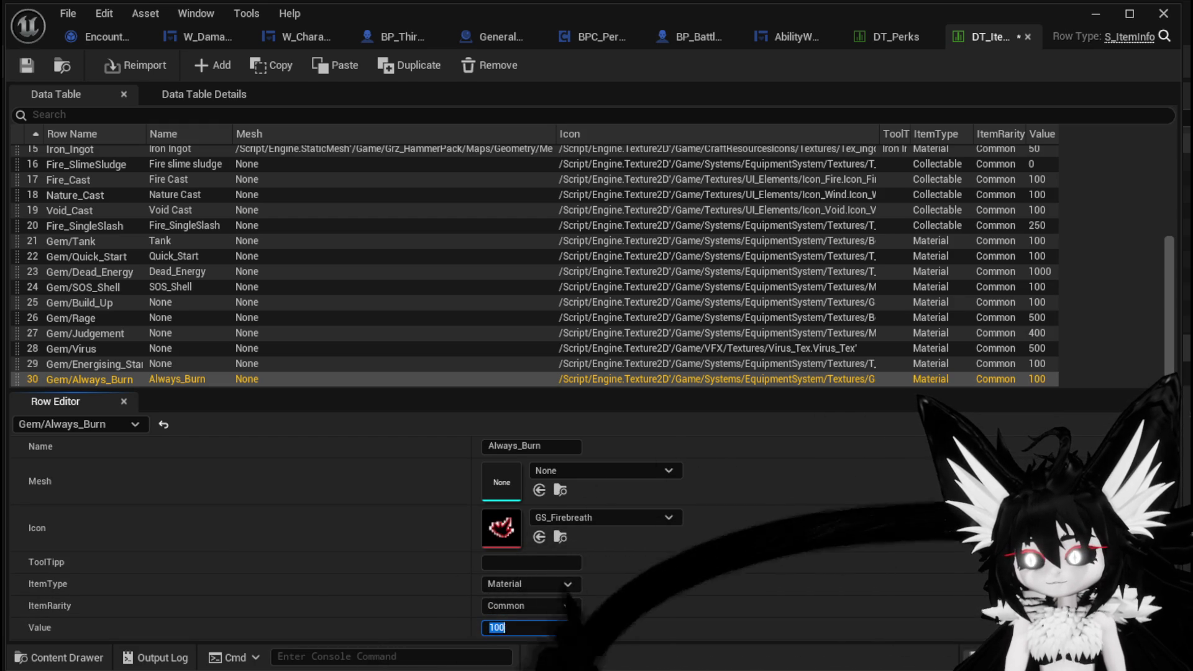
pyautogui.hotkey('ctrl', 'shift', 's')
pyautogui.click(920, 612)
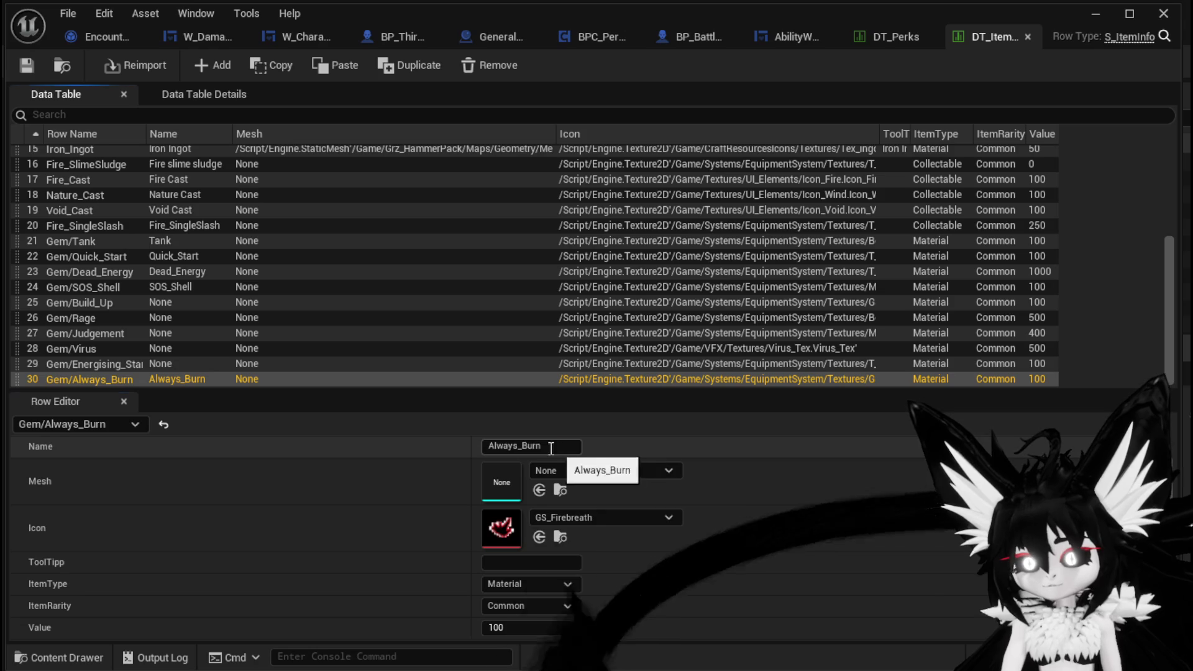
# - Check the Always_Burn row name against DT_Perks, leave it unchanged, and minimize to the level
pyautogui.click(510, 446)
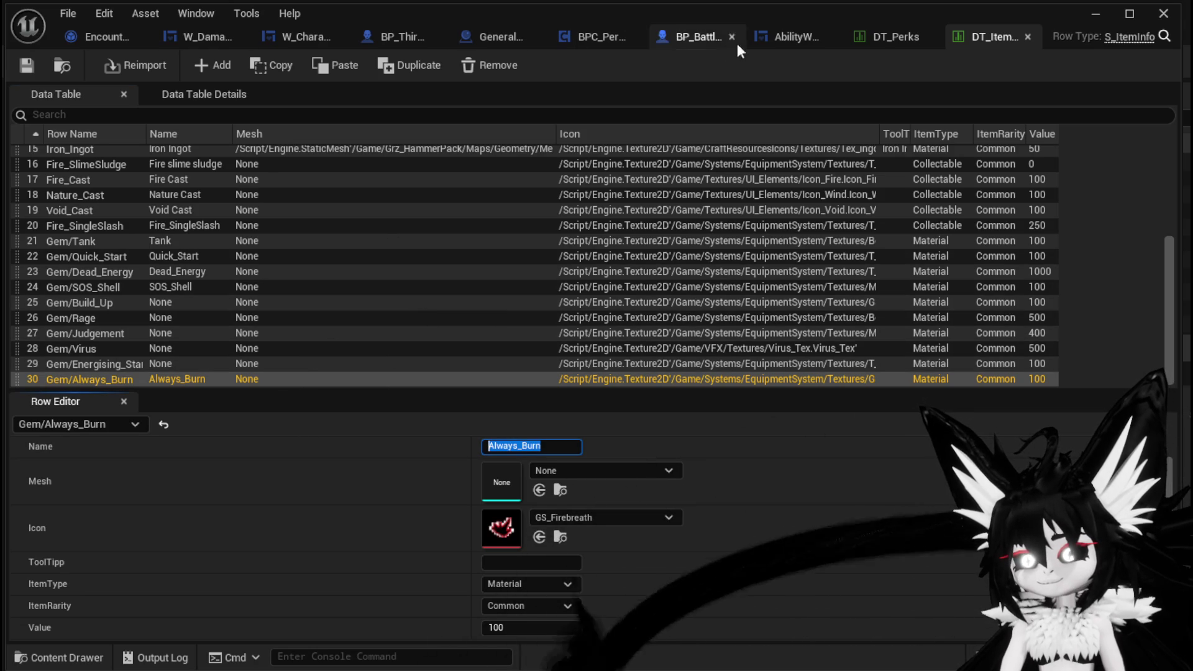
pyautogui.click(870, 42)
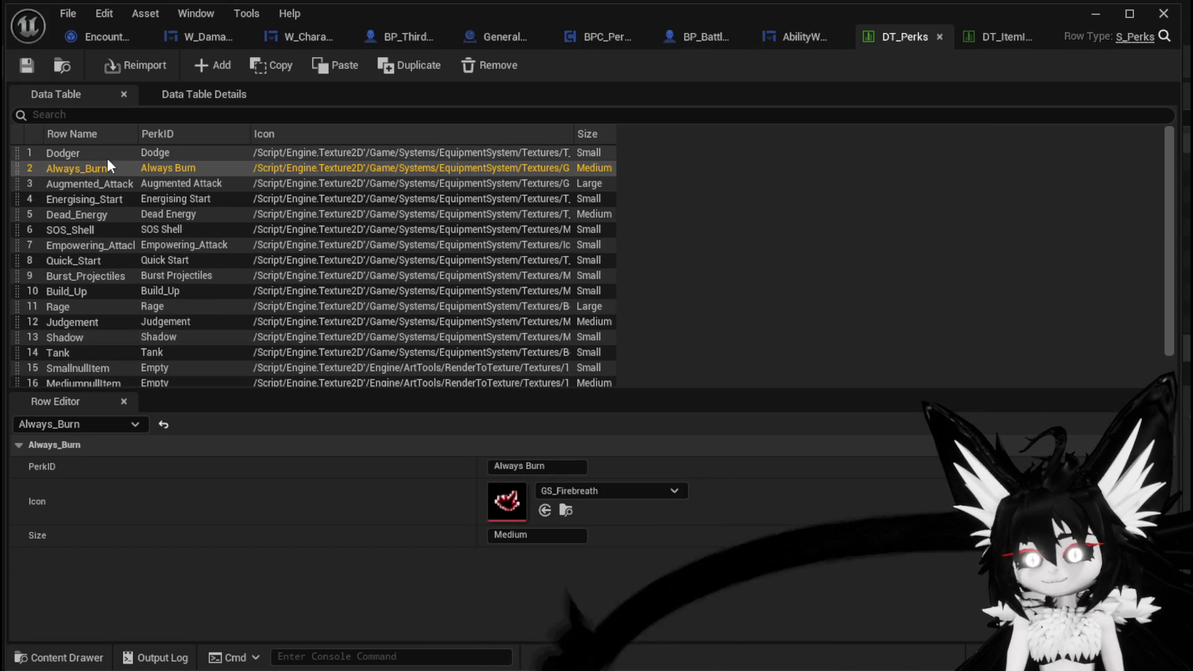
pyautogui.doubleClick(83, 166)
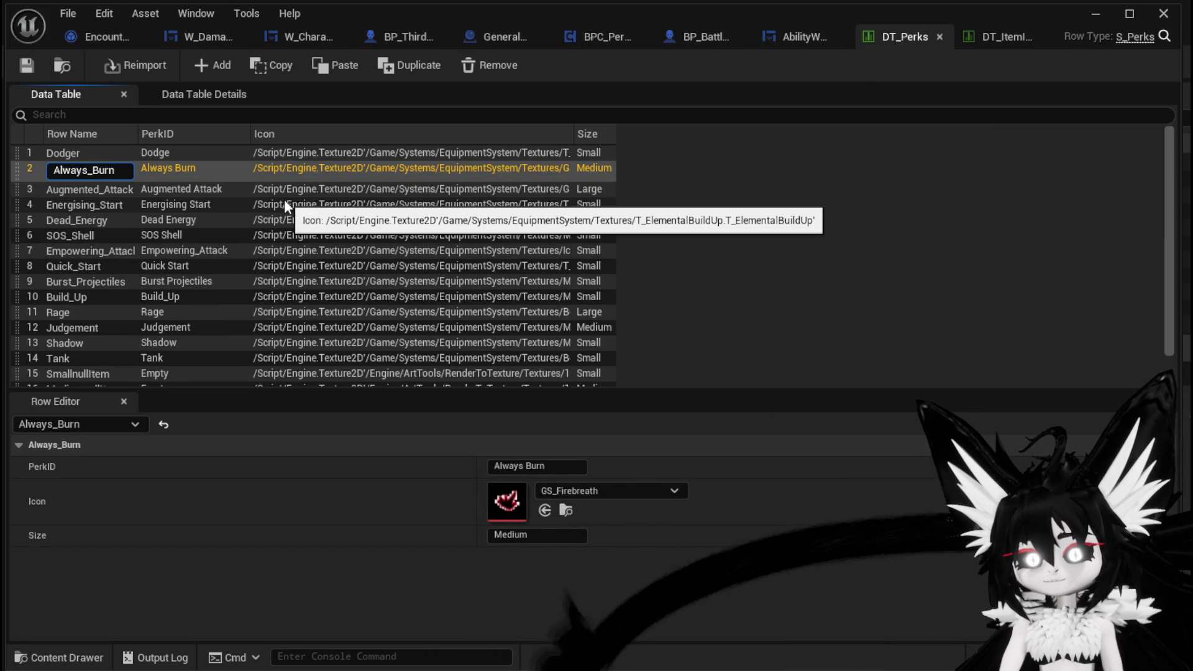
pyautogui.press('Escape')
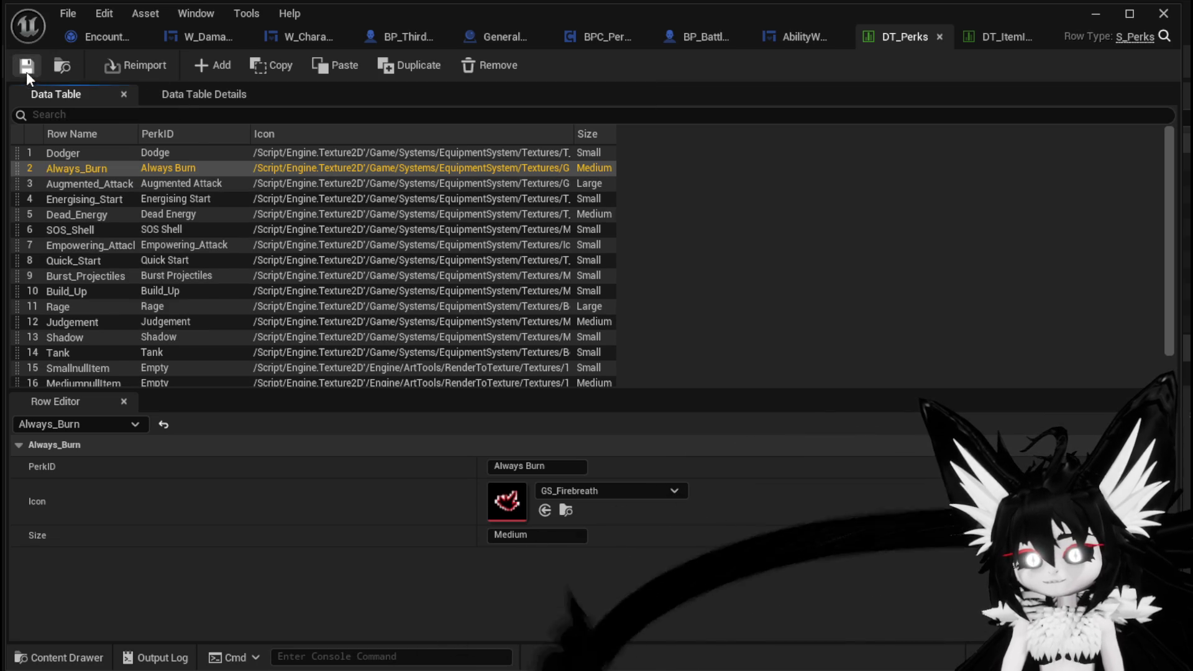
pyautogui.click(1096, 13)
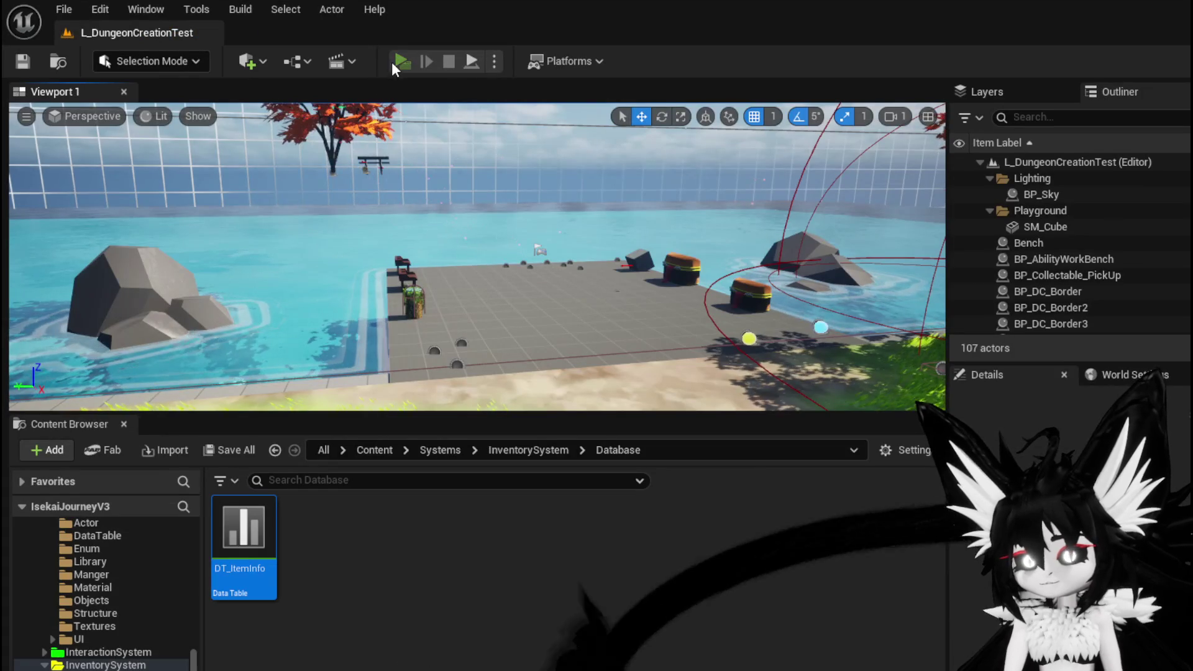
pyautogui.click(391, 62)
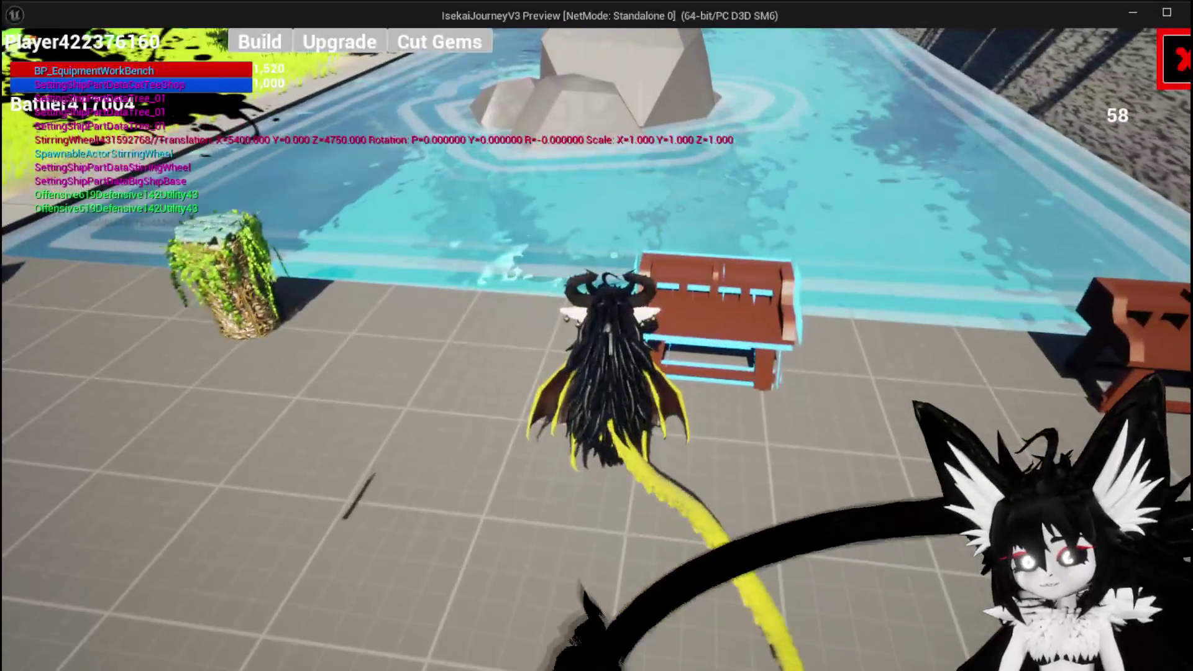
pyautogui.click(420, 46)
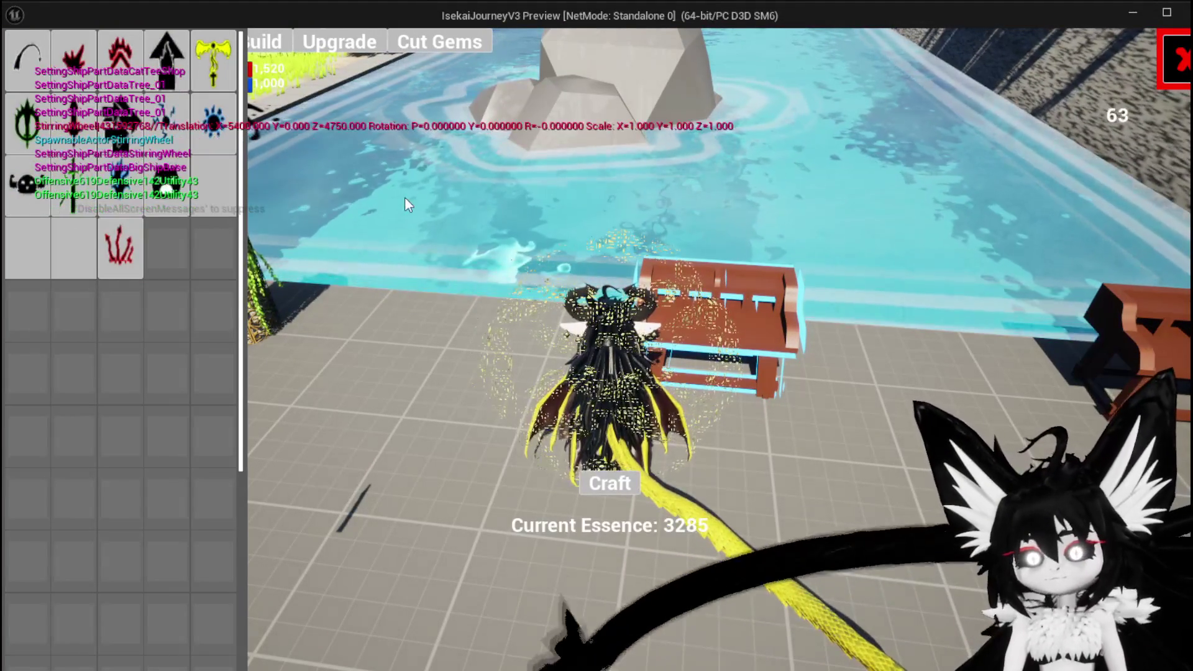
pyautogui.click(84, 61)
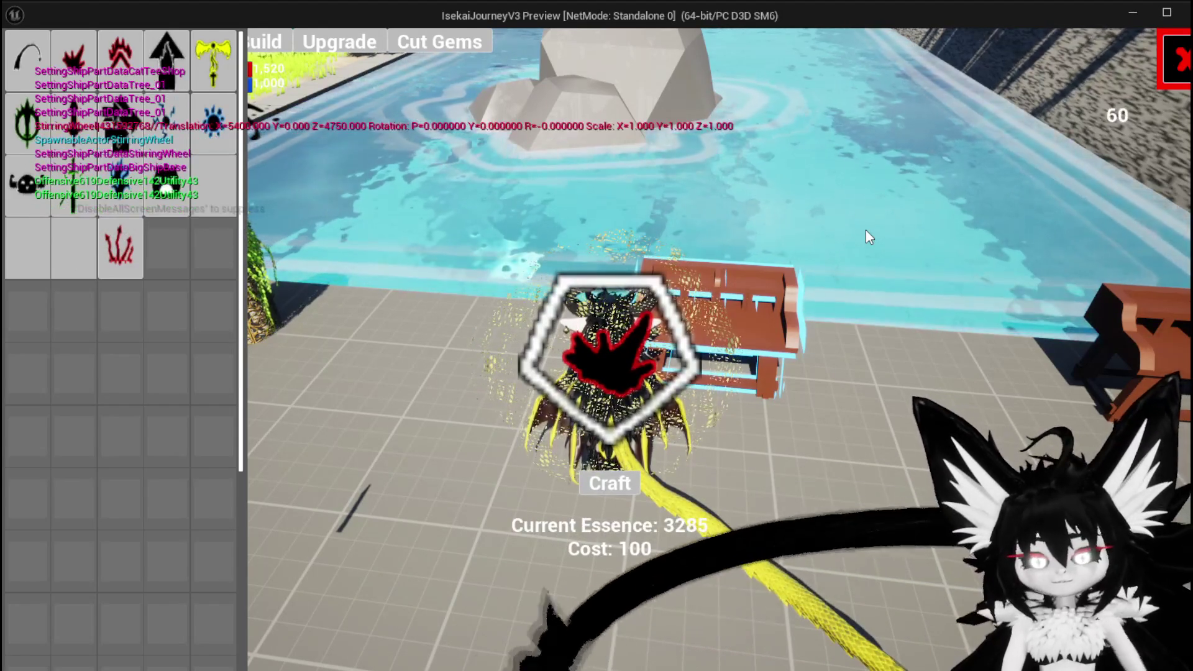
pyautogui.press('Escape')
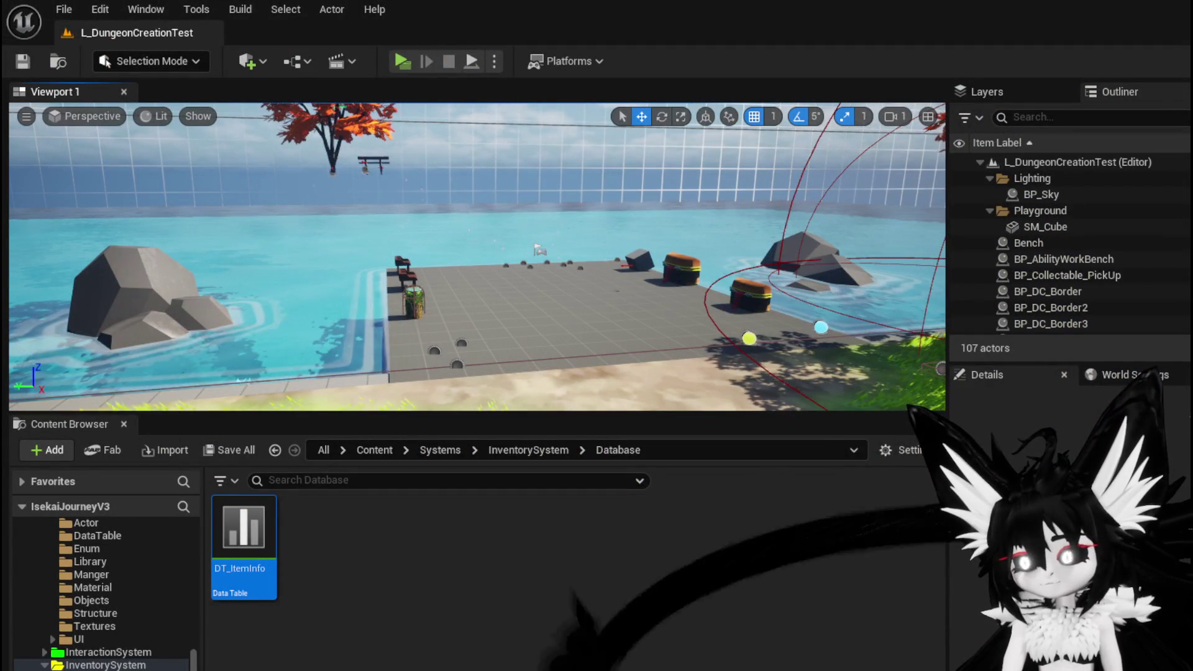
# - In DT_Perks, change Always_Burn's Size from Medium to Small, save, and minimize the window
pyautogui.hotkey('alt', 'Tab')
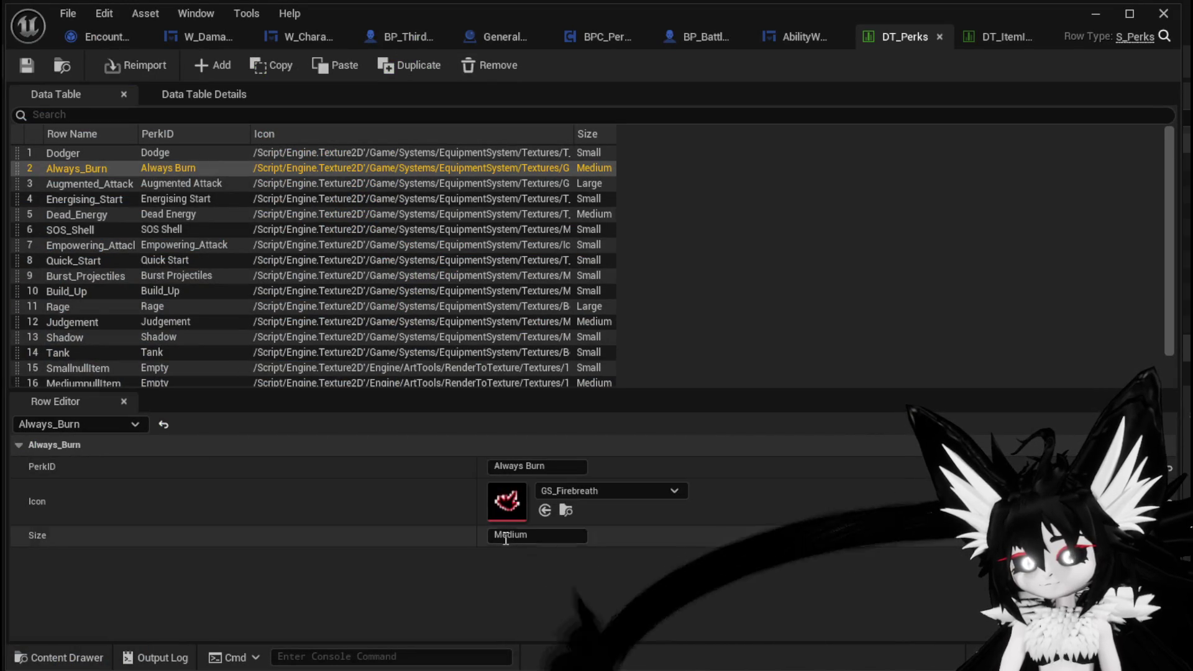
pyautogui.click(505, 536)
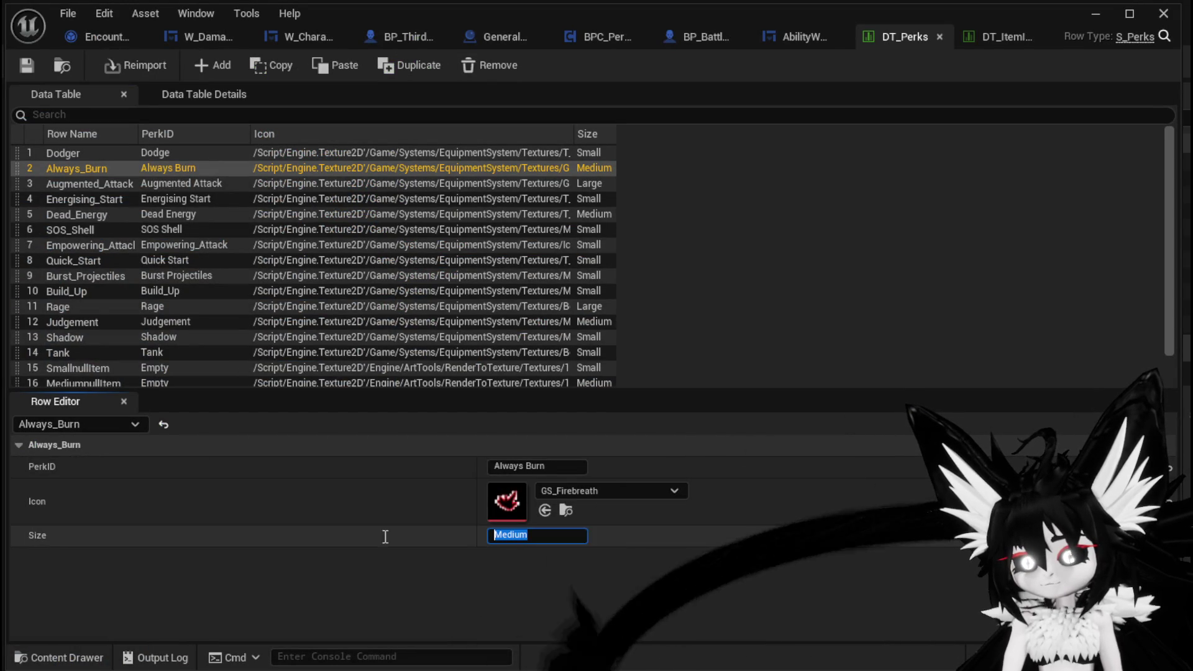
pyautogui.click(504, 536)
pyautogui.doubleClick(505, 535)
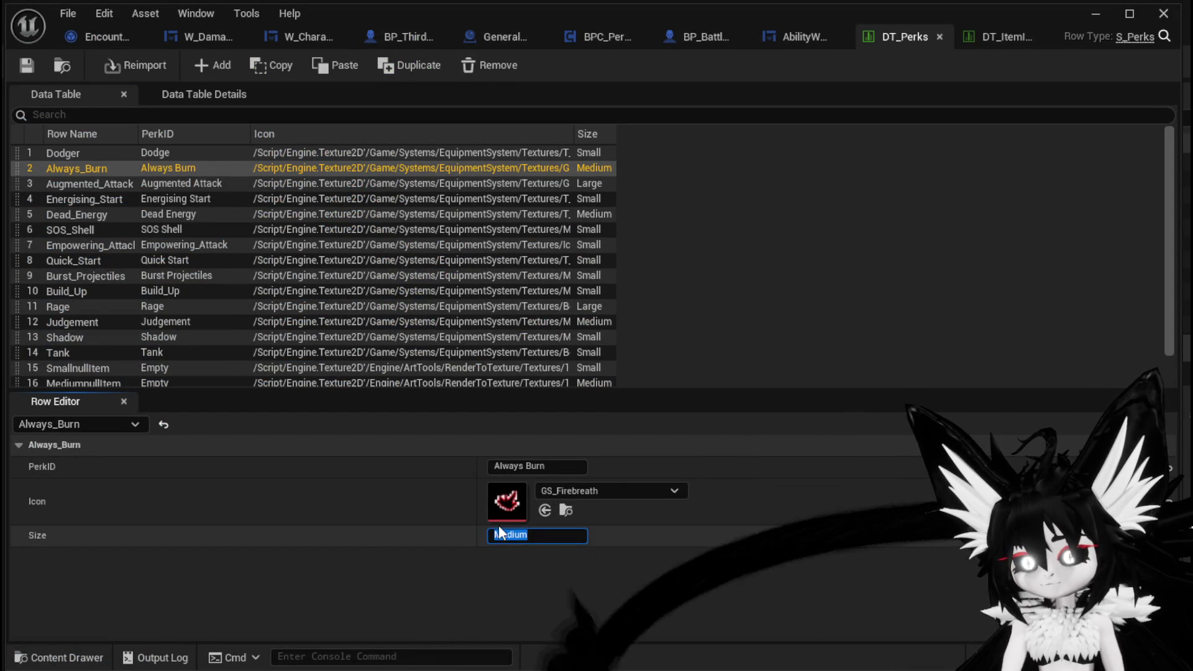
pyautogui.click(505, 536)
pyautogui.doubleClick(507, 537)
pyautogui.click(509, 538)
pyautogui.click(509, 599)
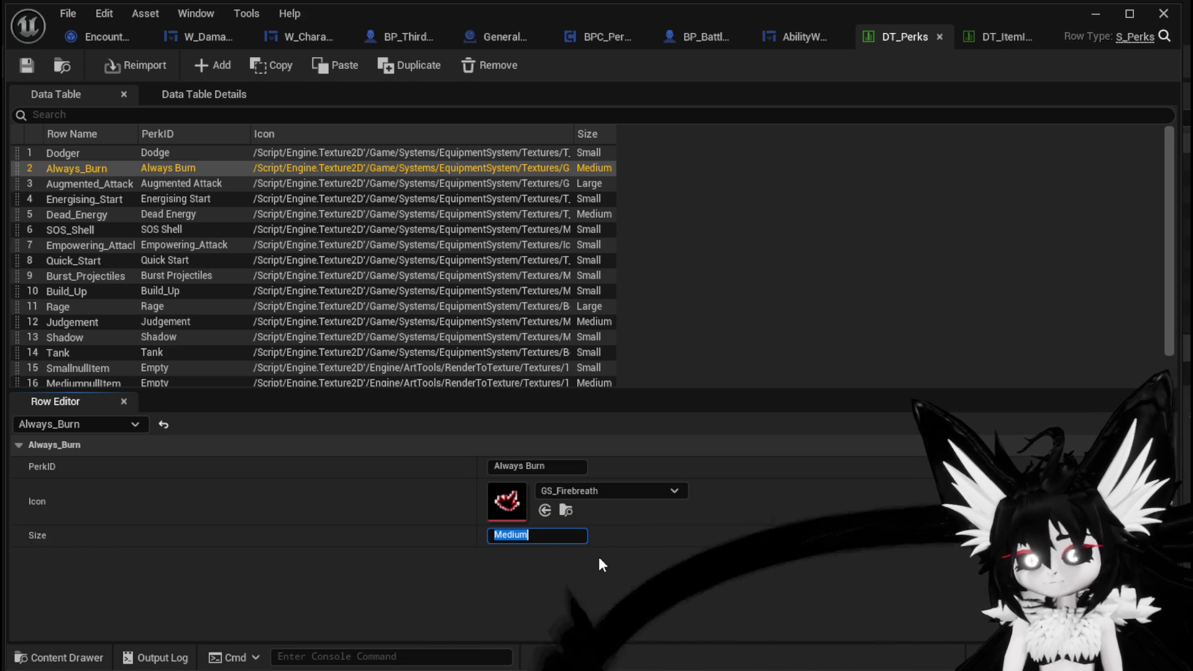
pyautogui.write('Smalll')
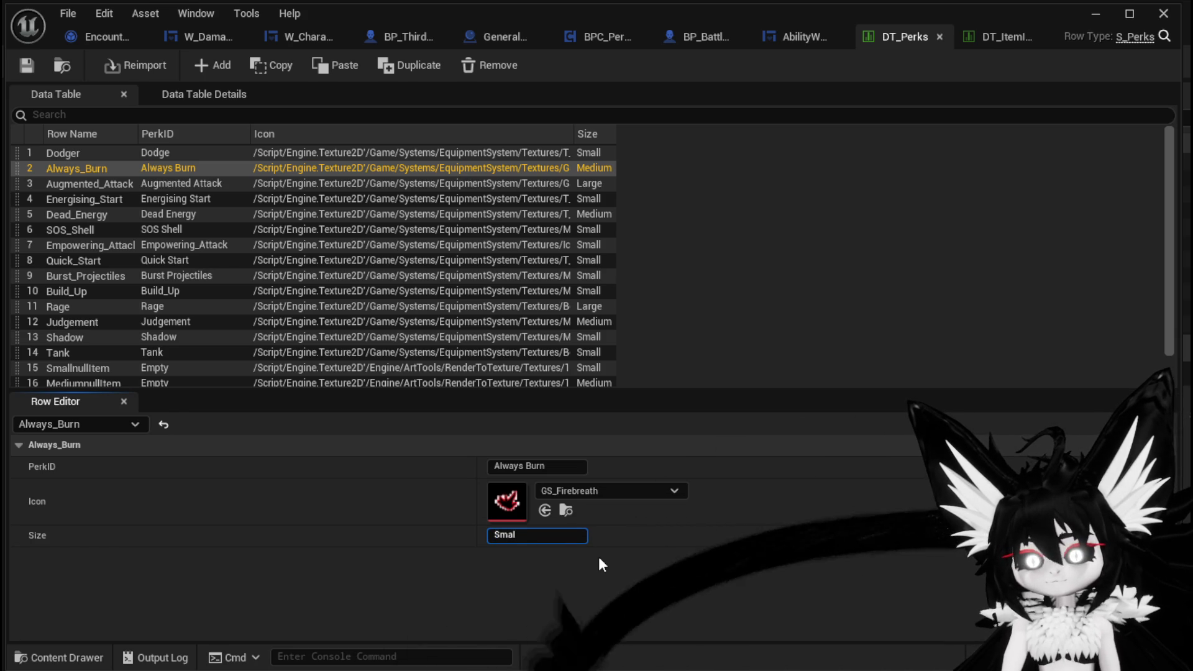
pyautogui.press('Return')
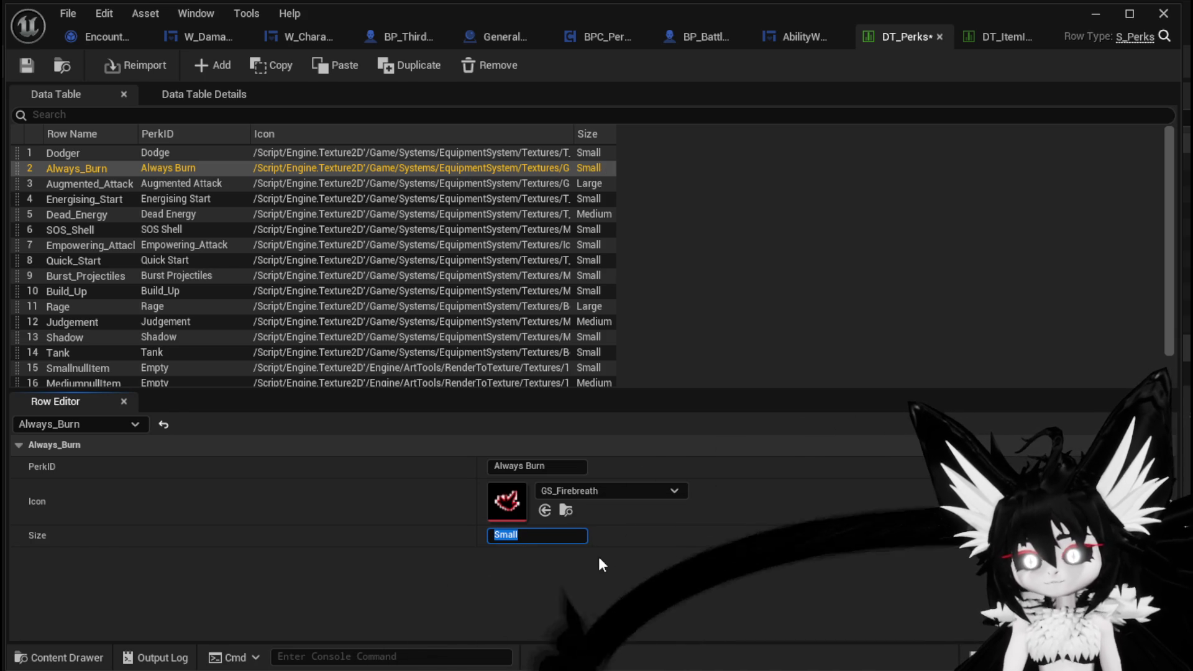
pyautogui.click(29, 76)
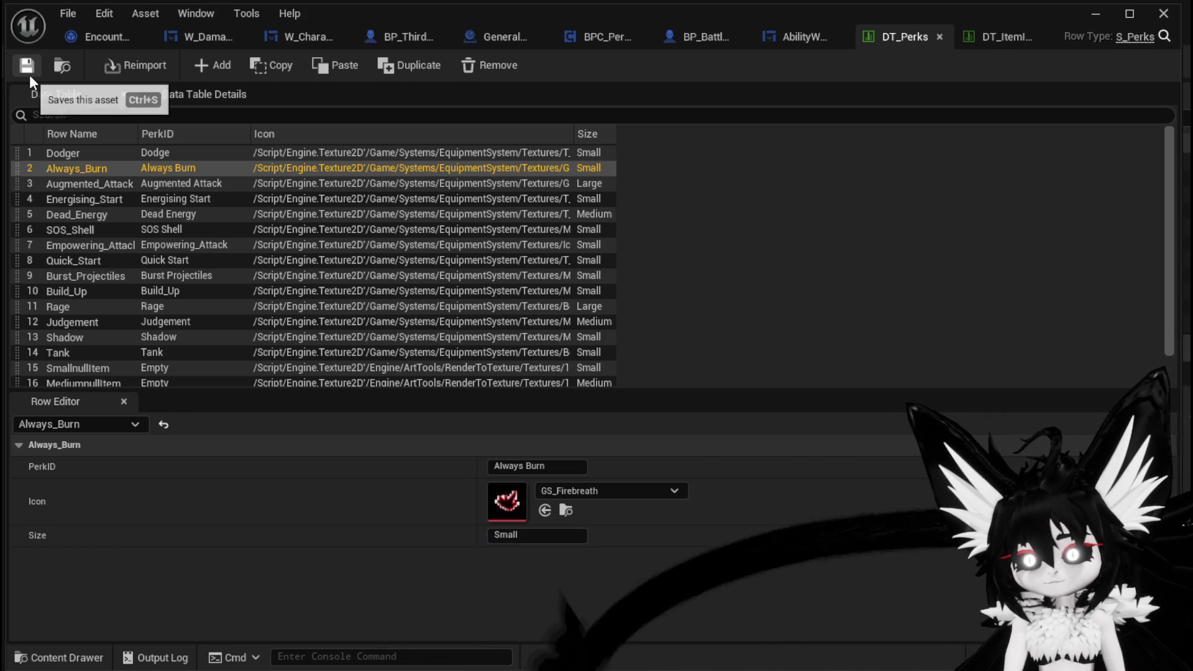
pyautogui.click(1097, 17)
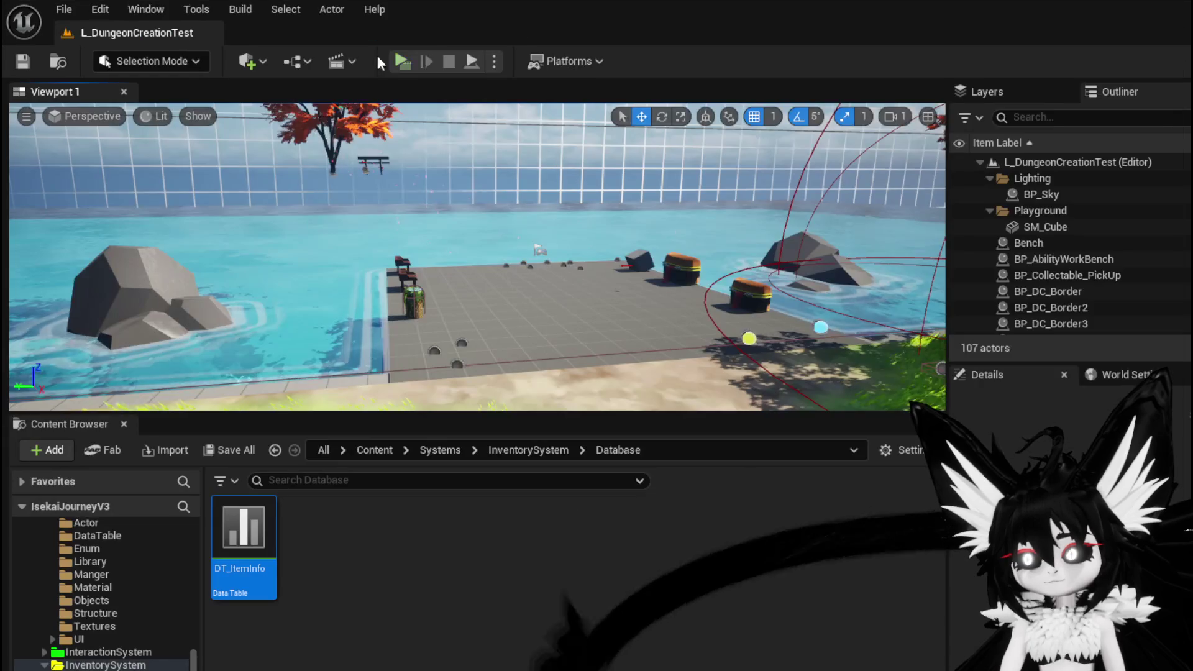
# - In a playtest, slot the flame gem in Cut Gems and craft two Always_Burn gems (essence 3085)
pyautogui.click(413, 61)
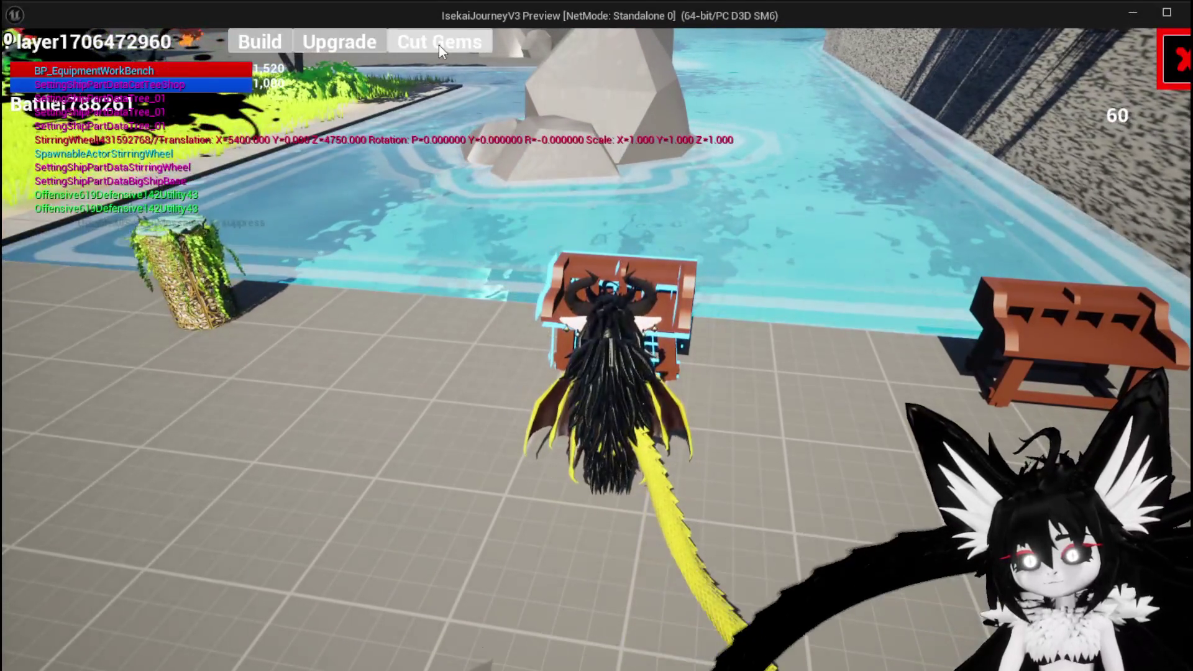
pyautogui.click(439, 43)
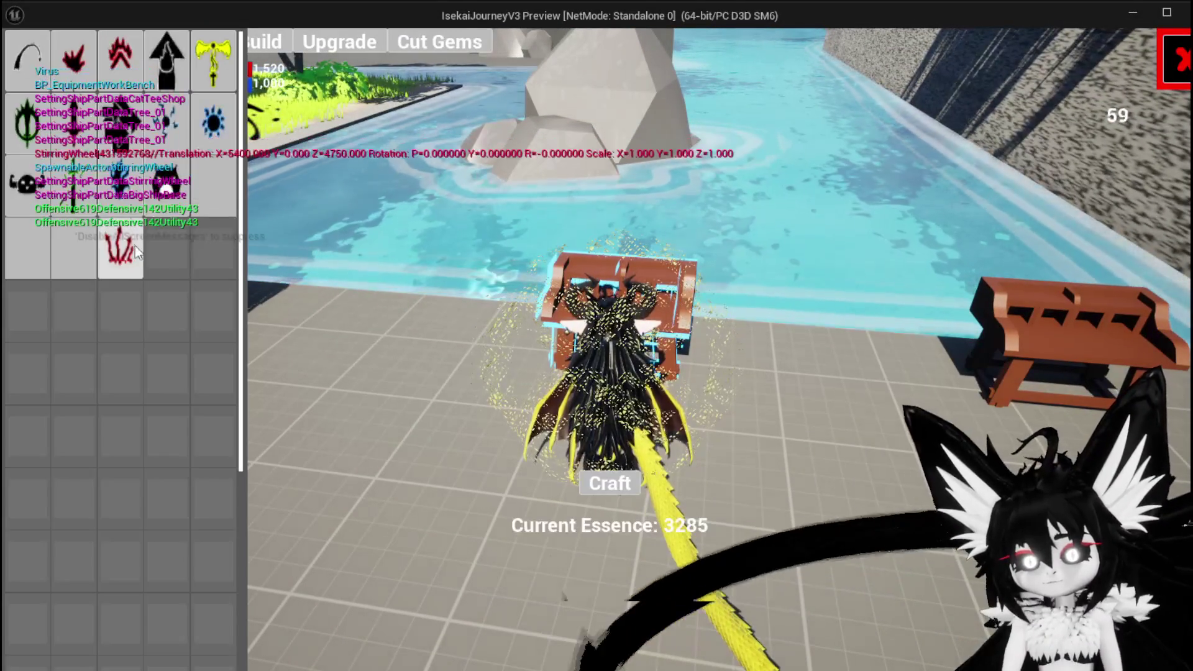
pyautogui.click(127, 84)
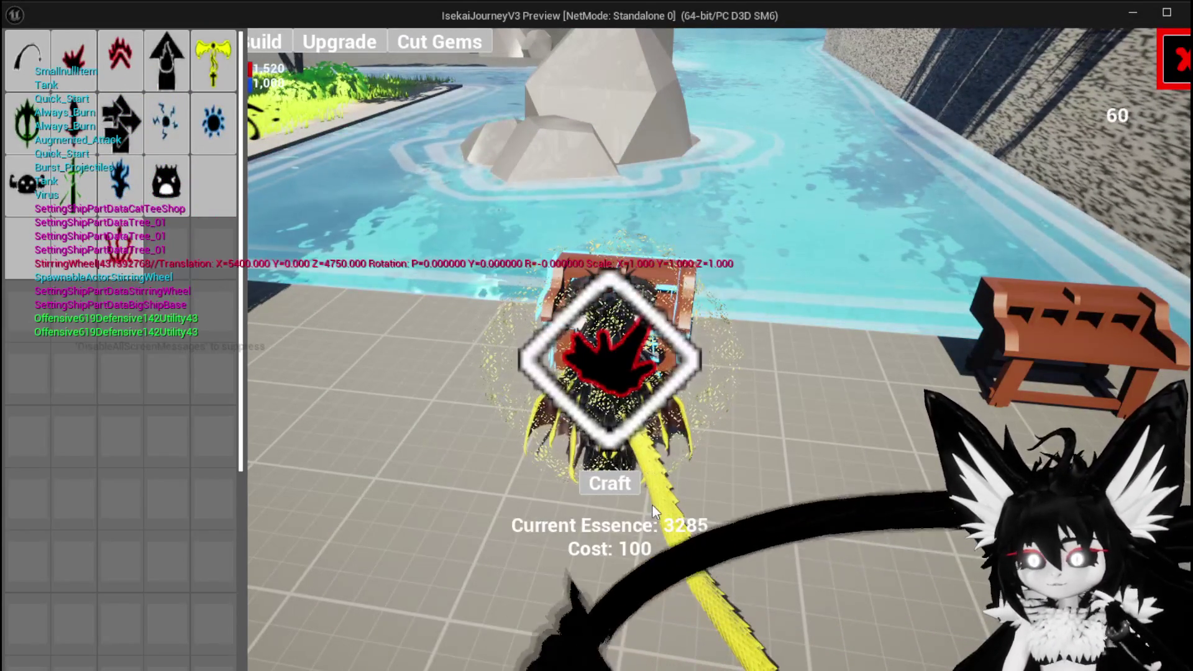
pyautogui.click(617, 484)
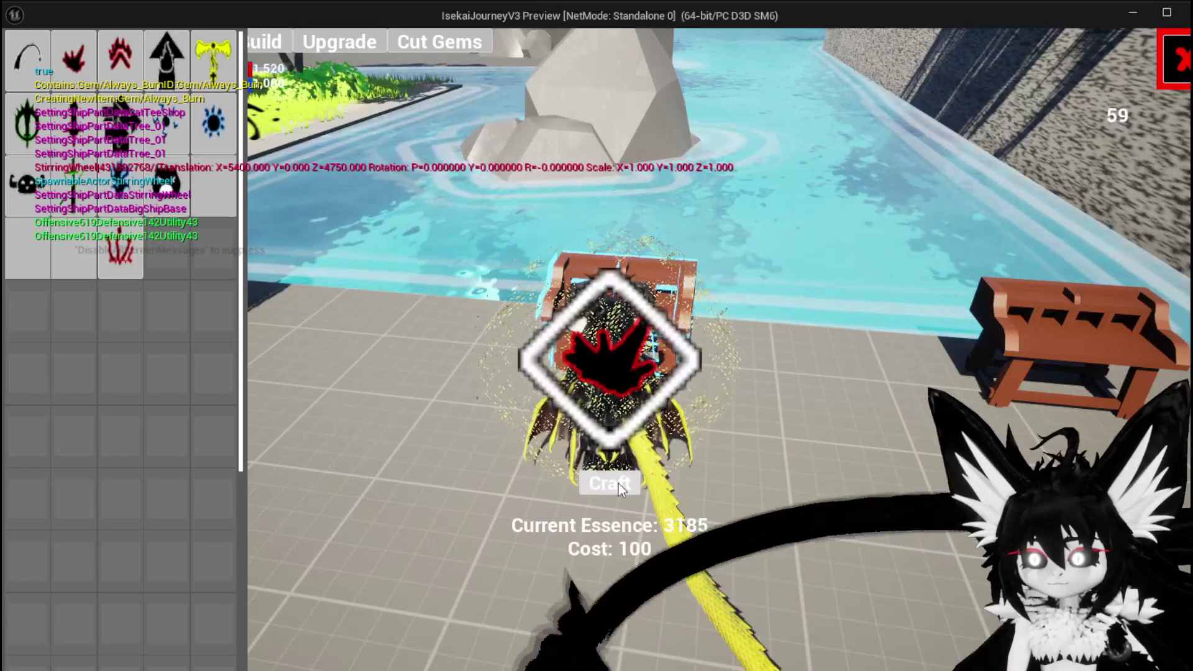
pyautogui.click(617, 483)
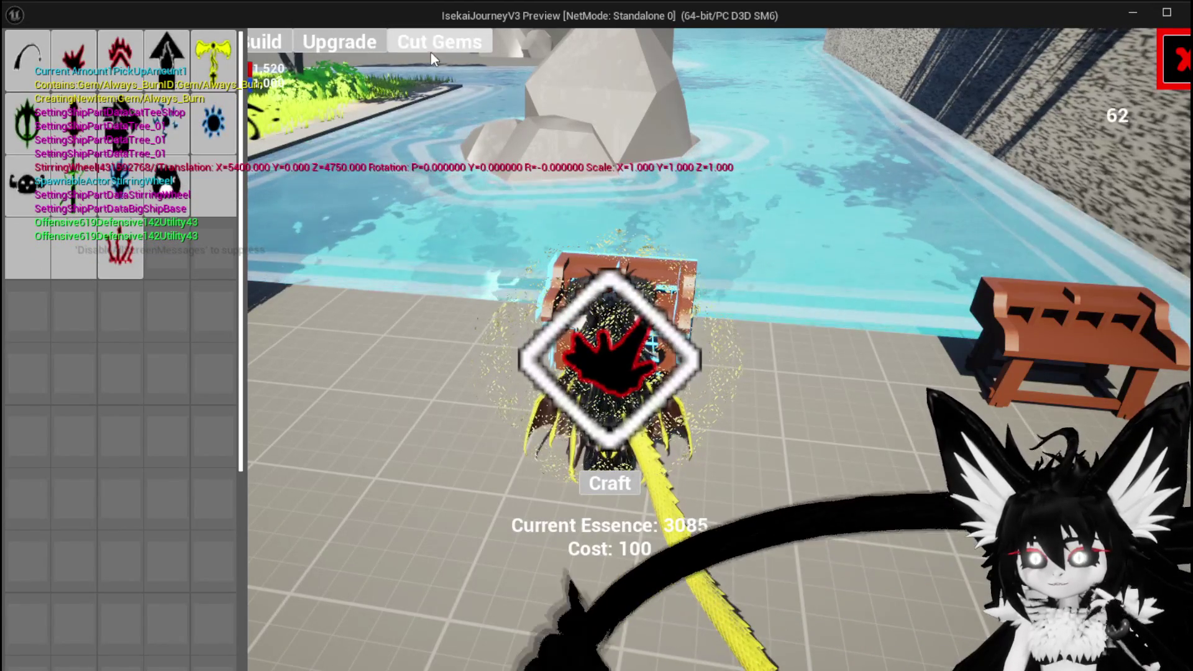
pyautogui.click(312, 46)
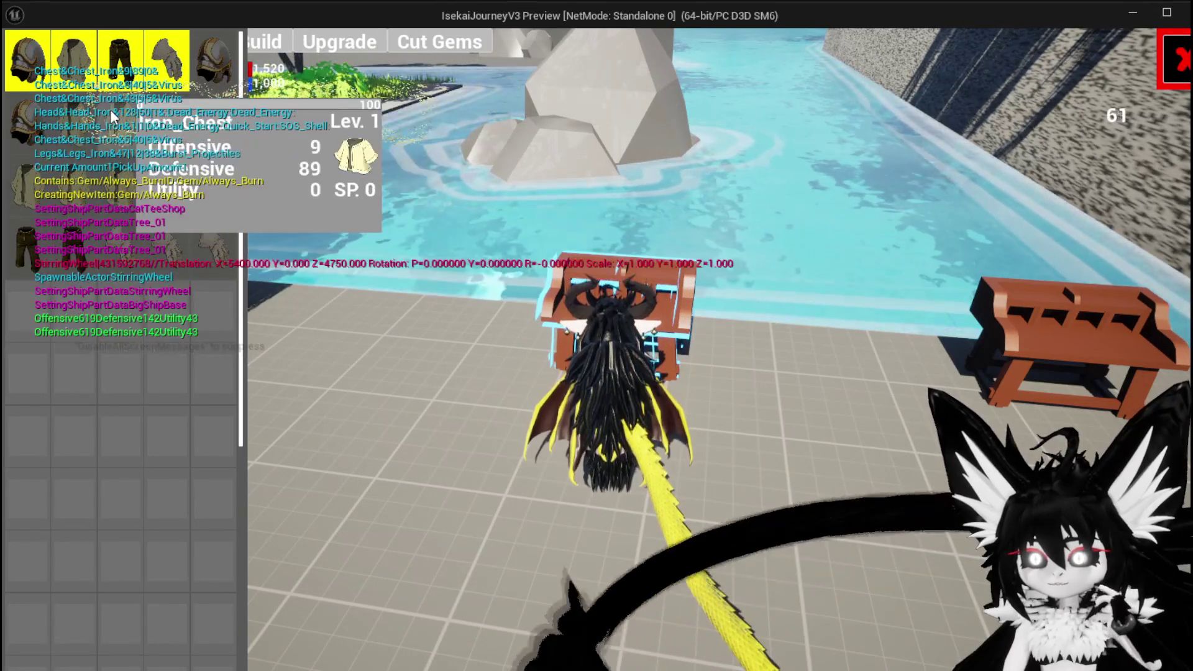
# - On Iron_Head, unlock two 30-SP gem slots and socket a gem into the third slot
pyautogui.click(31, 132)
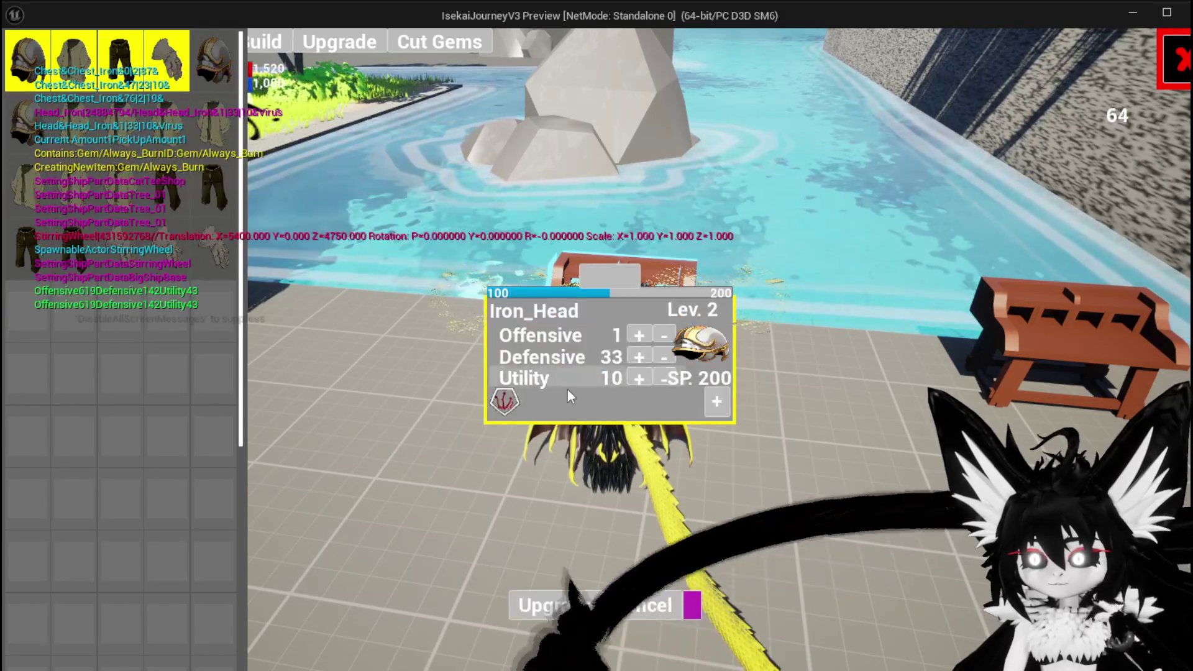
pyautogui.click(545, 475)
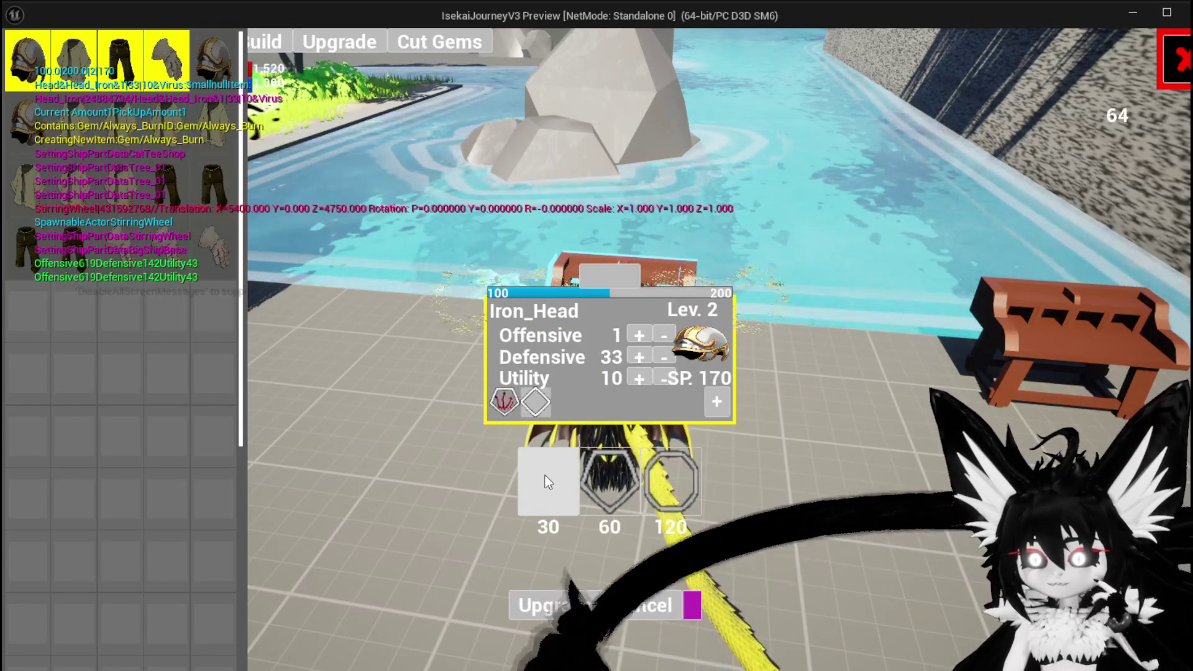
pyautogui.click(546, 475)
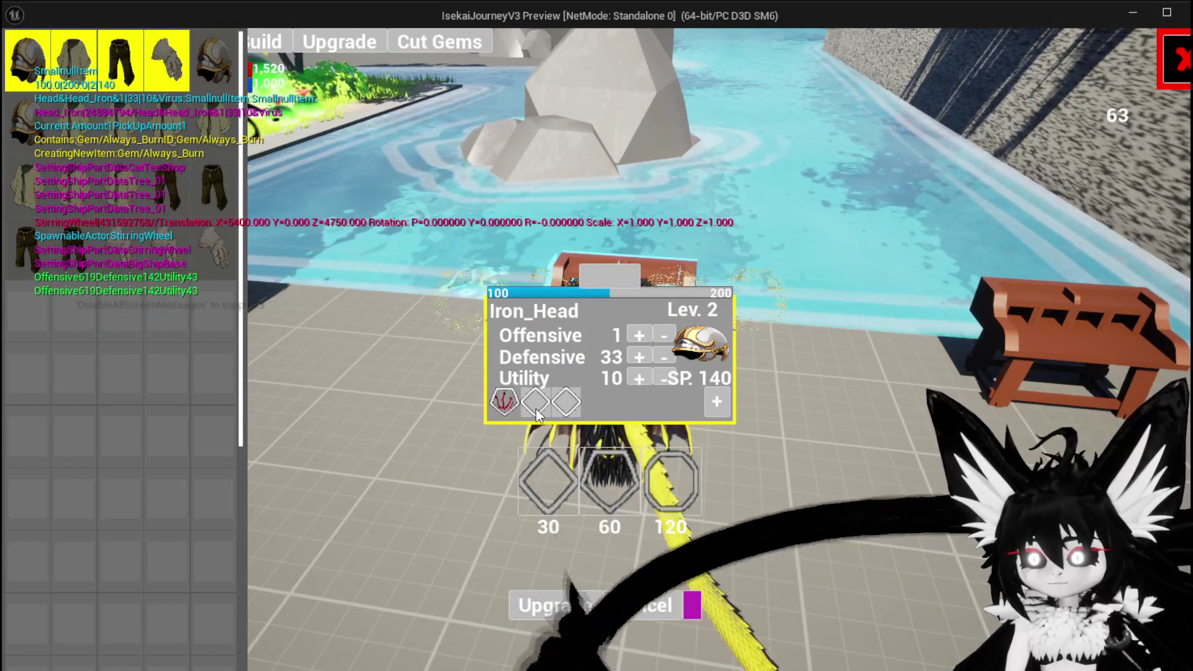
pyautogui.click(536, 405)
pyautogui.click(554, 420)
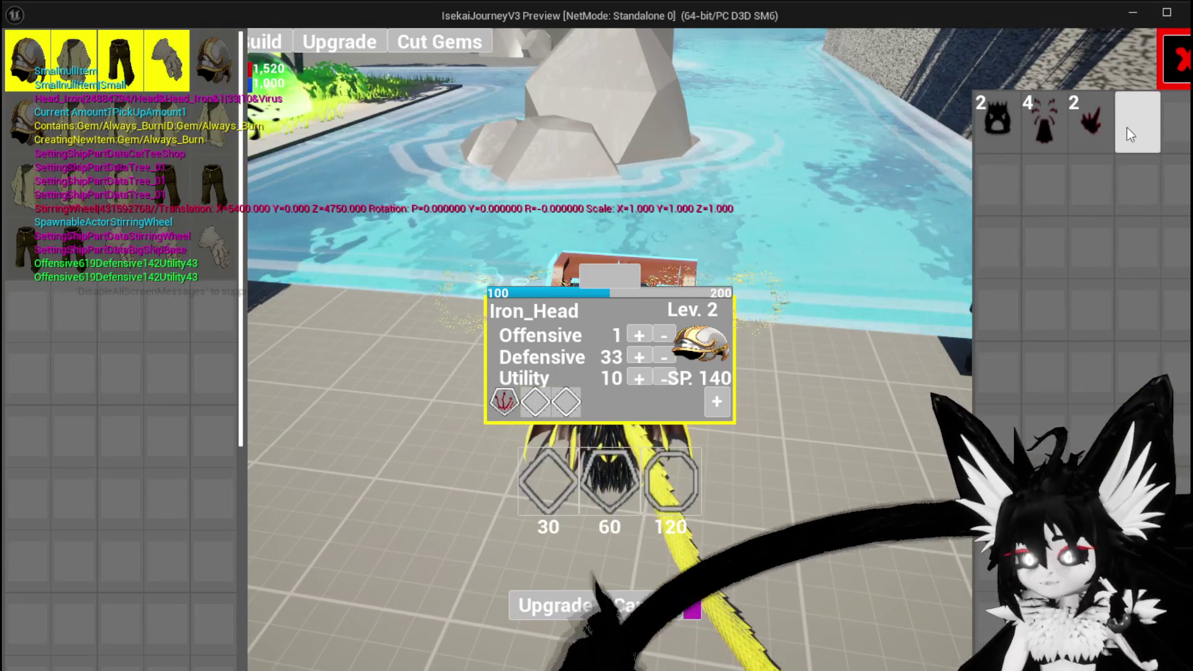
pyautogui.click(1104, 128)
pyautogui.click(1056, 142)
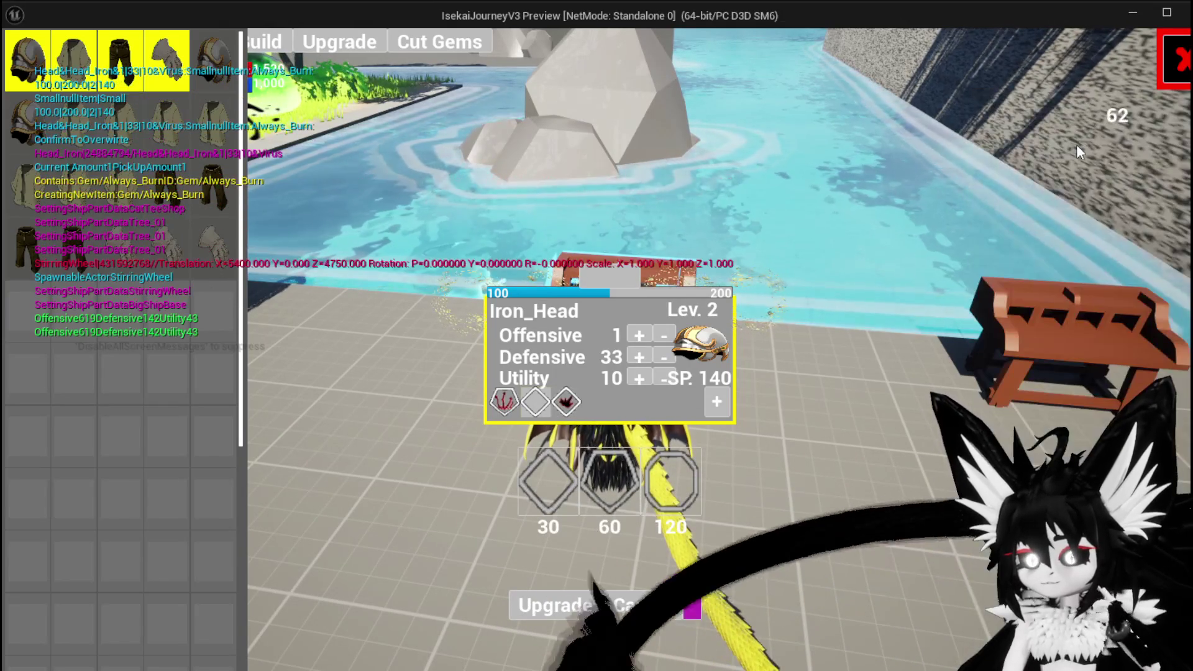
# - Socket a gem into the remaining empty second slot, then close the upgrade screen
pyautogui.click(566, 402)
pyautogui.click(567, 406)
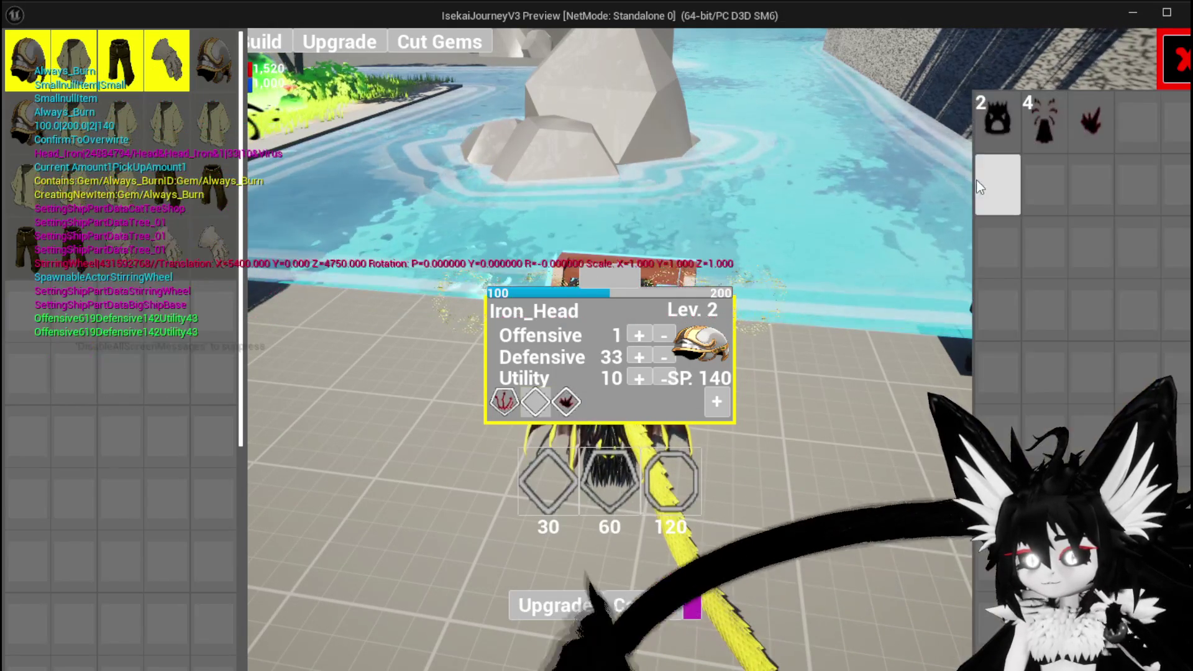
pyautogui.click(1085, 127)
pyautogui.click(1071, 137)
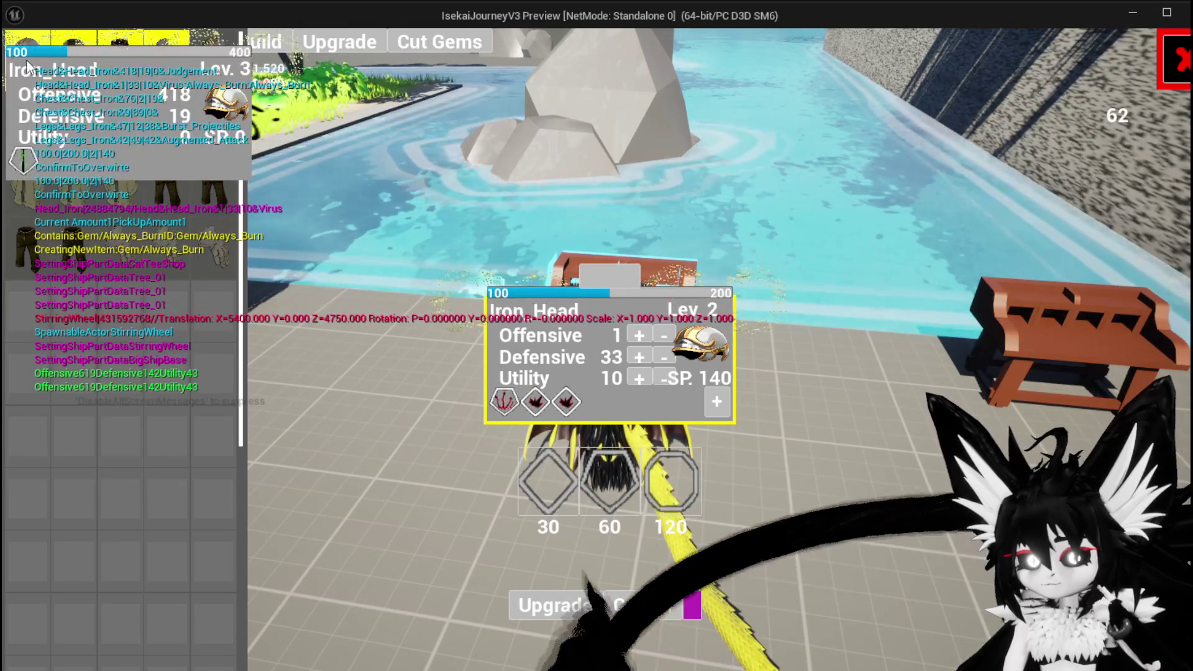
pyautogui.moveTo(58, 175)
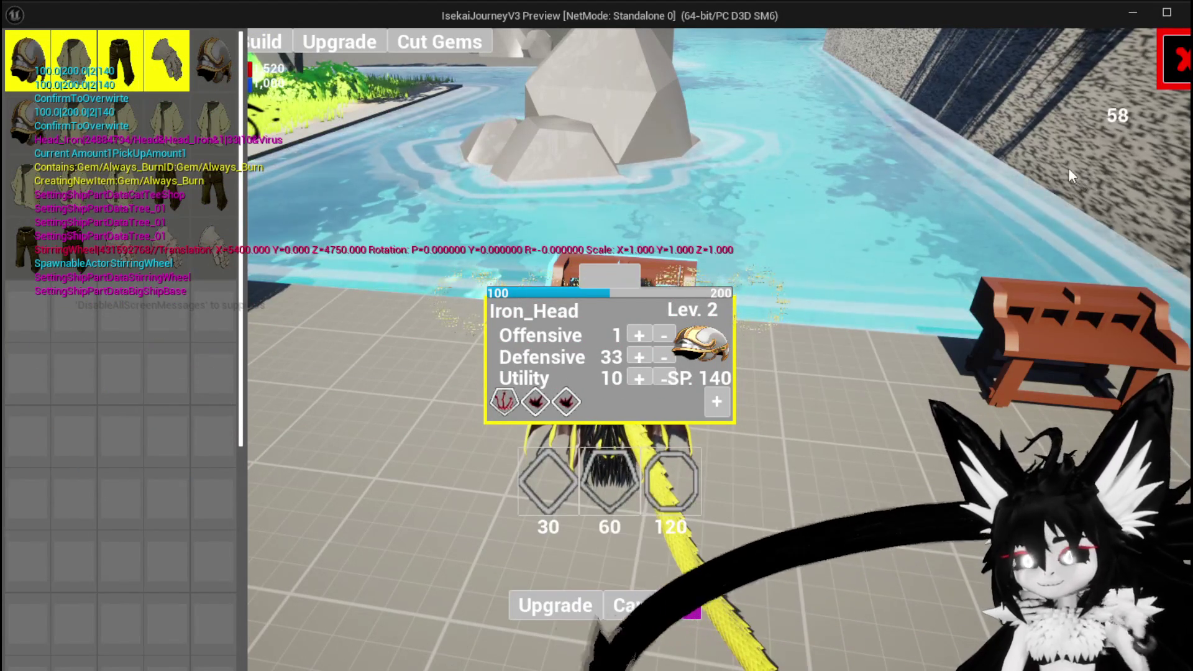
pyautogui.click(1171, 69)
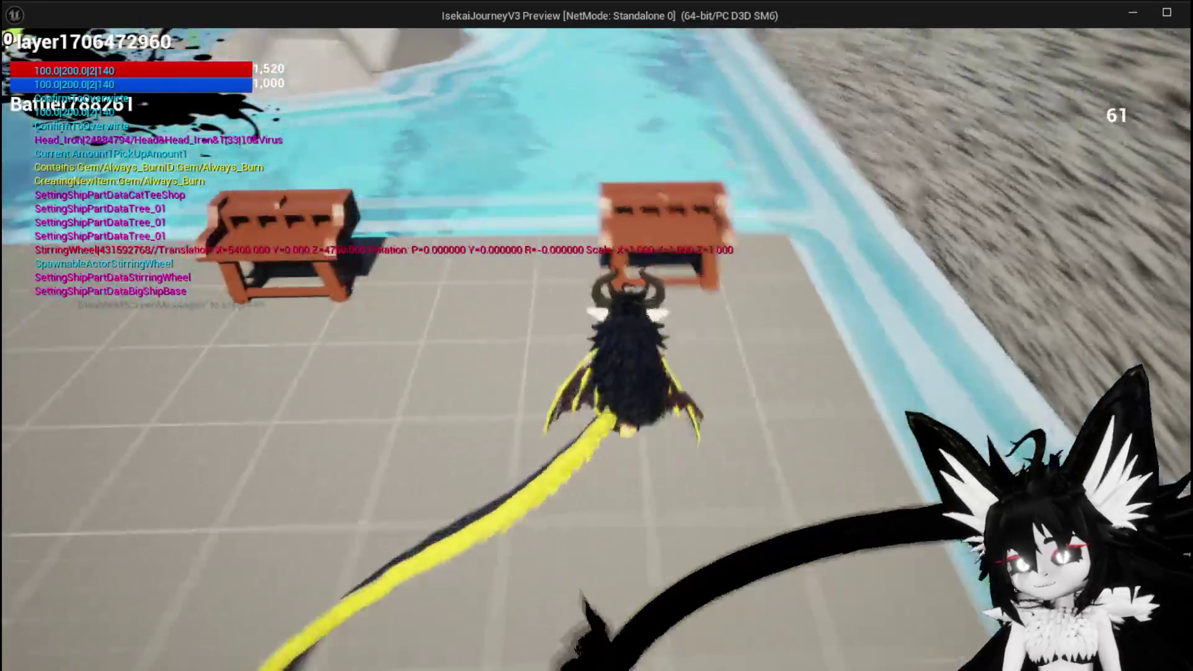
# - Equip the Iron_Head helmet from the equipment menu's helmet list
pyautogui.press('e')
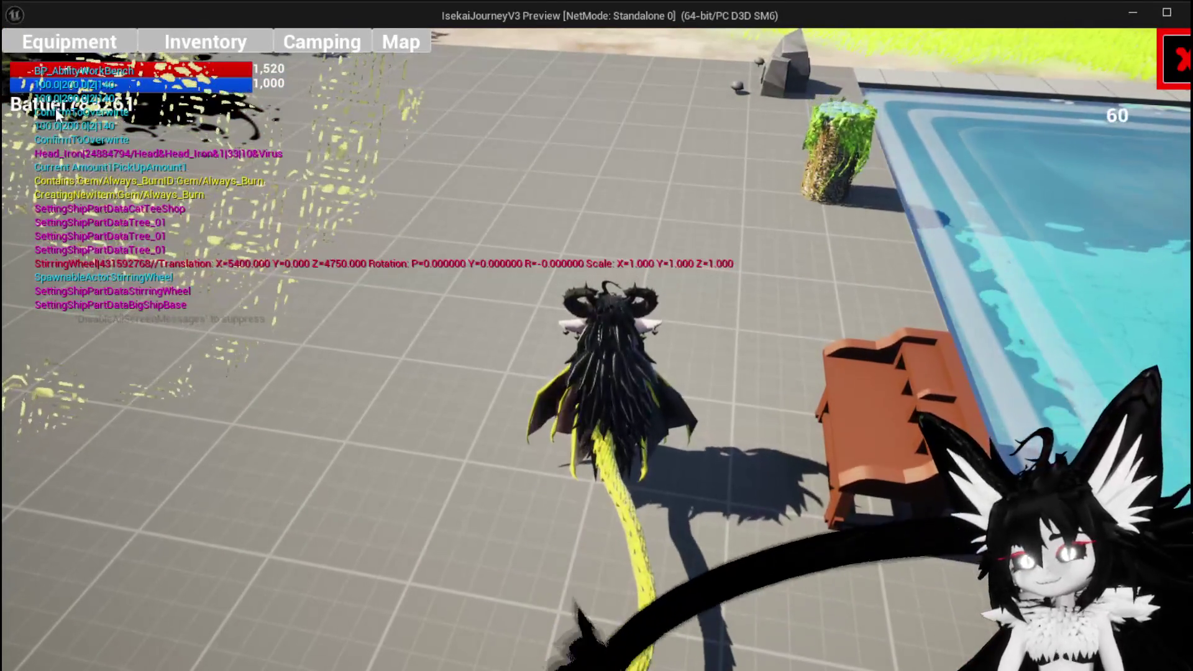
pyautogui.click(777, 224)
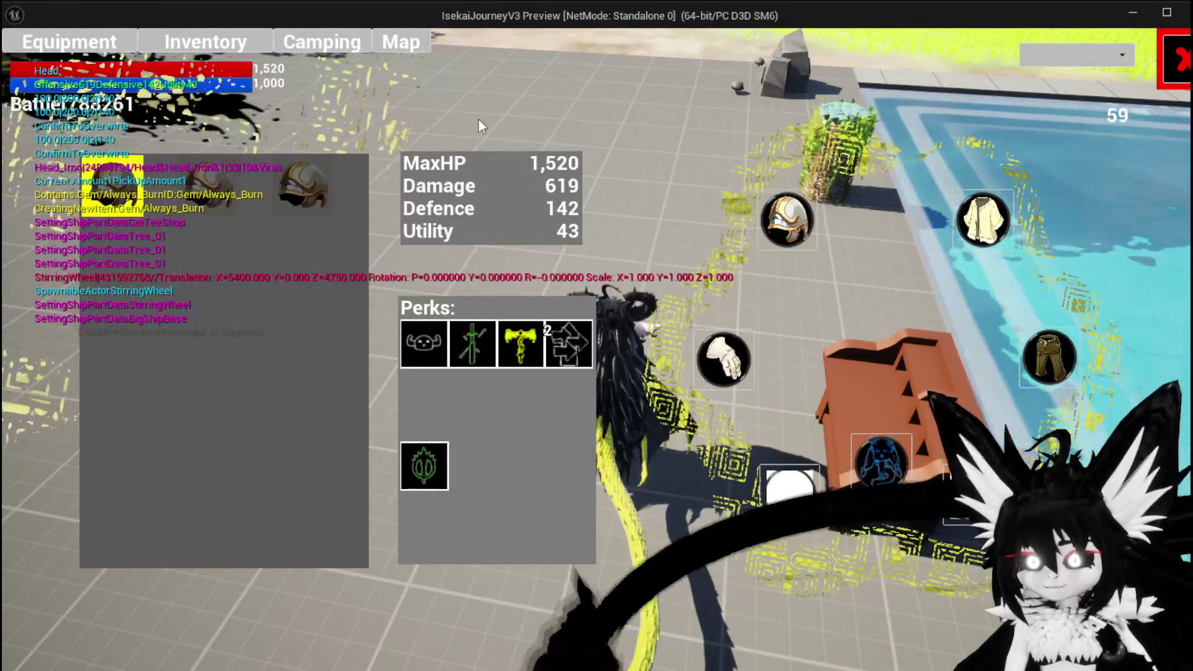
pyautogui.moveTo(288, 191); pyautogui.dragTo(580, 203)
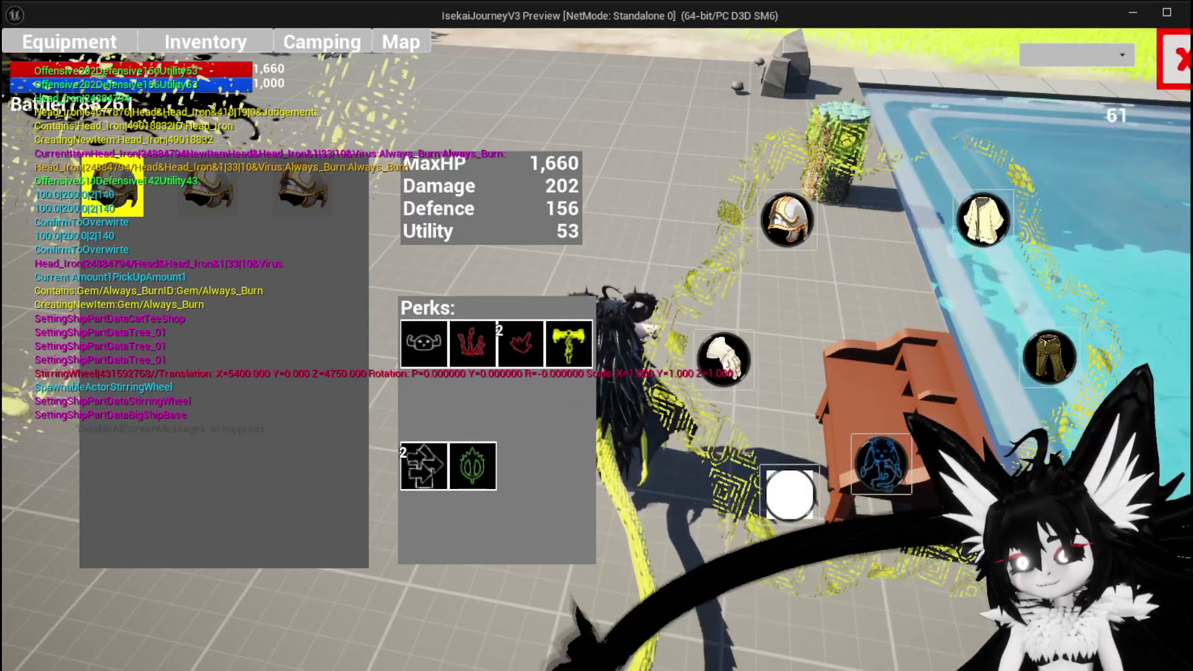
pyautogui.press('Escape')
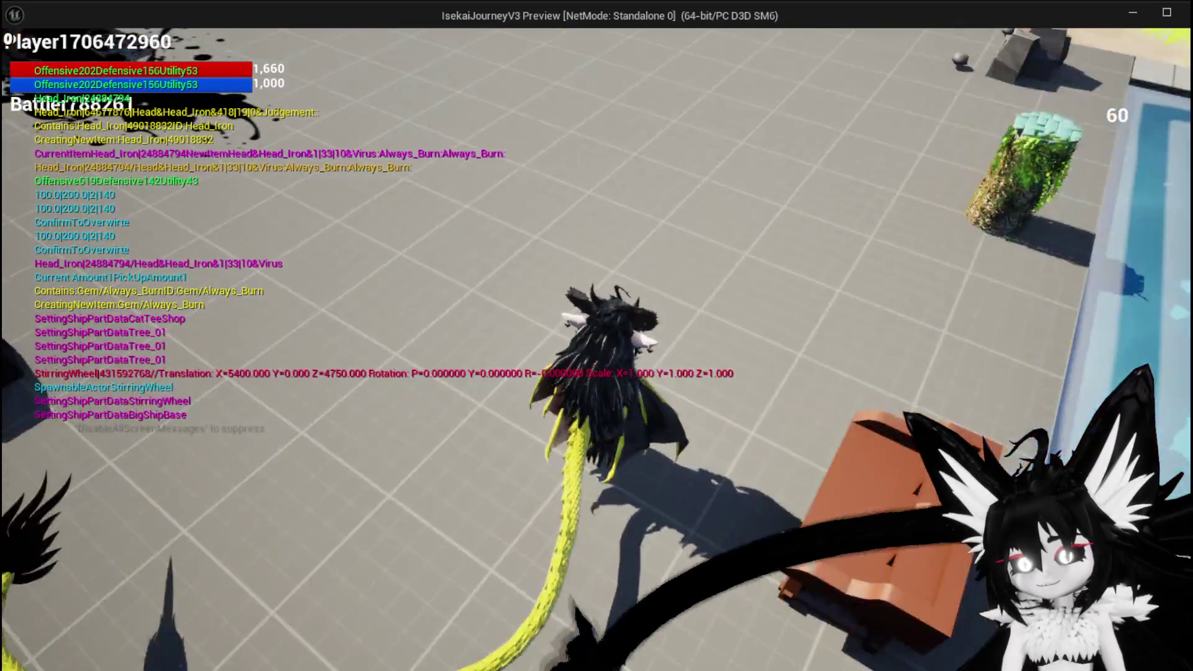
# - At the ability workbench, switch SummonSpawn's element from Void to Fire and confirm
pyautogui.press('w')
pyautogui.press('e')
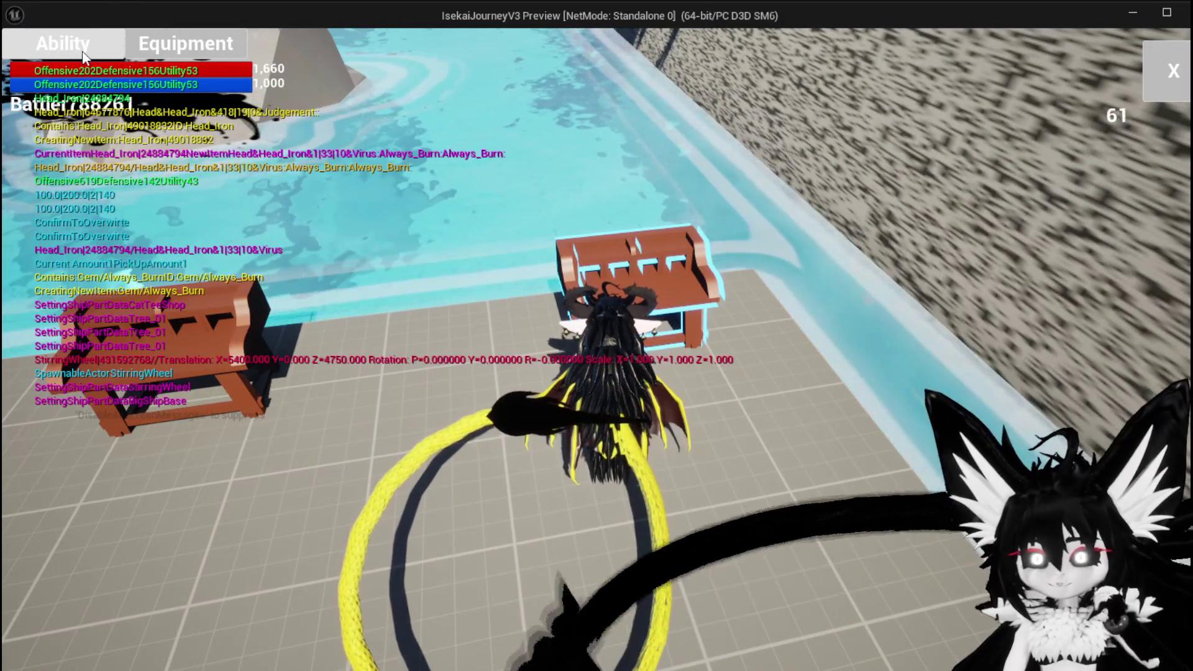
pyautogui.click(85, 56)
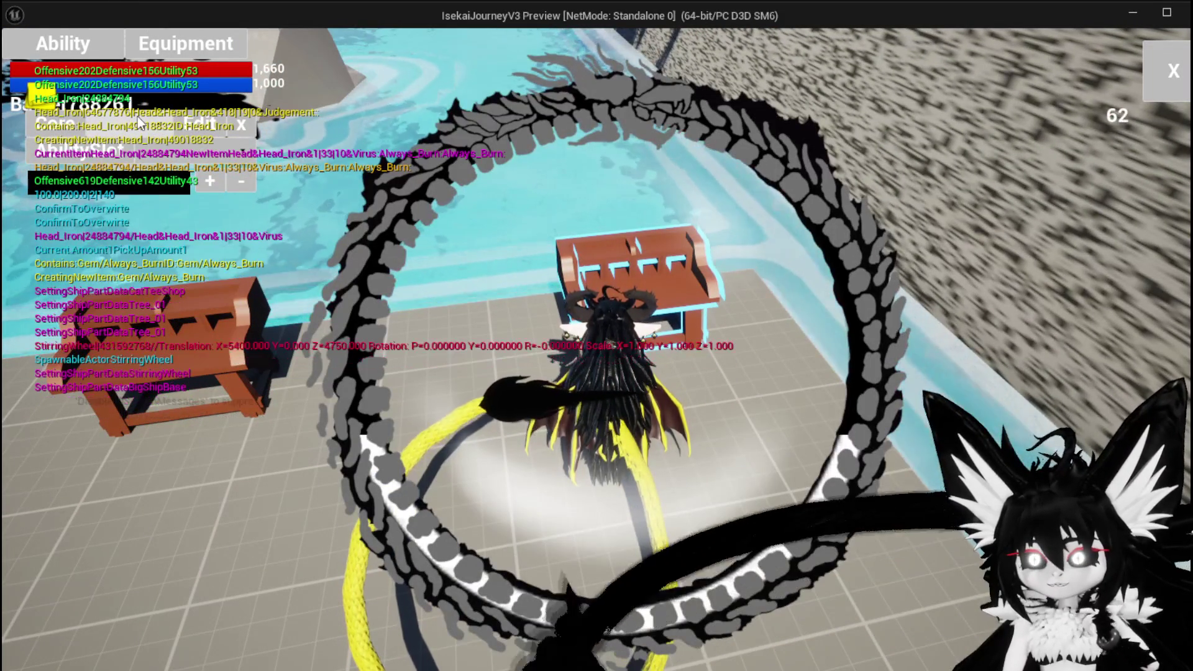
pyautogui.click(136, 118)
pyautogui.click(145, 147)
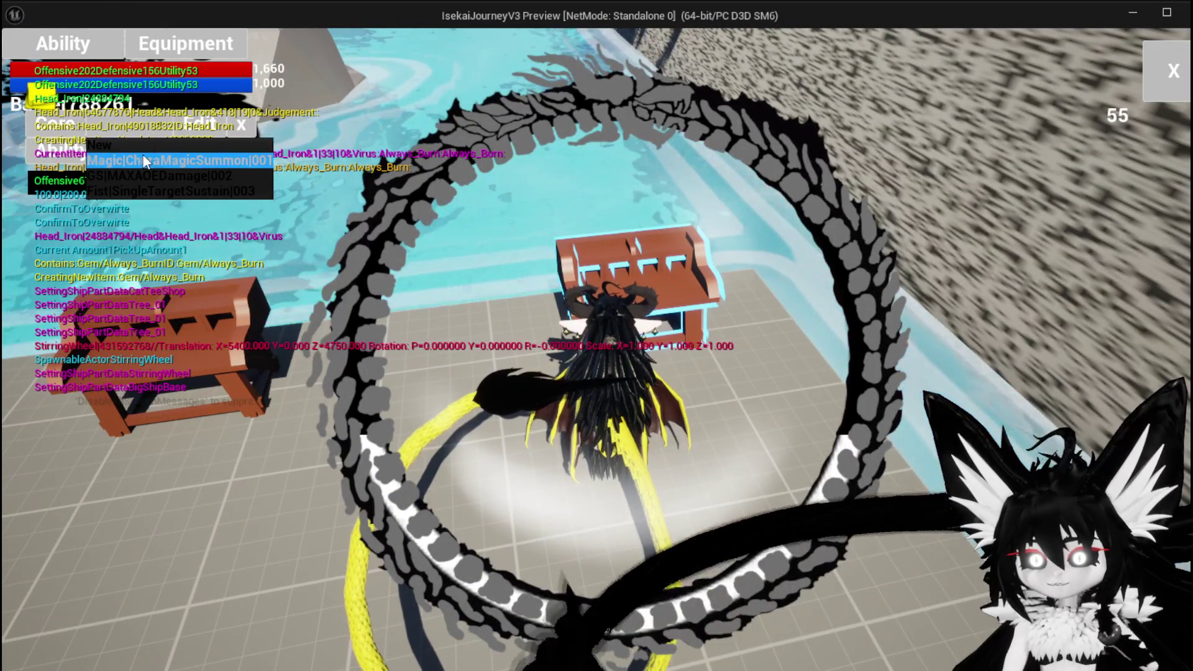
pyautogui.click(180, 157)
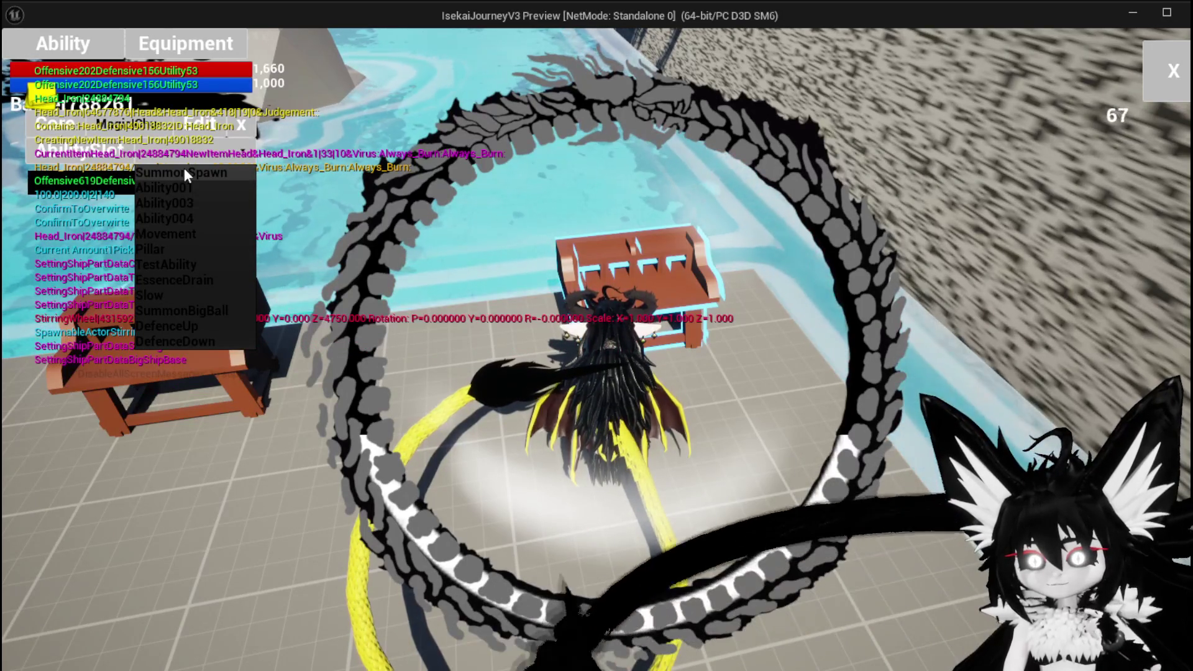
pyautogui.click(184, 169)
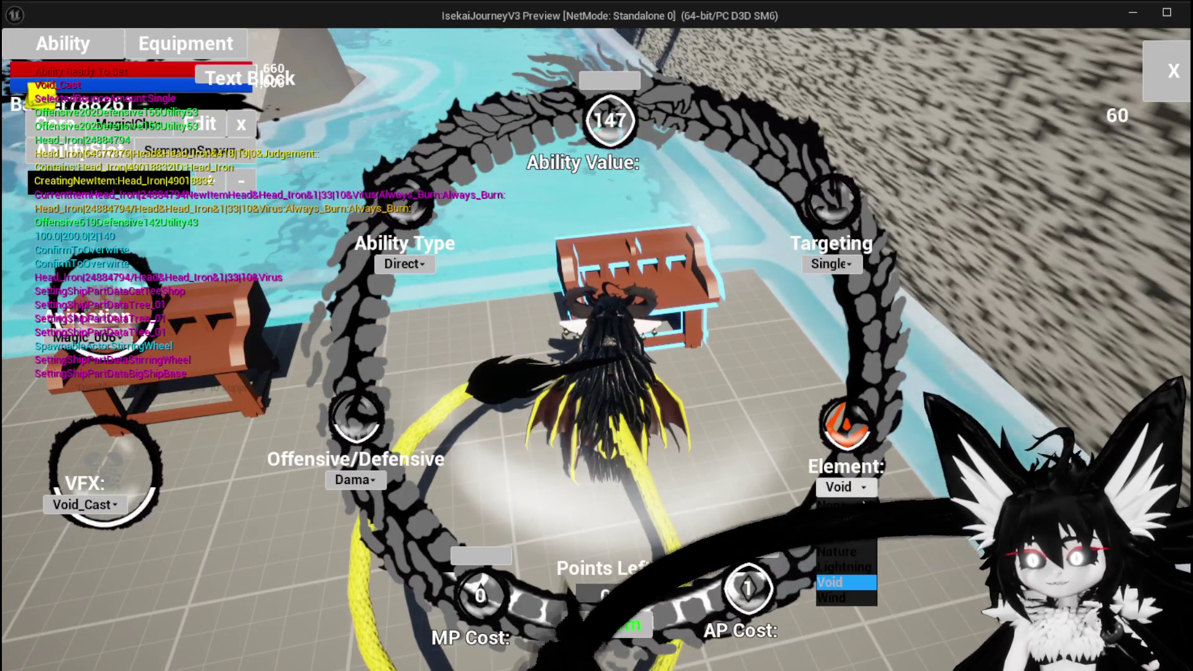
pyautogui.click(849, 522)
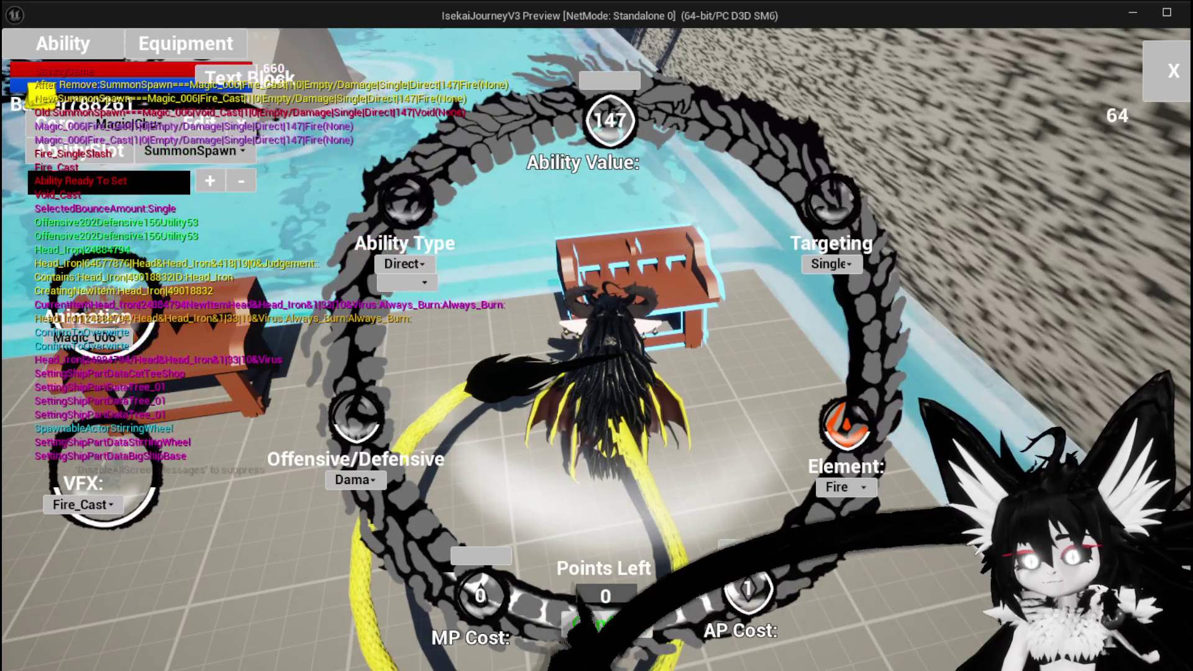
pyautogui.click(1174, 79)
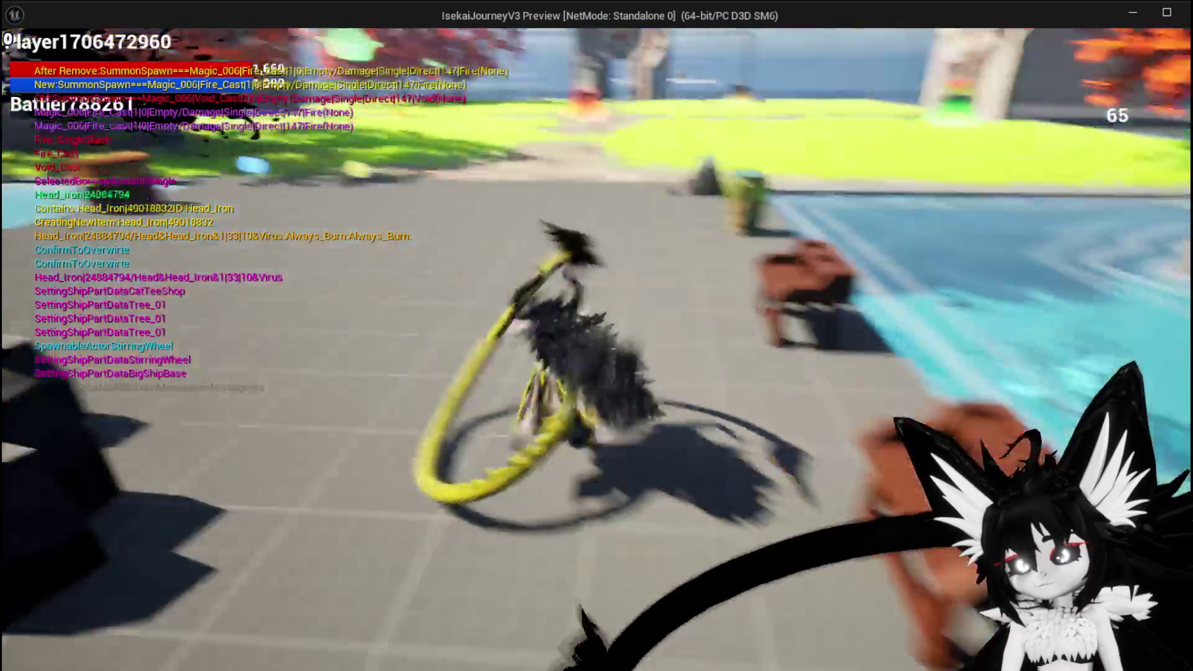
# - Fight the slimes with the Fire SummonSpawn card, target Slime_Fire, then stop play and return to DT_Perks
pyautogui.press('w')
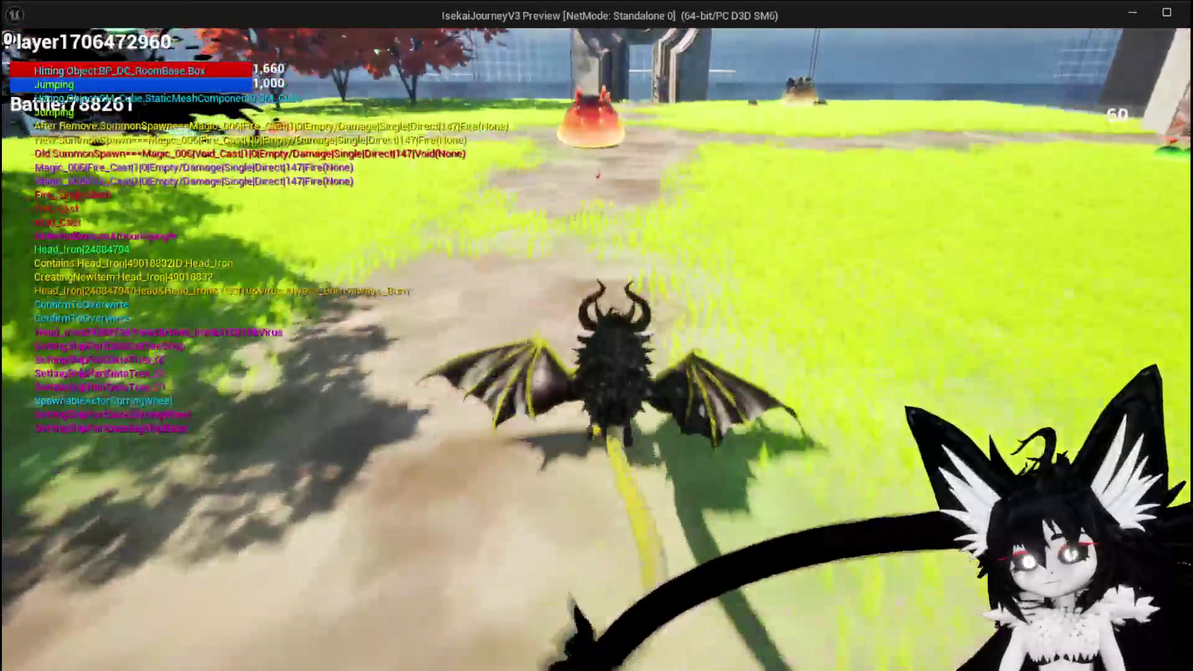
pyautogui.press('space')
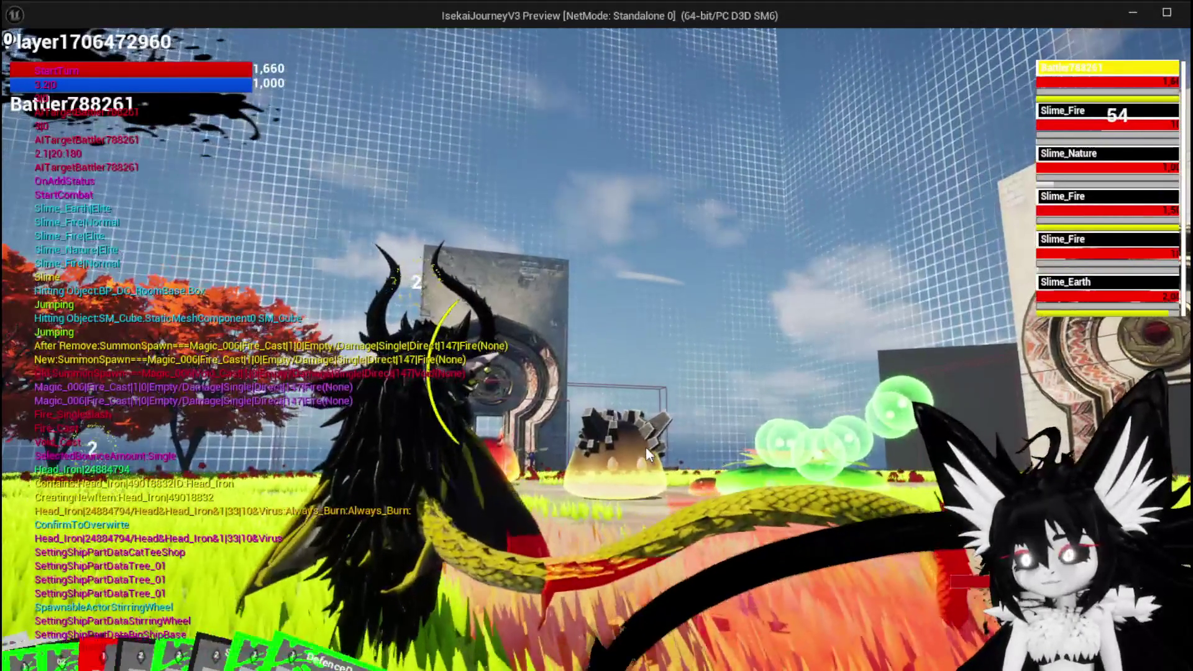
pyautogui.click(13, 621)
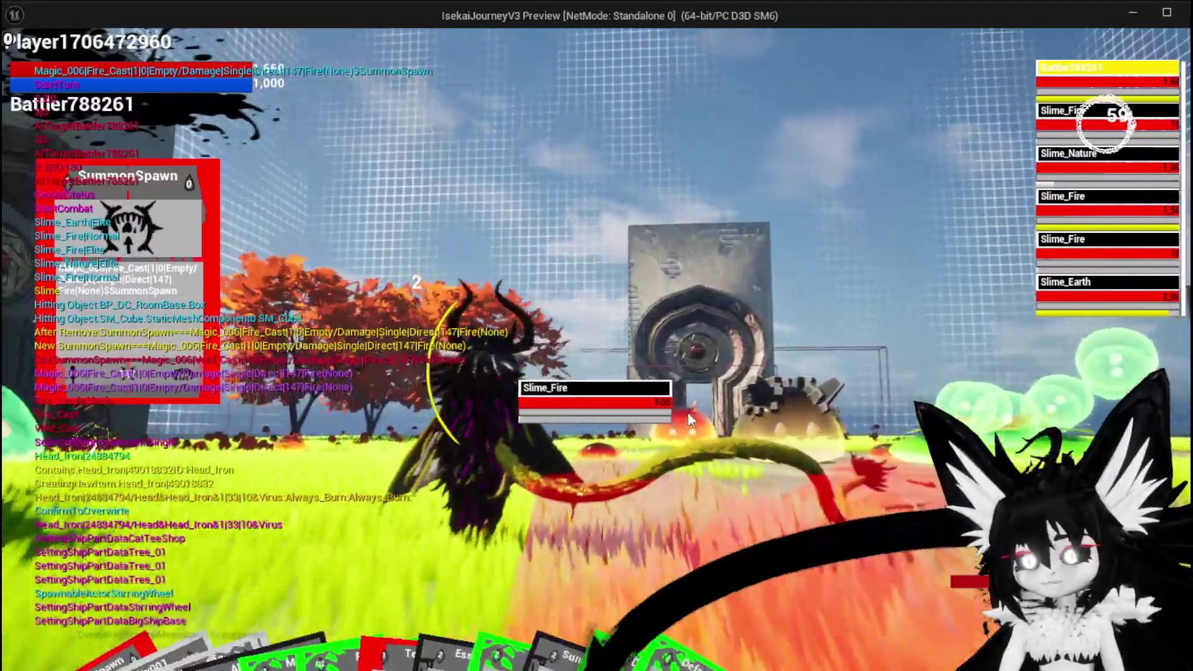
pyautogui.press('e')
pyautogui.press('e')
pyautogui.press('e')
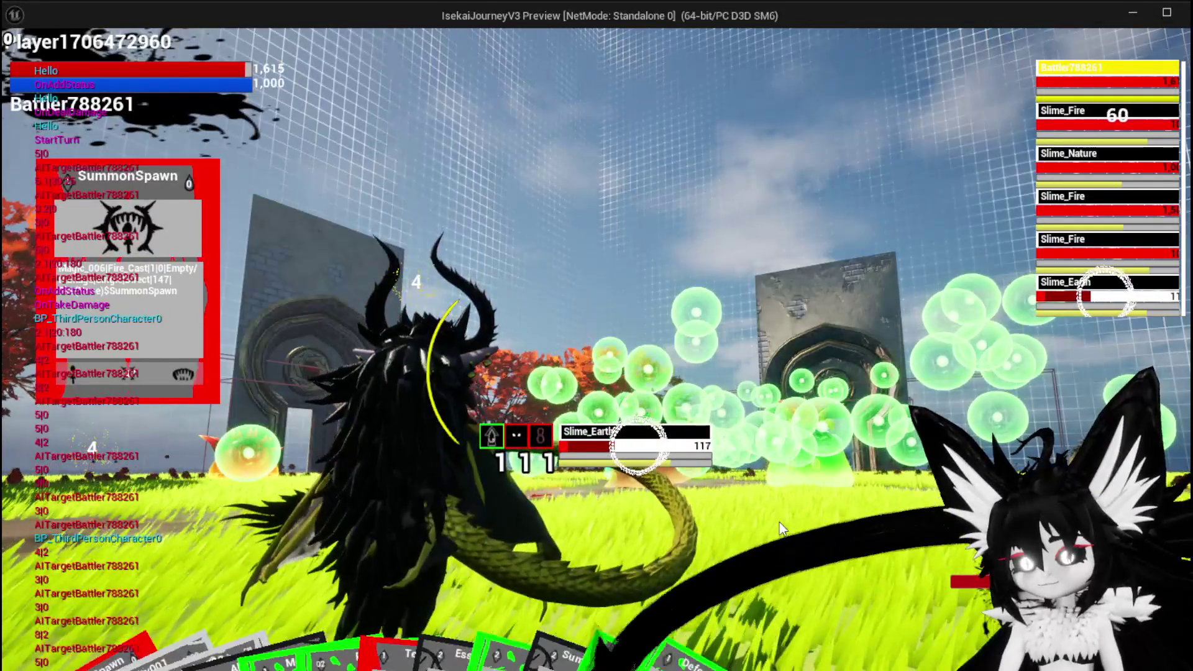
pyautogui.press('e')
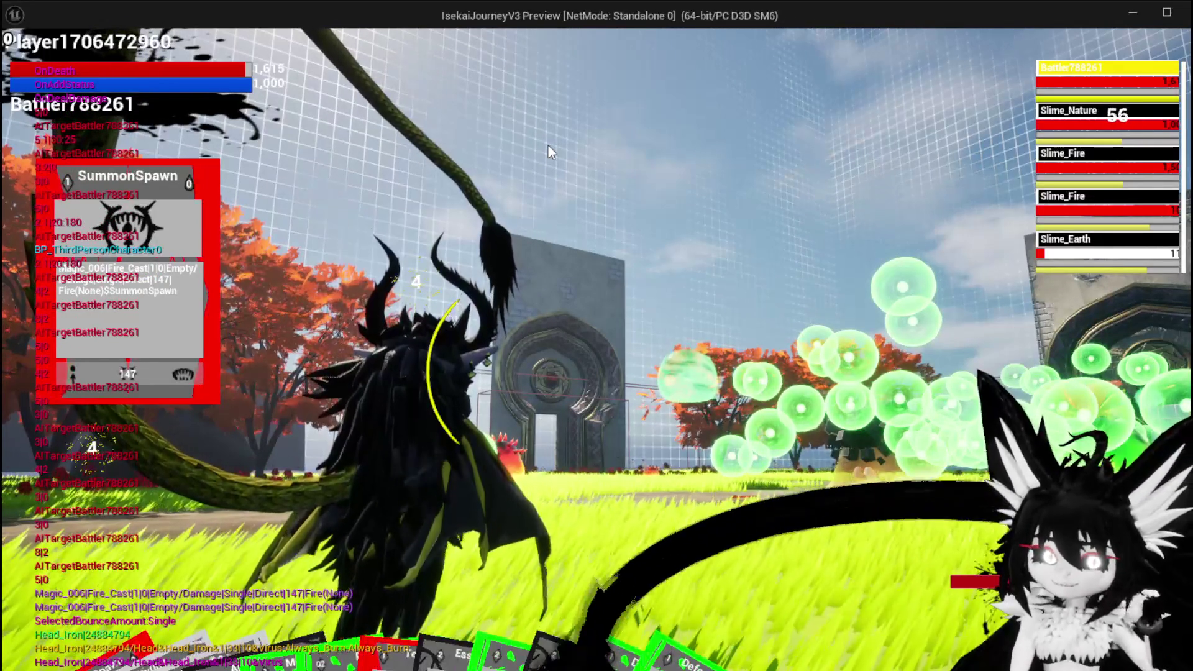
pyautogui.press('Escape')
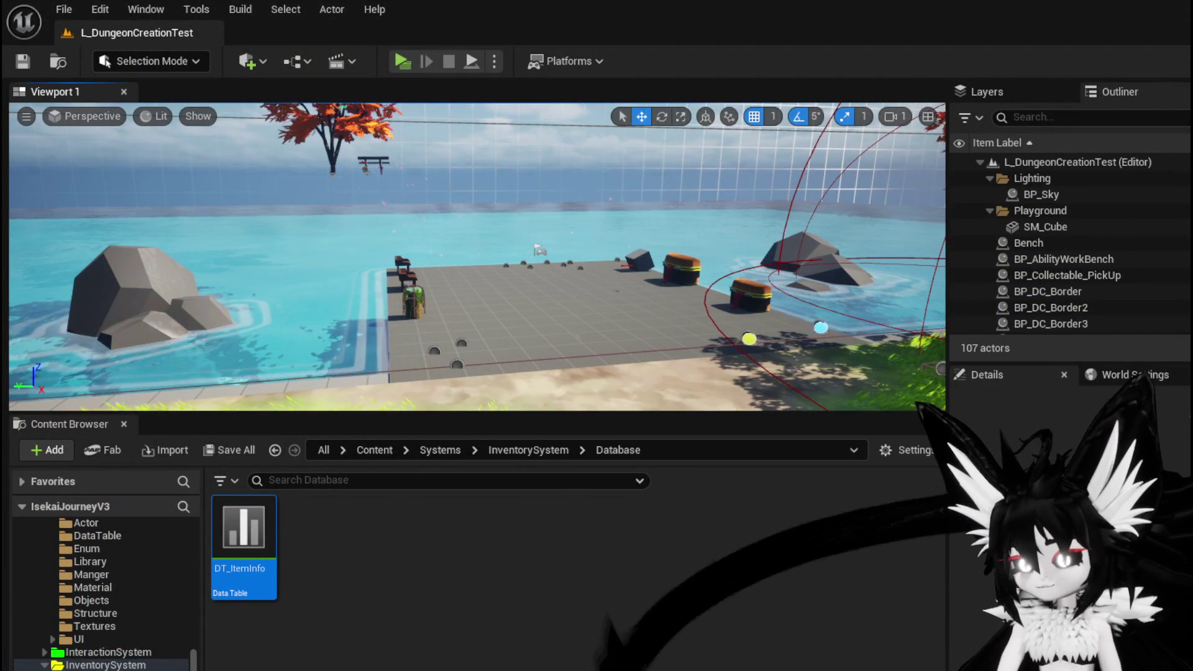
pyautogui.hotkey('alt', 'Tab')
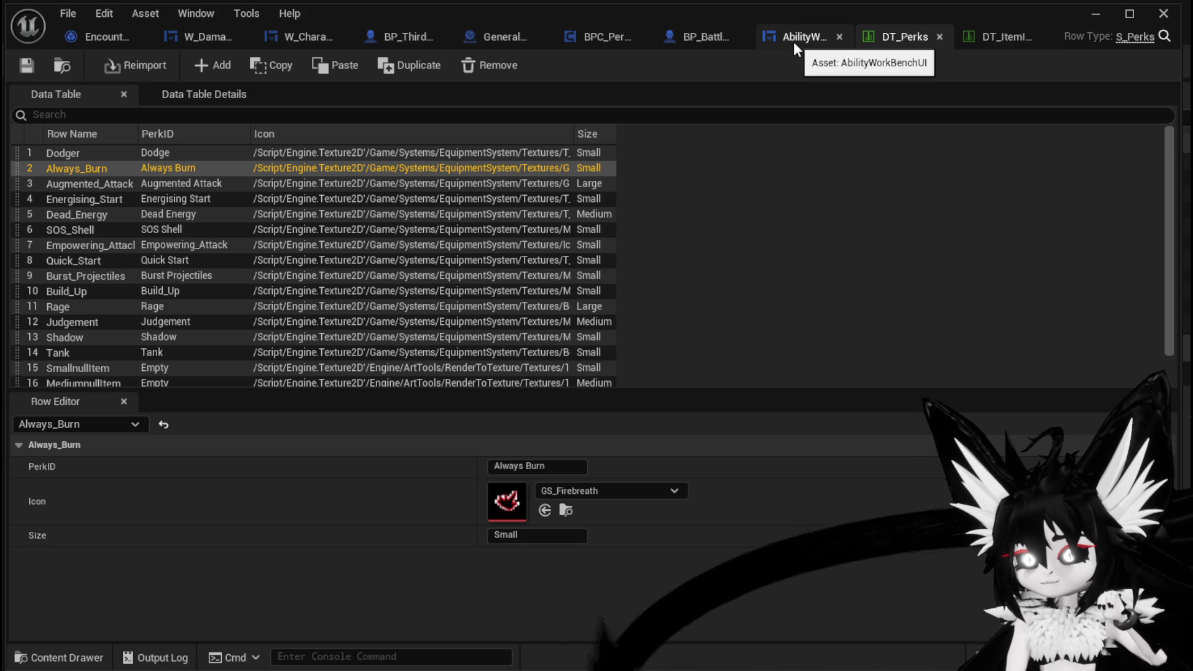
# - Switch to BPC_Perks and bring OnDealDamagePerks' Append Ability Data node into view
pyautogui.click(602, 37)
pyautogui.moveTo(605, 266)
pyautogui.mouseDown()
pyautogui.moveTo(554, 287)
pyautogui.moveTo(550, 128)
pyautogui.mouseUp()
pyautogui.scroll(1, 551, 207)
pyautogui.scroll(3, 628, 266)
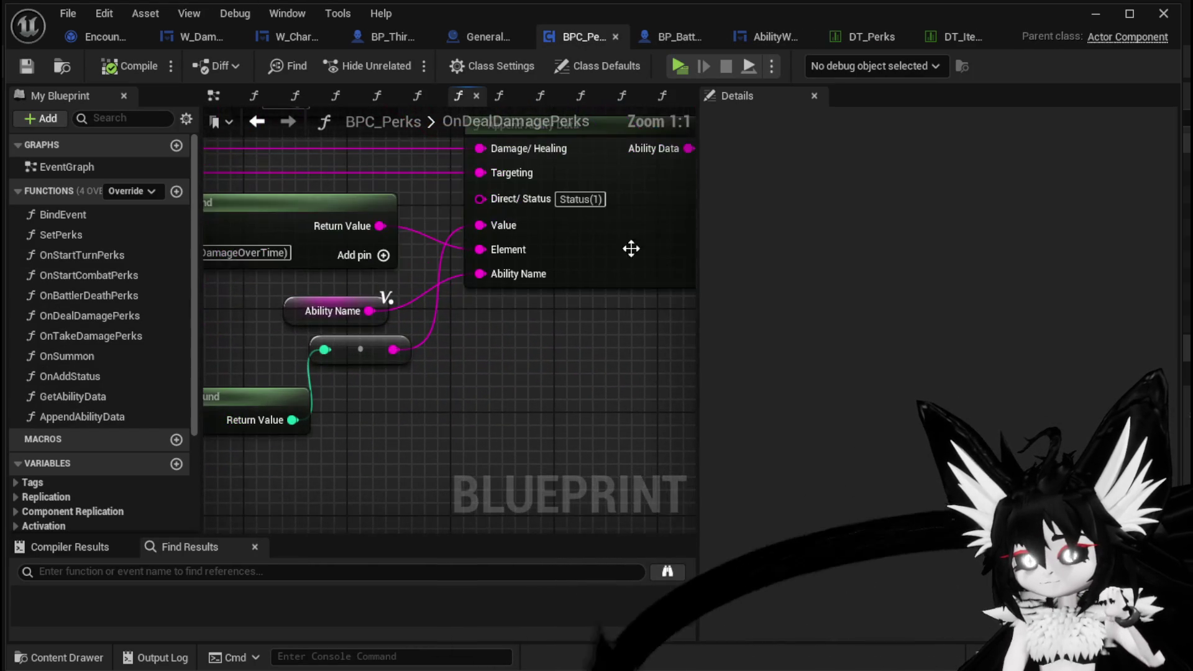
# - Pan and zoom across OnDealDamagePerks to survey the Append, Round and divide node chain
pyautogui.moveTo(366, 414); pyautogui.dragTo(610, 397)
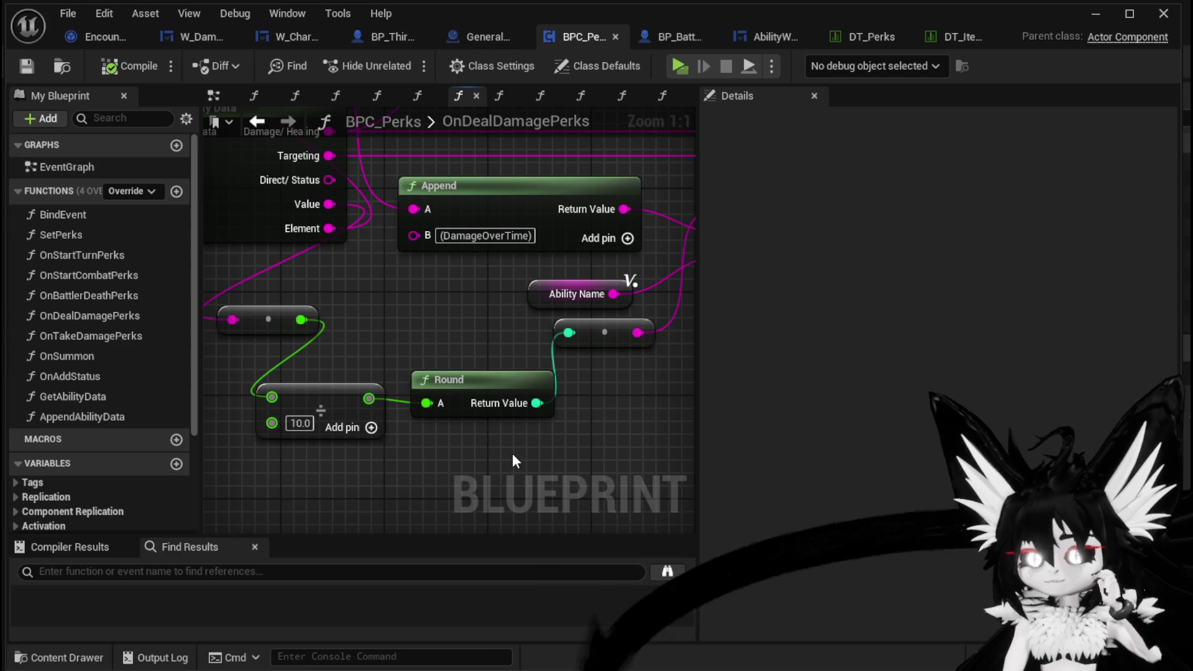
pyautogui.scroll(-2, 512, 444)
pyautogui.moveTo(512, 445)
pyautogui.mouseDown()
pyautogui.moveTo(320, 425)
pyautogui.moveTo(393, 421)
pyautogui.mouseUp()
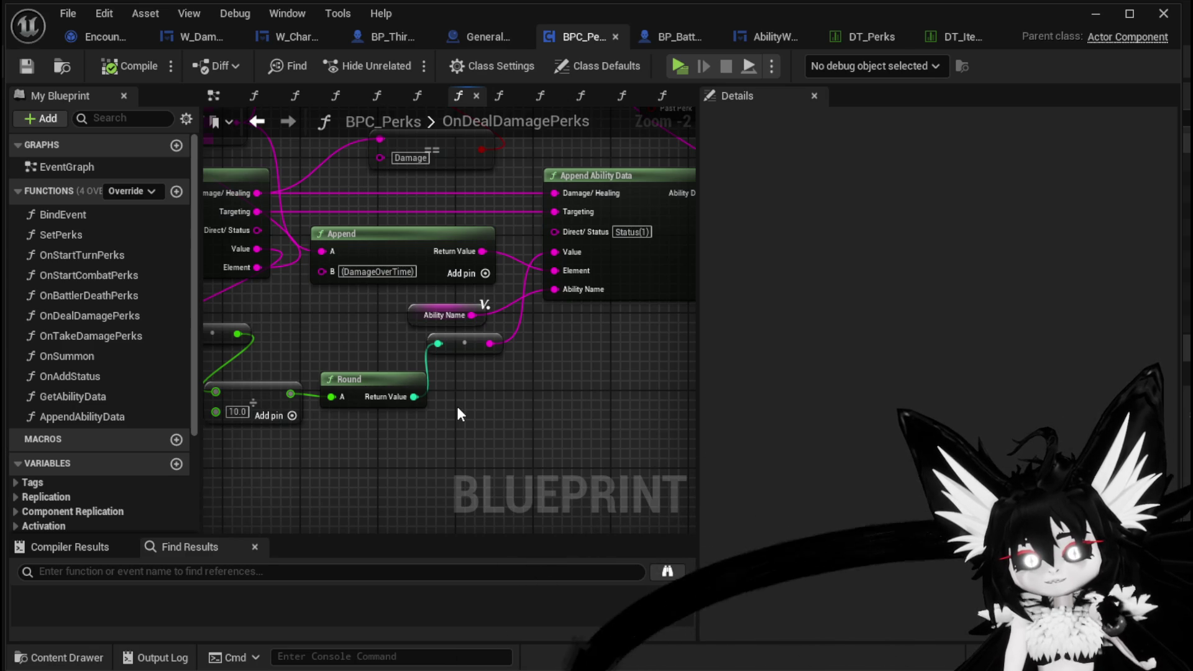
pyautogui.scroll(-3, 458, 408)
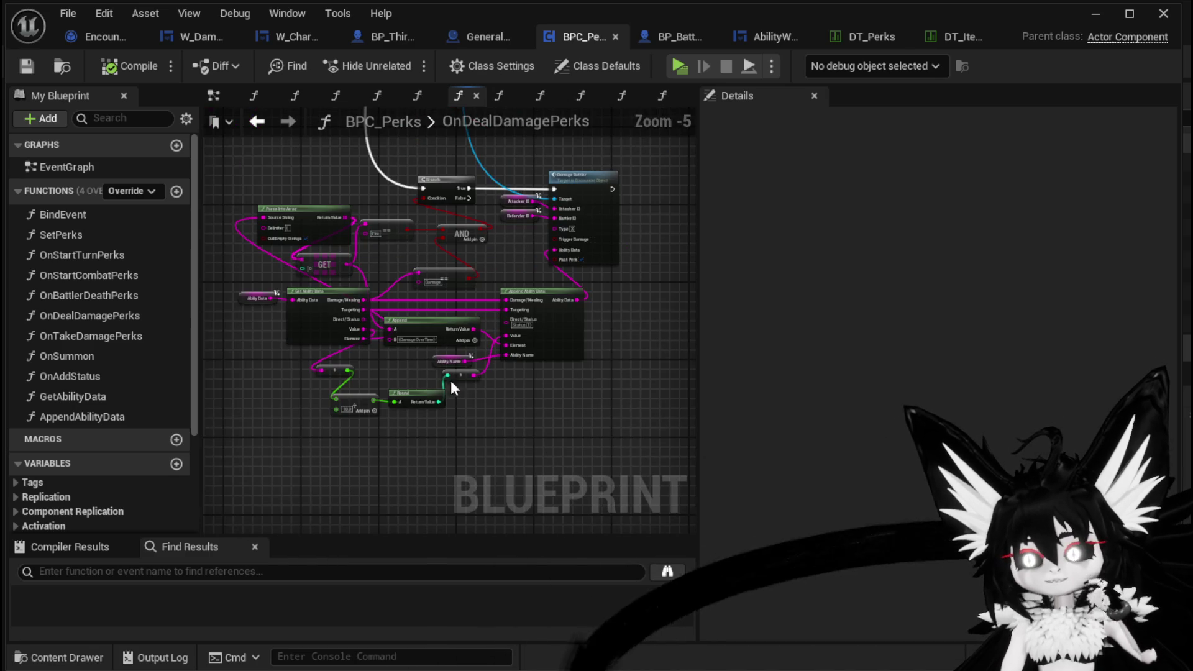
pyautogui.moveTo(306, 194)
pyautogui.mouseDown()
pyautogui.moveTo(413, 272)
pyautogui.moveTo(418, 346)
pyautogui.mouseUp()
pyautogui.scroll(2, 418, 346)
pyautogui.moveTo(466, 311)
pyautogui.mouseDown()
pyautogui.moveTo(452, 439)
pyautogui.moveTo(417, 301)
pyautogui.moveTo(560, 288)
pyautogui.moveTo(525, 226)
pyautogui.moveTo(474, 226)
pyautogui.moveTo(528, 525)
pyautogui.moveTo(830, 446)
pyautogui.moveTo(152, 407)
pyautogui.moveTo(530, 416)
pyautogui.moveTo(513, 512)
pyautogui.moveTo(547, 410)
pyautogui.moveTo(550, 429)
pyautogui.moveTo(316, 494)
pyautogui.moveTo(357, 491)
pyautogui.mouseUp()
pyautogui.scroll(1, 541, 292)
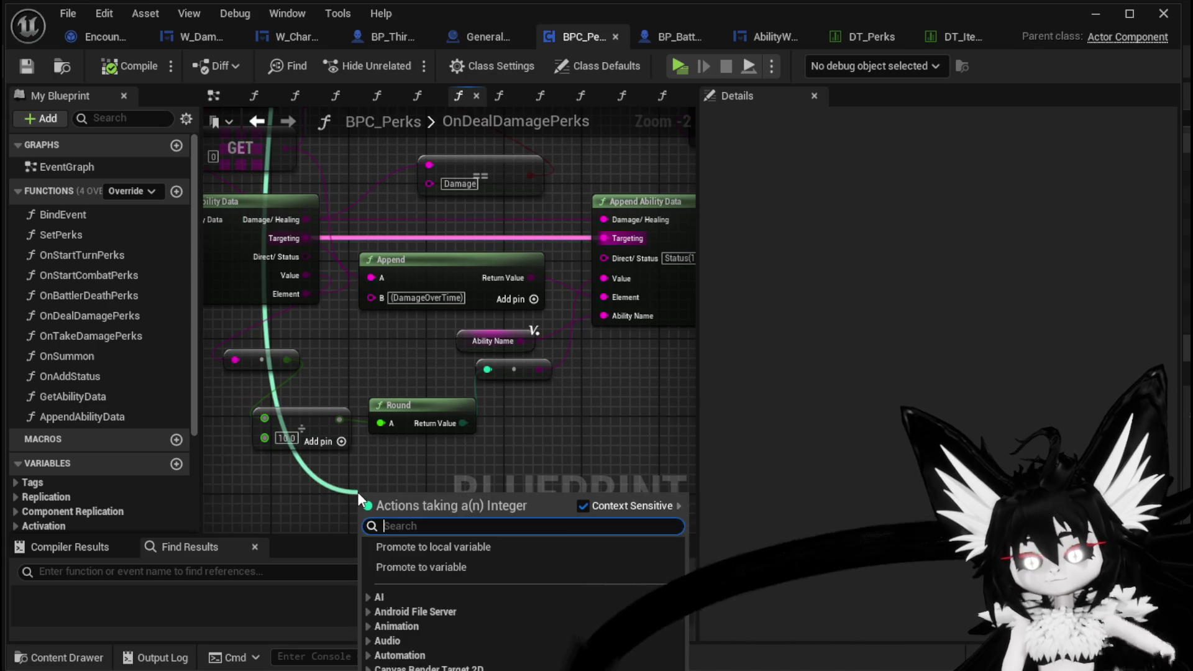
# - Insert a Multiply node on the integer wire and feed its result into the string conversion
pyautogui.write('*')
pyautogui.click(409, 576)
pyautogui.moveTo(411, 458); pyautogui.dragTo(435, 367)
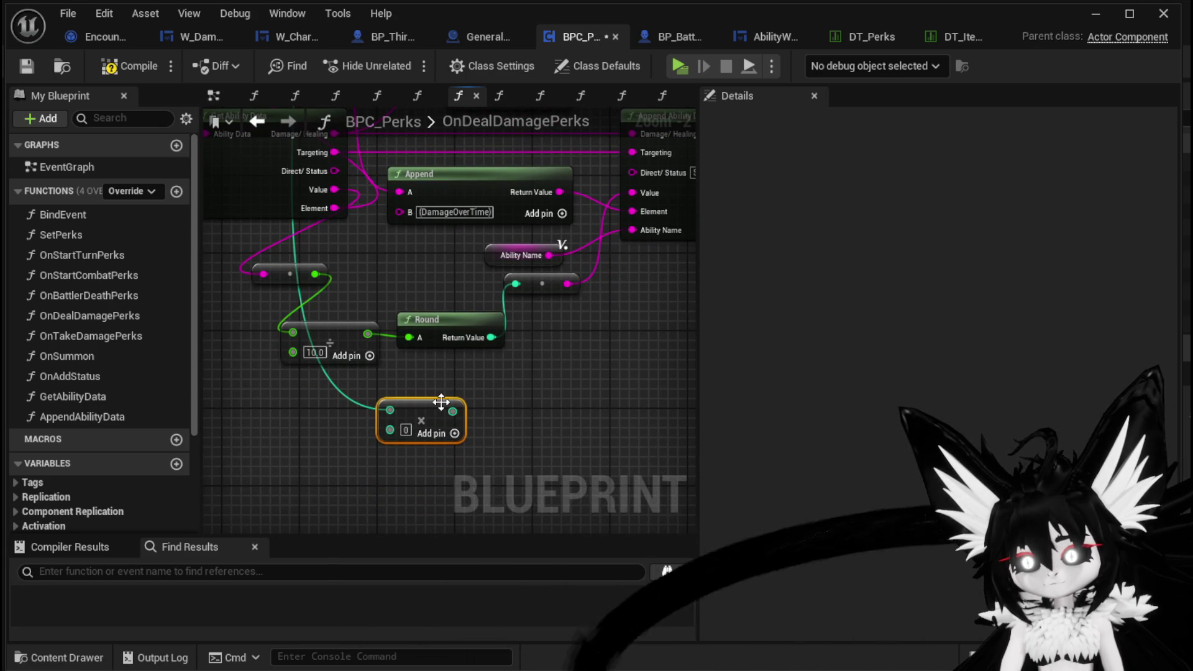
pyautogui.moveTo(452, 325)
pyautogui.mouseDown()
pyautogui.moveTo(364, 325)
pyautogui.moveTo(457, 341)
pyautogui.moveTo(457, 373)
pyautogui.moveTo(382, 427)
pyautogui.moveTo(343, 397)
pyautogui.mouseUp()
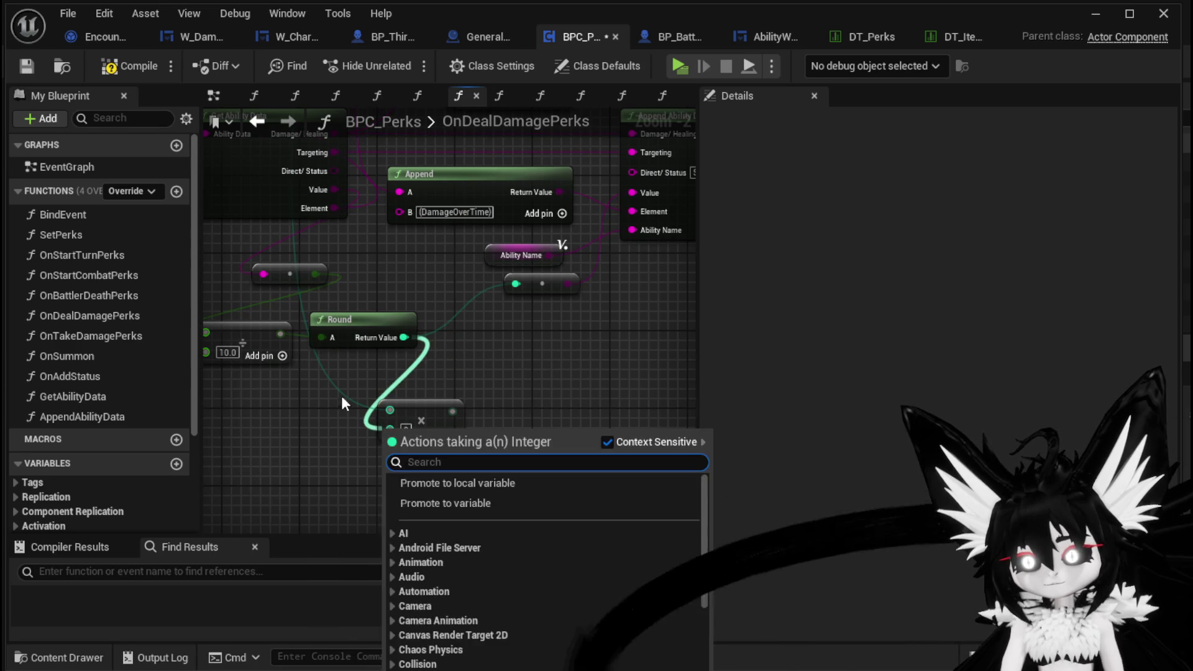
pyautogui.press('Escape')
pyautogui.moveTo(361, 332); pyautogui.dragTo(342, 382)
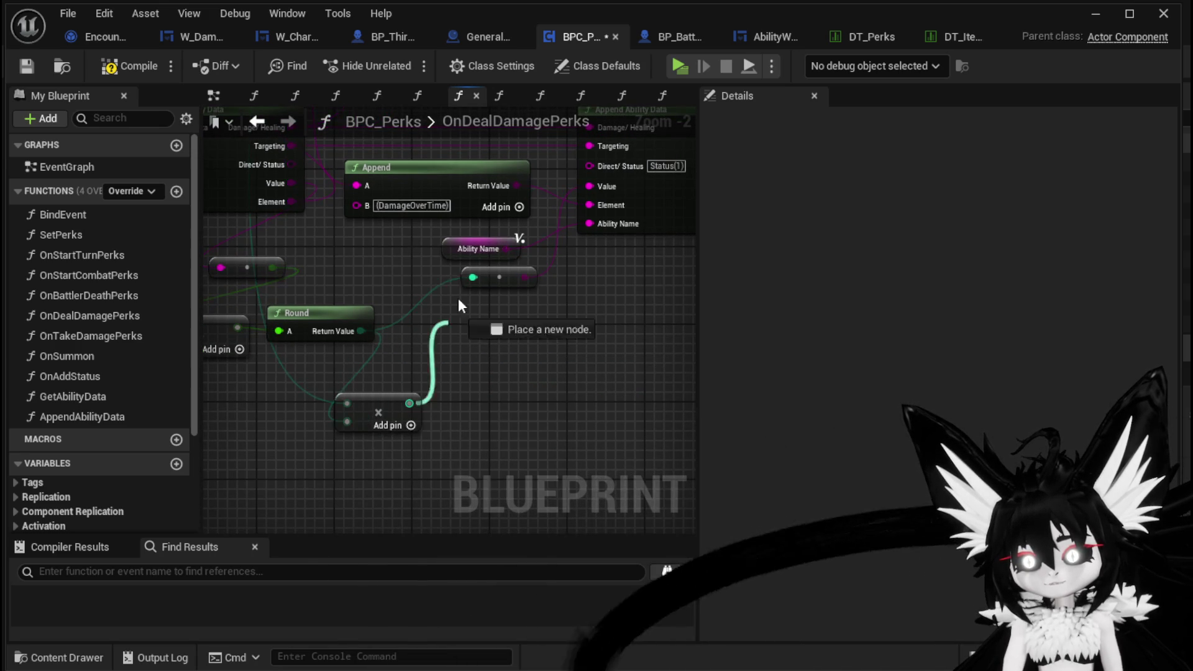
pyautogui.moveTo(448, 339); pyautogui.dragTo(472, 278)
# - Select the divide-by-10.0, Round and multiply nodes
pyautogui.moveTo(311, 403)
pyautogui.mouseDown()
pyautogui.moveTo(394, 335)
pyautogui.moveTo(404, 297)
pyautogui.mouseUp()
pyautogui.moveTo(252, 378)
pyautogui.mouseDown()
pyautogui.moveTo(380, 287)
pyautogui.moveTo(415, 297)
pyautogui.moveTo(400, 289)
pyautogui.mouseUp()
pyautogui.moveTo(486, 362)
pyautogui.mouseDown()
pyautogui.moveTo(543, 345)
pyautogui.moveTo(463, 386)
pyautogui.mouseUp()
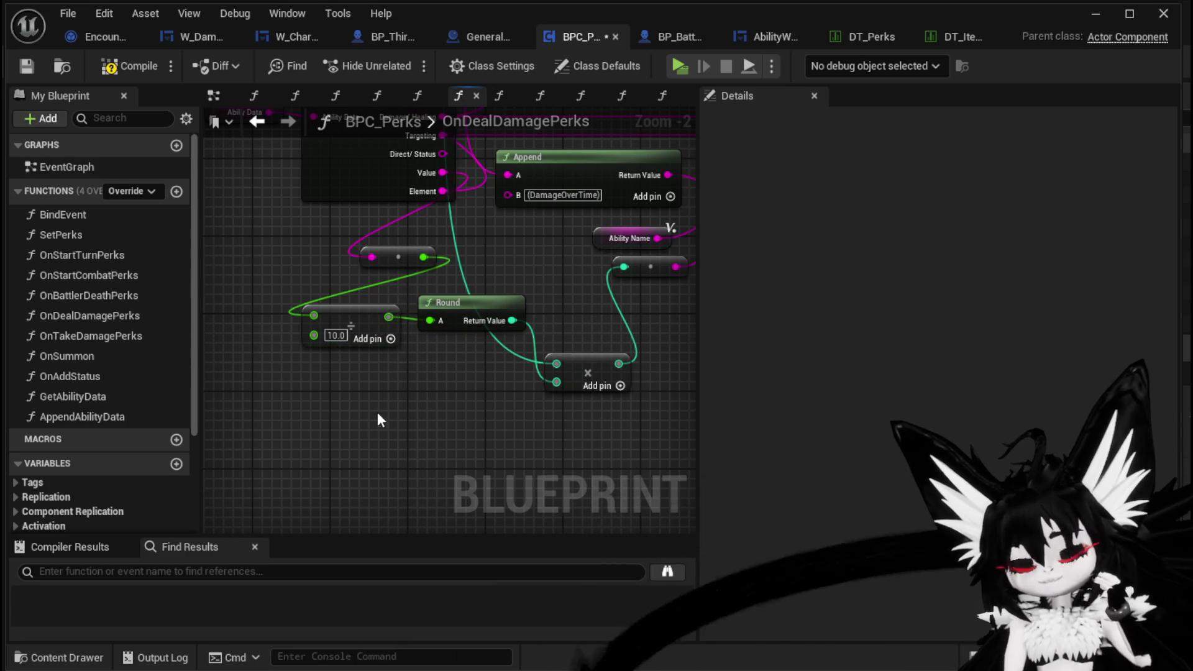
pyautogui.moveTo(285, 403); pyautogui.dragTo(456, 346)
pyautogui.moveTo(496, 287)
pyautogui.mouseDown()
pyautogui.moveTo(525, 298)
pyautogui.moveTo(536, 285)
pyautogui.mouseUp()
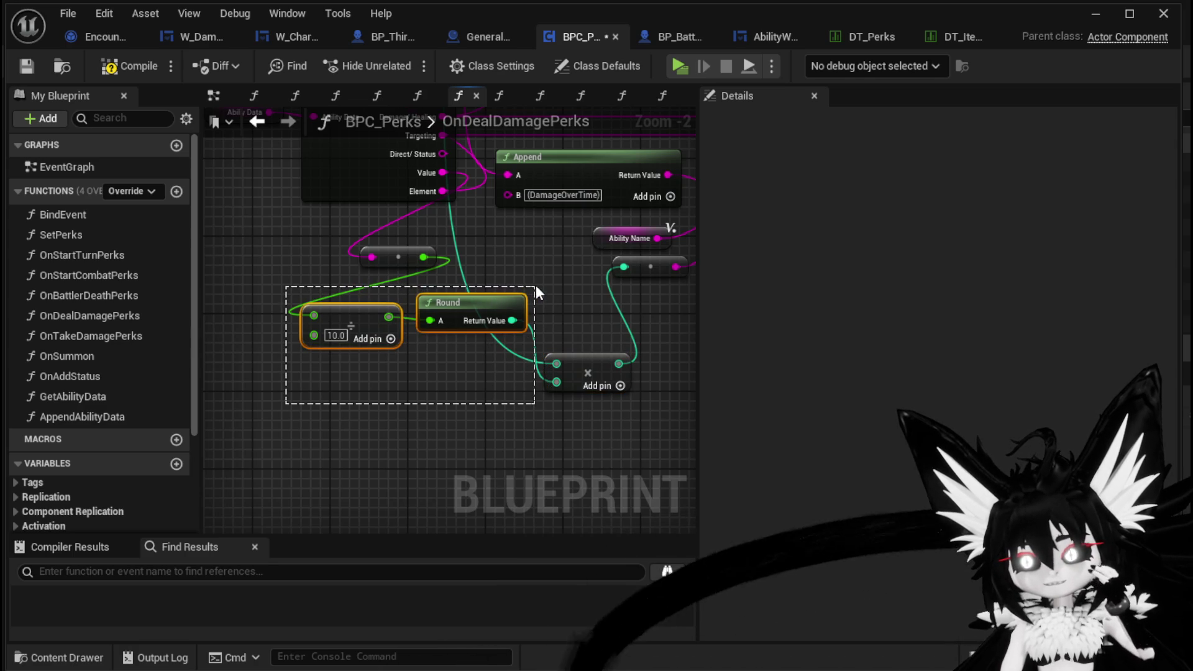
pyautogui.moveTo(353, 446); pyautogui.dragTo(469, 407)
# - Pull a new wire from Append Ability Data's Direct/Status input to add a node
pyautogui.moveTo(543, 378); pyautogui.dragTo(426, 386)
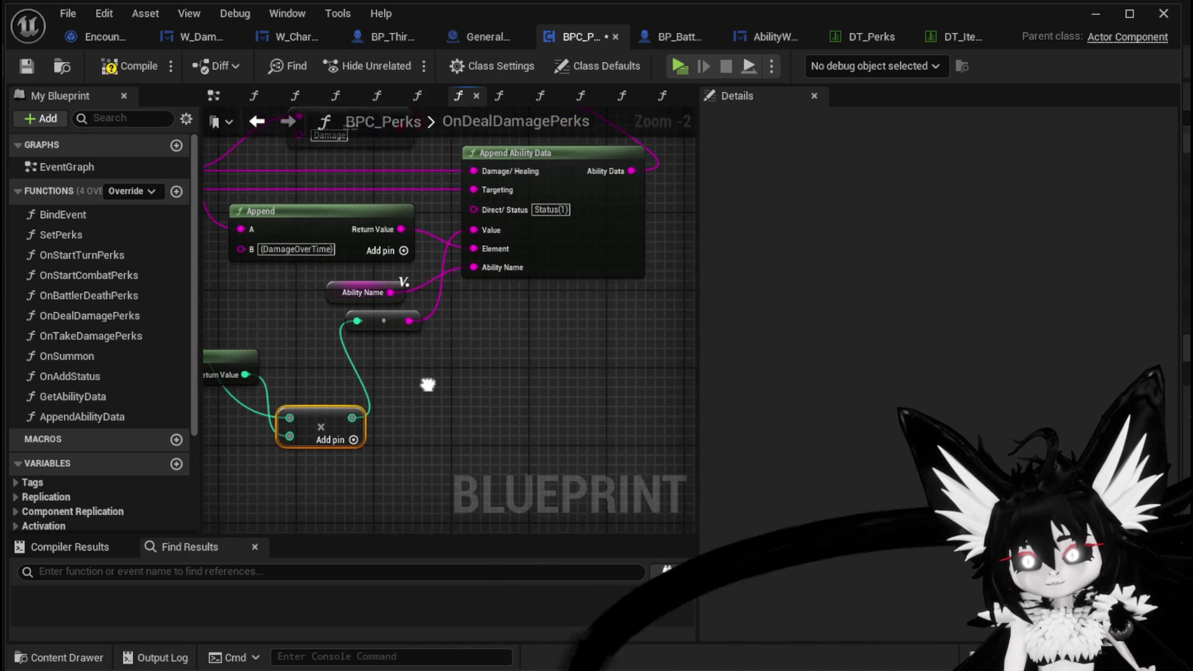
pyautogui.moveTo(486, 210)
pyautogui.mouseDown()
pyautogui.moveTo(497, 330)
pyautogui.moveTo(513, 353)
pyautogui.mouseUp()
pyautogui.press('Escape')
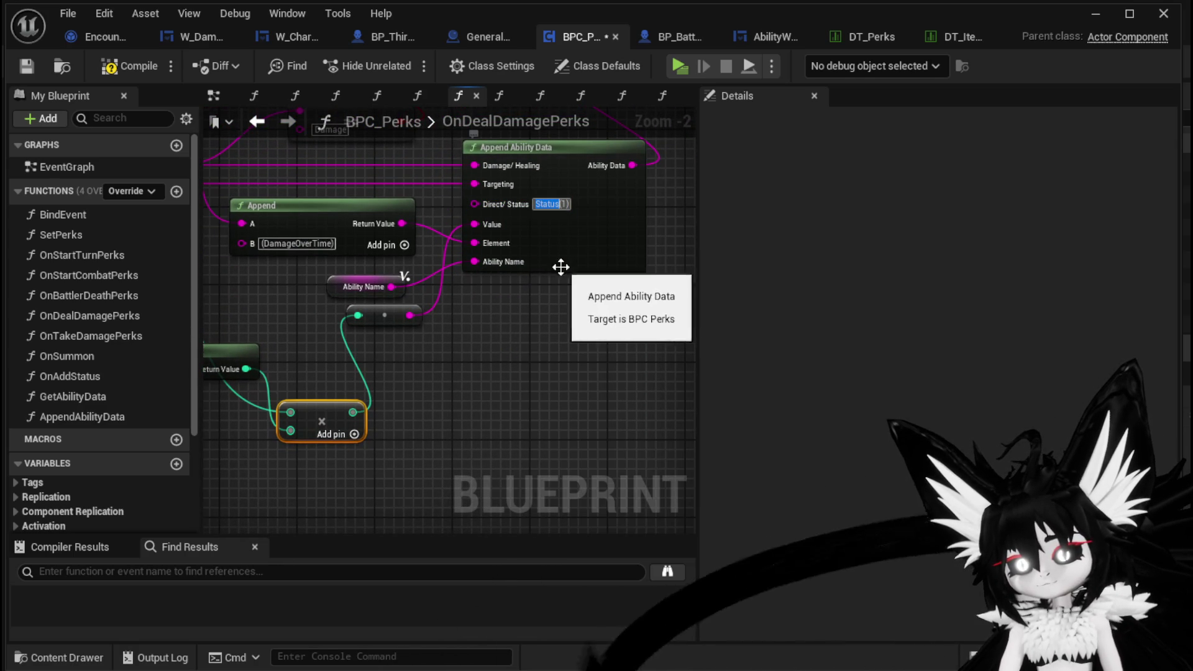
pyautogui.moveTo(497, 357); pyautogui.dragTo(499, 344)
# - Add an Append node feeding Direct/Status with its A text set to 'Status('
pyautogui.write('append')
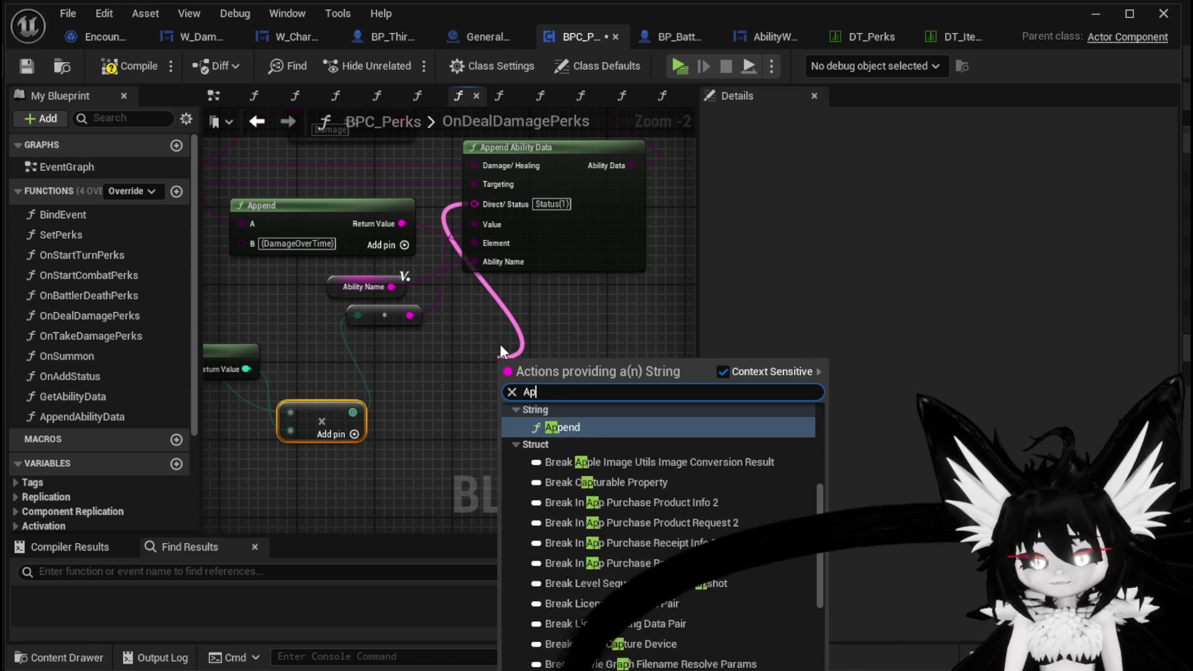
pyautogui.press('Return')
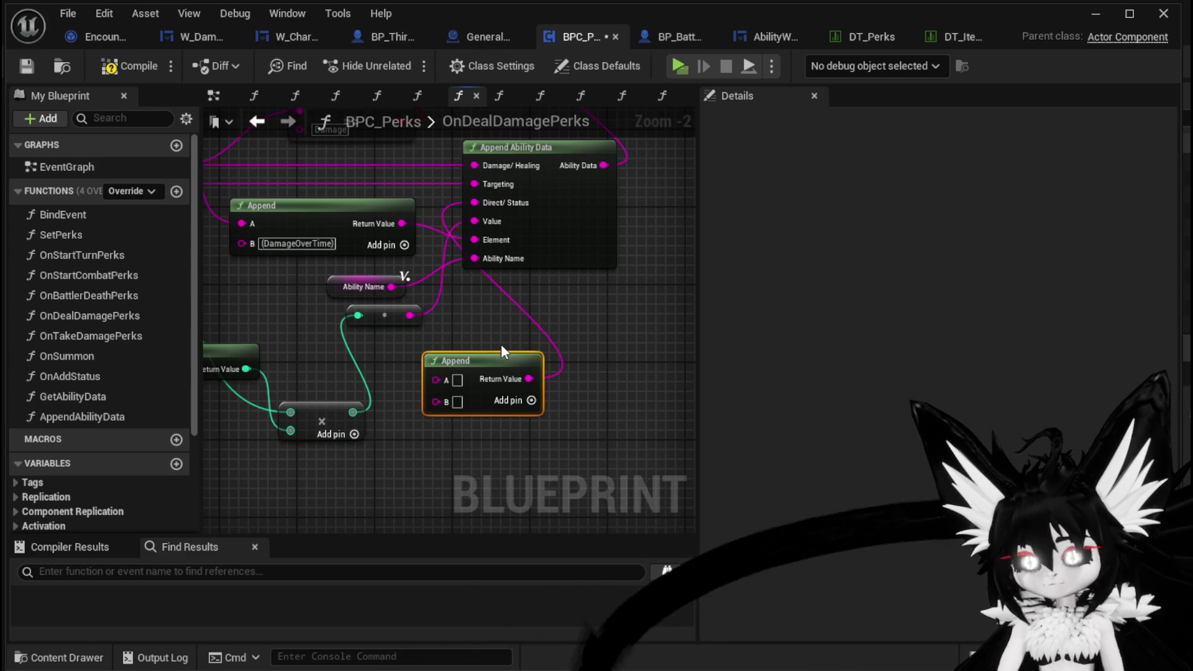
pyautogui.click(457, 380)
pyautogui.write('Status')
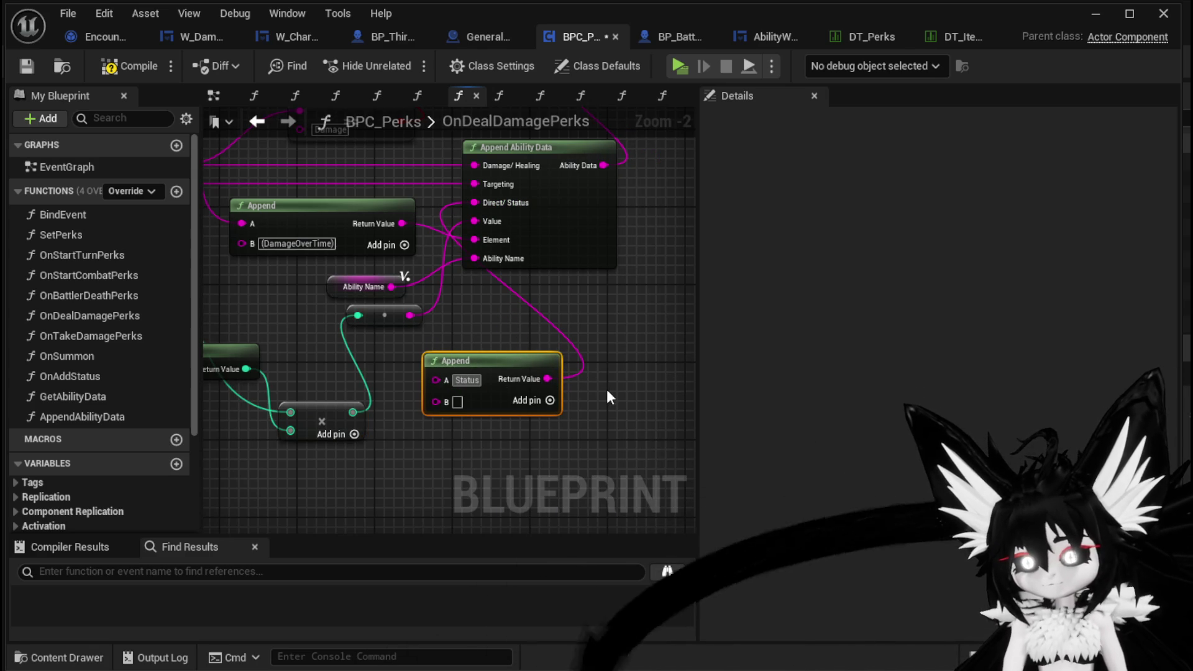
pyautogui.write('(')
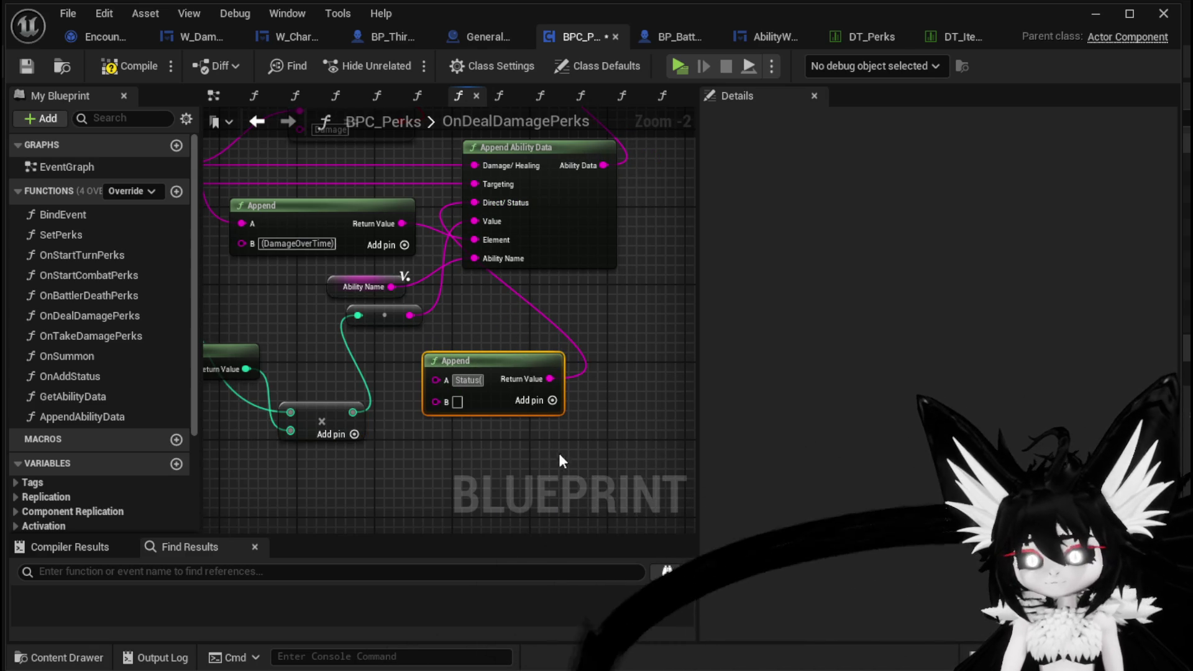
# - Add another multiply after Round and wire the value into the Append's B input
pyautogui.moveTo(373, 405)
pyautogui.mouseDown()
pyautogui.moveTo(412, 381)
pyautogui.moveTo(379, 440)
pyautogui.mouseUp()
pyautogui.write('*')
pyautogui.click(457, 522)
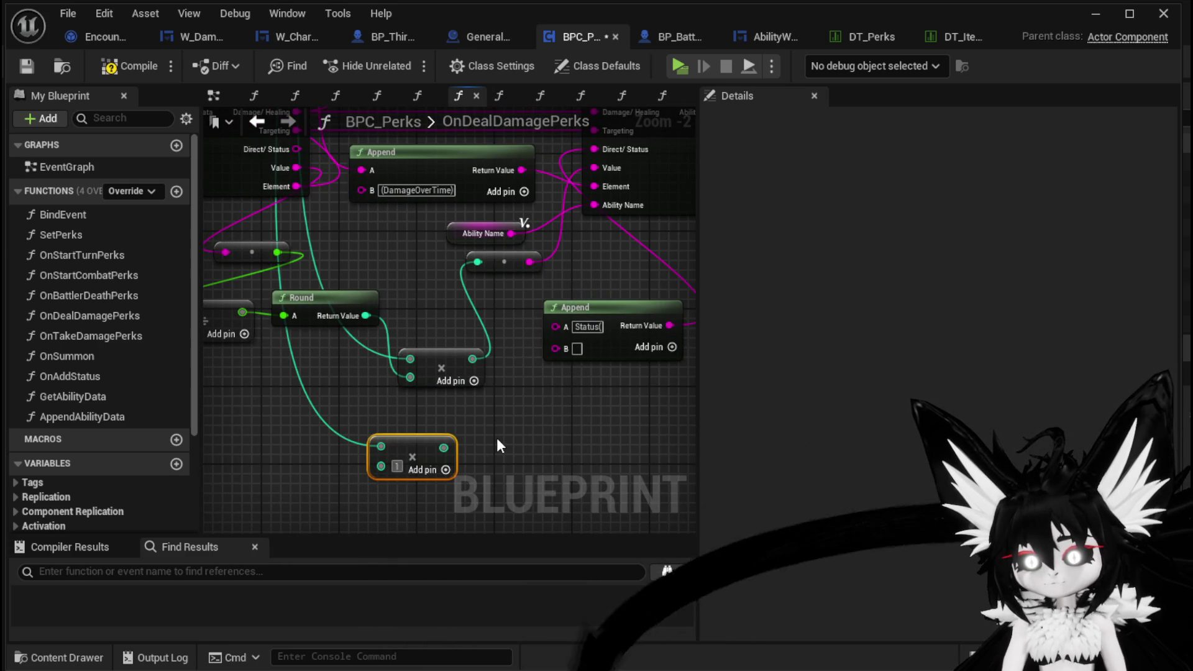
pyautogui.moveTo(381, 446); pyautogui.dragTo(555, 349)
pyautogui.moveTo(560, 408)
pyautogui.mouseDown()
pyautogui.moveTo(496, 448)
pyautogui.moveTo(479, 396)
pyautogui.moveTo(499, 389)
pyautogui.mouseUp()
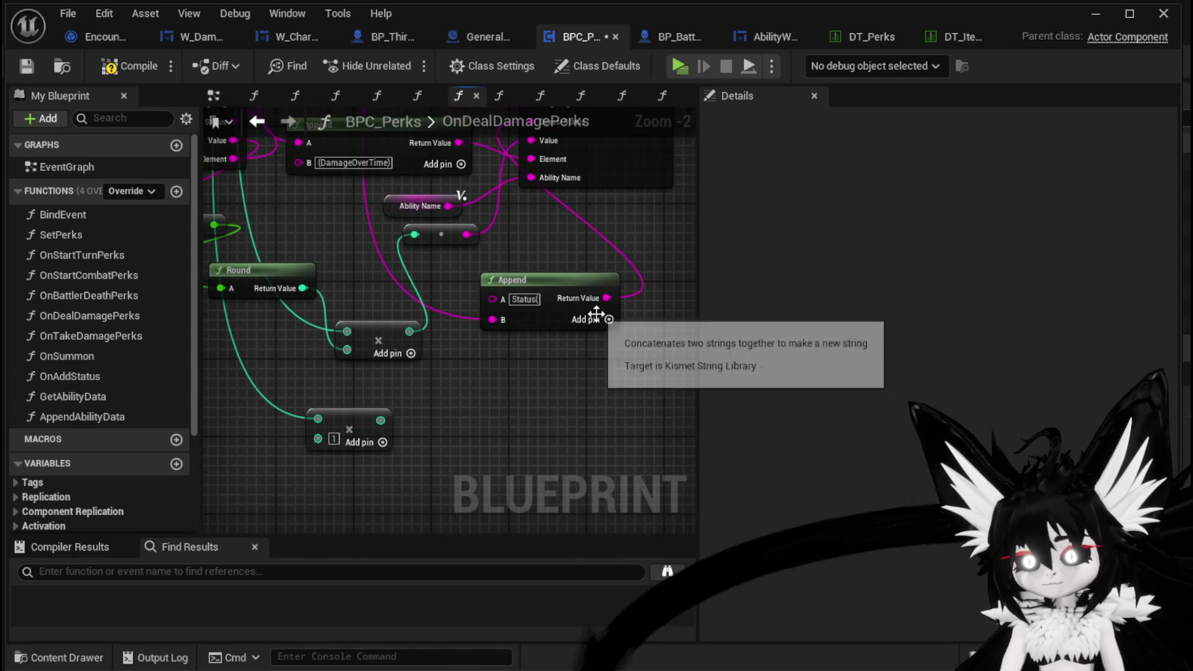
# - Add a third Append pin set to ')', delete the stray multiply, and compile
pyautogui.click(608, 319)
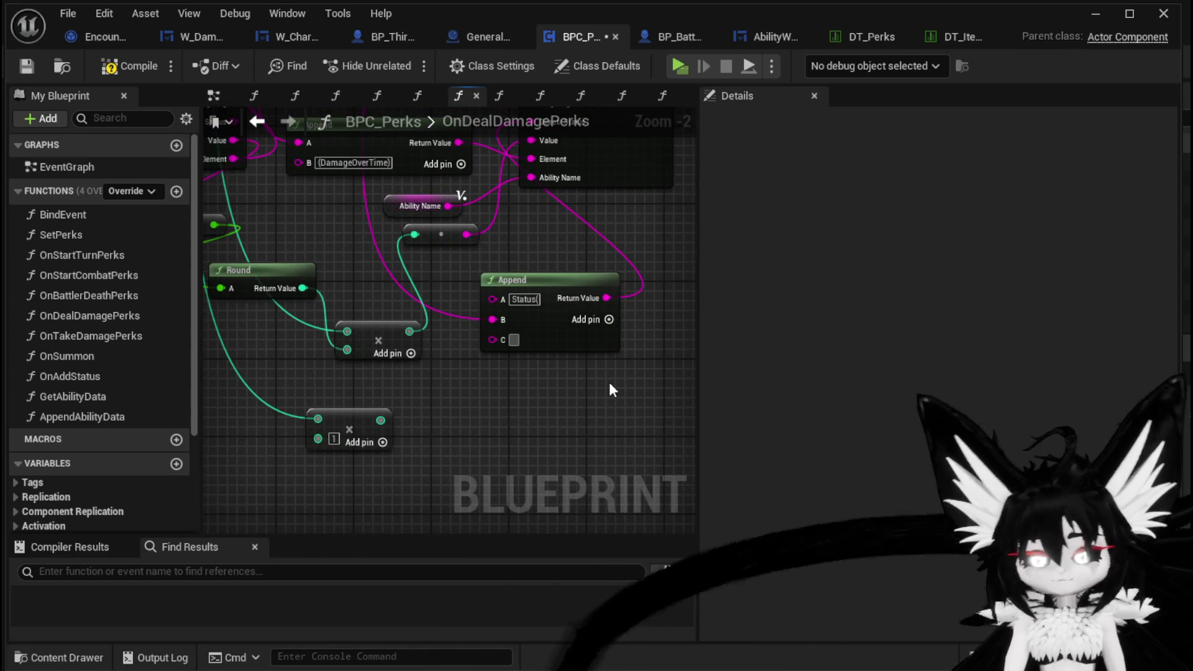
pyautogui.write(')')
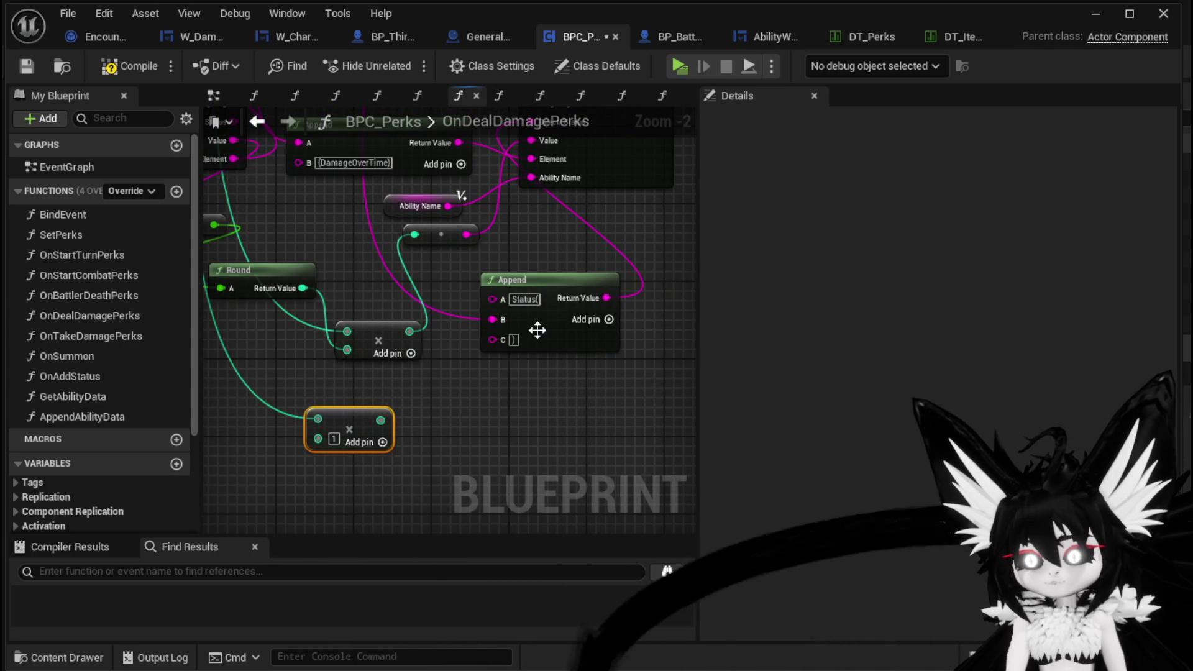
pyautogui.press('Delete')
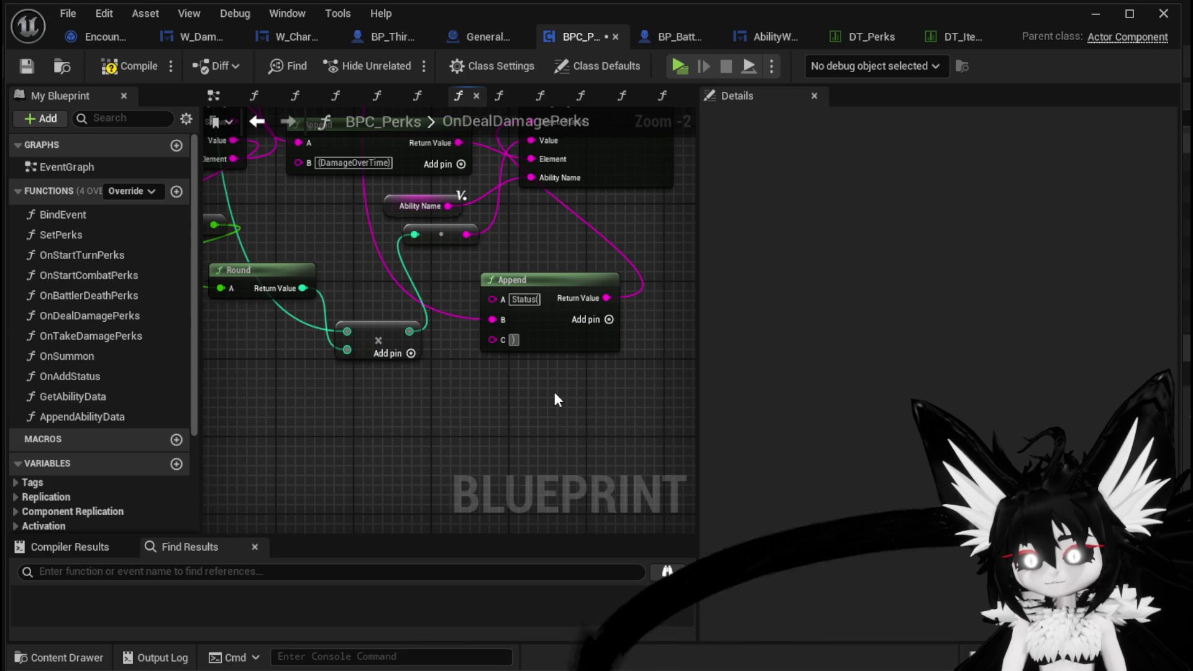
pyautogui.click(124, 73)
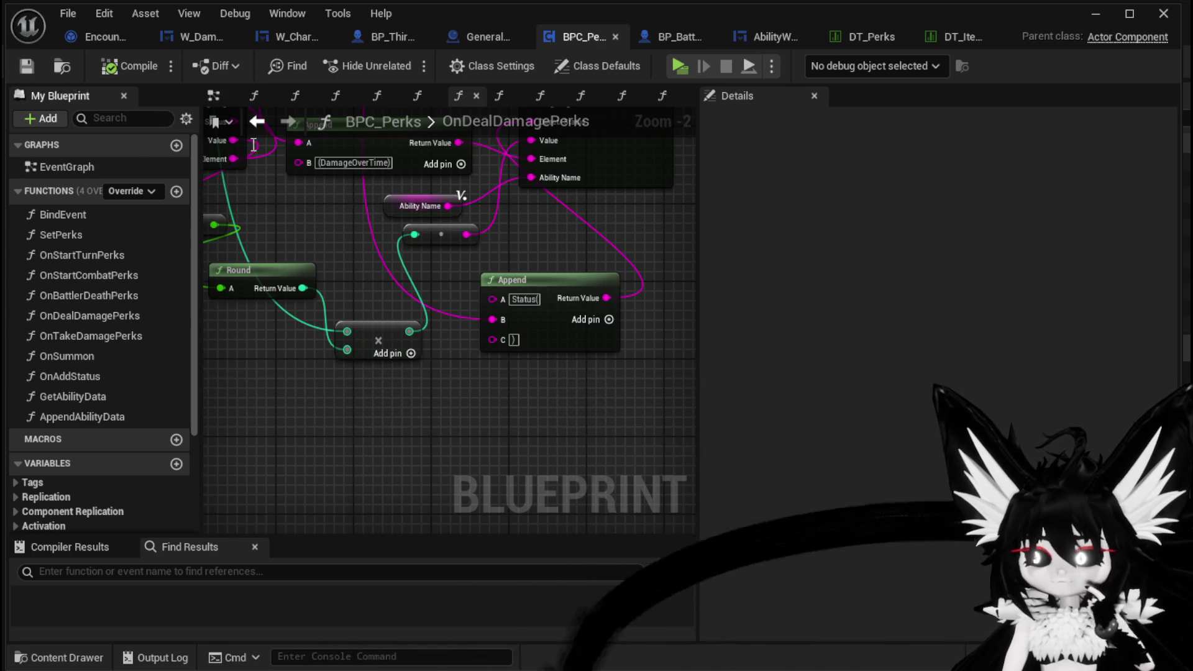
pyautogui.click(1095, 14)
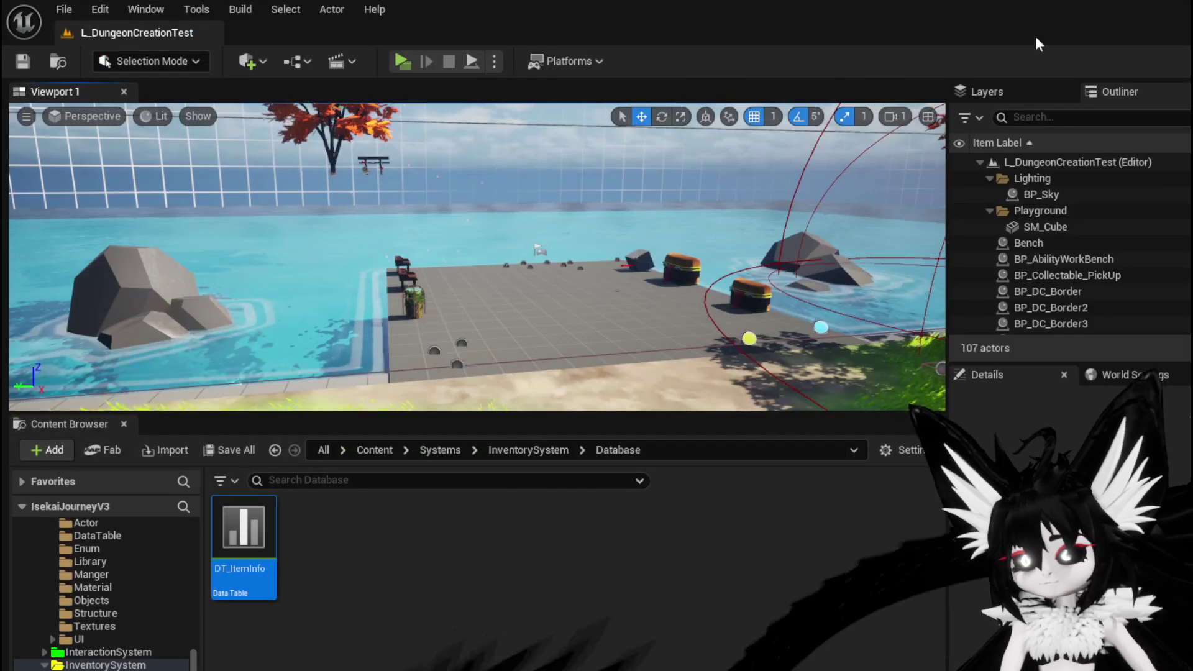
# - Play the level, check the helmets in the inventory, then run into the slimes
pyautogui.click(407, 63)
pyautogui.press('i')
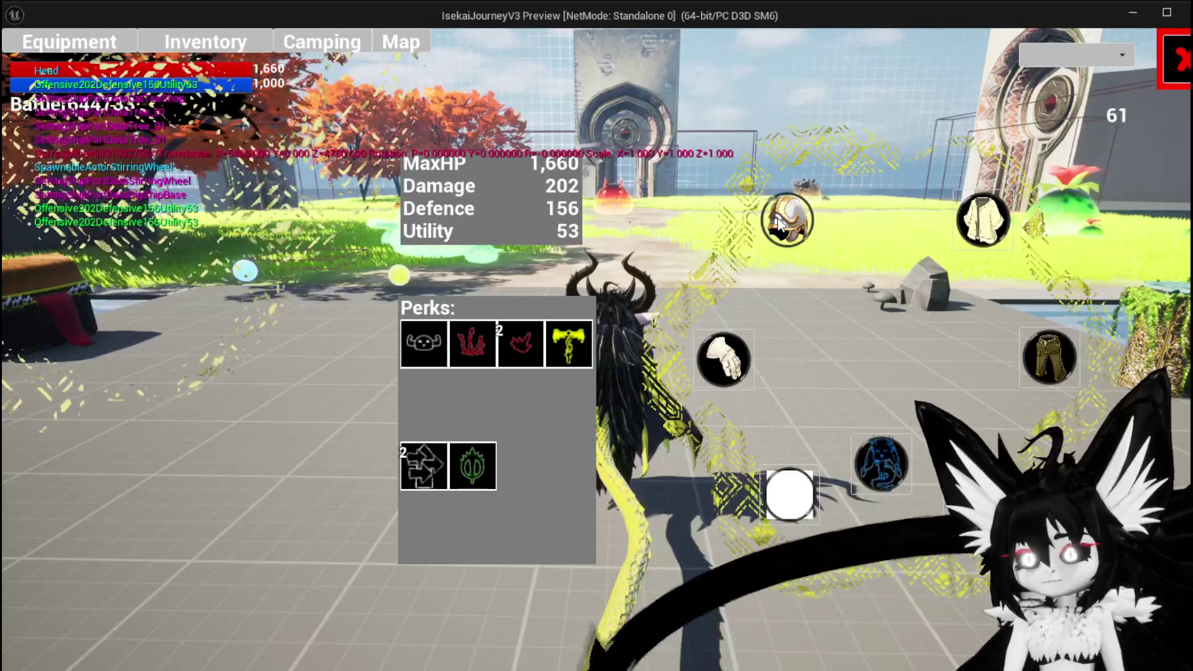
pyautogui.click(132, 193)
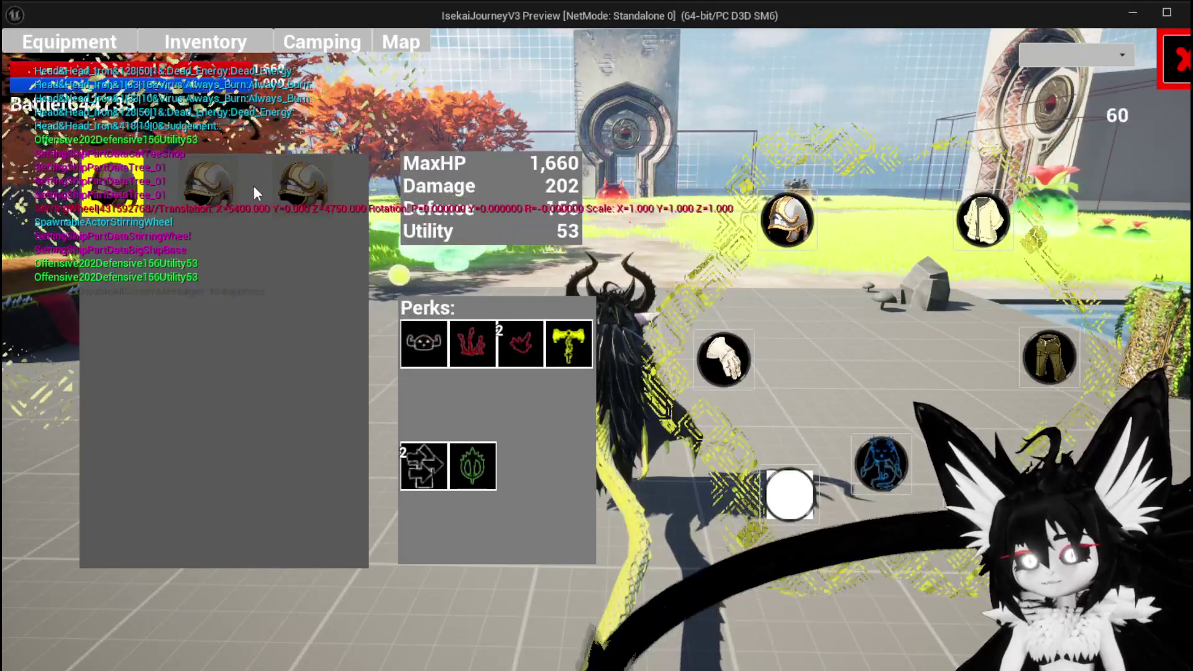
pyautogui.moveTo(273, 187)
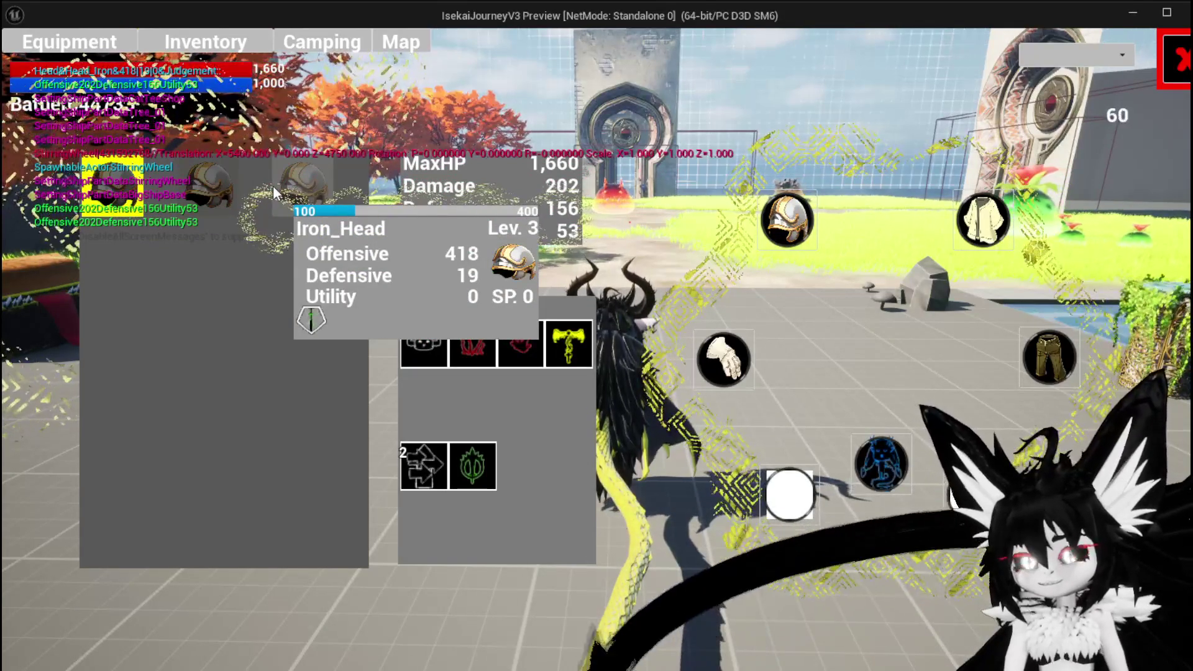
pyautogui.click(1166, 73)
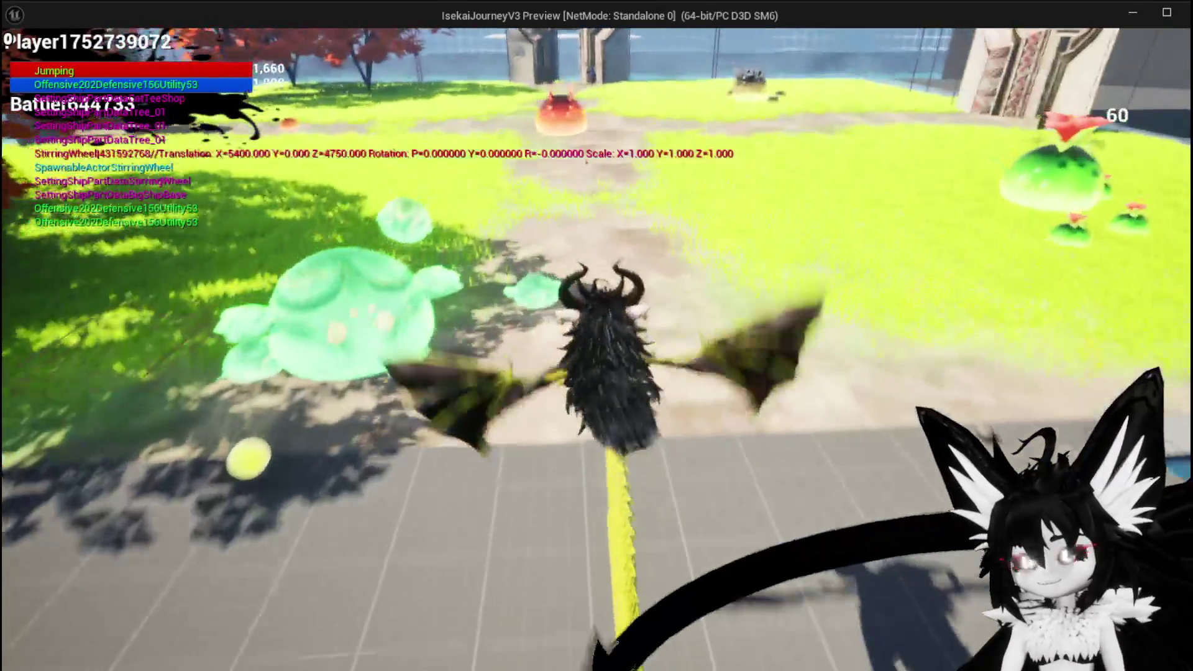
pyautogui.press('w')
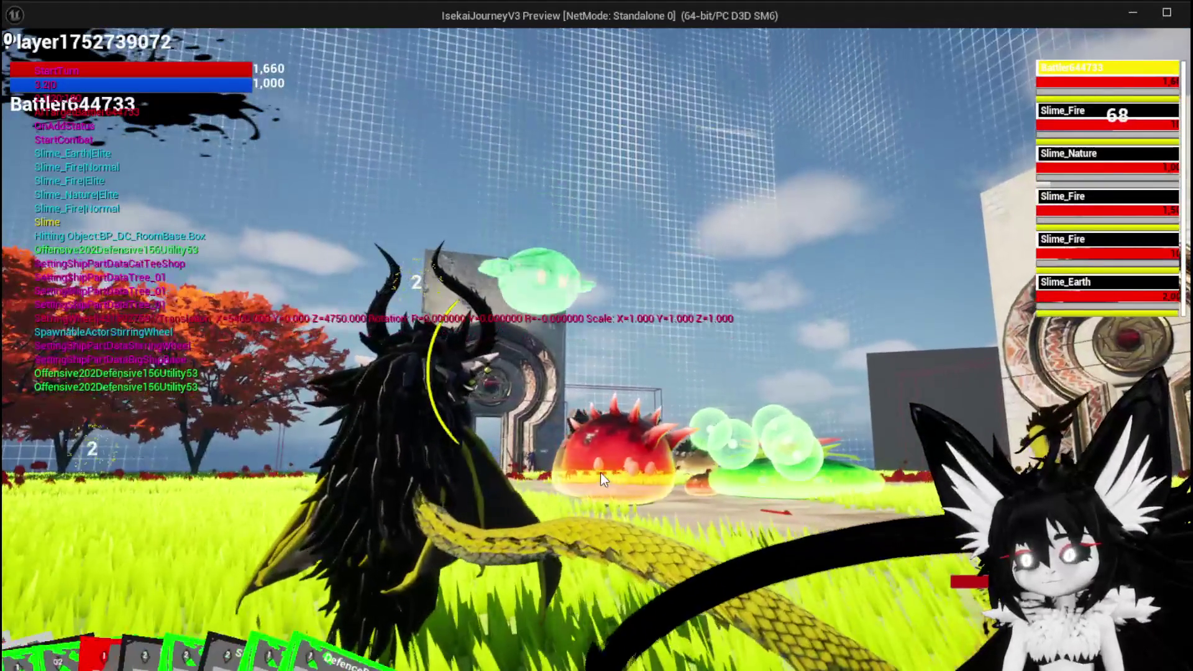
# - Cast SummonSpawn, retarget to Slime_Earth, play TestAbility on it, then stop the session
pyautogui.click(532, 534)
pyautogui.press('e')
pyautogui.press('e')
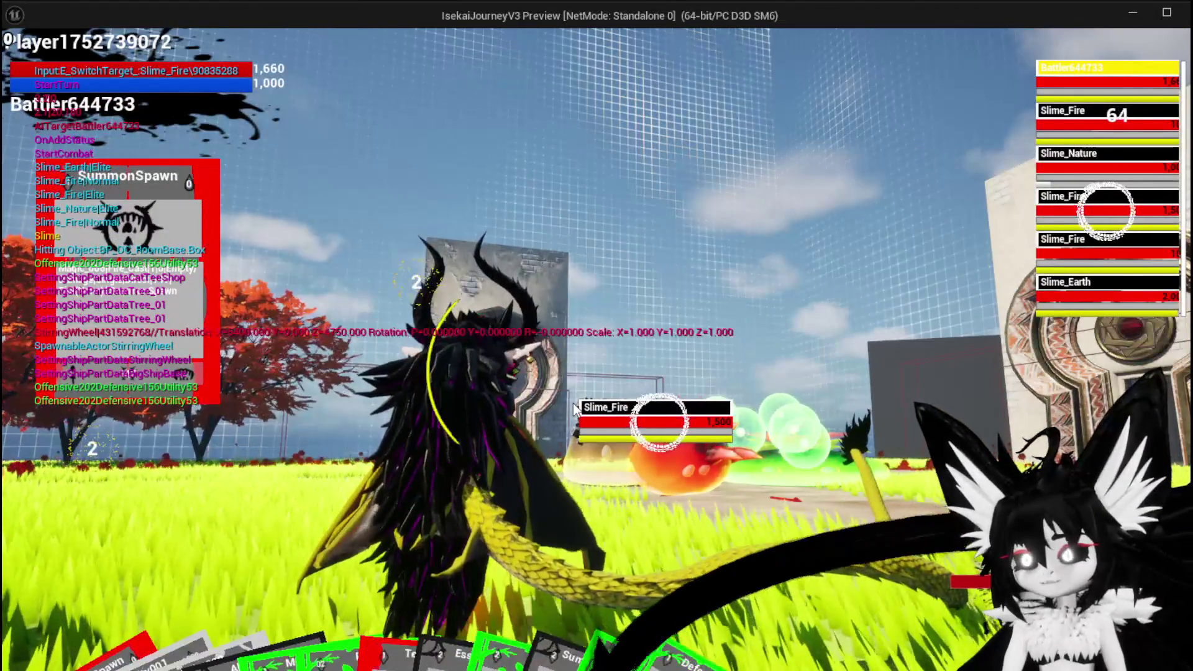
pyautogui.press('e')
pyautogui.press('e')
pyautogui.click(572, 409)
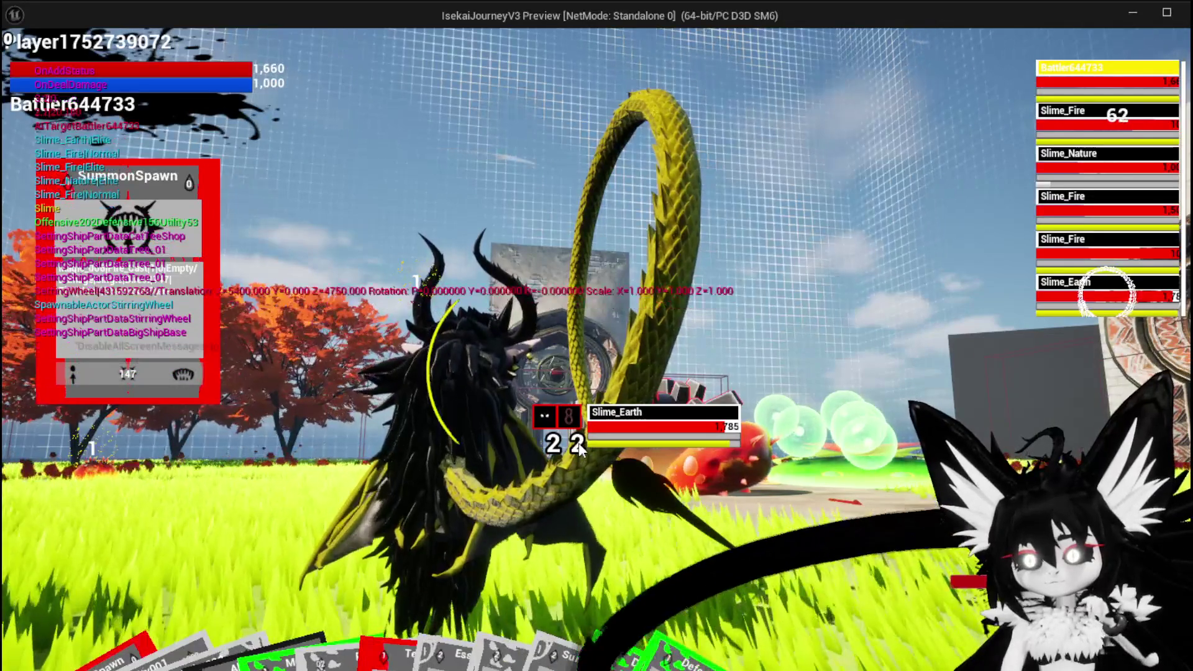
pyautogui.moveTo(434, 593)
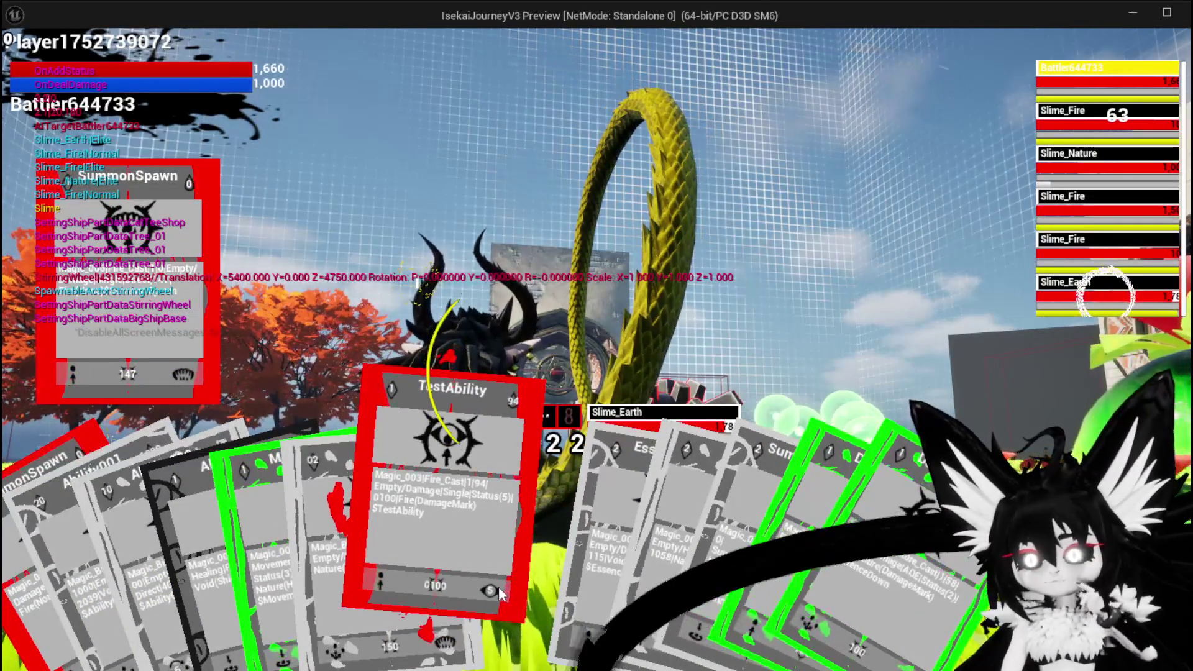
pyautogui.click(500, 591)
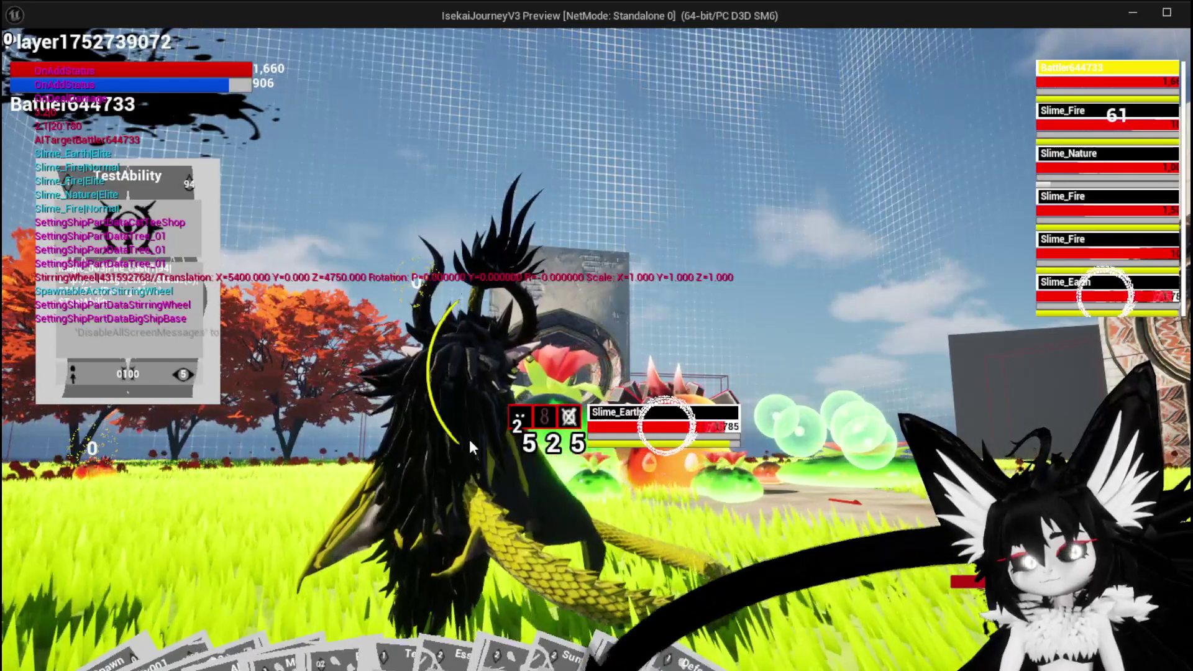
pyautogui.press('Escape')
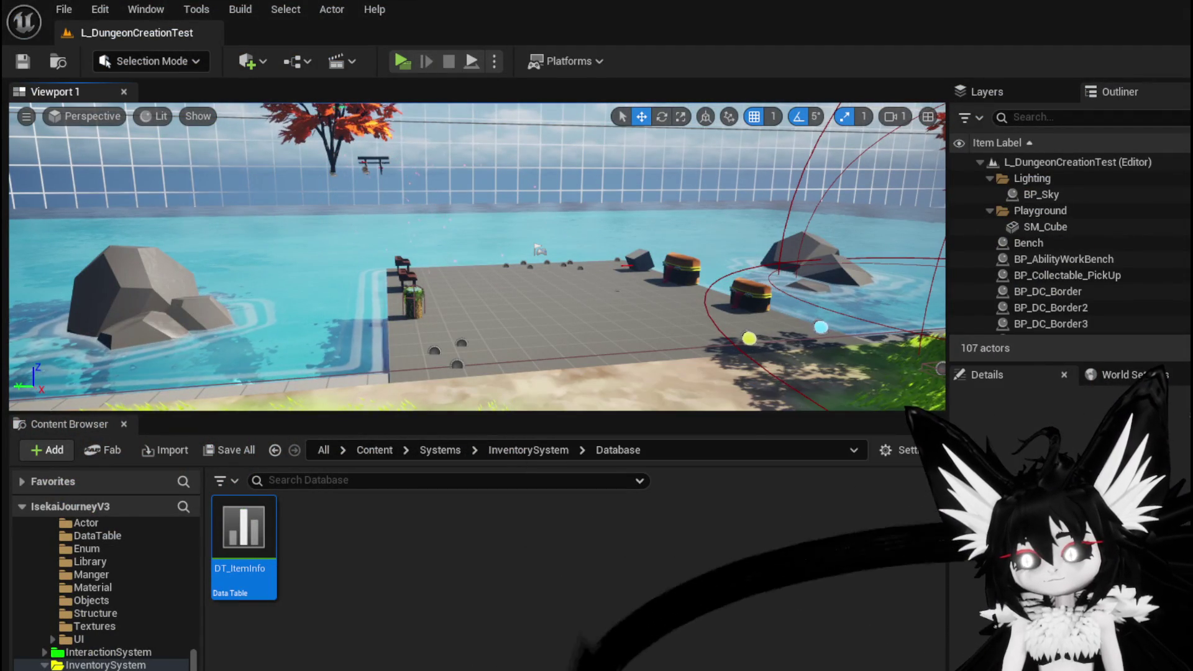
pyautogui.hotkey('alt', 'Tab')
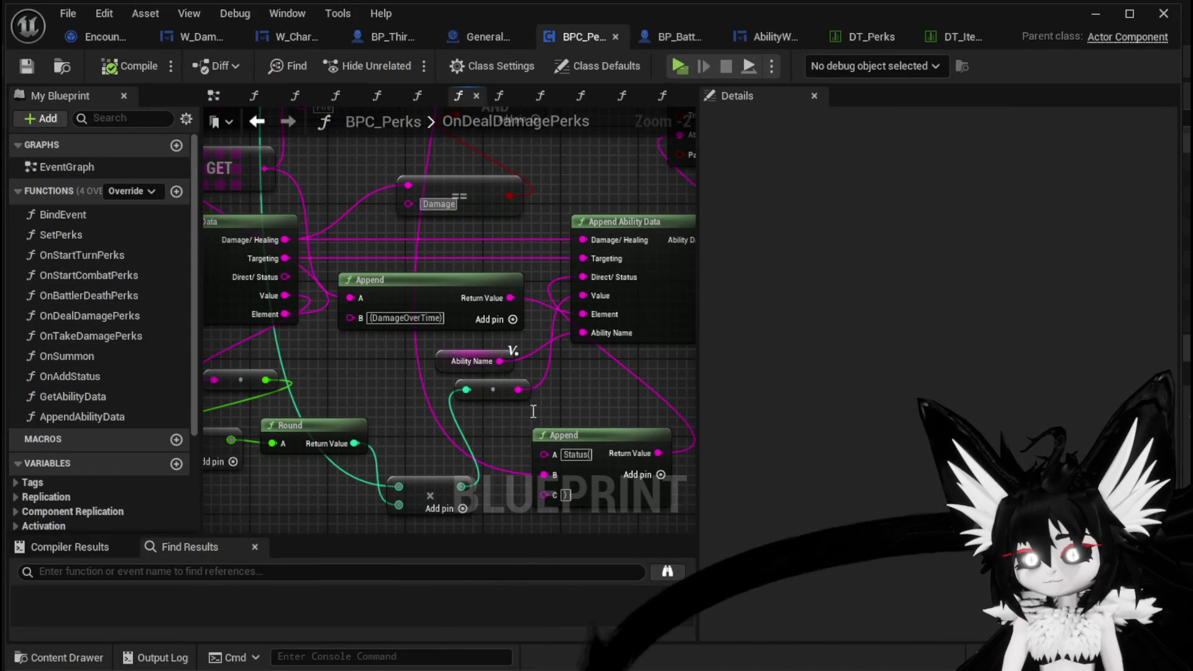
pyautogui.moveTo(546, 291); pyautogui.dragTo(438, 378)
pyautogui.moveTo(255, 353)
pyautogui.mouseDown()
pyautogui.moveTo(454, 348)
pyautogui.moveTo(454, 162)
pyautogui.moveTo(379, 138)
pyautogui.moveTo(474, 317)
pyautogui.moveTo(203, 354)
pyautogui.mouseUp()
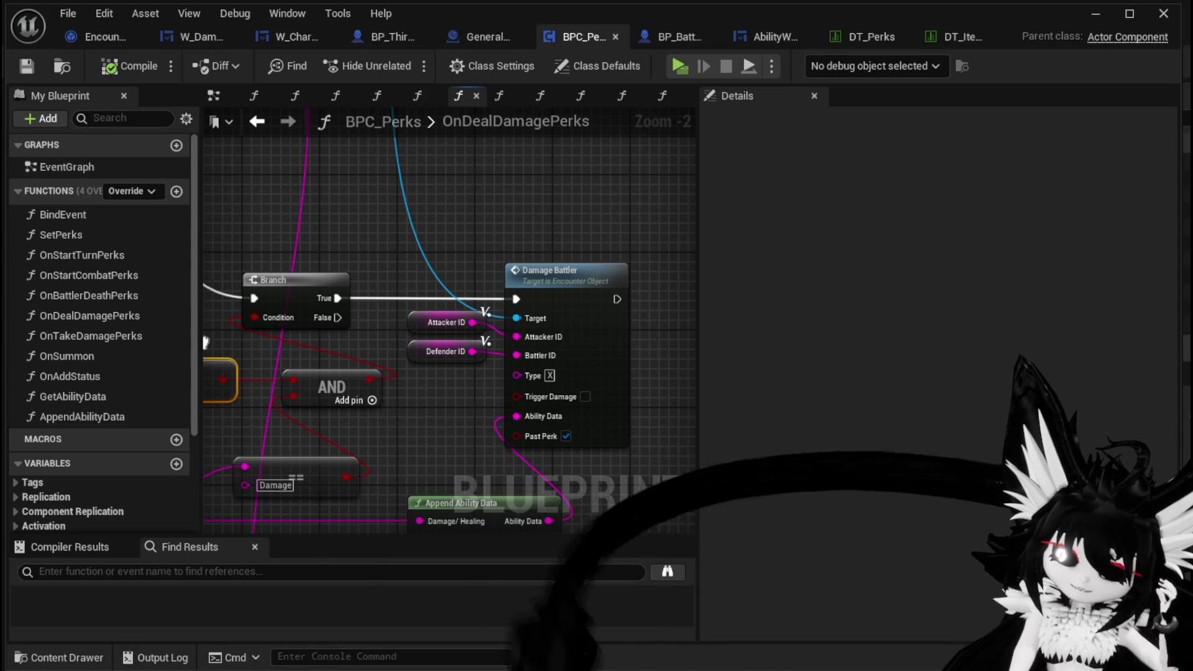
pyautogui.moveTo(205, 342); pyautogui.dragTo(326, 337)
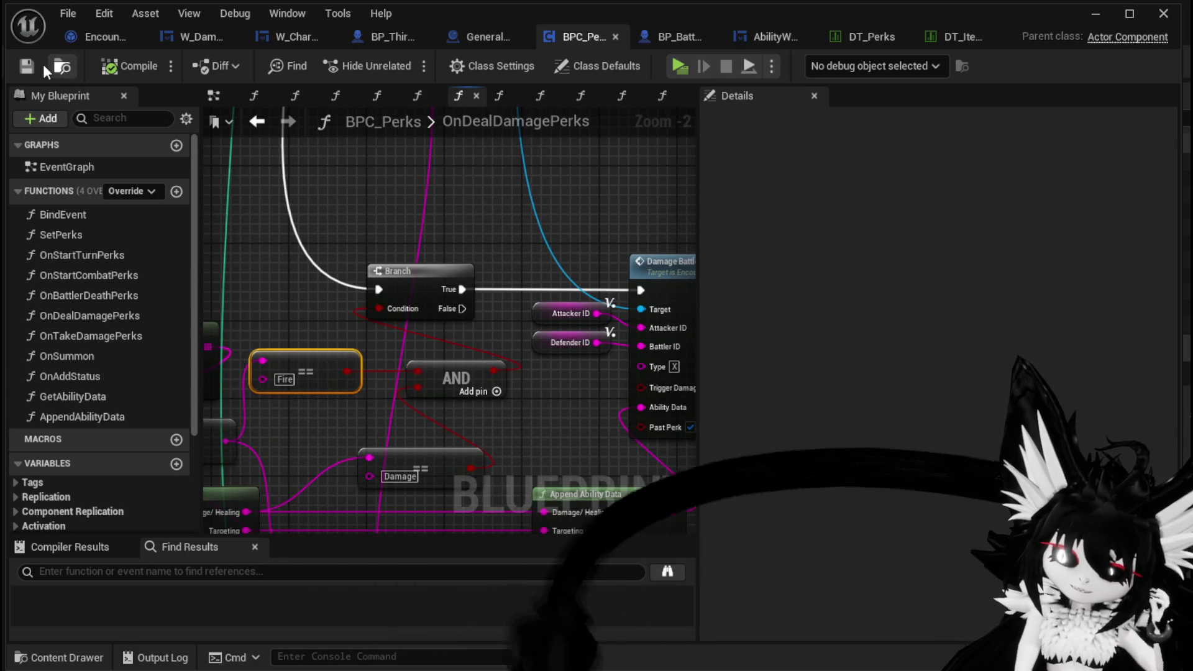
pyautogui.click(1096, 14)
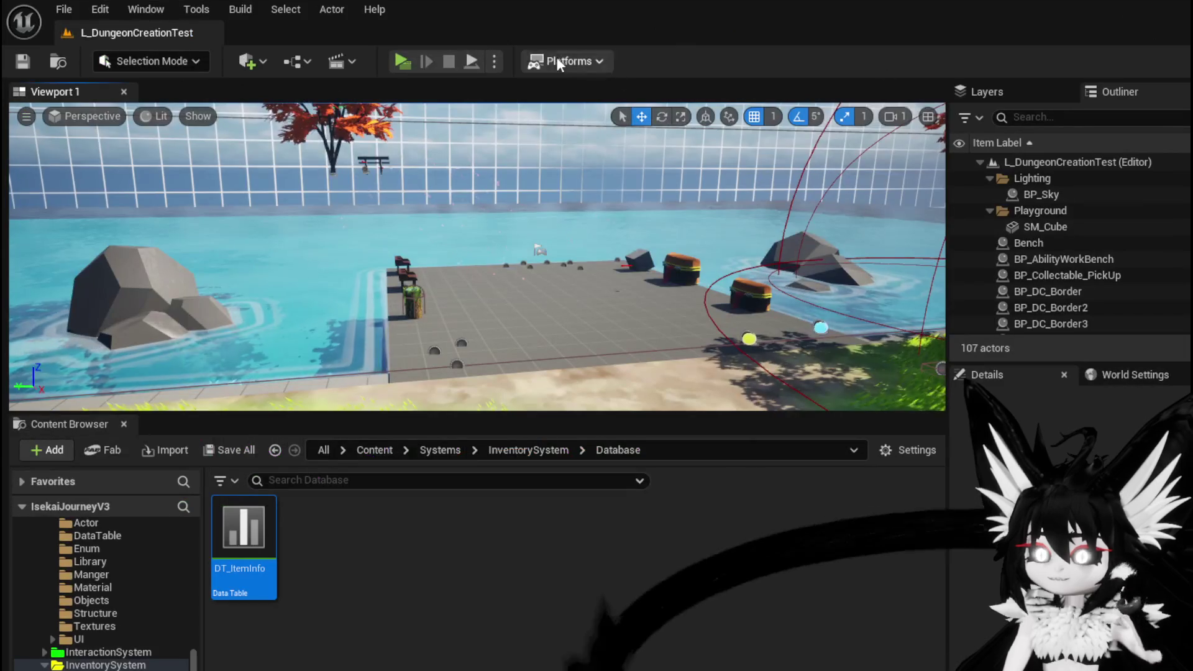
# - Launch the game preview and fly the dragon onto the red slime to start combat
pyautogui.click(408, 62)
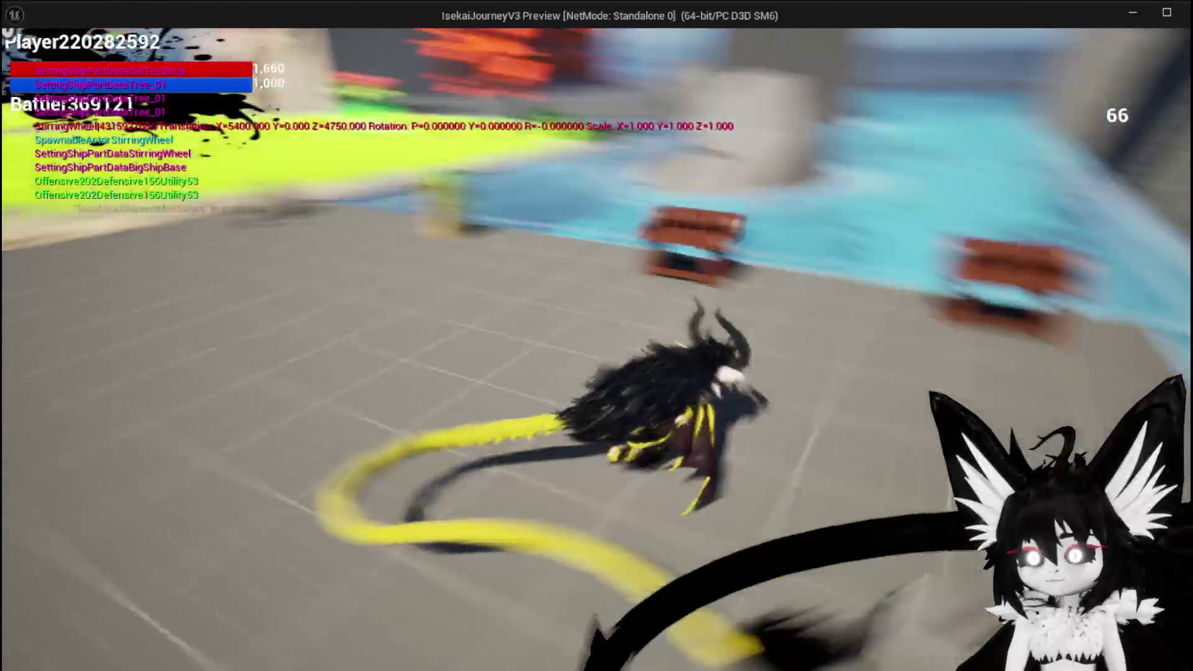
pyautogui.press('space')
pyautogui.press('w')
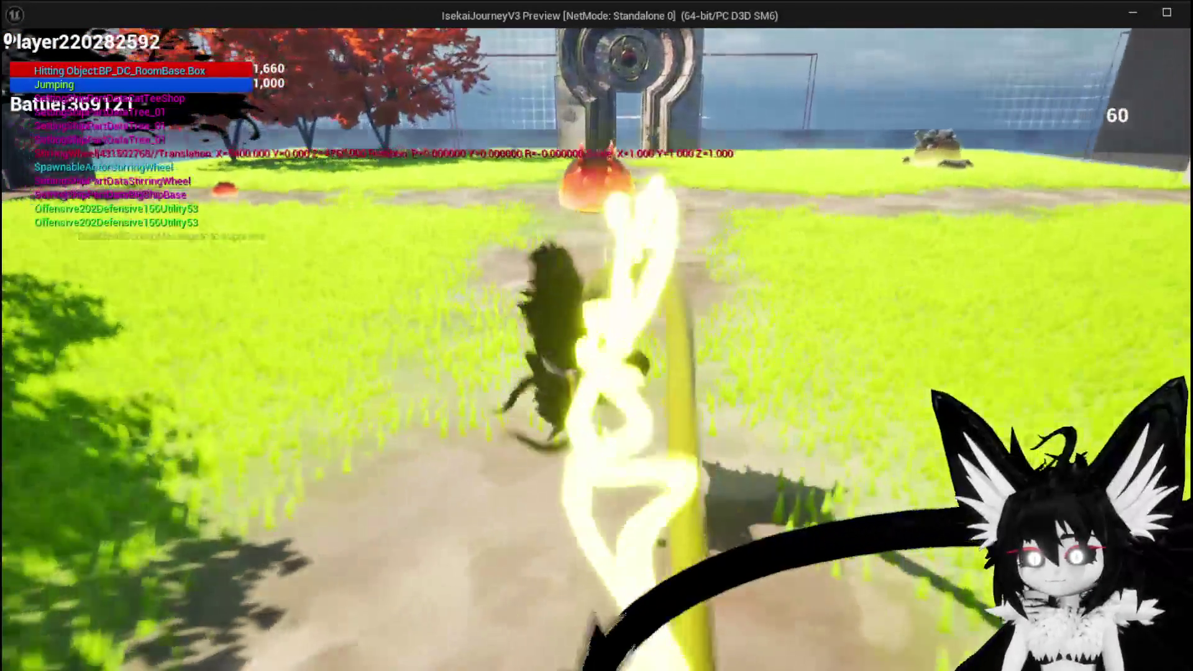
pyautogui.press('w')
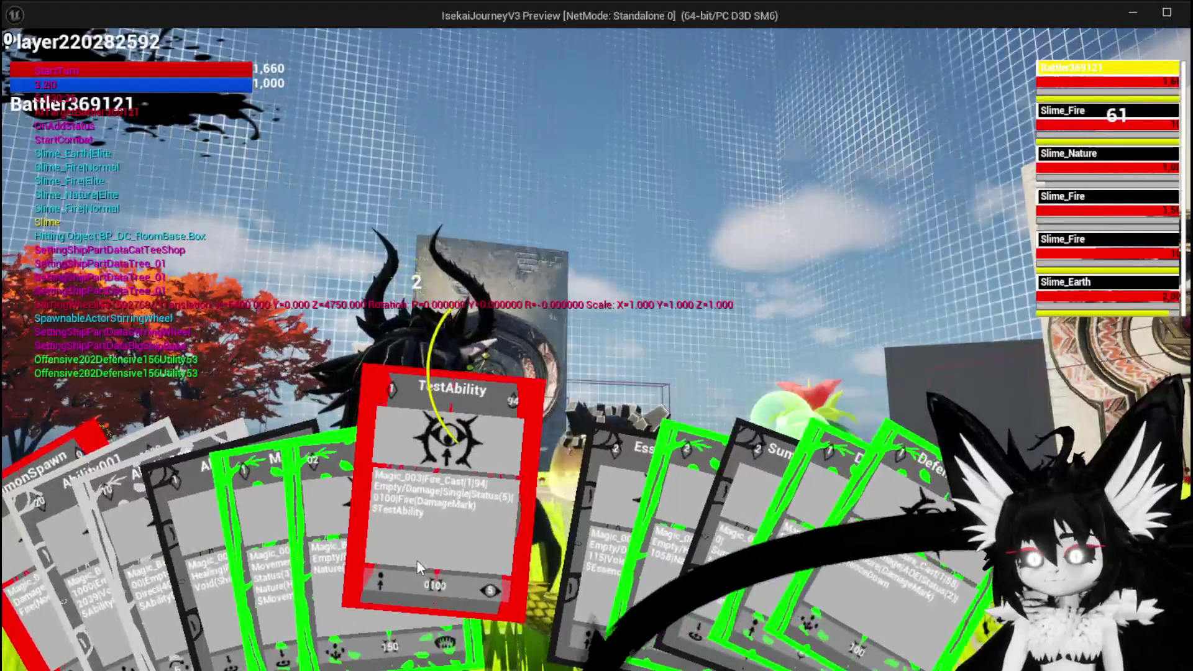
# - Hit Slime_Earth with TestAbility, pick SummonSpawn next, then close the preview
pyautogui.click(417, 561)
pyautogui.press('e')
pyautogui.press('e')
pyautogui.press('e')
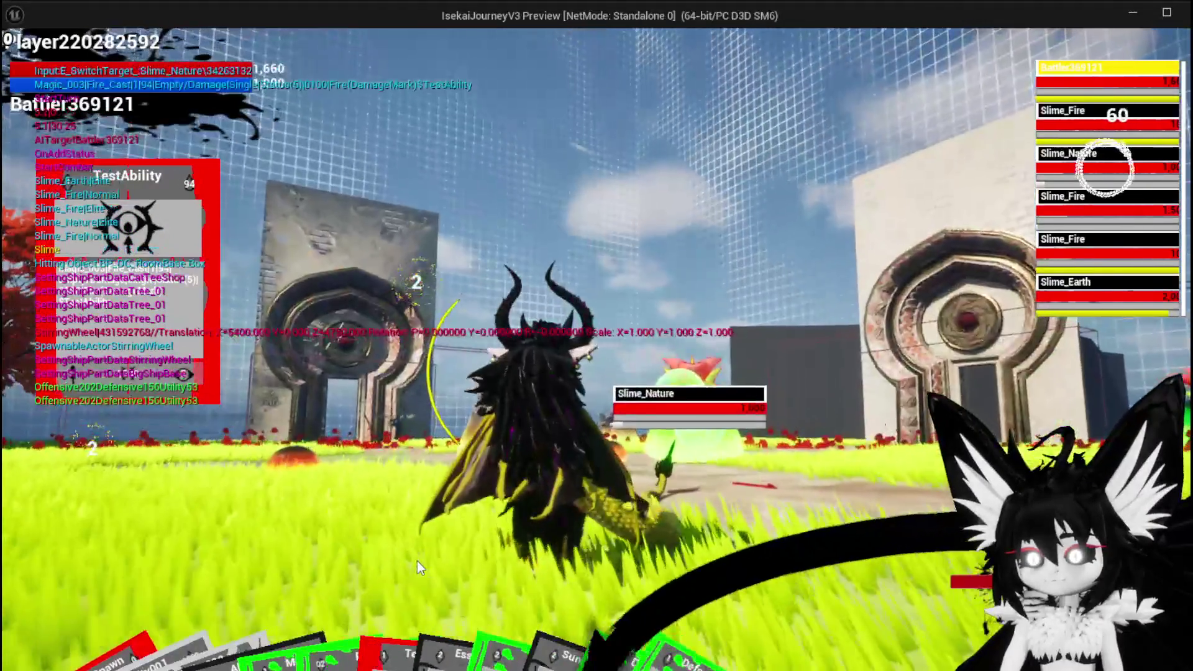
pyautogui.press('e')
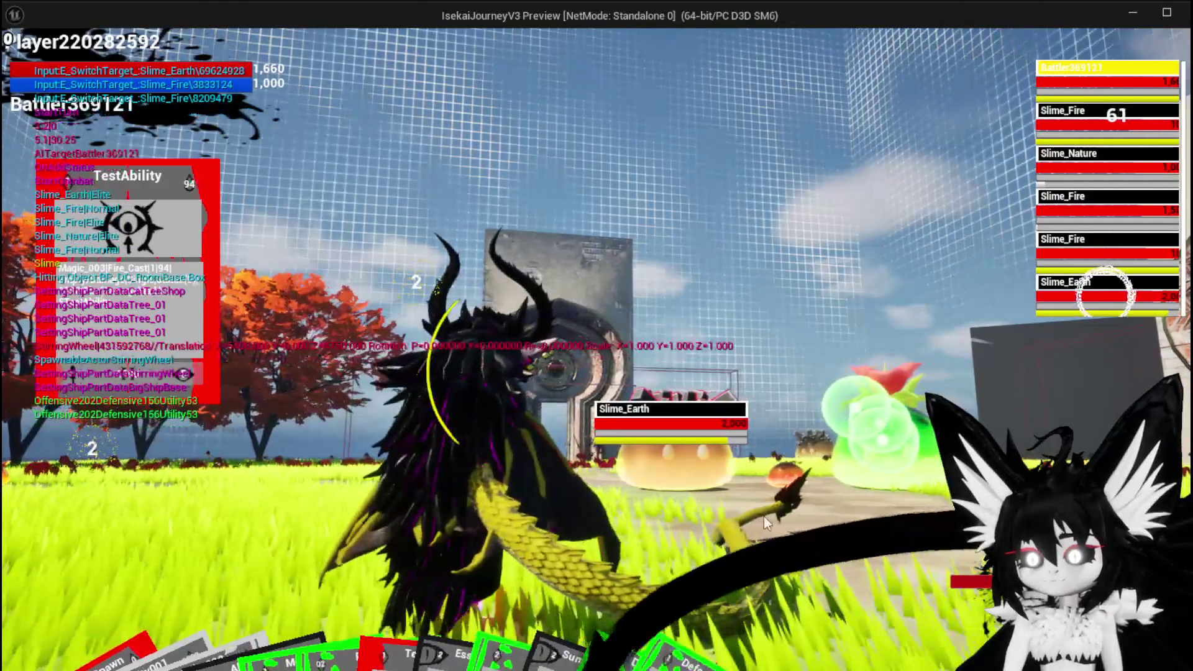
pyautogui.click(796, 531)
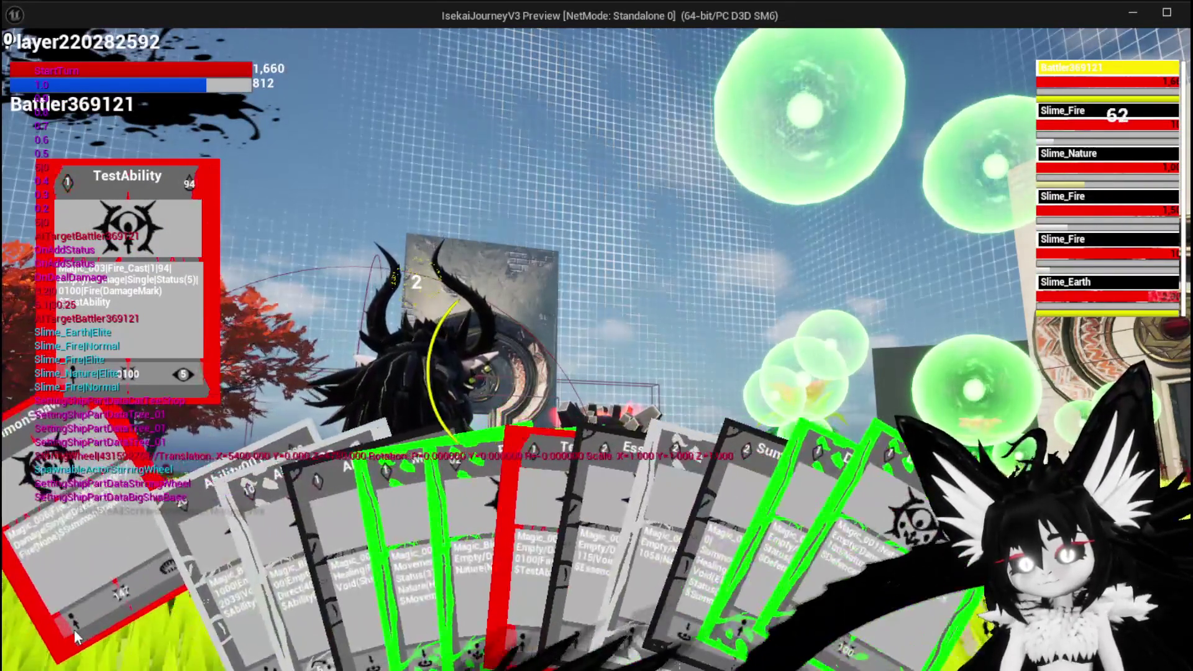
pyautogui.click(70, 621)
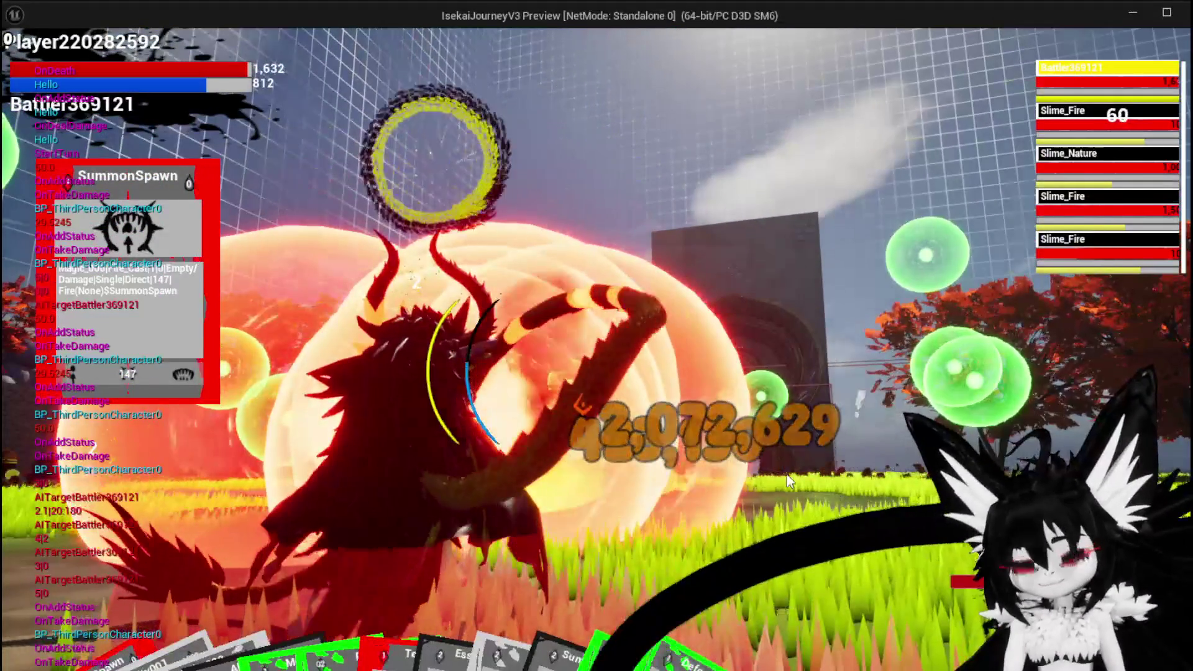
pyautogui.press('Escape')
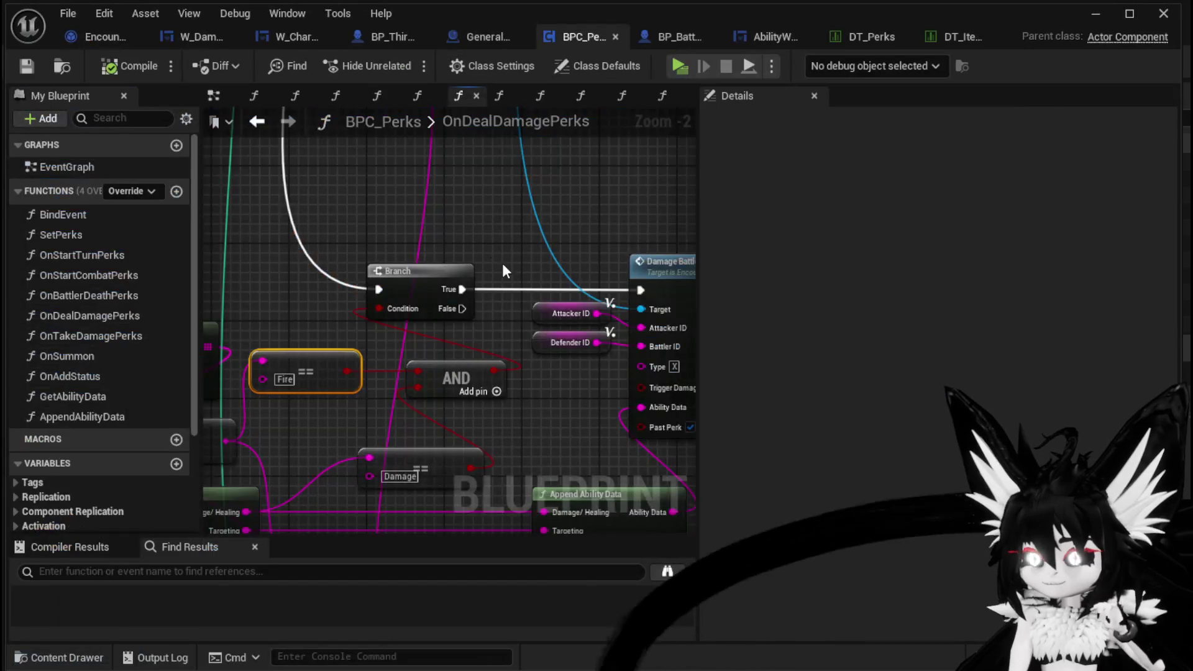
# - Open the OnTakeDamagePerks graph and pan to its Multi Sphere Trace and loop nodes
pyautogui.scroll(-6, 496, 292)
pyautogui.moveTo(454, 449); pyautogui.dragTo(394, 370)
pyautogui.doubleClick(129, 336)
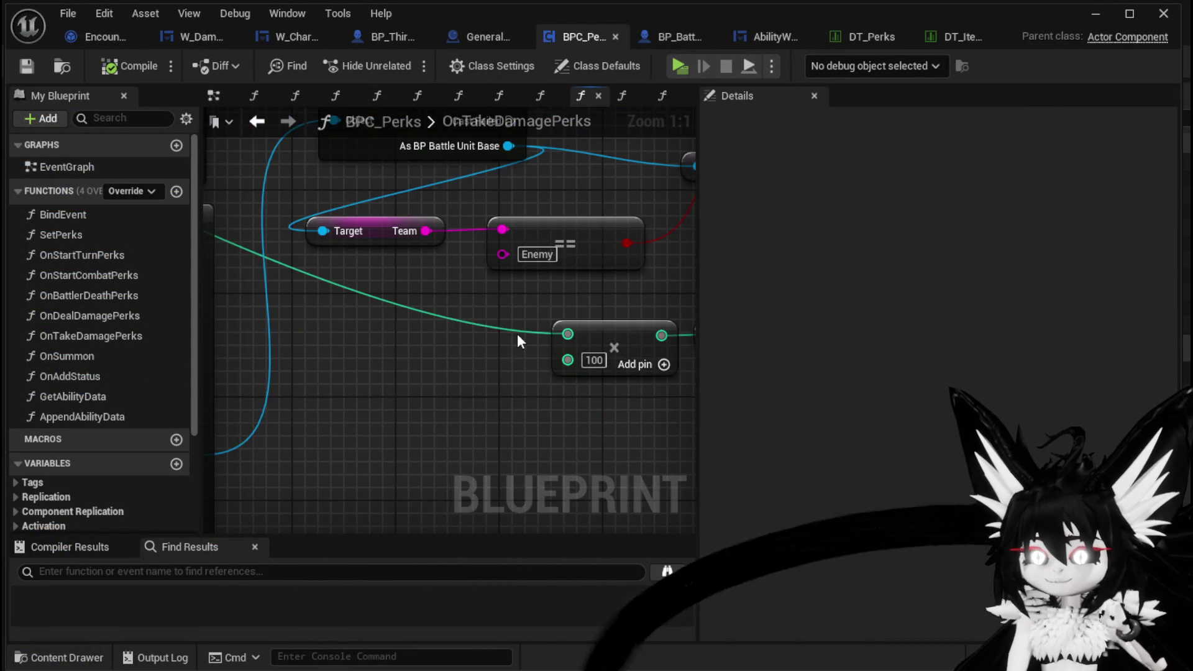
pyautogui.scroll(-5, 419, 455)
pyautogui.moveTo(420, 455)
pyautogui.mouseDown()
pyautogui.moveTo(233, 447)
pyautogui.moveTo(371, 413)
pyautogui.moveTo(468, 336)
pyautogui.mouseUp()
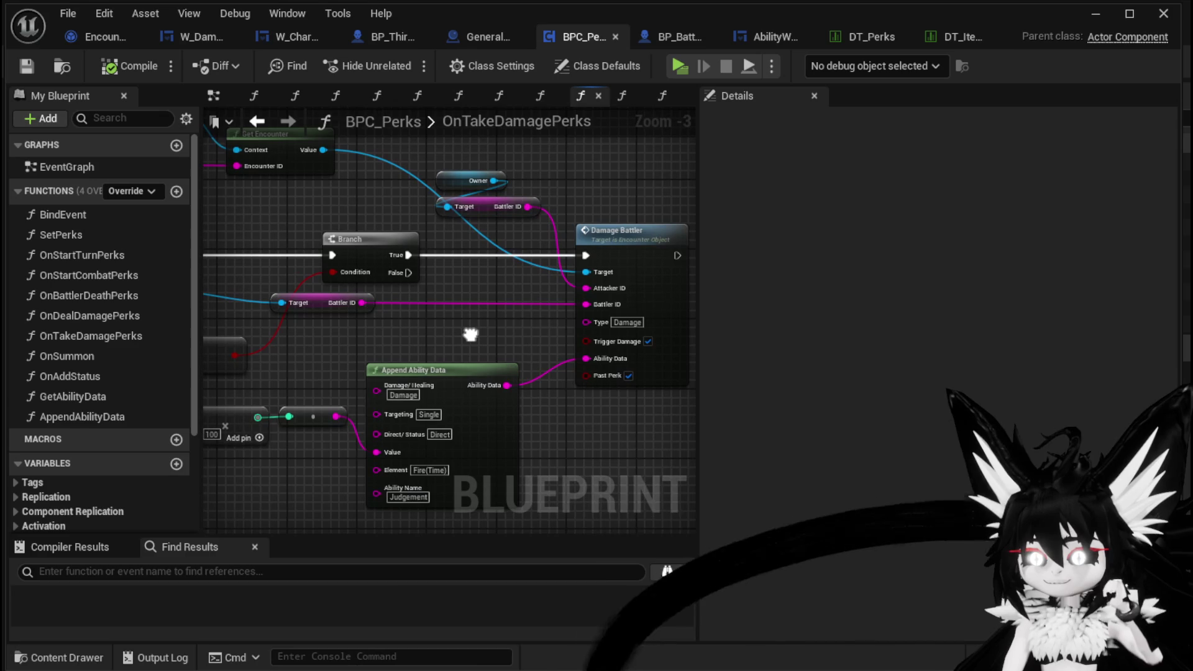
pyautogui.moveTo(470, 335)
pyautogui.mouseDown()
pyautogui.moveTo(660, 352)
pyautogui.moveTo(461, 368)
pyautogui.mouseUp()
pyautogui.scroll(-2, 595, 360)
pyautogui.scroll(2, 656, 449)
pyautogui.scroll(-4, 656, 449)
pyautogui.scroll(3, 523, 455)
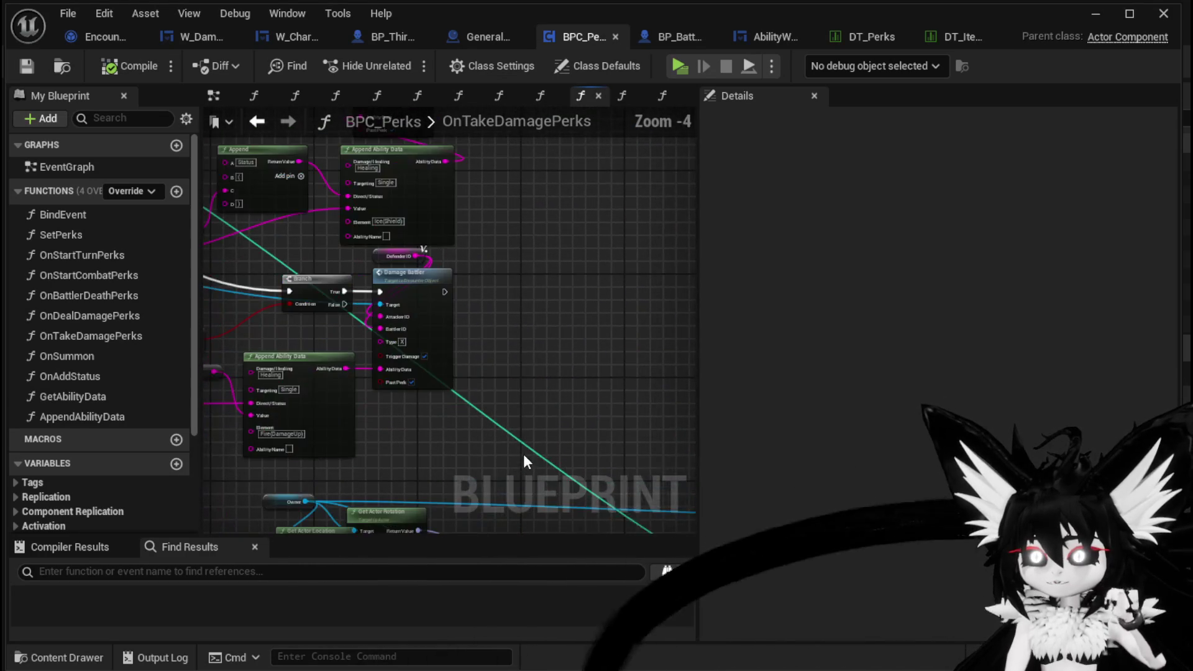
pyautogui.moveTo(560, 296); pyautogui.dragTo(617, 472)
pyautogui.scroll(3, 415, 297)
# - Survey the Append Ability Data, GET, FIND and Switch nodes down to Branch and Damage Battler
pyautogui.moveTo(382, 340)
pyautogui.mouseDown()
pyautogui.moveTo(371, 271)
pyautogui.moveTo(394, 241)
pyautogui.mouseUp()
pyautogui.scroll(-4, 558, 255)
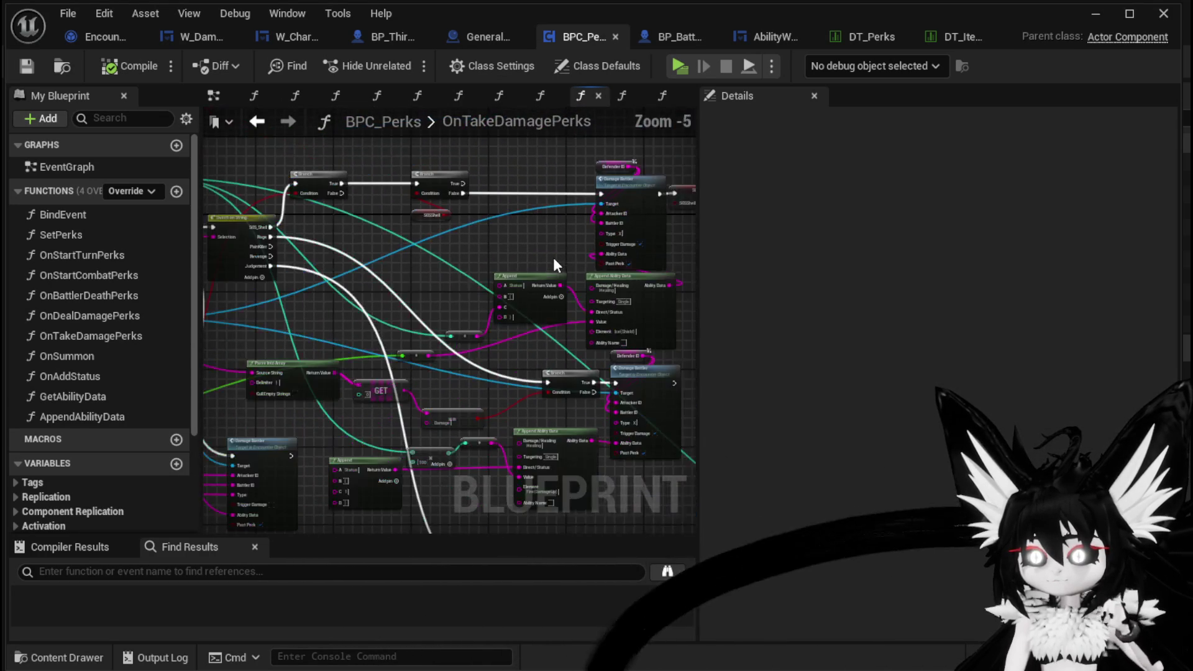
pyautogui.scroll(3, 528, 278)
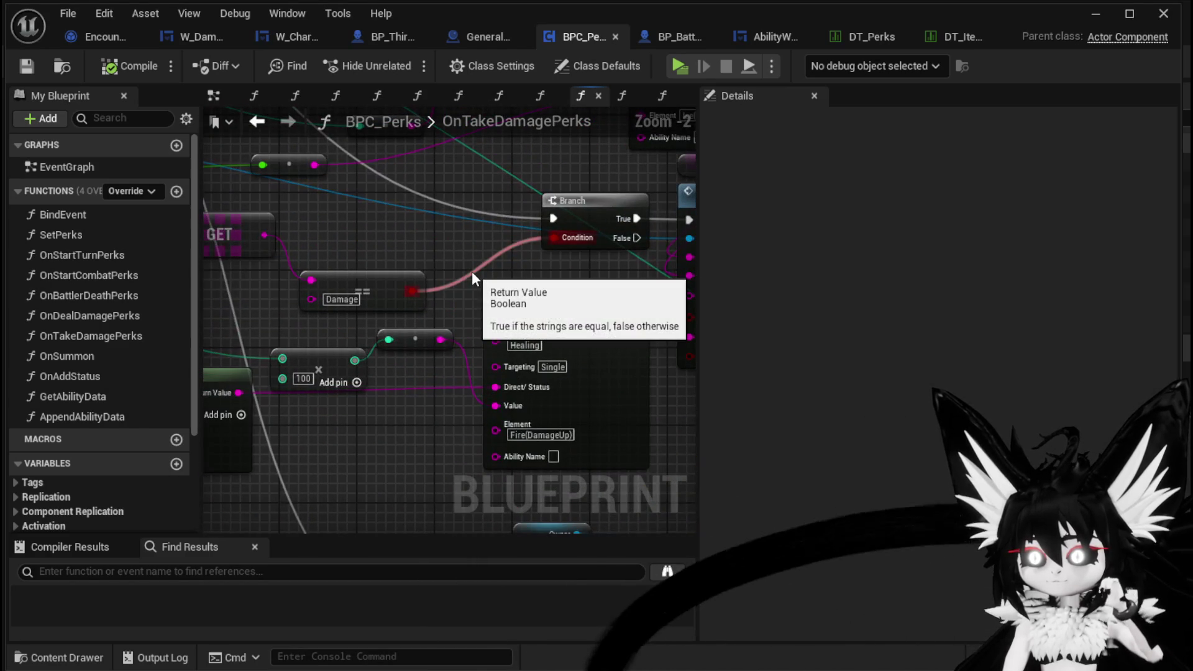
pyautogui.moveTo(543, 440); pyautogui.dragTo(487, 398)
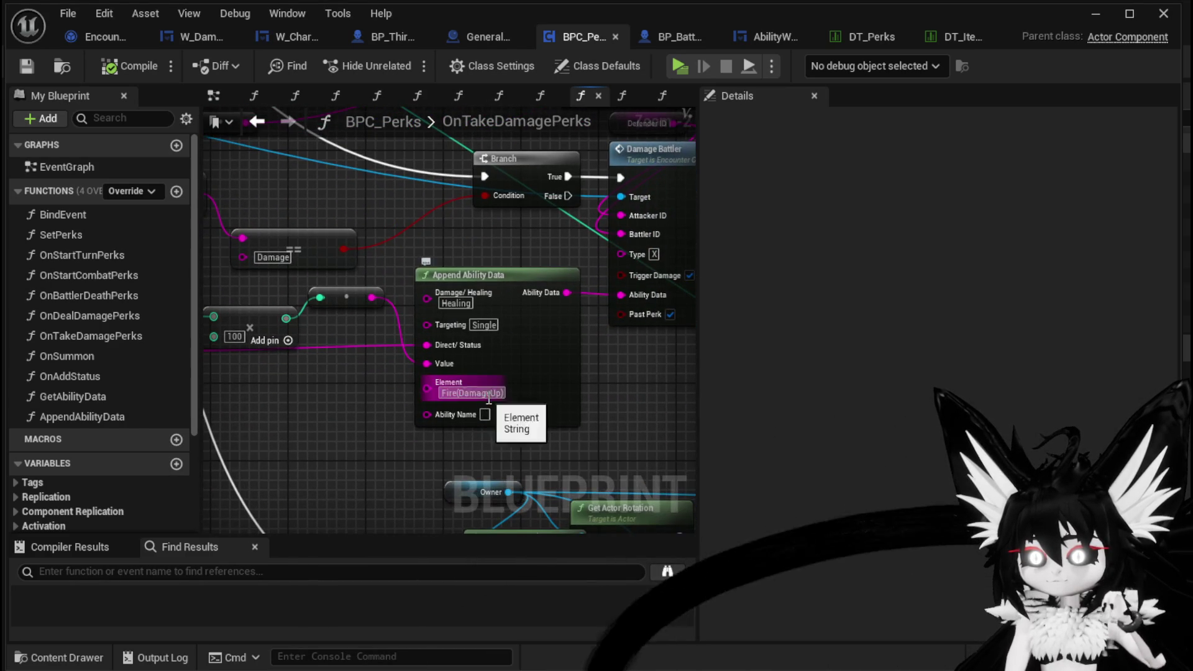
pyautogui.moveTo(643, 381)
pyautogui.mouseDown()
pyautogui.moveTo(589, 385)
pyautogui.moveTo(740, 386)
pyautogui.moveTo(774, 408)
pyautogui.mouseUp()
pyautogui.moveTo(407, 438)
pyautogui.mouseDown()
pyautogui.moveTo(532, 442)
pyautogui.moveTo(432, 391)
pyautogui.moveTo(499, 428)
pyautogui.mouseUp()
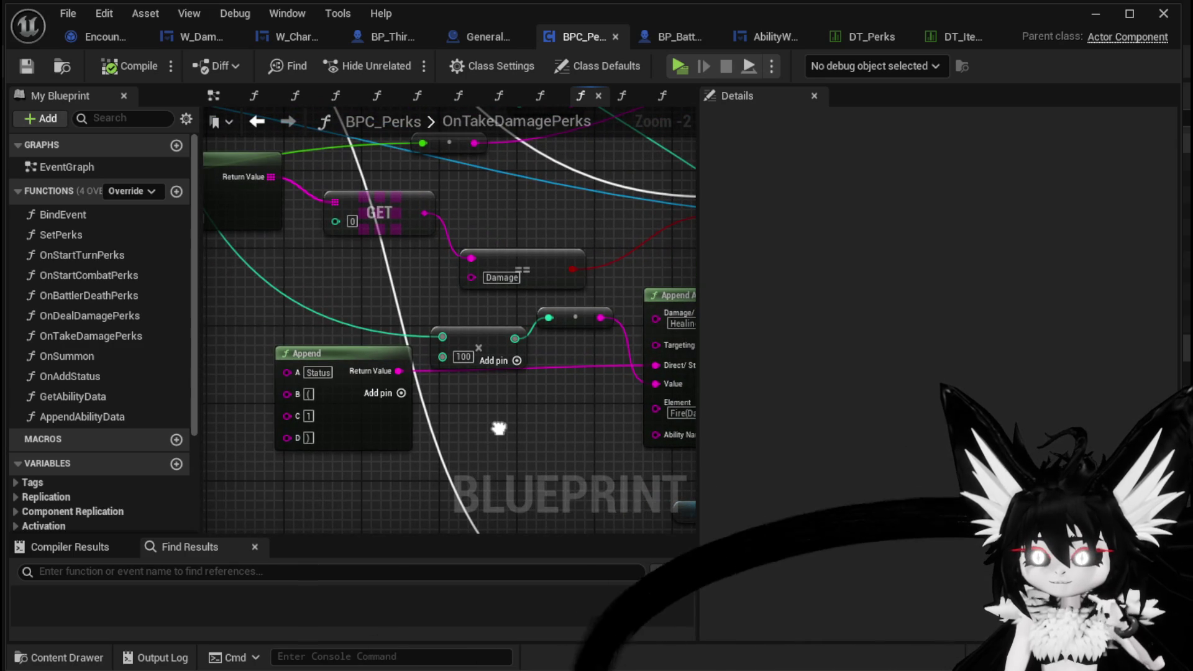
pyautogui.scroll(-1, 499, 429)
pyautogui.moveTo(498, 429)
pyautogui.mouseDown()
pyautogui.moveTo(382, 416)
pyautogui.moveTo(427, 345)
pyautogui.moveTo(294, 352)
pyautogui.mouseUp()
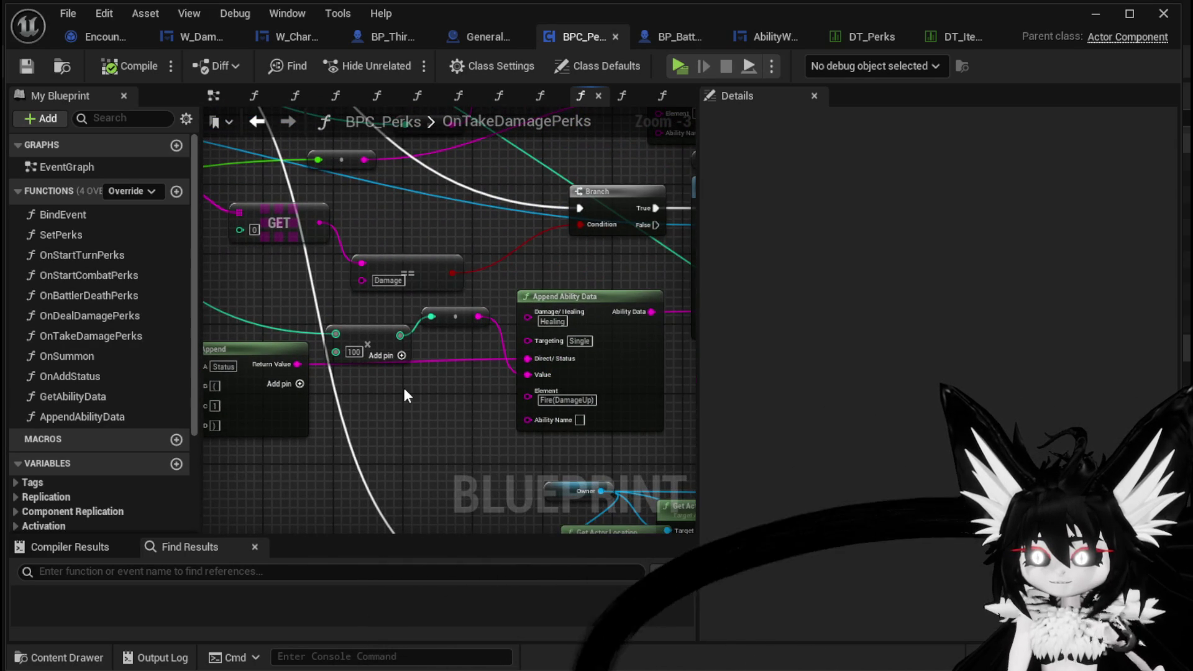
pyautogui.moveTo(405, 390); pyautogui.dragTo(457, 426)
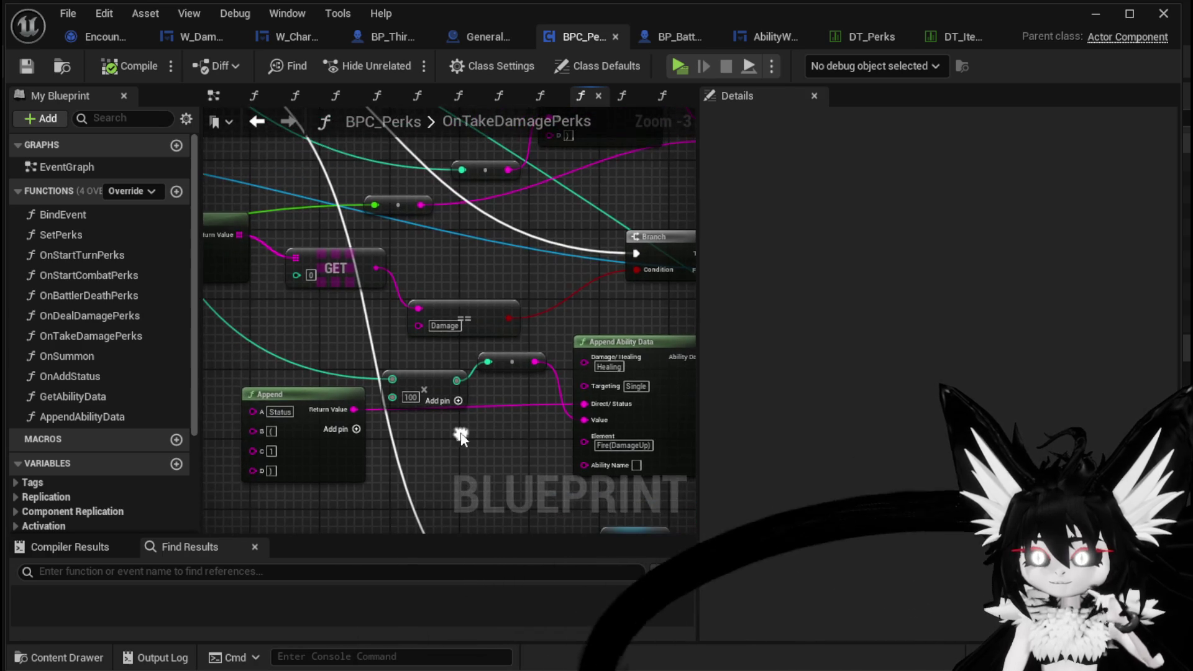
pyautogui.scroll(-1, 285, 341)
pyautogui.moveTo(285, 341)
pyautogui.mouseDown()
pyautogui.moveTo(542, 506)
pyautogui.moveTo(435, 373)
pyautogui.moveTo(679, 492)
pyautogui.moveTo(434, 330)
pyautogui.mouseUp()
pyautogui.scroll(1, 480, 382)
pyautogui.scroll(1, 466, 380)
pyautogui.scroll(-2, 466, 381)
pyautogui.moveTo(466, 380)
pyautogui.mouseDown()
pyautogui.moveTo(289, 252)
pyautogui.moveTo(580, 524)
pyautogui.moveTo(385, 326)
pyautogui.mouseUp()
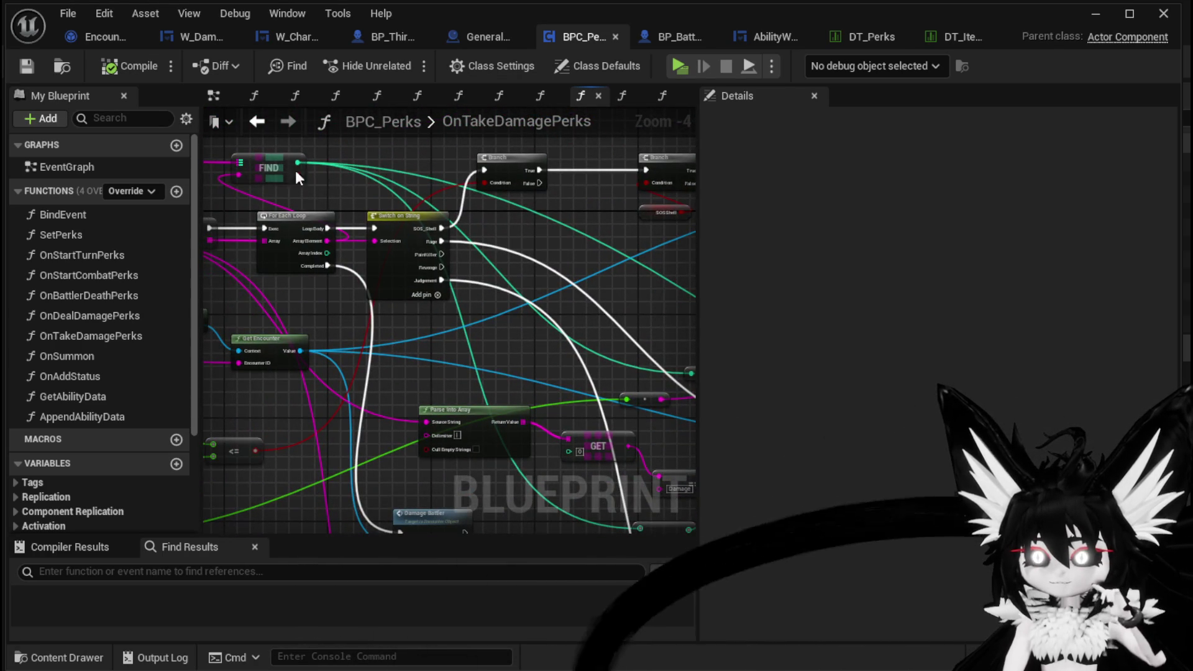
pyautogui.scroll(2, 431, 352)
pyautogui.moveTo(621, 496); pyautogui.dragTo(447, 382)
pyautogui.scroll(1, 449, 385)
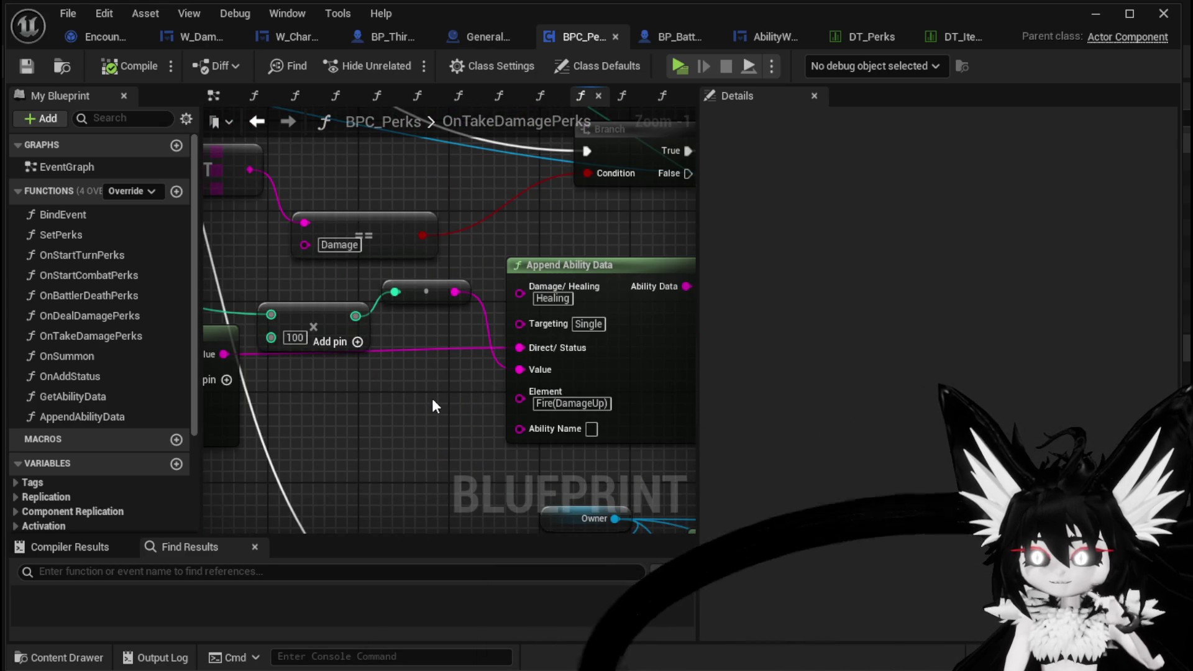
pyautogui.scroll(-1, 433, 405)
pyautogui.scroll(-1, 323, 305)
pyautogui.moveTo(433, 405)
pyautogui.mouseDown()
pyautogui.moveTo(323, 304)
pyautogui.moveTo(307, 345)
pyautogui.mouseUp()
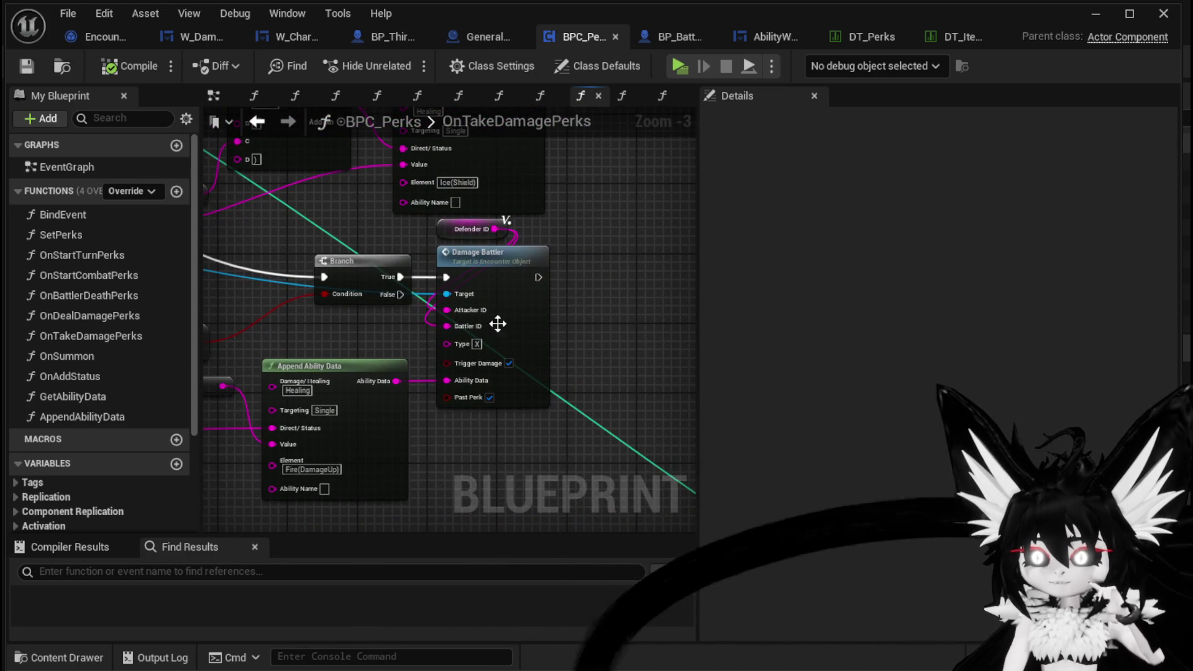
# - Move the Damage Battler node aside and break Defender ID's link to Attacker ID
pyautogui.moveTo(582, 369); pyautogui.dragTo(609, 352)
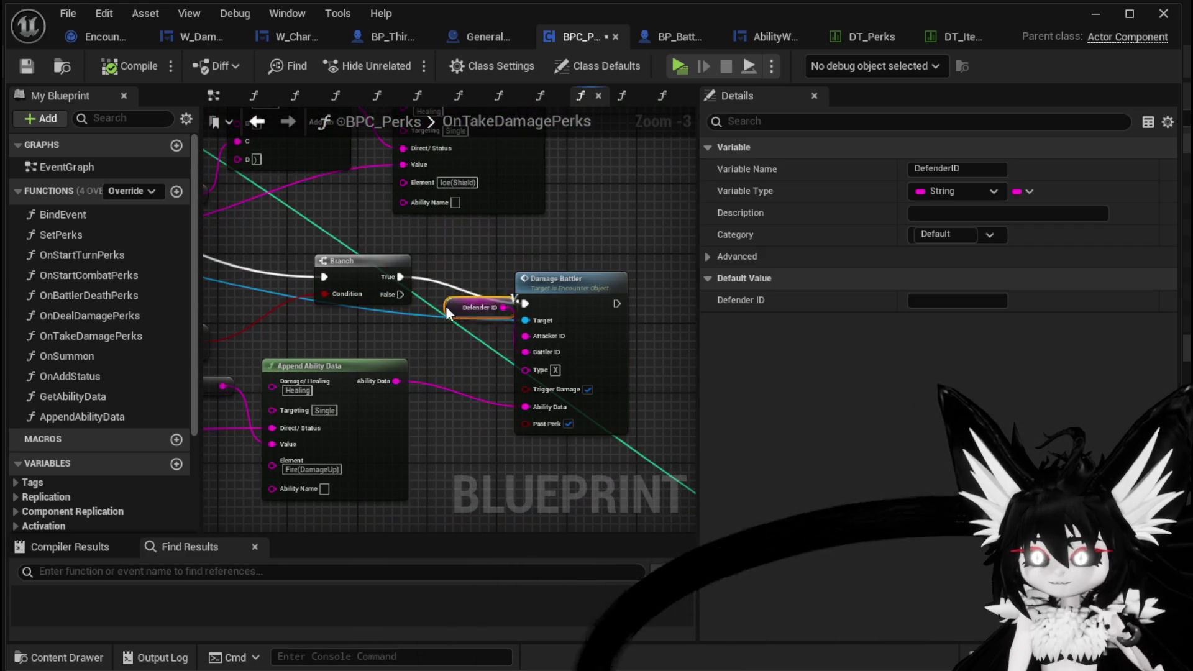
pyautogui.scroll(3, 444, 357)
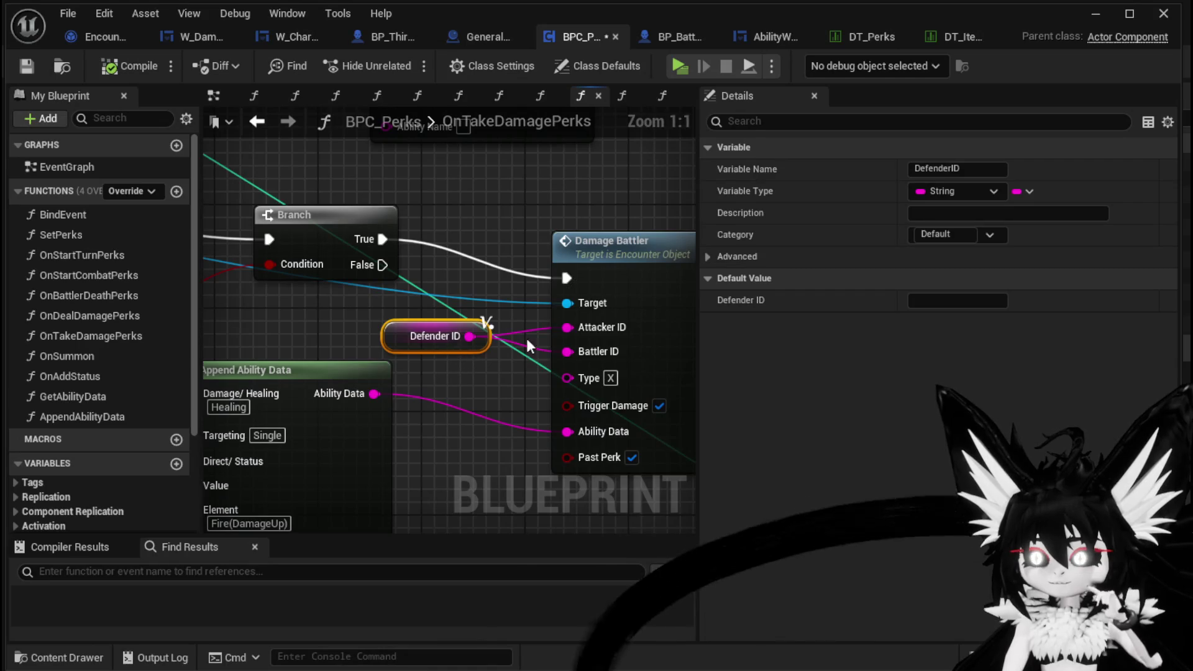
pyautogui.keyDown('alt'); pyautogui.click(573, 327); pyautogui.keyUp('alt')
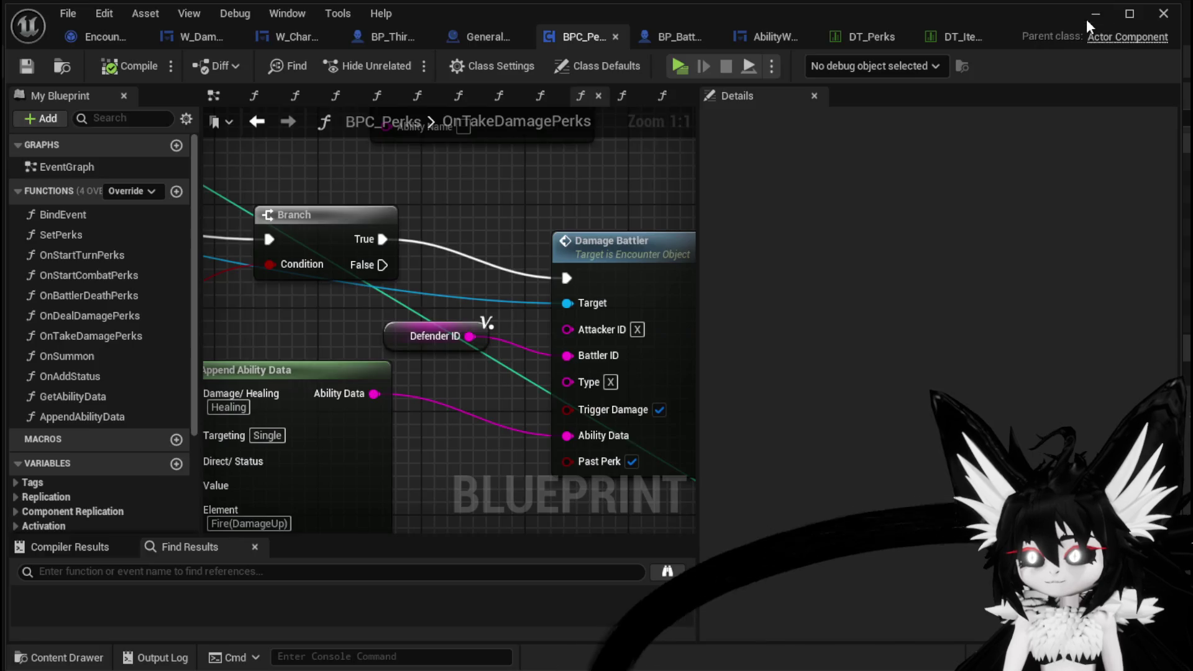
pyautogui.click(1094, 13)
# - Launch the game and jump onto the red slime to start a battle
pyautogui.click(389, 59)
pyautogui.press('space')
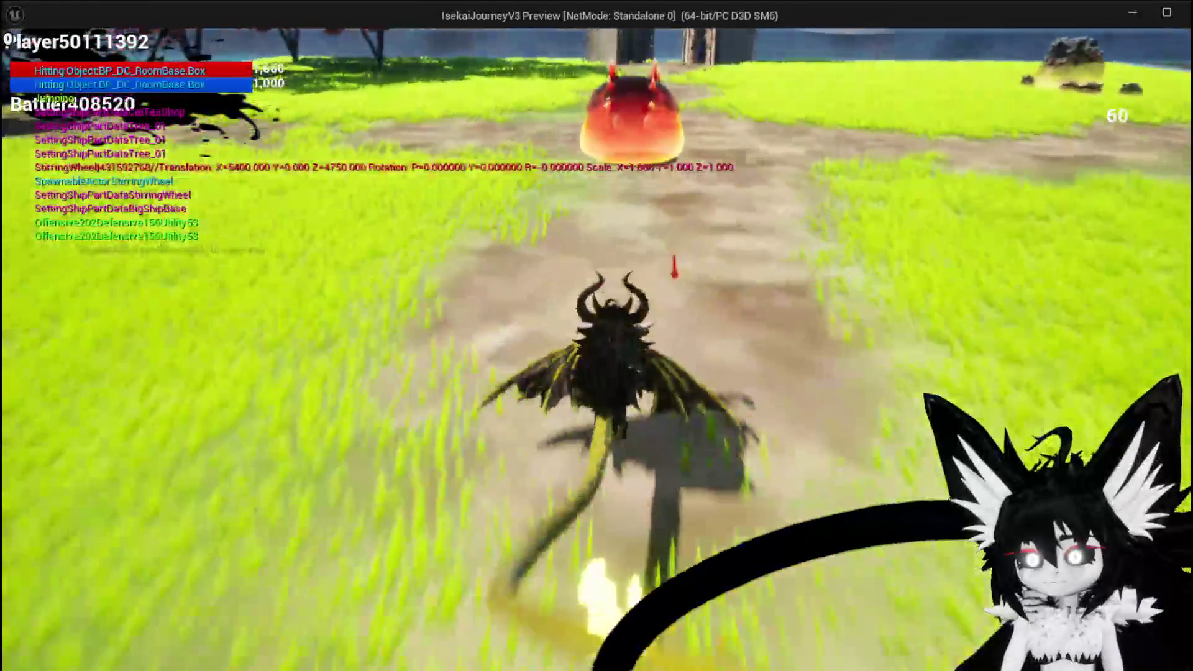
pyautogui.press('space')
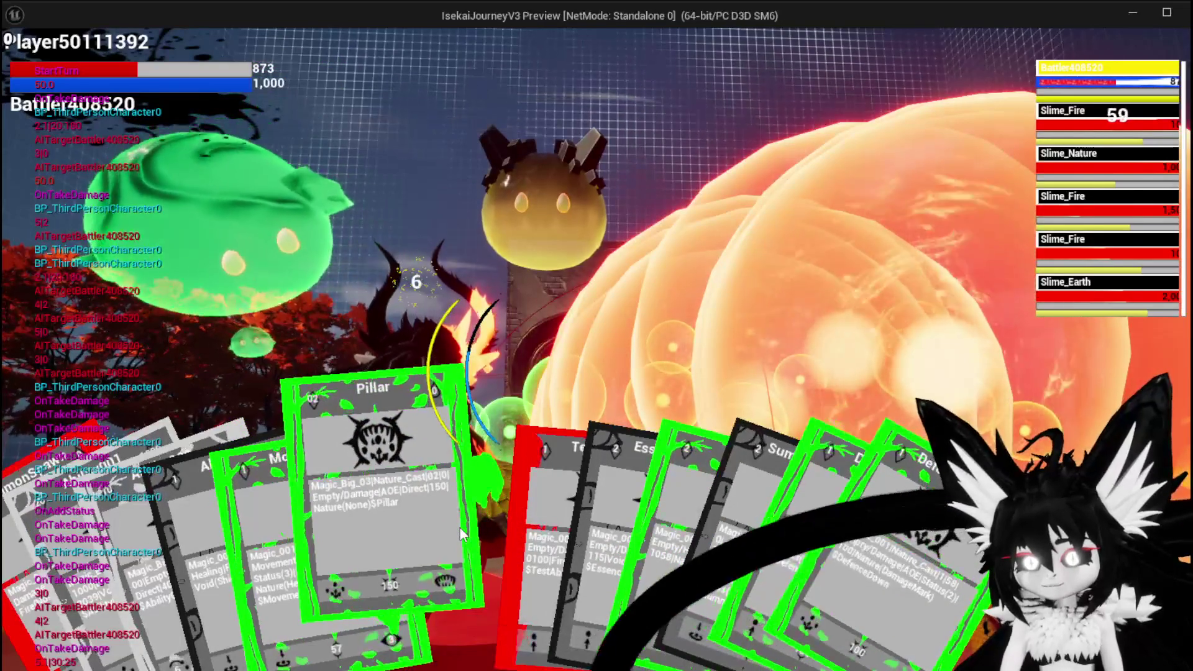
# - Play the Pillar card, switch targets, check the inventory, then stop the session
pyautogui.click(460, 528)
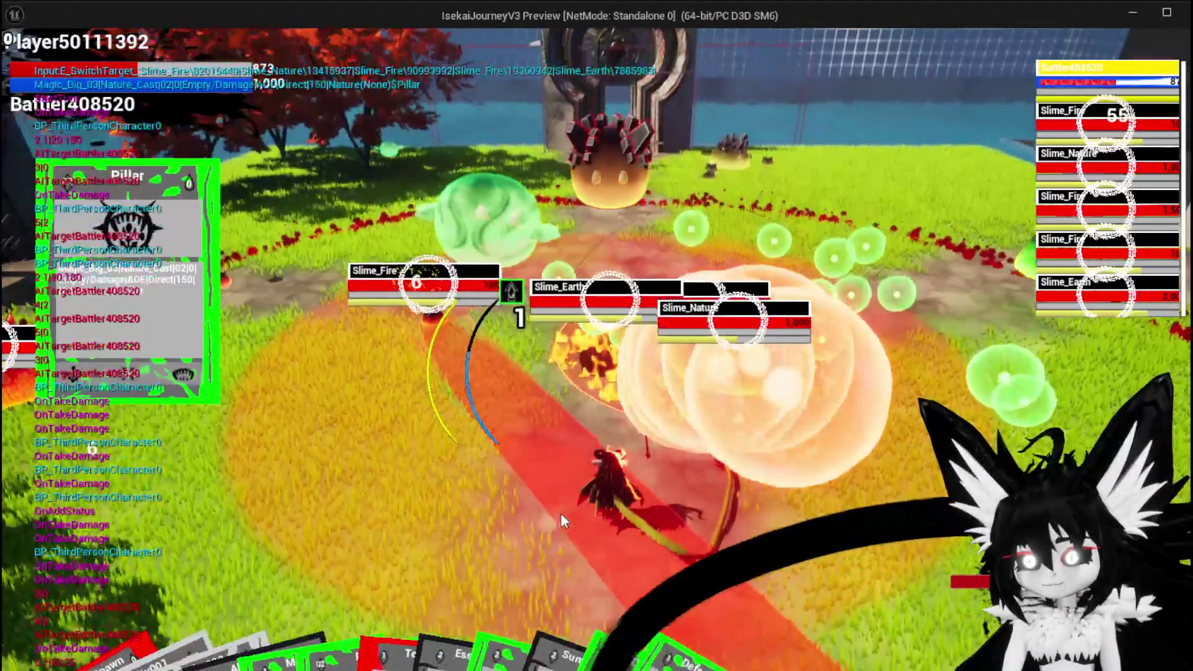
pyautogui.press('Tab')
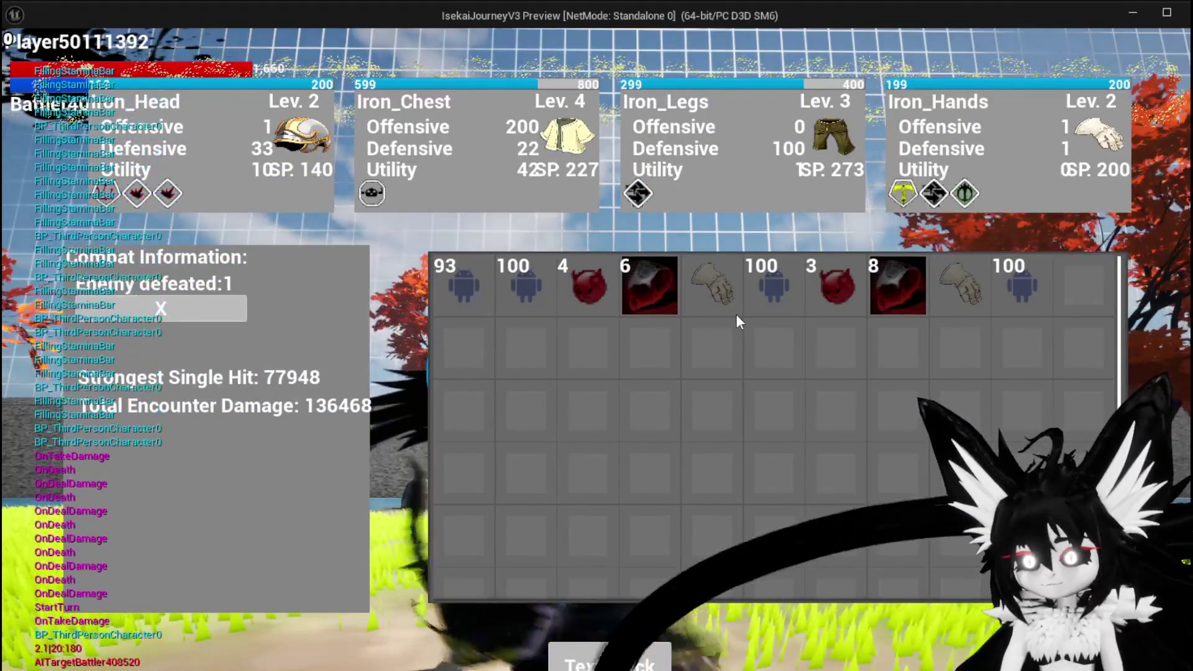
pyautogui.moveTo(873, 306)
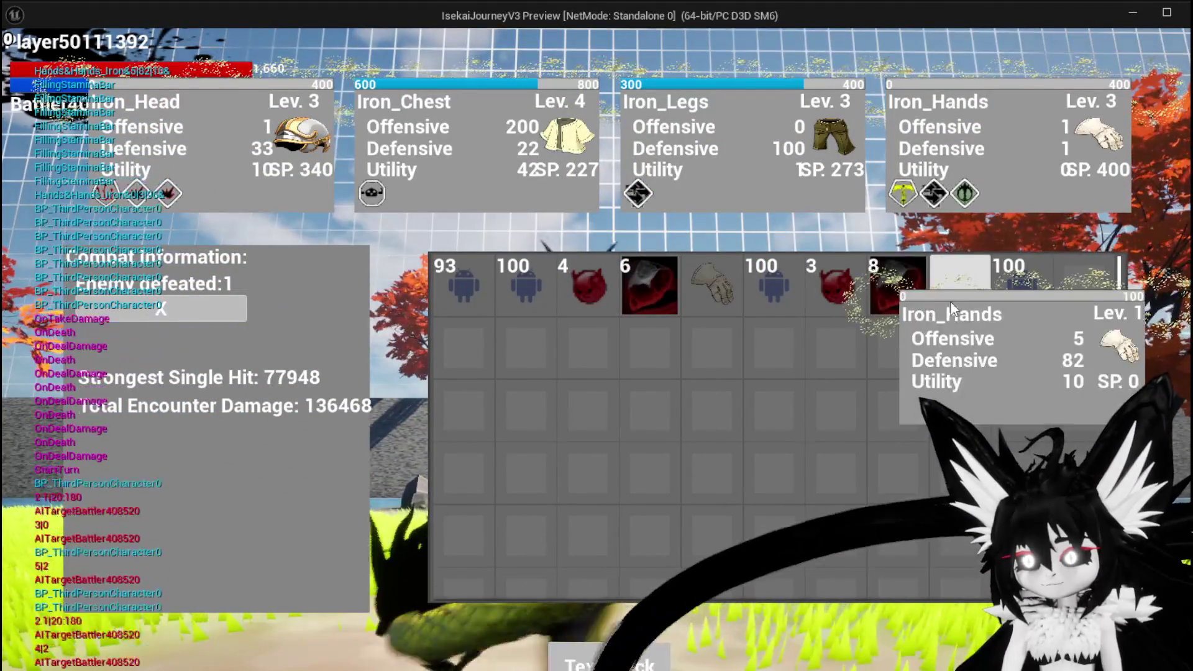
pyautogui.moveTo(708, 295)
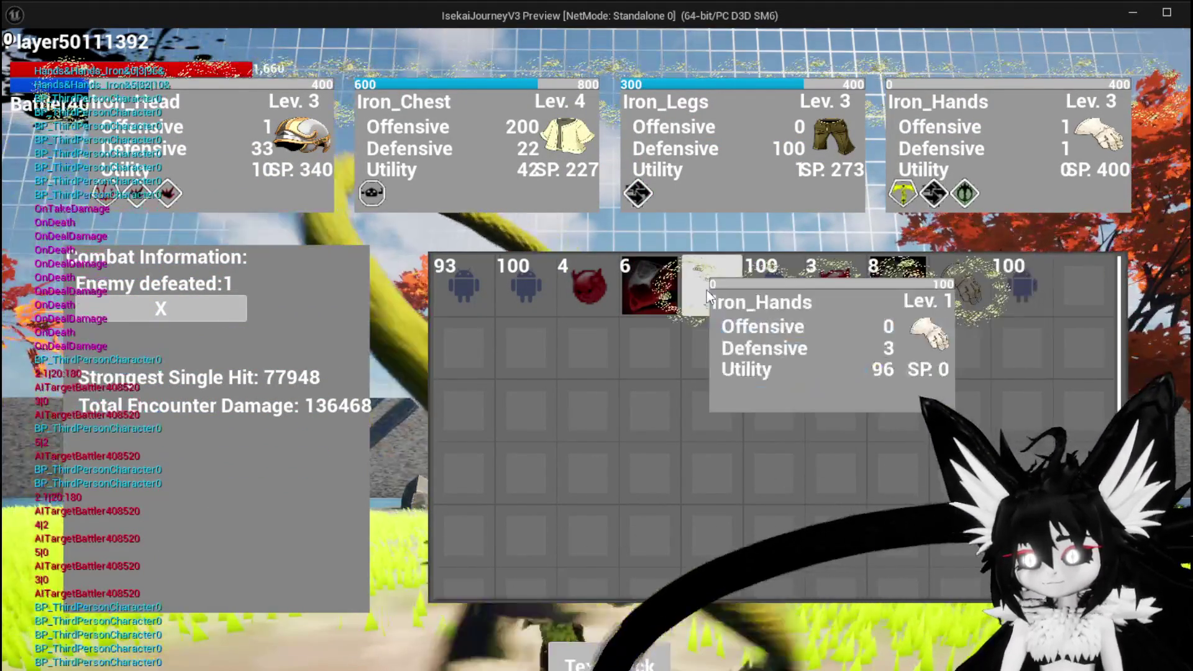
pyautogui.press('i')
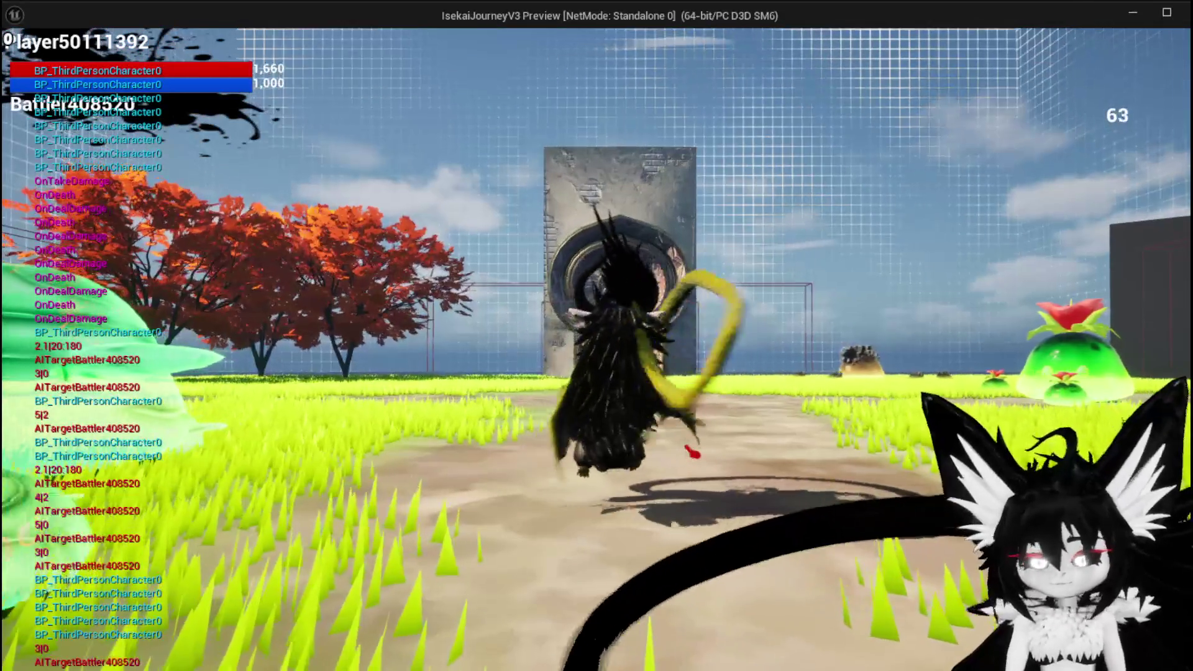
pyautogui.press('Escape')
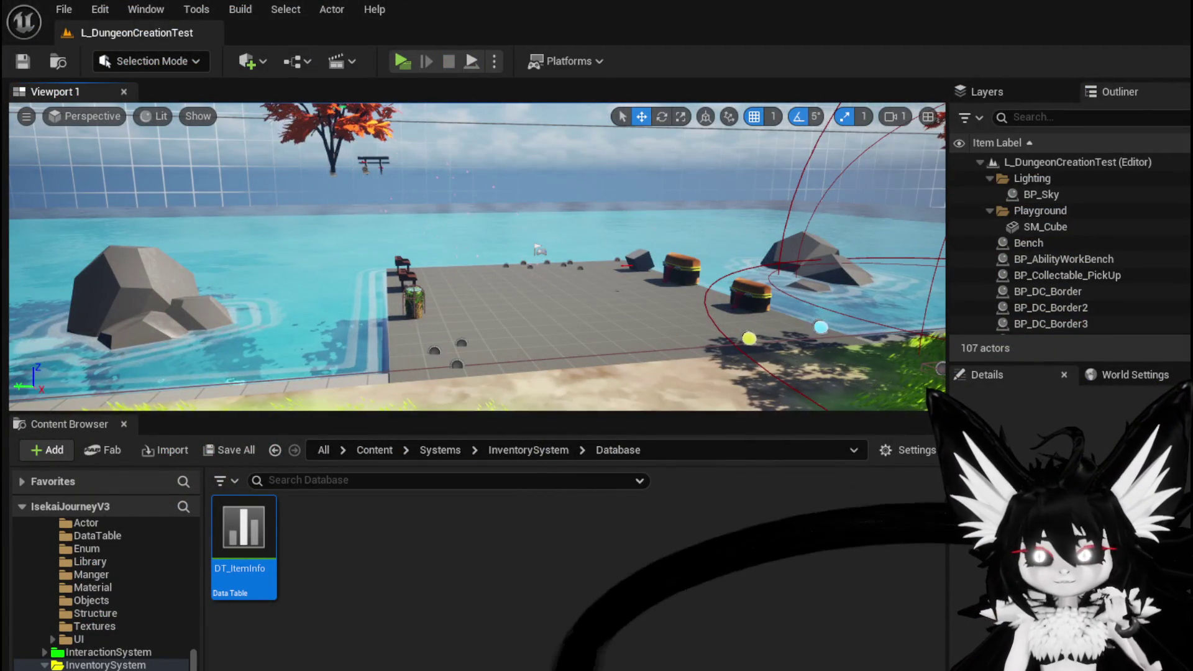
# - Save the level with Ctrl+S and pan OnTakeDamagePerks to reveal Append Ability Data
pyautogui.hotkey('ctrl', 's')
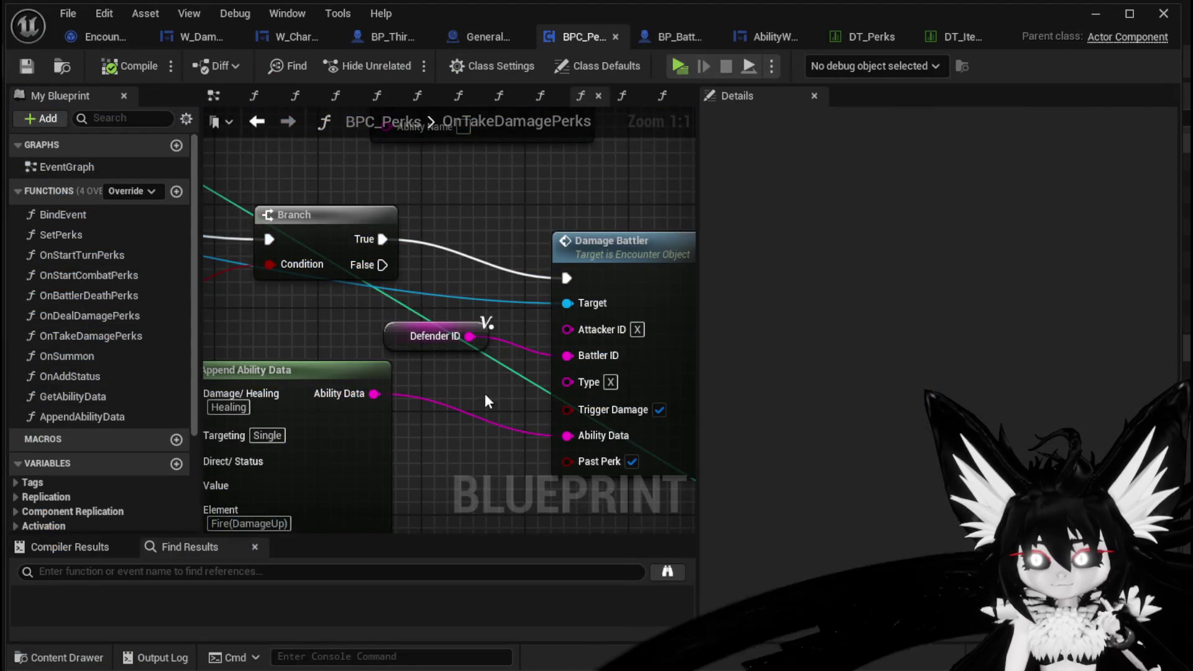
pyautogui.moveTo(486, 395); pyautogui.dragTo(452, 331)
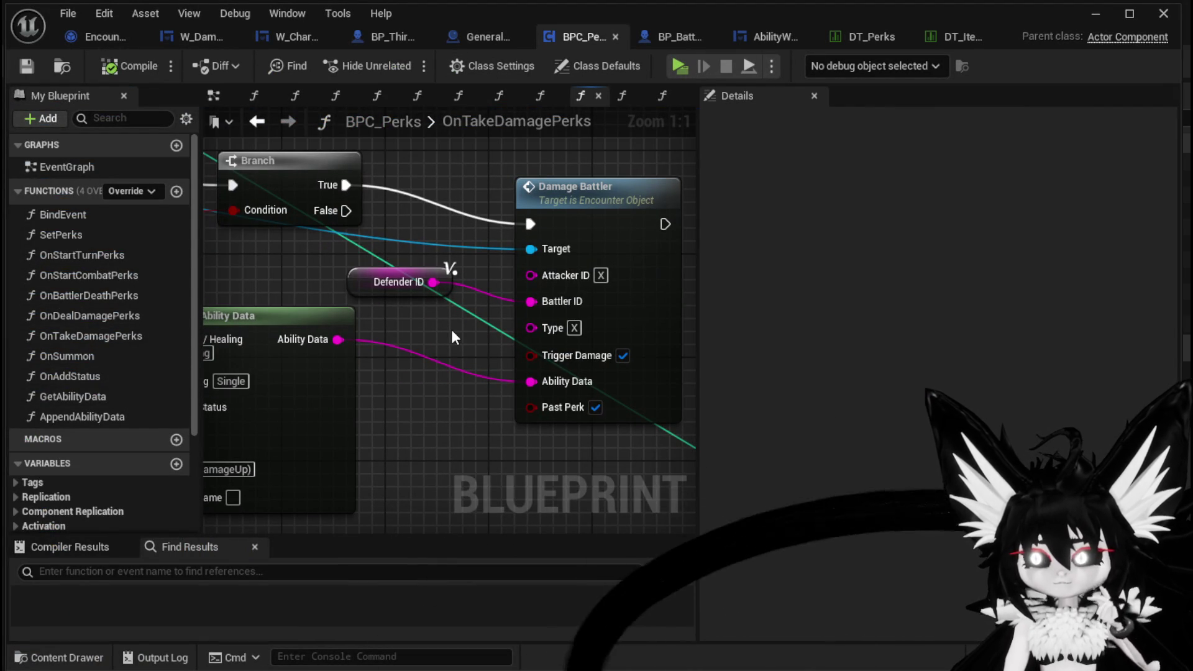
pyautogui.moveTo(452, 332)
pyautogui.mouseDown()
pyautogui.moveTo(547, 333)
pyautogui.moveTo(430, 324)
pyautogui.mouseUp()
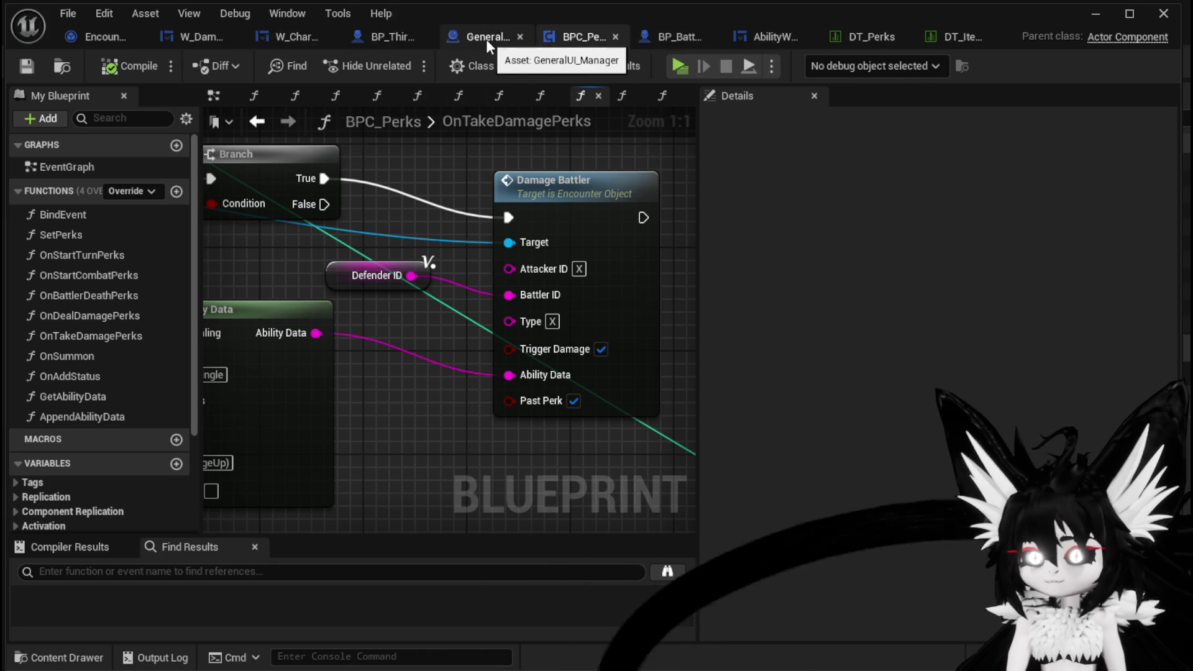
# - Switch to Encounter_Object's DamageBattler graph and marquee-select the Show Damage Number node with its inputs
pyautogui.click(96, 36)
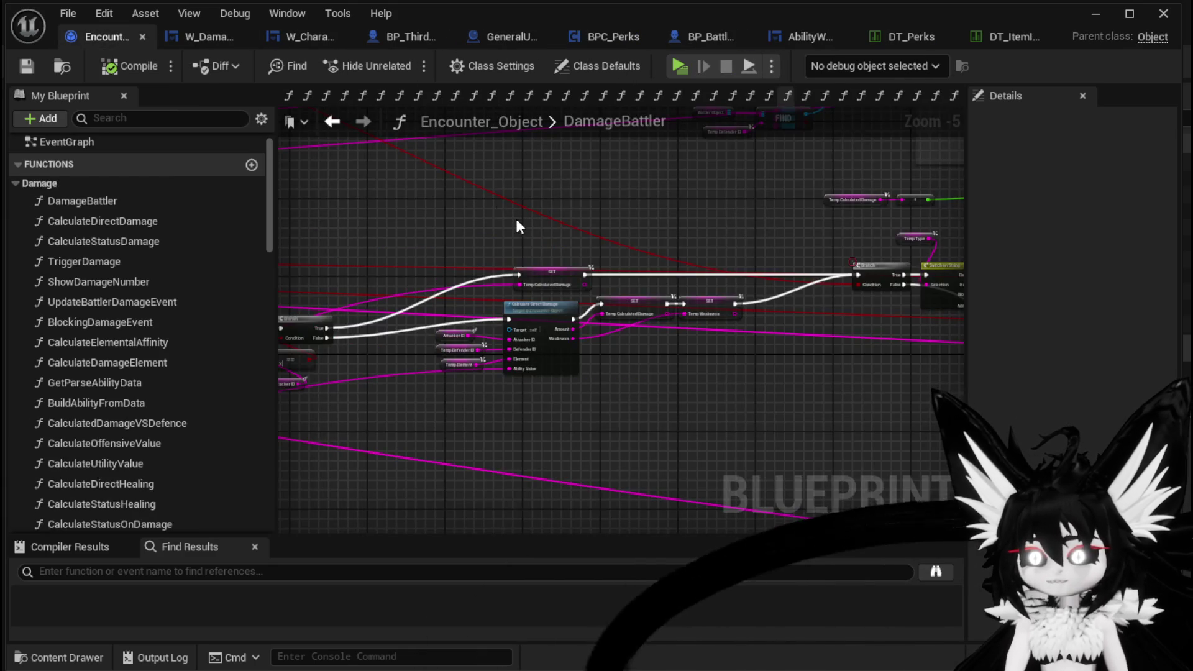
pyautogui.scroll(-4, 515, 225)
pyautogui.scroll(7, 586, 302)
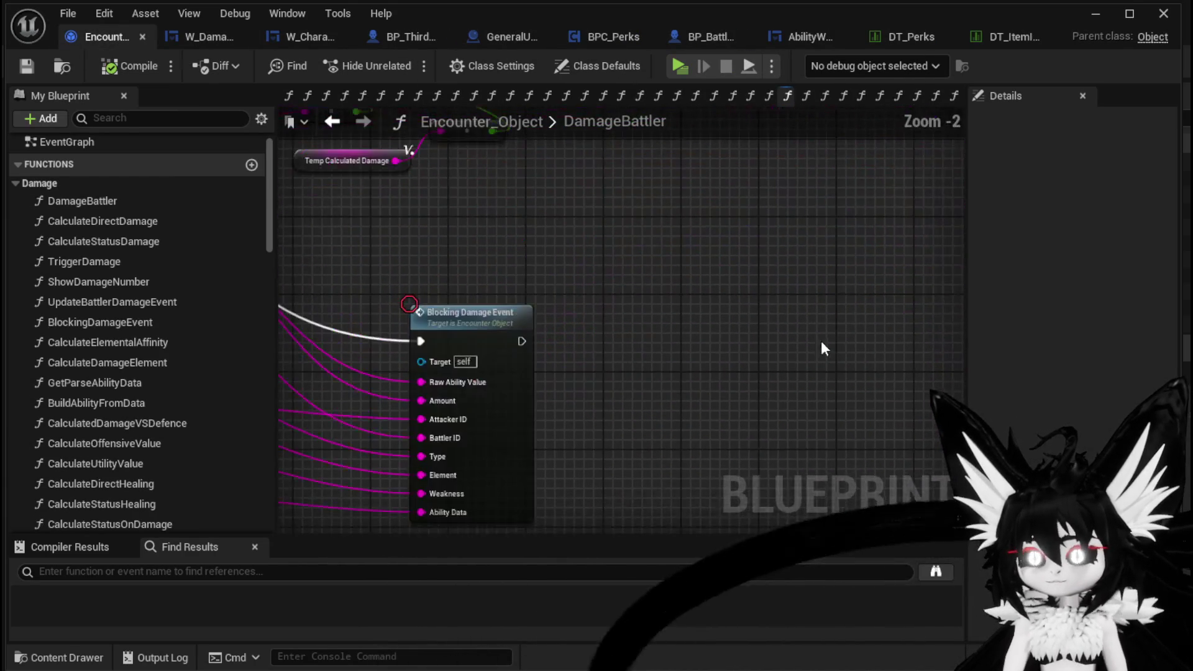
pyautogui.scroll(-4, 618, 289)
pyautogui.scroll(3, 484, 341)
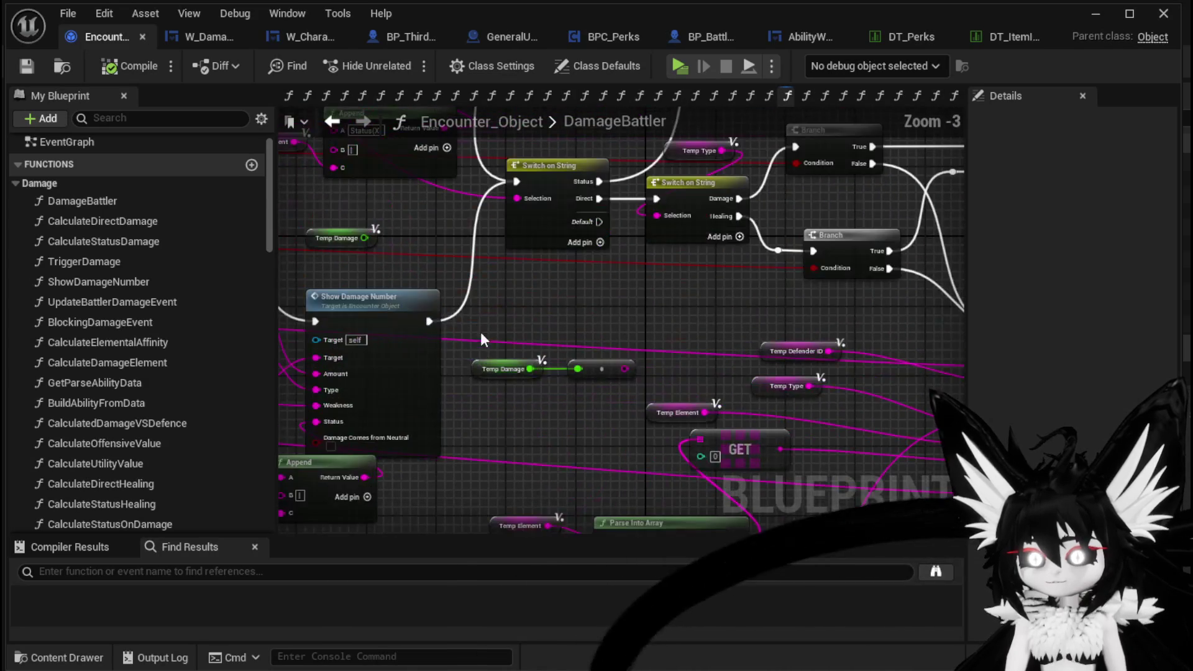
pyautogui.scroll(-1, 764, 305)
pyautogui.moveTo(580, 258); pyautogui.dragTo(573, 244)
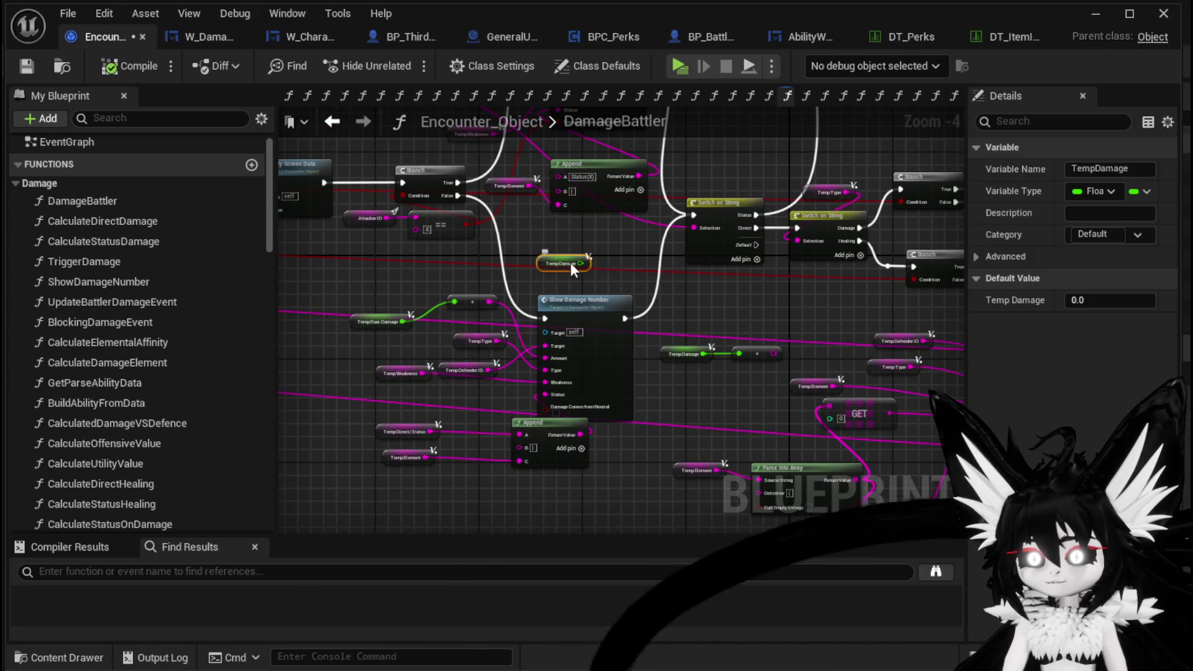
pyautogui.moveTo(401, 267); pyautogui.dragTo(633, 519)
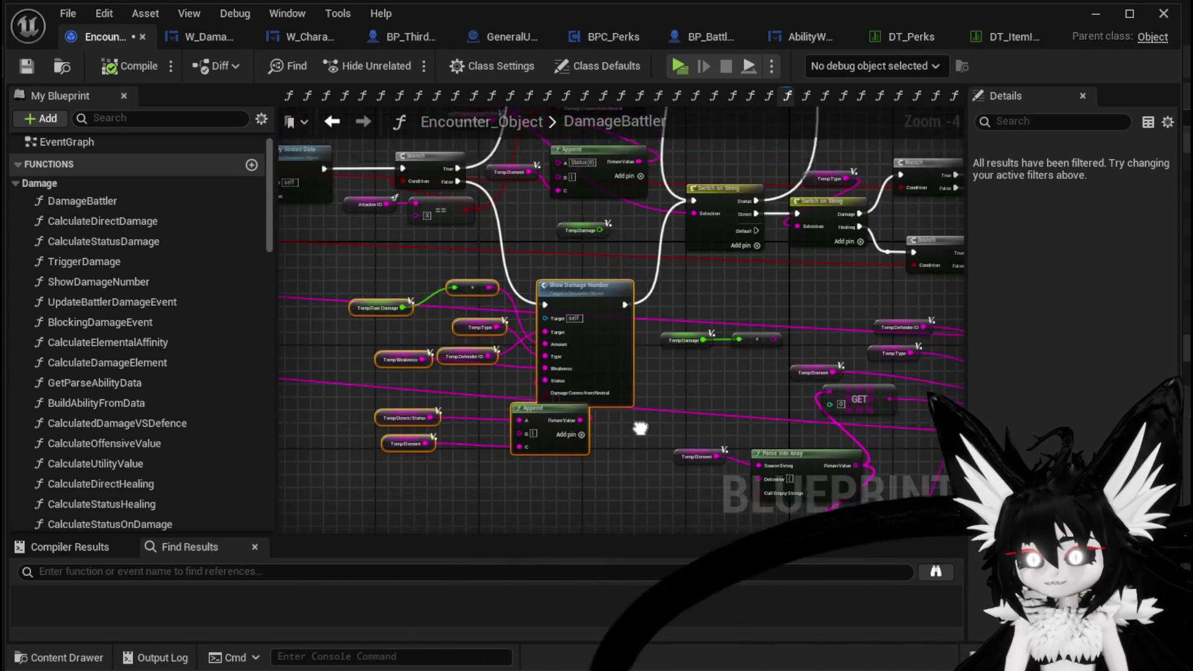
# - Pan the graph so the Show Damage Number node sits centered and higher in view
pyautogui.moveTo(528, 185); pyautogui.dragTo(570, 271)
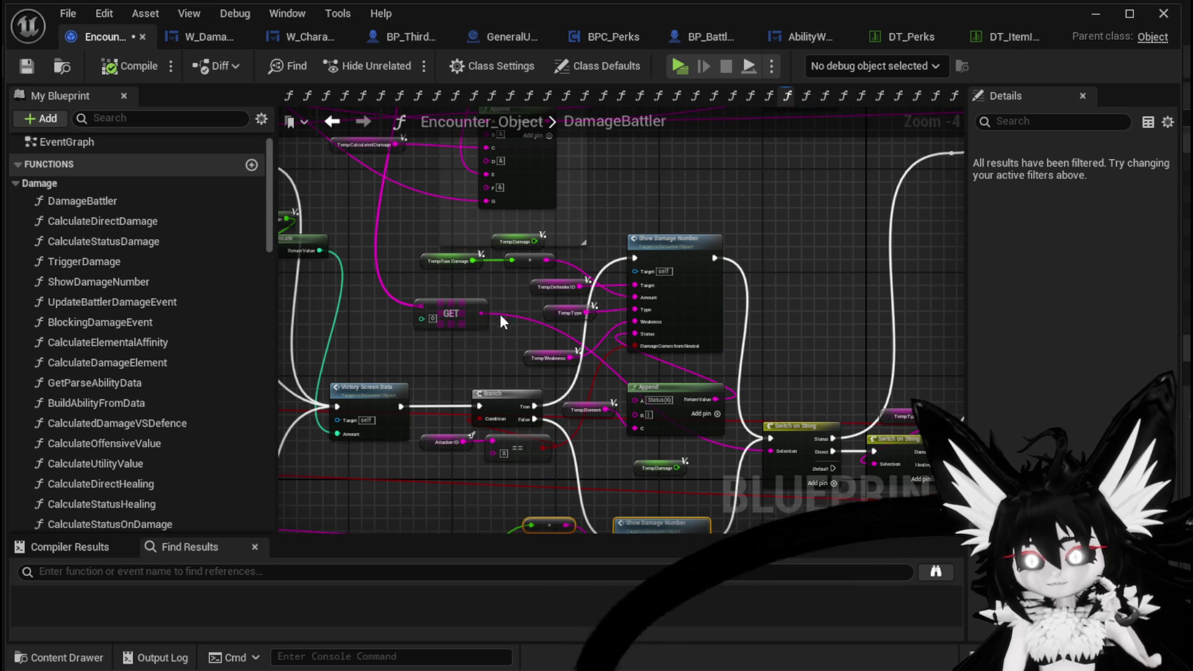
pyautogui.moveTo(708, 252); pyautogui.dragTo(634, 228)
pyautogui.scroll(1, 731, 257)
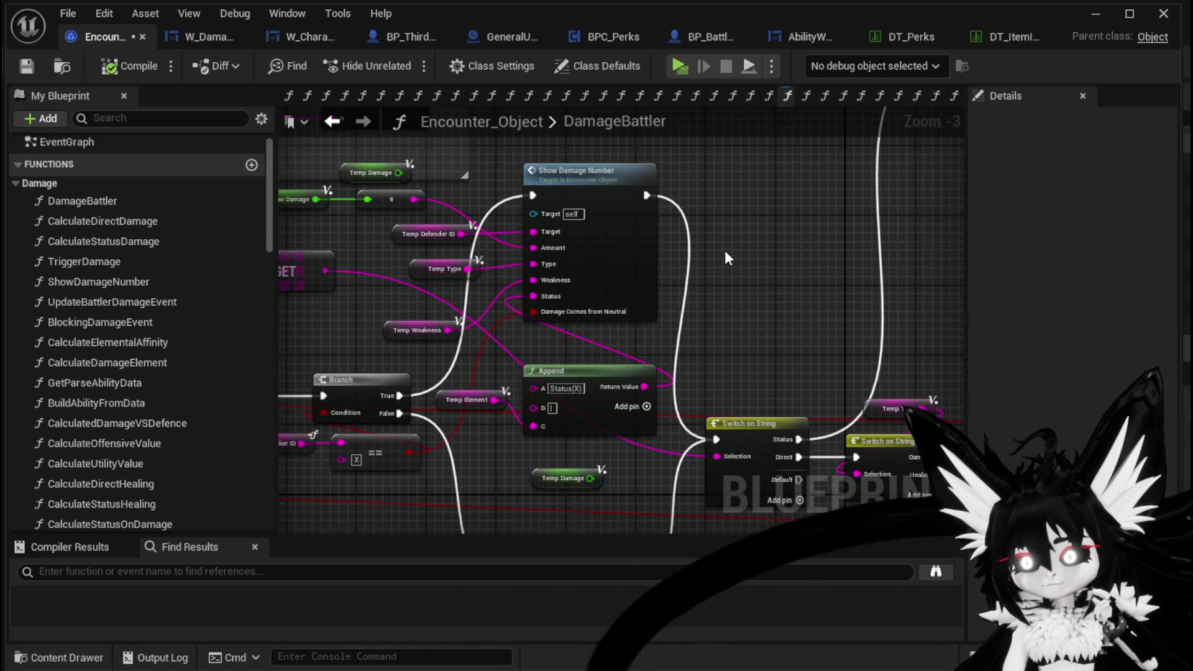
pyautogui.moveTo(724, 254)
pyautogui.mouseDown()
pyautogui.moveTo(799, 288)
pyautogui.moveTo(852, 261)
pyautogui.moveTo(736, 178)
pyautogui.moveTo(759, 82)
pyautogui.moveTo(747, 84)
pyautogui.mouseUp()
pyautogui.moveTo(741, 426)
pyautogui.mouseDown()
pyautogui.moveTo(820, 443)
pyautogui.moveTo(740, 549)
pyautogui.moveTo(695, 297)
pyautogui.mouseUp()
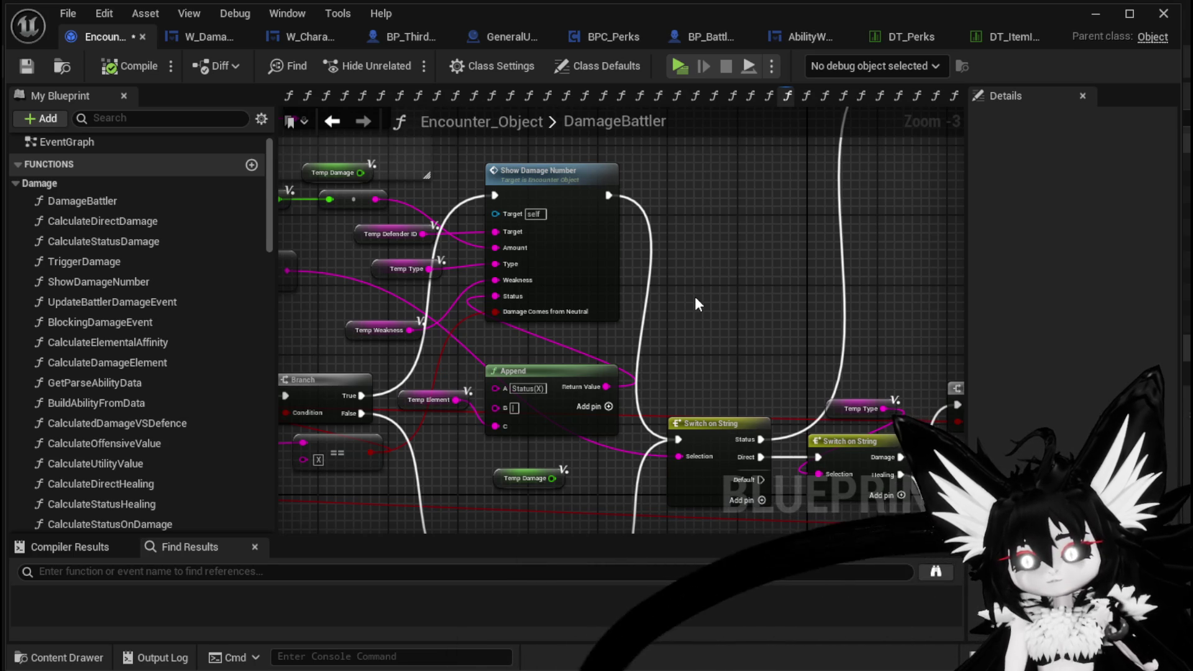
# - Save the Encounter_Object blueprint and minimize the Blueprint editor window
pyautogui.click(25, 65)
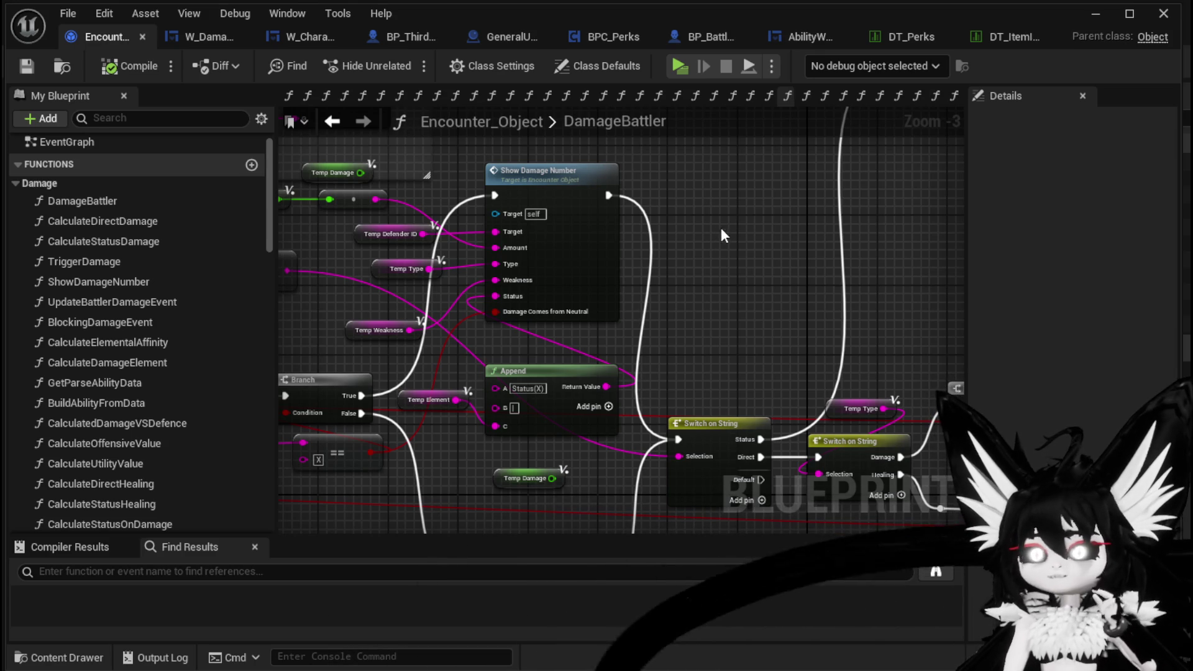
pyautogui.click(1097, 12)
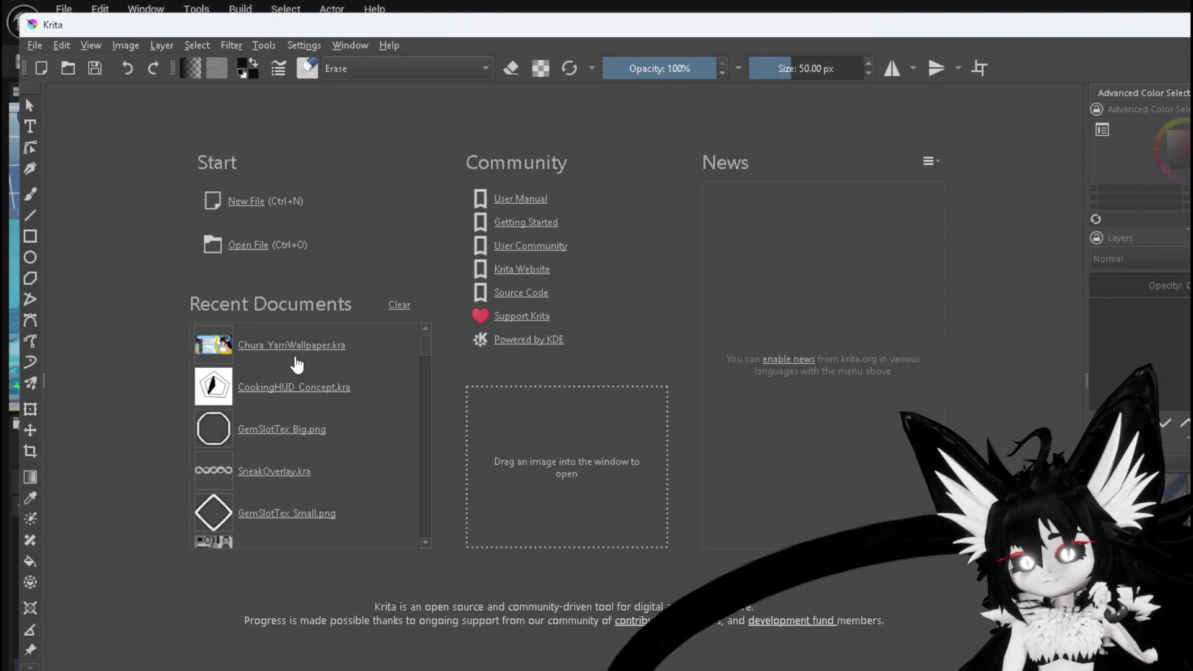
# - Open CookingHUD_Concept.kra, hide the pentagon sketch layer, and try a grey Fill on the canvas
pyautogui.click(301, 403)
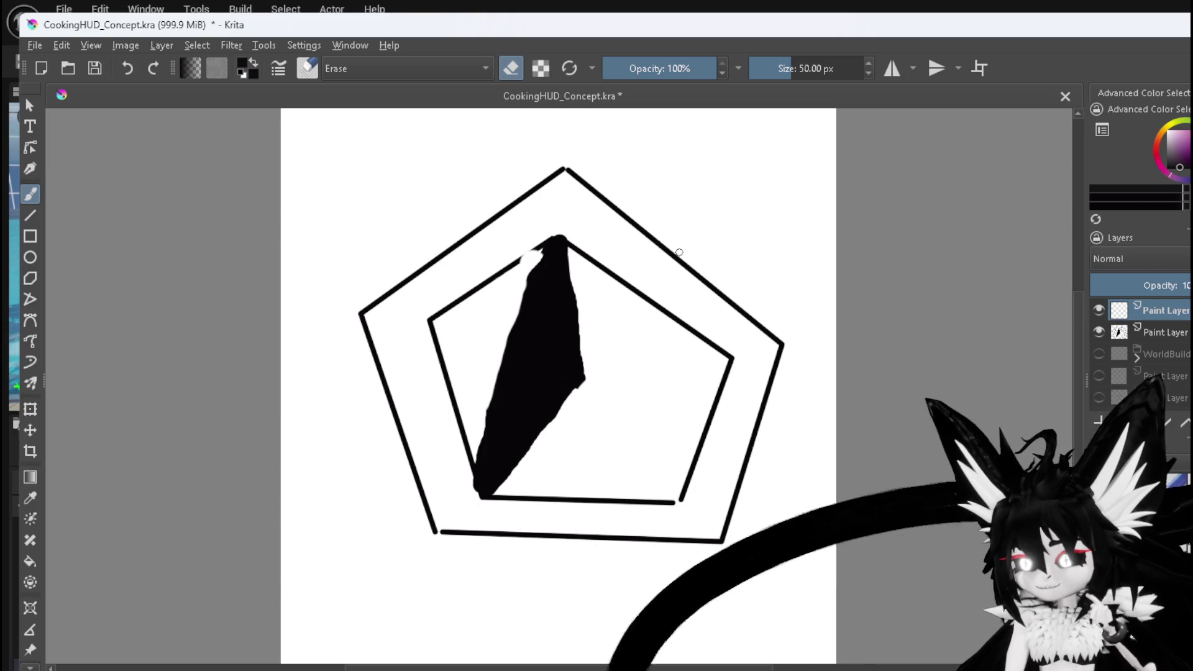
pyautogui.click(1099, 332)
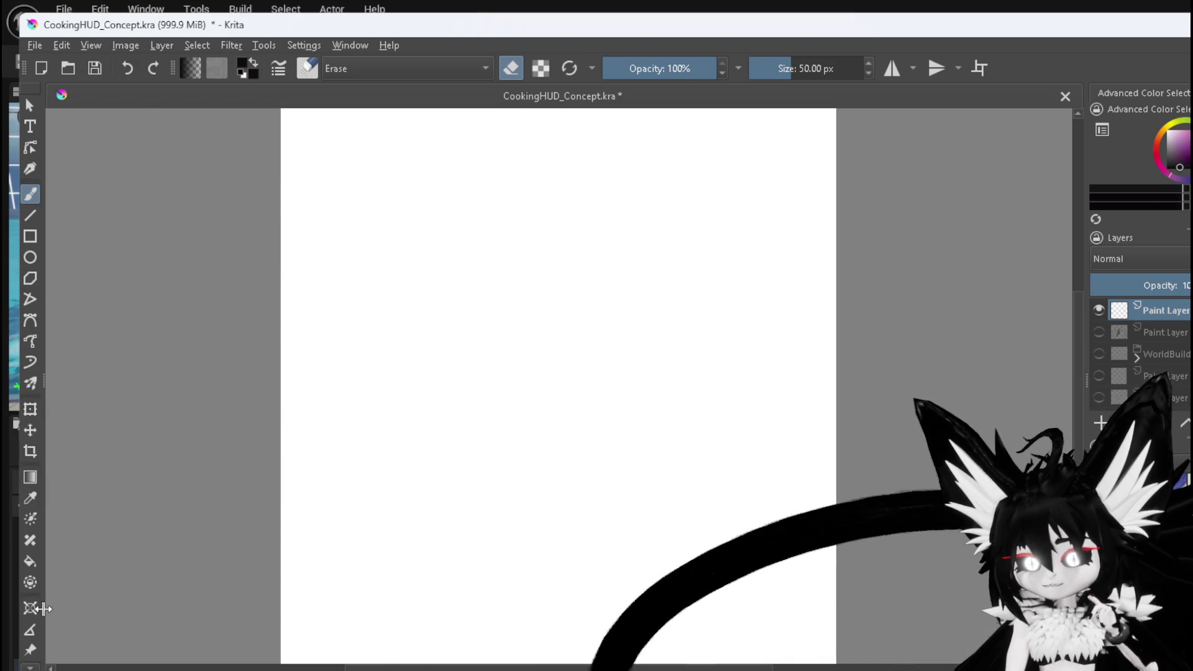
pyautogui.click(30, 561)
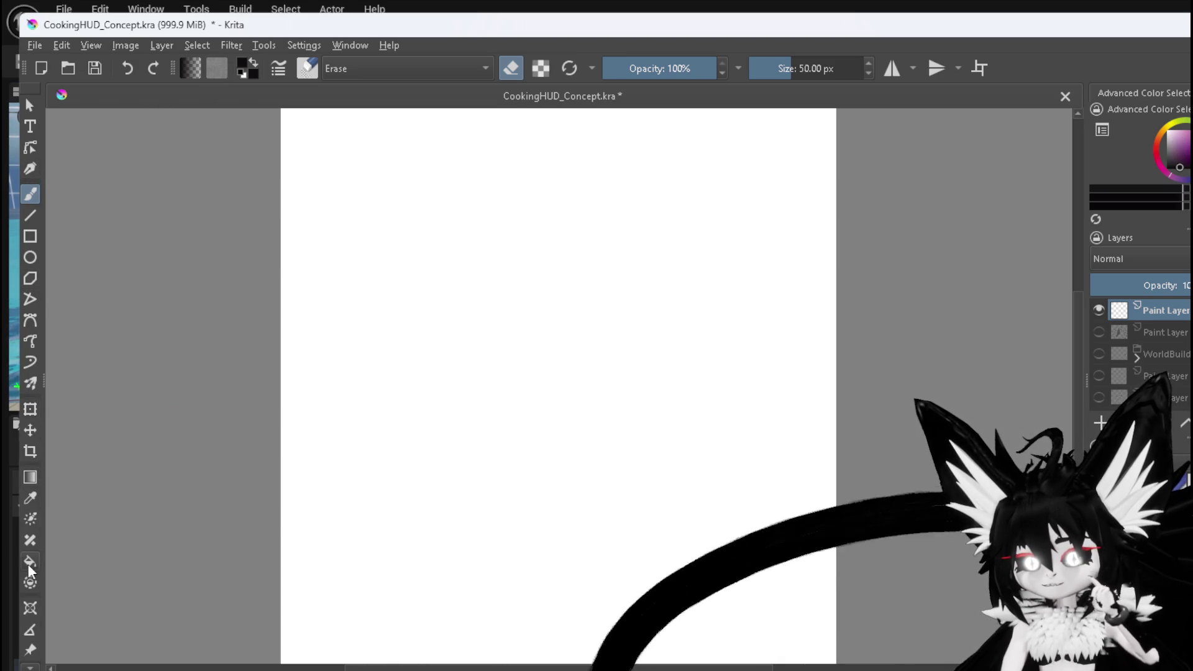
pyautogui.click(1166, 149)
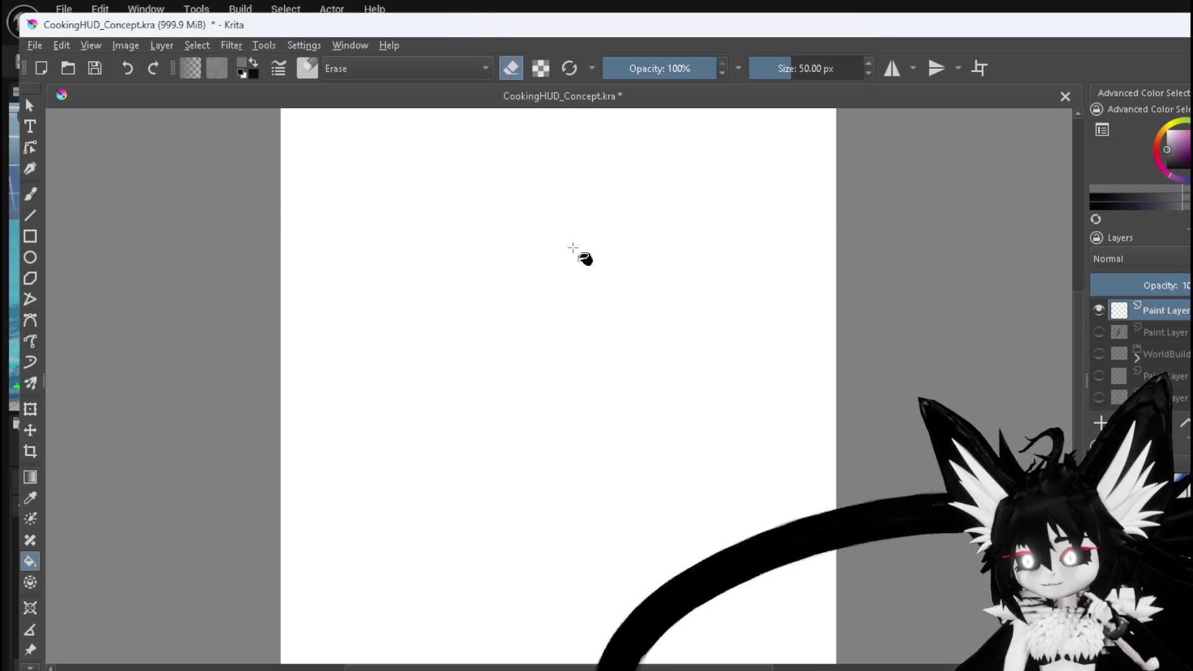
pyautogui.click(750, 355)
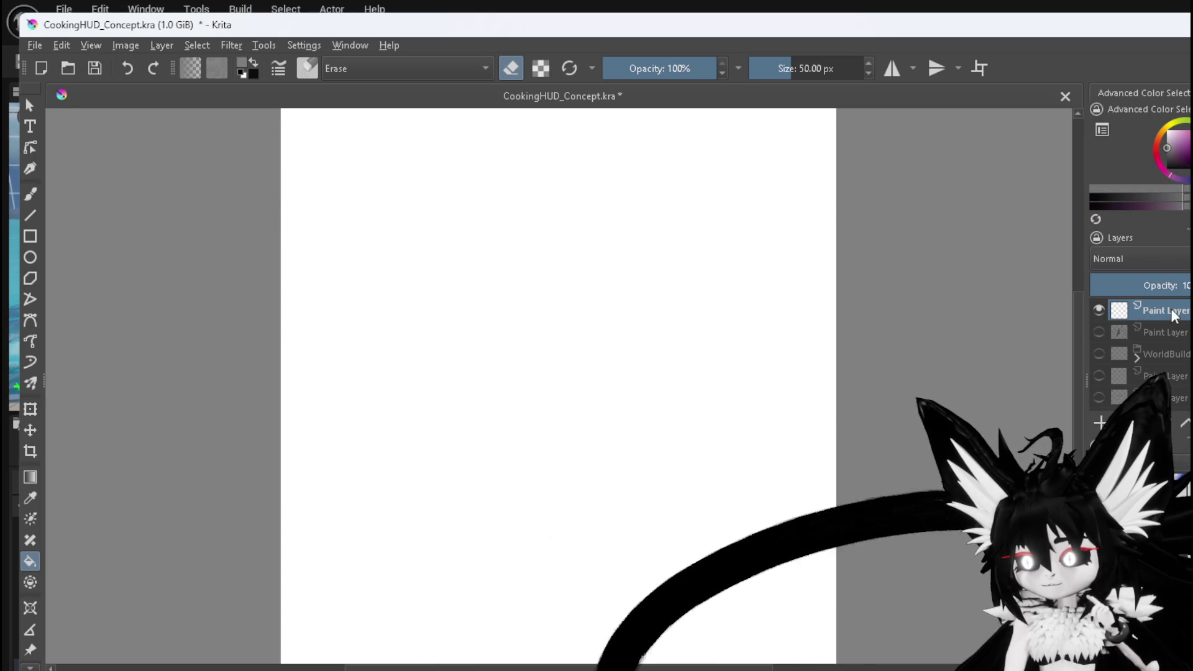
# - Turn off eraser mode, flood-fill the top layer grey, and pick light grey for the brush
pyautogui.press('e')
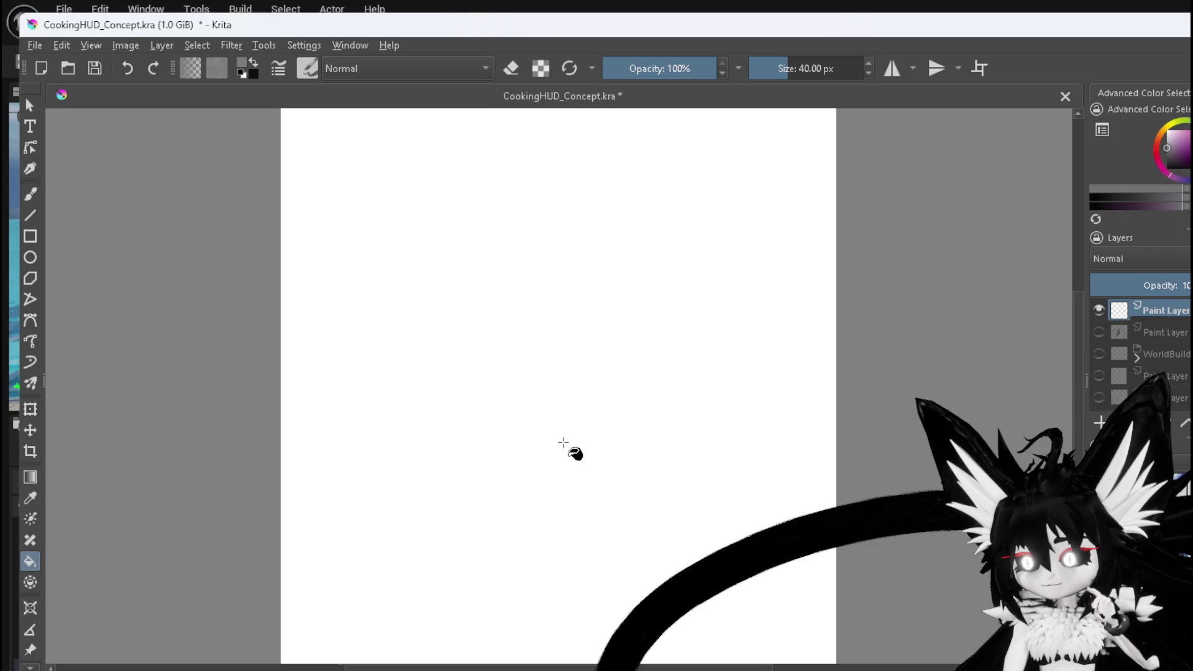
pyautogui.click(566, 450)
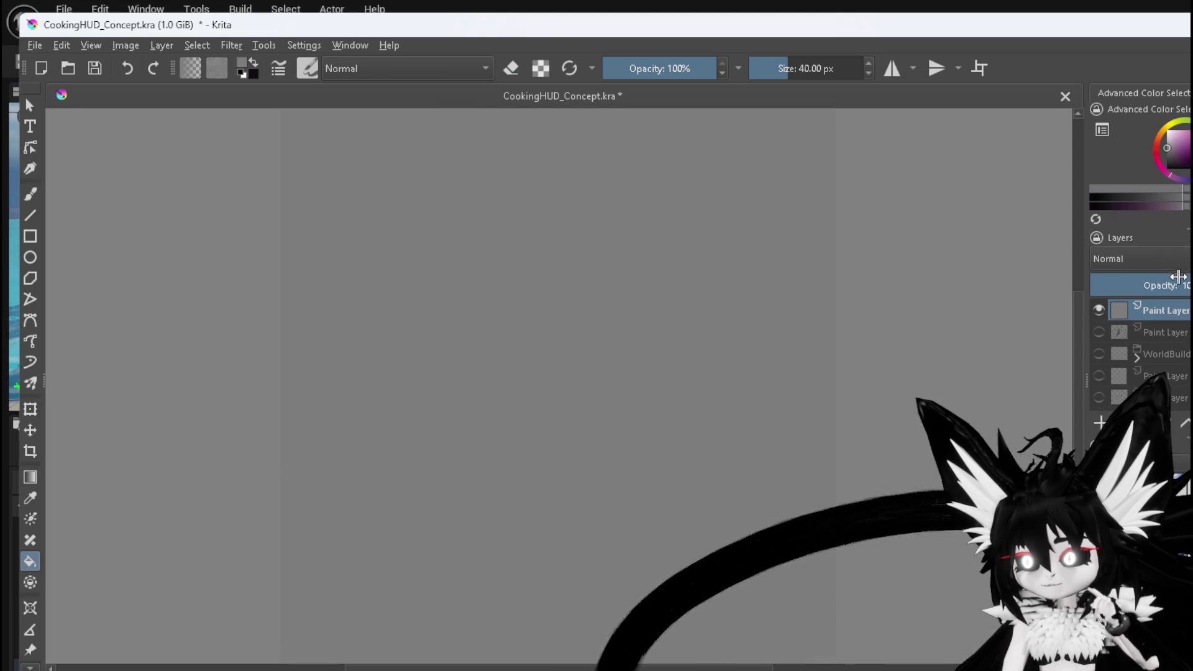
pyautogui.moveTo(1173, 150); pyautogui.dragTo(1163, 143)
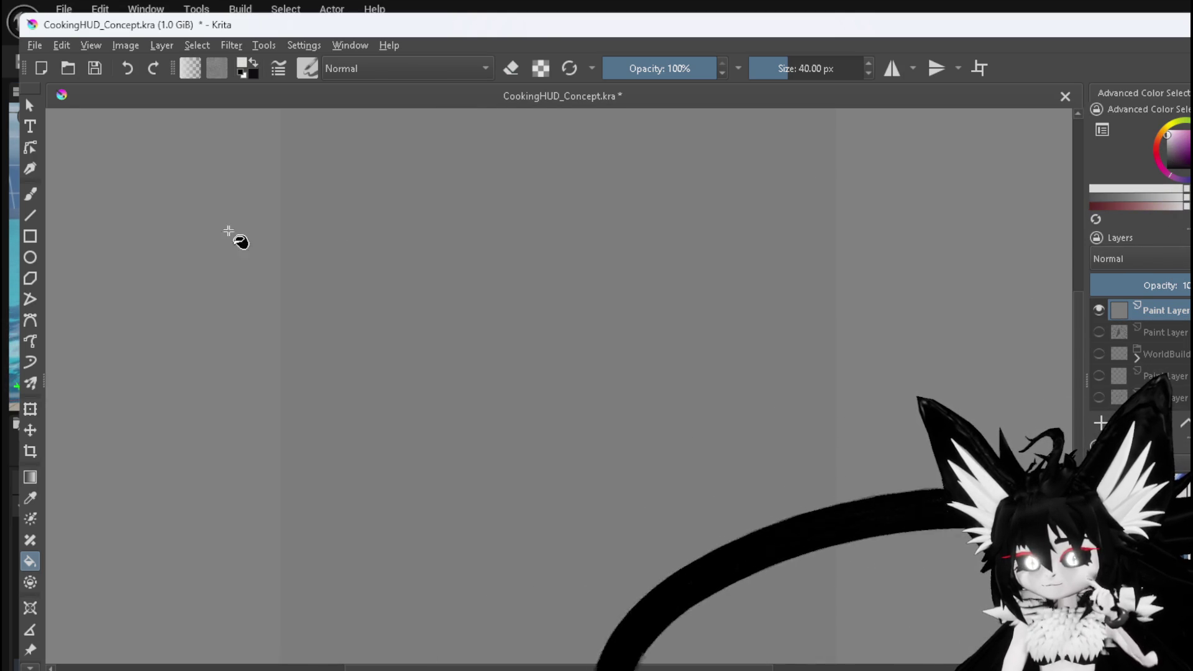
pyautogui.press('b')
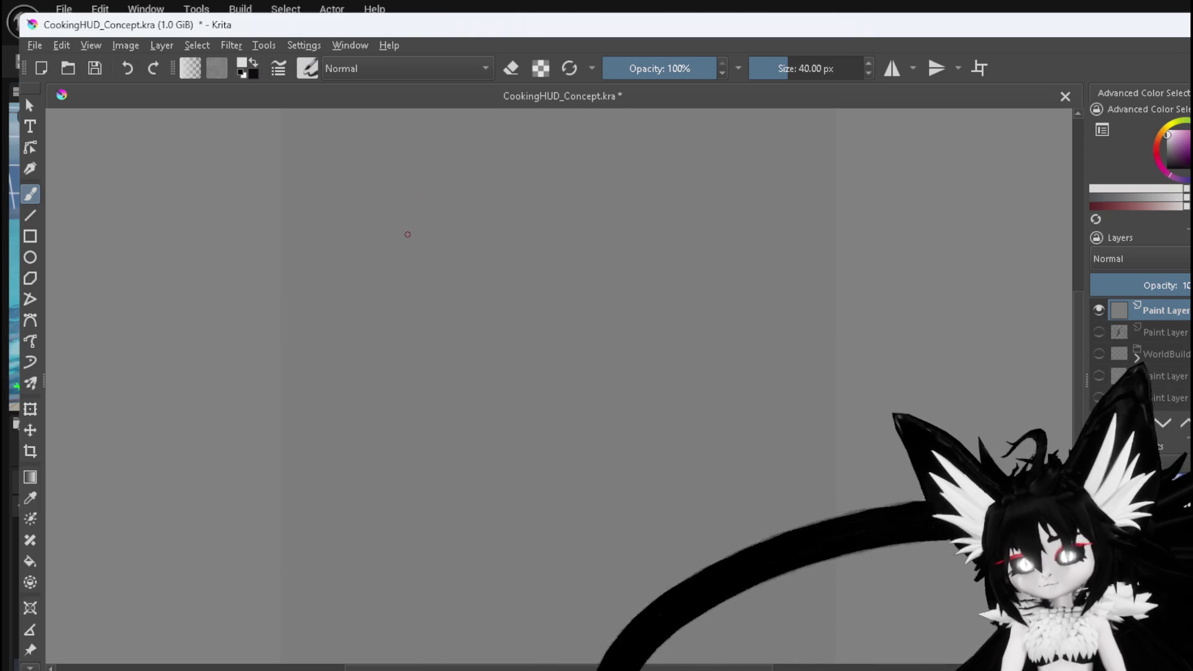
# - Write the 9999 damage number and draw a box around it
pyautogui.moveTo(412, 212)
pyautogui.mouseDown()
pyautogui.moveTo(400, 221)
pyautogui.moveTo(414, 235)
pyautogui.moveTo(447, 223)
pyautogui.moveTo(474, 236)
pyautogui.mouseUp()
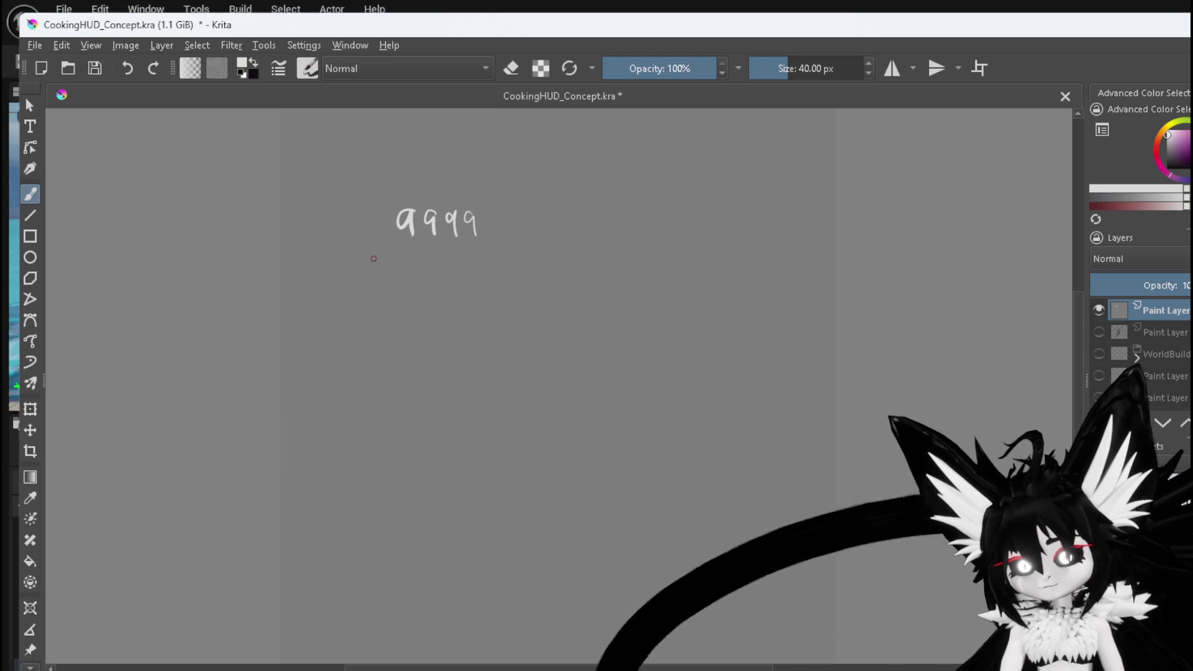
pyautogui.moveTo(386, 200)
pyautogui.mouseDown()
pyautogui.moveTo(389, 238)
pyautogui.moveTo(453, 198)
pyautogui.moveTo(496, 198)
pyautogui.mouseUp()
pyautogui.moveTo(389, 245); pyautogui.dragTo(494, 243)
pyautogui.moveTo(495, 199); pyautogui.dragTo(493, 242)
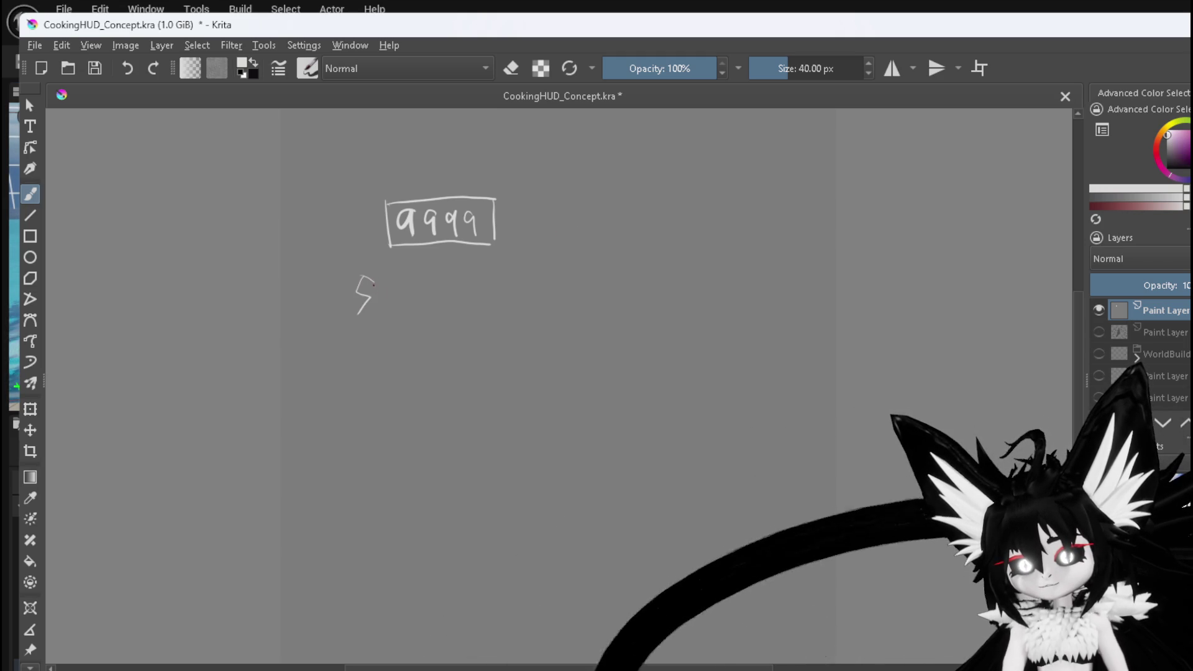
# - Finish the lightning bolt, draw a shield around the plus, and outline a second box right of 9999
pyautogui.moveTo(387, 289); pyautogui.dragTo(352, 326)
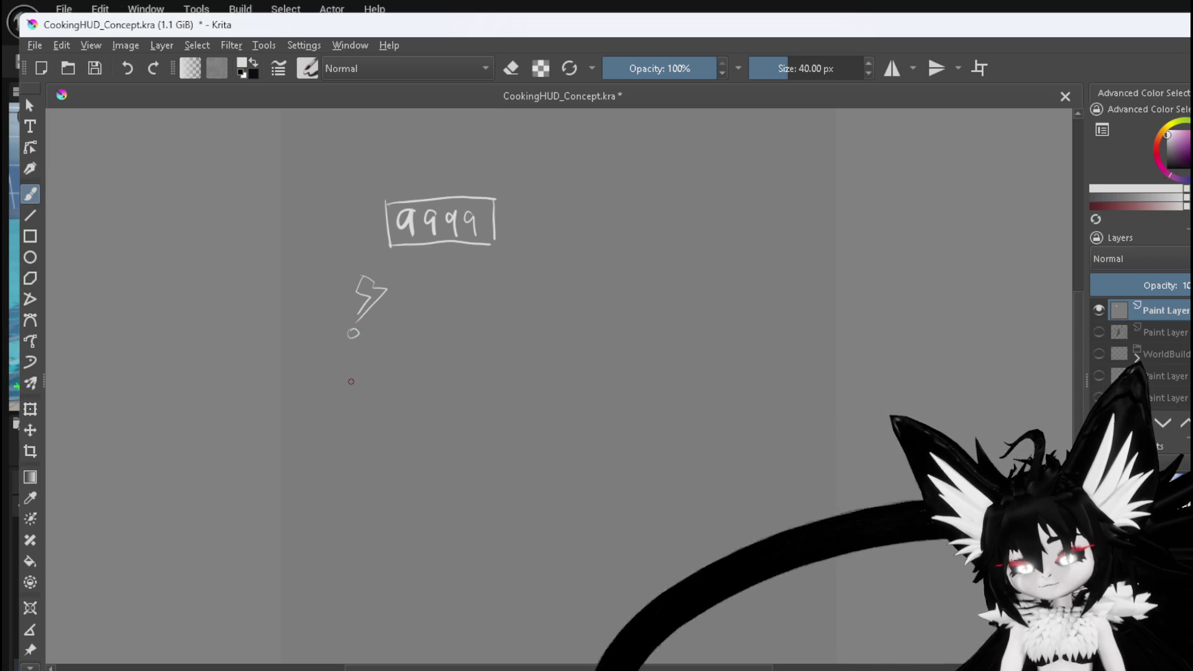
pyautogui.moveTo(344, 362)
pyautogui.mouseDown()
pyautogui.moveTo(365, 402)
pyautogui.moveTo(383, 377)
pyautogui.moveTo(371, 382)
pyautogui.mouseUp()
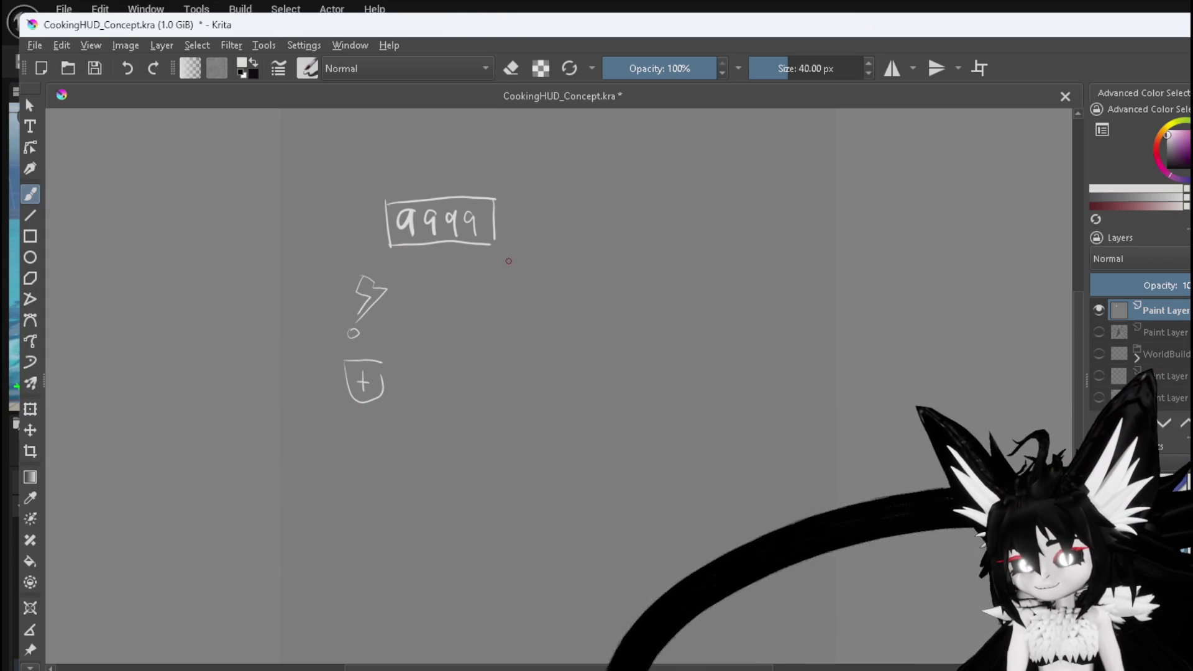
pyautogui.moveTo(571, 241)
pyautogui.mouseDown()
pyautogui.moveTo(571, 208)
pyautogui.moveTo(662, 202)
pyautogui.mouseUp()
pyautogui.moveTo(573, 244); pyautogui.dragTo(670, 237)
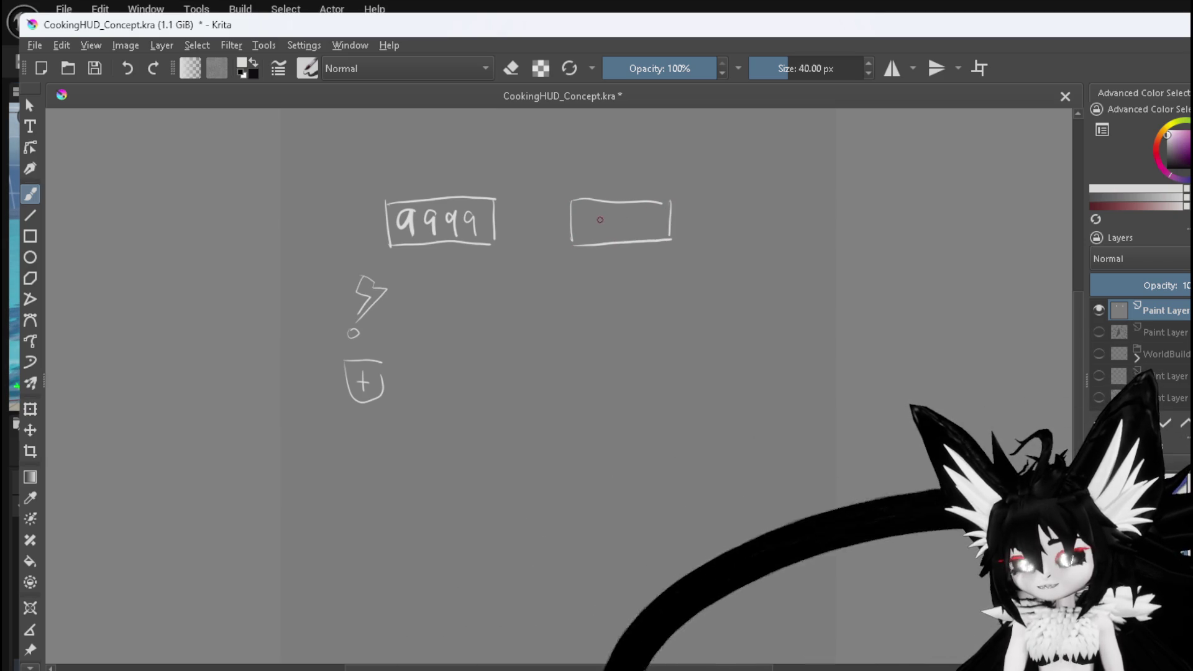
# - Write 999 in the second box, add a boxed x3 beside it, and box the flame icon below
pyautogui.moveTo(604, 213); pyautogui.dragTo(619, 236)
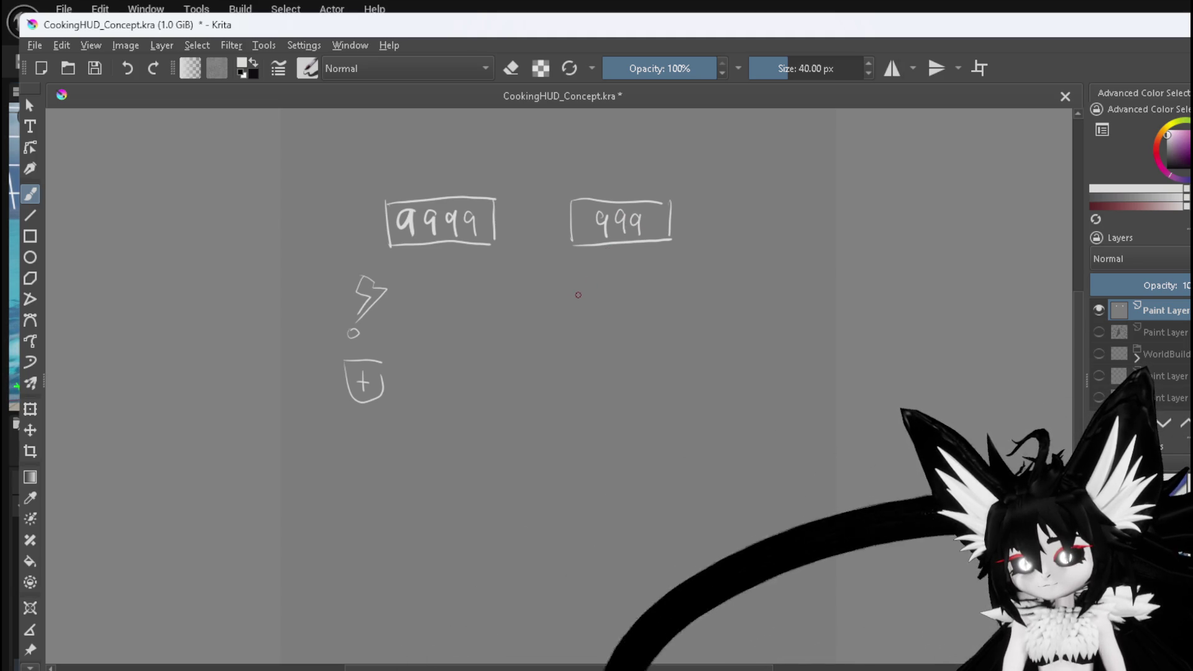
pyautogui.moveTo(689, 200)
pyautogui.mouseDown()
pyautogui.moveTo(690, 236)
pyautogui.moveTo(743, 206)
pyautogui.moveTo(750, 235)
pyautogui.moveTo(712, 235)
pyautogui.mouseUp()
pyautogui.moveTo(711, 220)
pyautogui.mouseDown()
pyautogui.moveTo(698, 234)
pyautogui.moveTo(730, 219)
pyautogui.mouseUp()
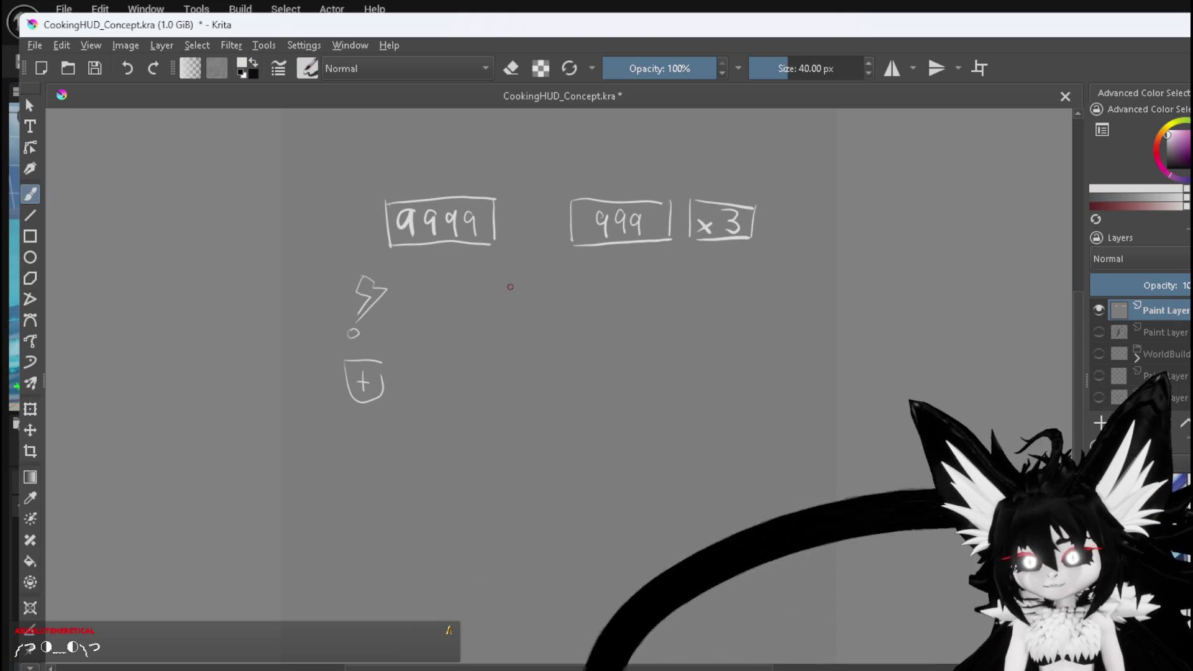
pyautogui.moveTo(512, 280); pyautogui.dragTo(512, 321)
pyautogui.moveTo(513, 276)
pyautogui.mouseDown()
pyautogui.moveTo(560, 275)
pyautogui.moveTo(570, 333)
pyautogui.moveTo(533, 313)
pyautogui.moveTo(542, 288)
pyautogui.moveTo(559, 287)
pyautogui.moveTo(539, 315)
pyautogui.mouseUp()
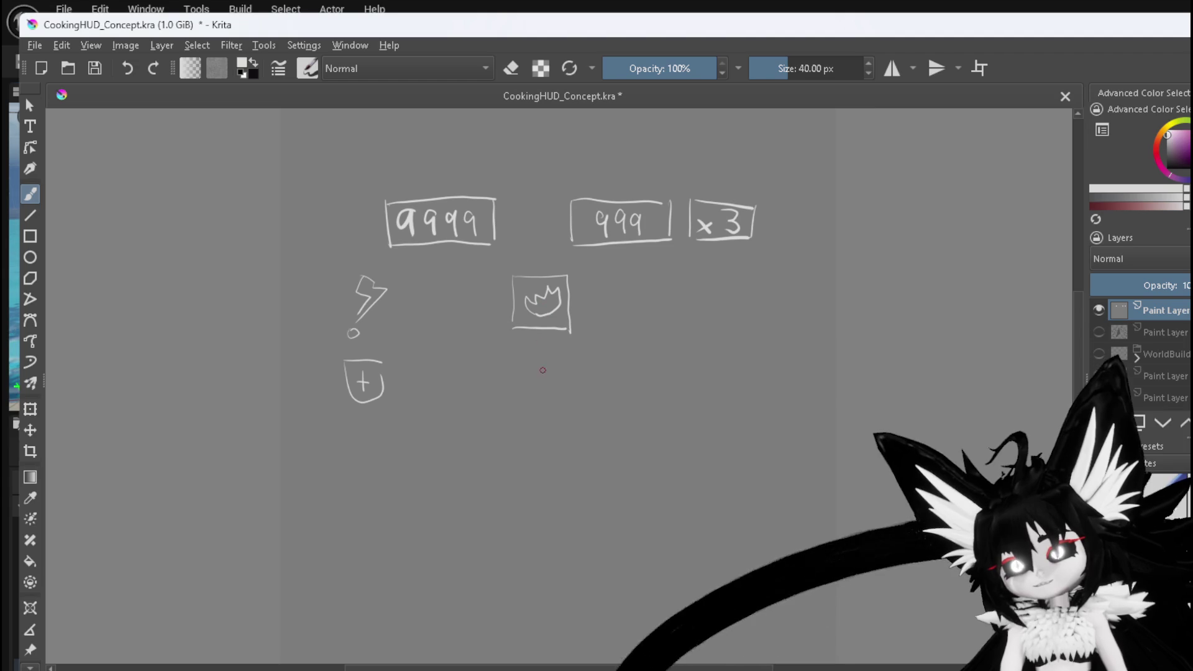
# - Draw up arrows over the lightning and flame icons, tabs on the 9999 and x3 boxes, and a Bool box
pyautogui.moveTo(349, 246)
pyautogui.mouseDown()
pyautogui.moveTo(349, 258)
pyautogui.moveTo(362, 243)
pyautogui.mouseUp()
pyautogui.moveTo(539, 261); pyautogui.dragTo(553, 239)
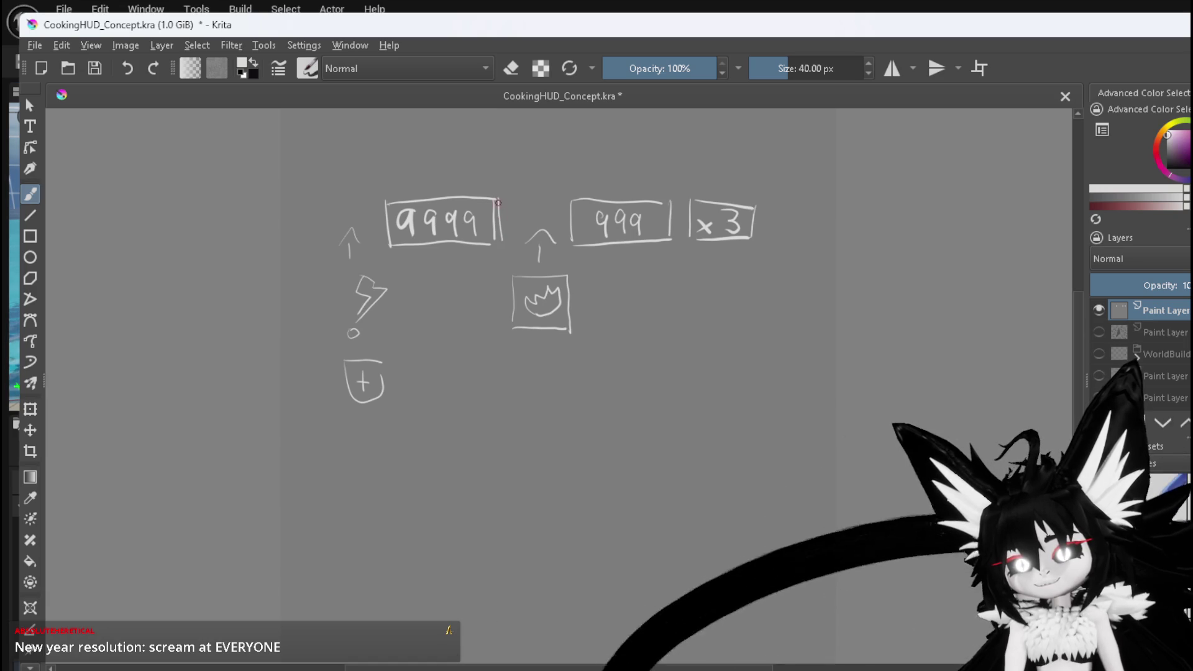
pyautogui.moveTo(513, 197); pyautogui.dragTo(508, 239)
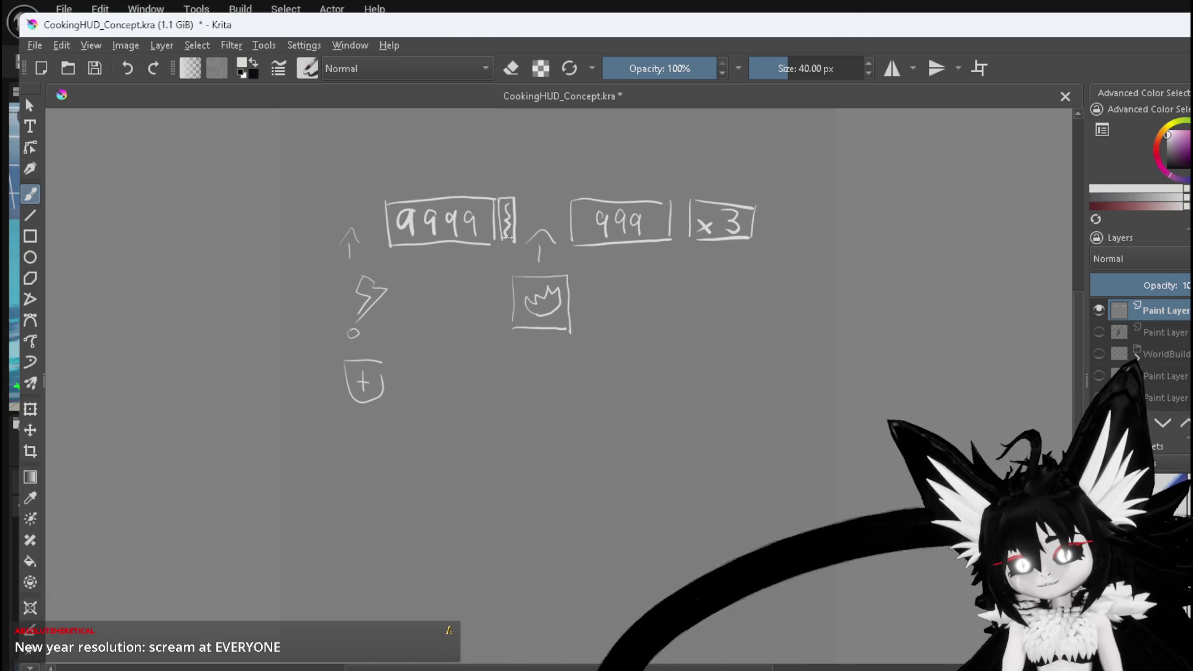
pyautogui.moveTo(760, 202); pyautogui.dragTo(769, 244)
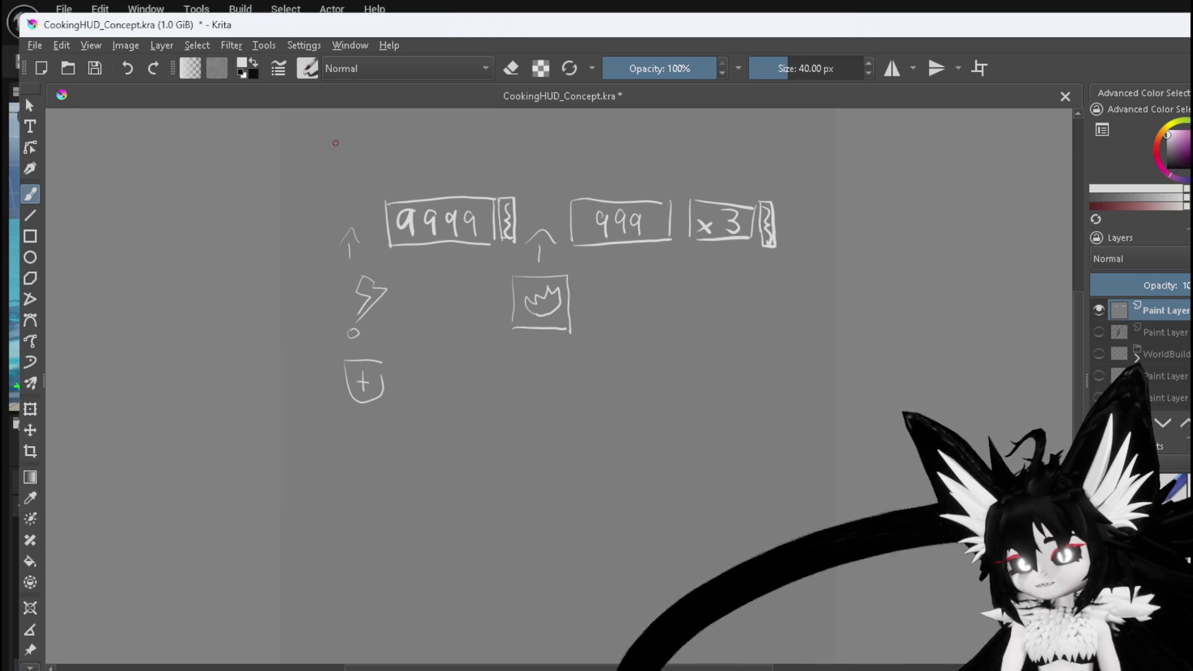
pyautogui.moveTo(317, 133)
pyautogui.mouseDown()
pyautogui.moveTo(319, 155)
pyautogui.moveTo(353, 130)
pyautogui.moveTo(352, 151)
pyautogui.moveTo(318, 179)
pyautogui.mouseUp()
pyautogui.moveTo(346, 178)
pyautogui.mouseDown()
pyautogui.moveTo(367, 179)
pyautogui.moveTo(401, 144)
pyautogui.moveTo(437, 162)
pyautogui.mouseUp()
# - Draw the down-arrow connector, write True in the Bool box, and add Visible-labelled brackets over 999 and x3
pyautogui.moveTo(353, 132)
pyautogui.mouseDown()
pyautogui.moveTo(650, 132)
pyautogui.moveTo(671, 160)
pyautogui.mouseUp()
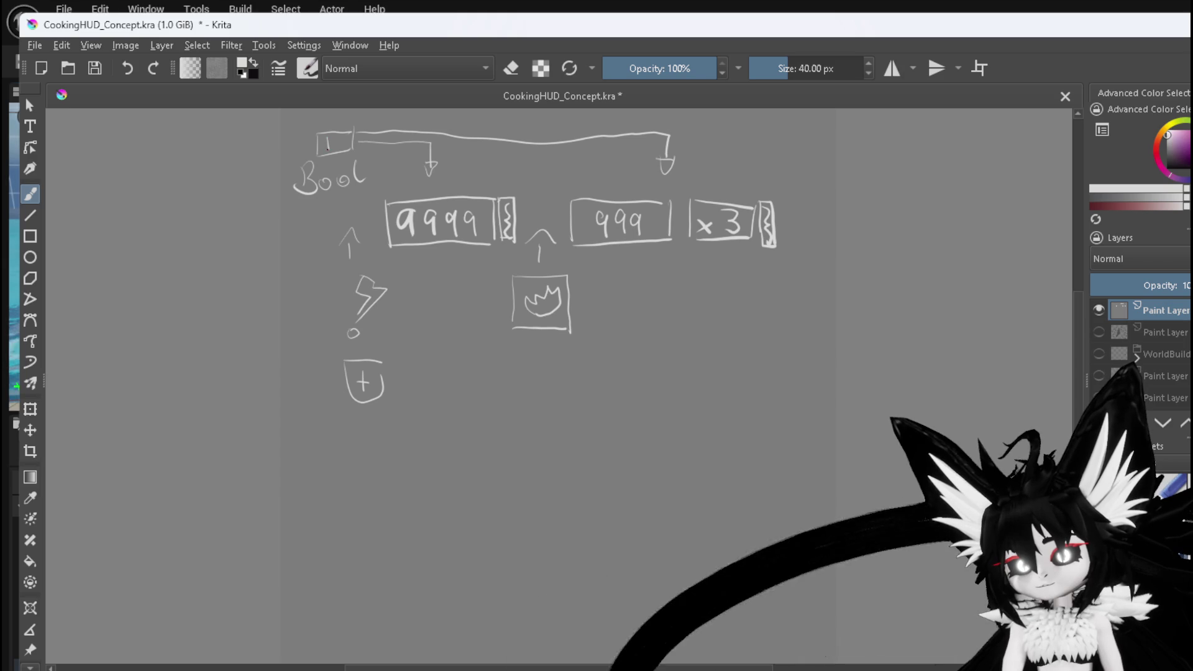
pyautogui.moveTo(334, 142); pyautogui.dragTo(345, 146)
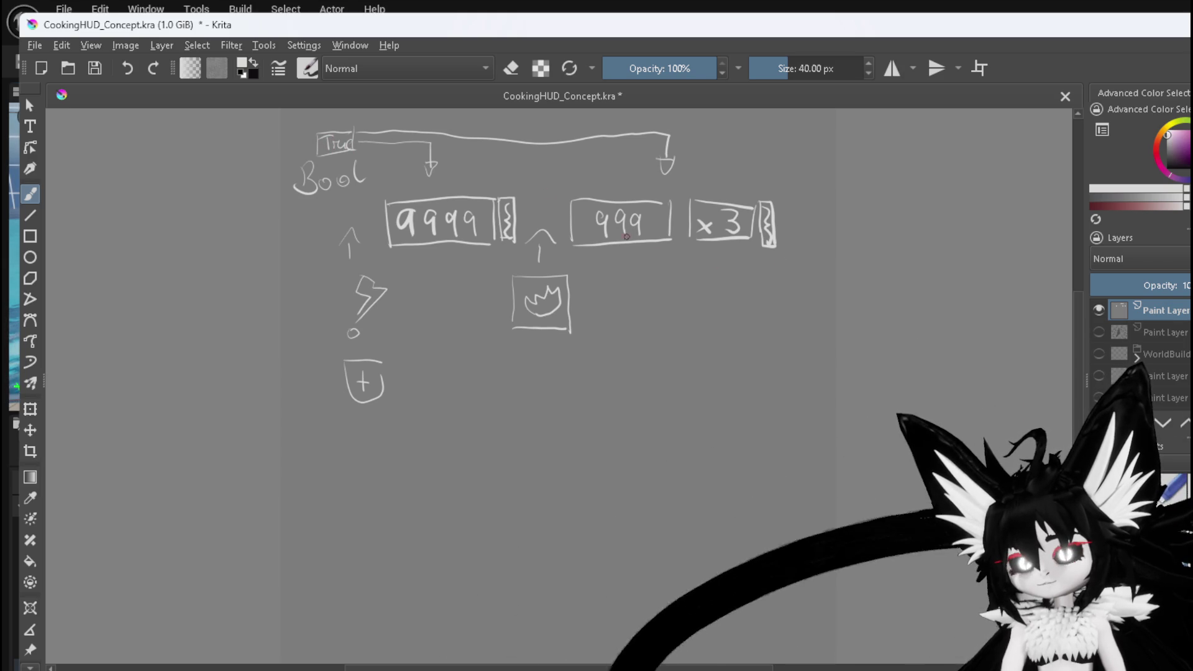
pyautogui.moveTo(547, 147); pyautogui.dragTo(560, 147)
pyautogui.moveTo(567, 150); pyautogui.dragTo(595, 161)
pyautogui.moveTo(602, 139); pyautogui.dragTo(607, 157)
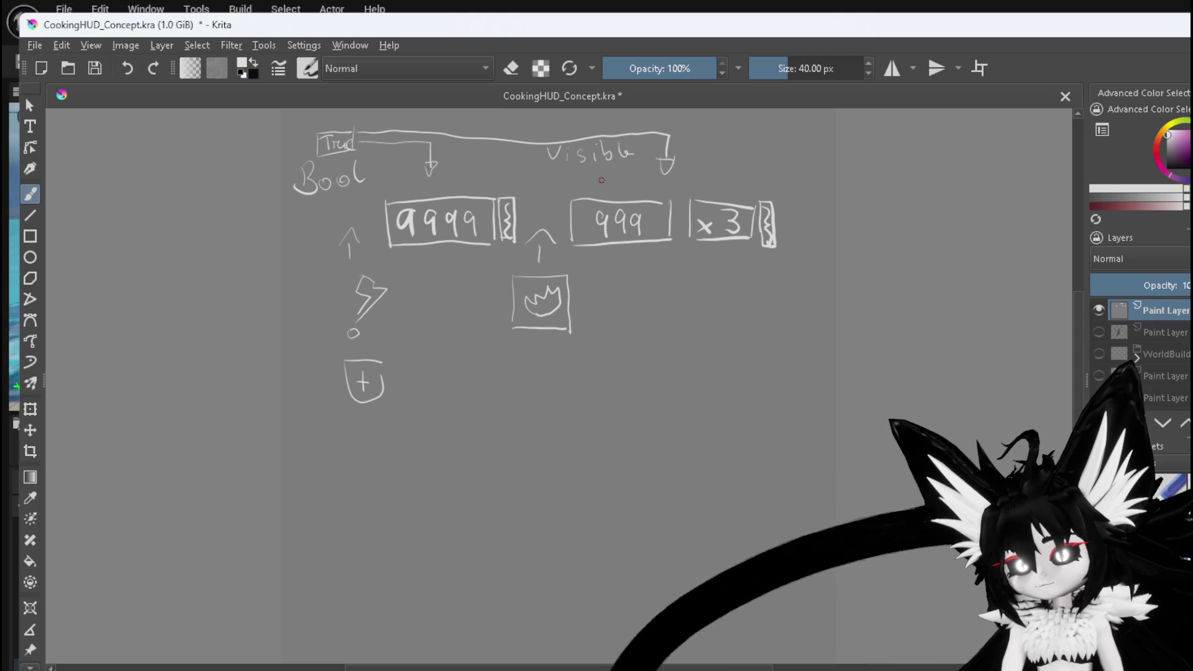
pyautogui.moveTo(649, 177)
pyautogui.mouseDown()
pyautogui.moveTo(491, 174)
pyautogui.moveTo(488, 188)
pyautogui.mouseUp()
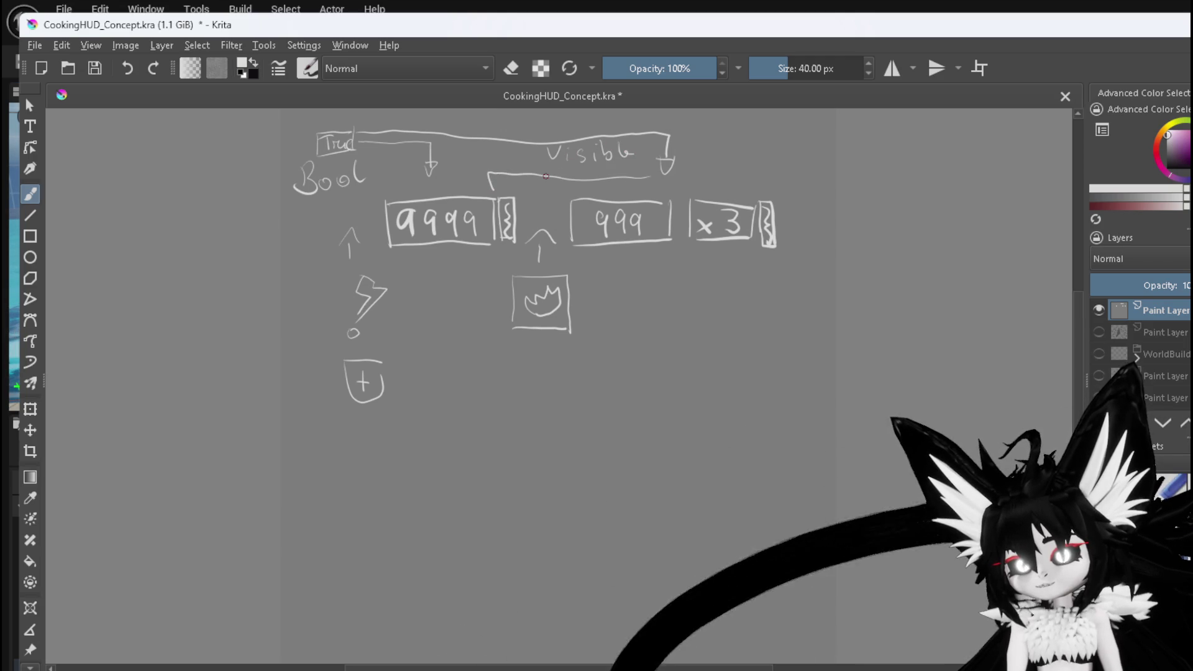
pyautogui.moveTo(692, 169)
pyautogui.mouseDown()
pyautogui.moveTo(748, 175)
pyautogui.moveTo(795, 214)
pyautogui.mouseUp()
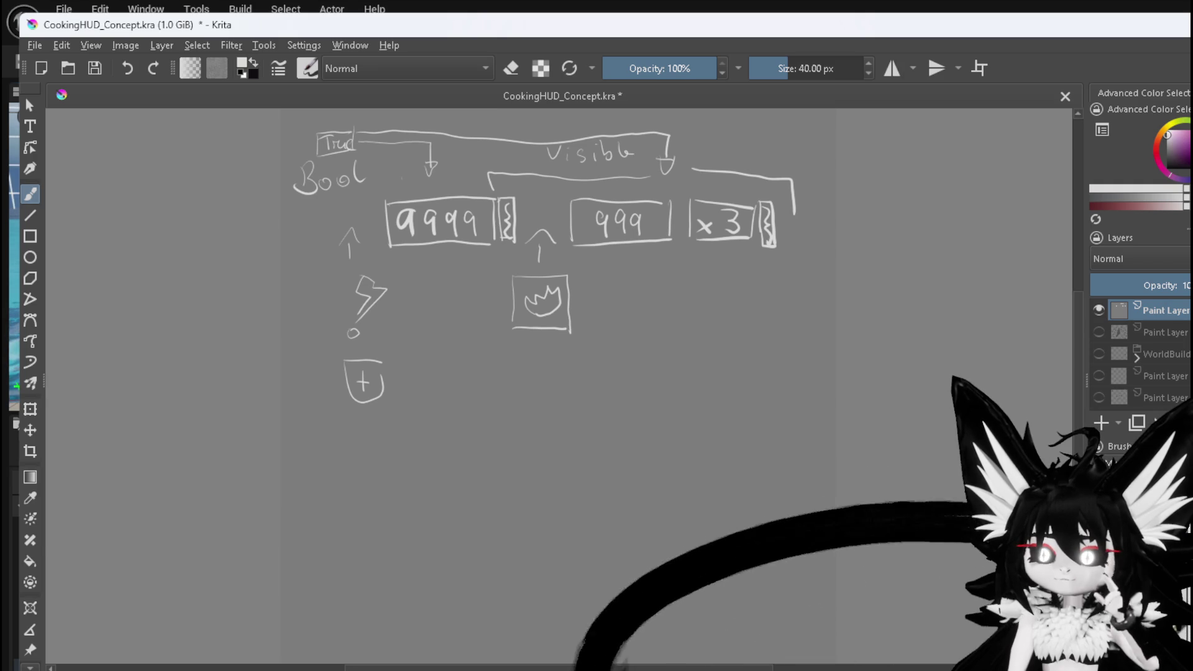
# - Add a small arrow beside Bool and a horizontal arrow into the left side of the 9999 box
pyautogui.moveTo(396, 183); pyautogui.dragTo(408, 184)
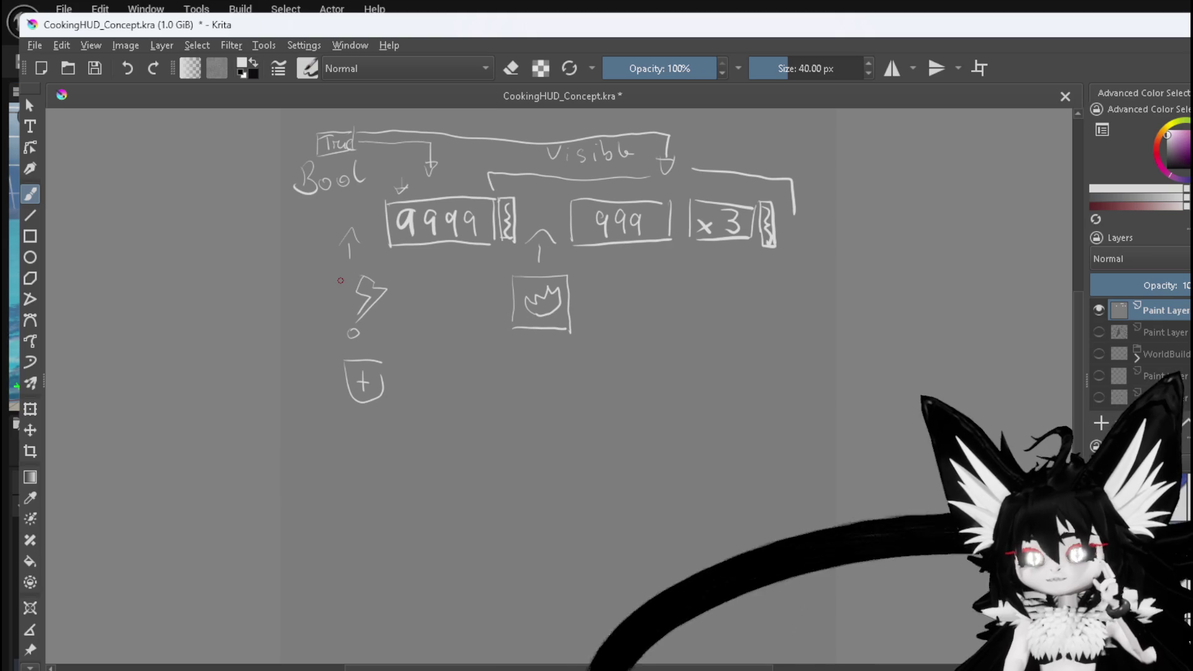
pyautogui.moveTo(498, 243)
pyautogui.mouseDown()
pyautogui.moveTo(466, 319)
pyautogui.moveTo(484, 286)
pyautogui.mouseUp()
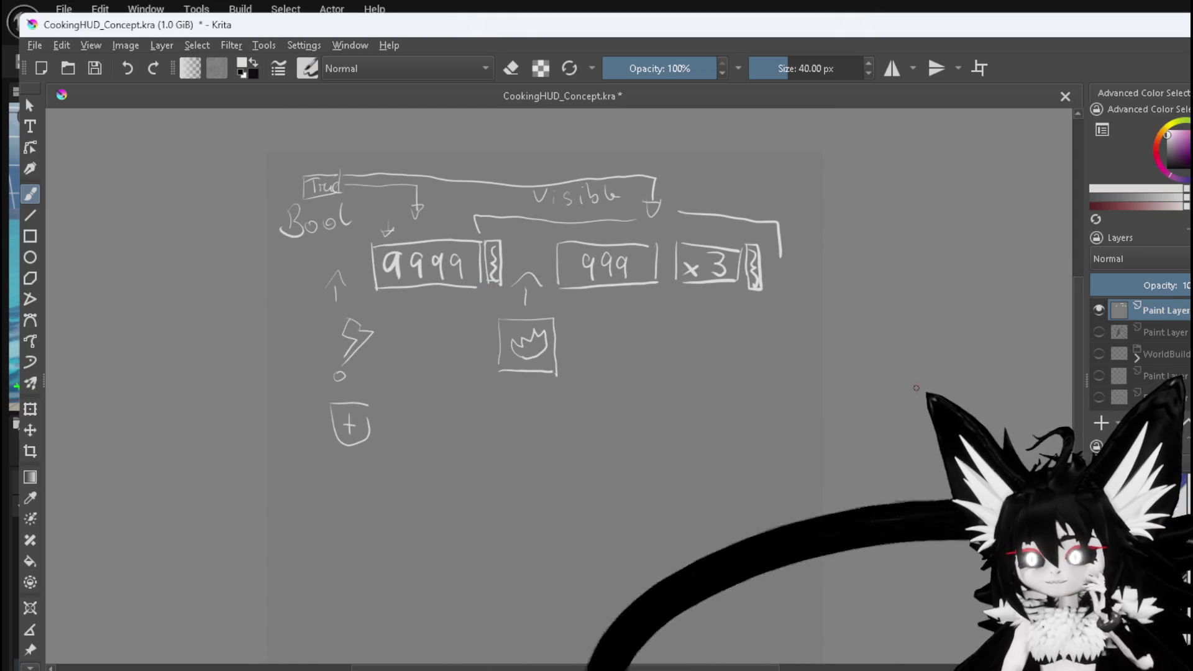
pyautogui.moveTo(302, 258)
pyautogui.mouseDown()
pyautogui.moveTo(347, 259)
pyautogui.moveTo(347, 271)
pyautogui.mouseUp()
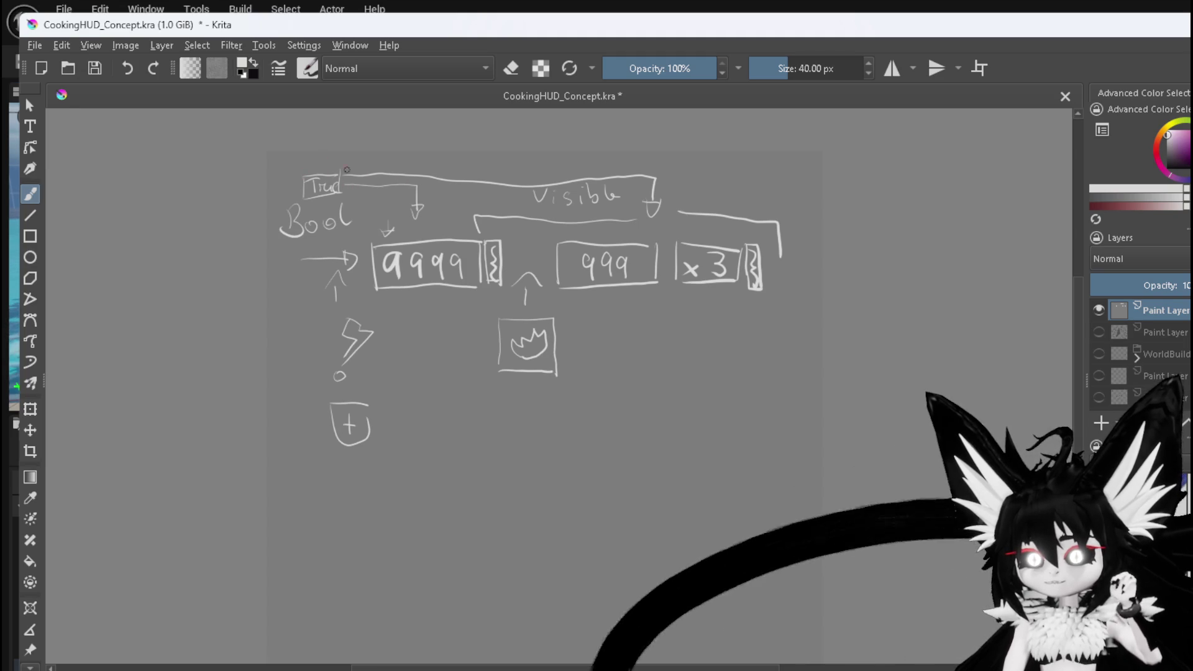
# - Draw a downward arrow from the top line labelled Create
pyautogui.moveTo(415, 162)
pyautogui.mouseDown()
pyautogui.moveTo(408, 237)
pyautogui.moveTo(420, 227)
pyautogui.mouseUp()
pyautogui.moveTo(421, 231); pyautogui.dragTo(445, 226)
pyautogui.moveTo(445, 231); pyautogui.dragTo(452, 234)
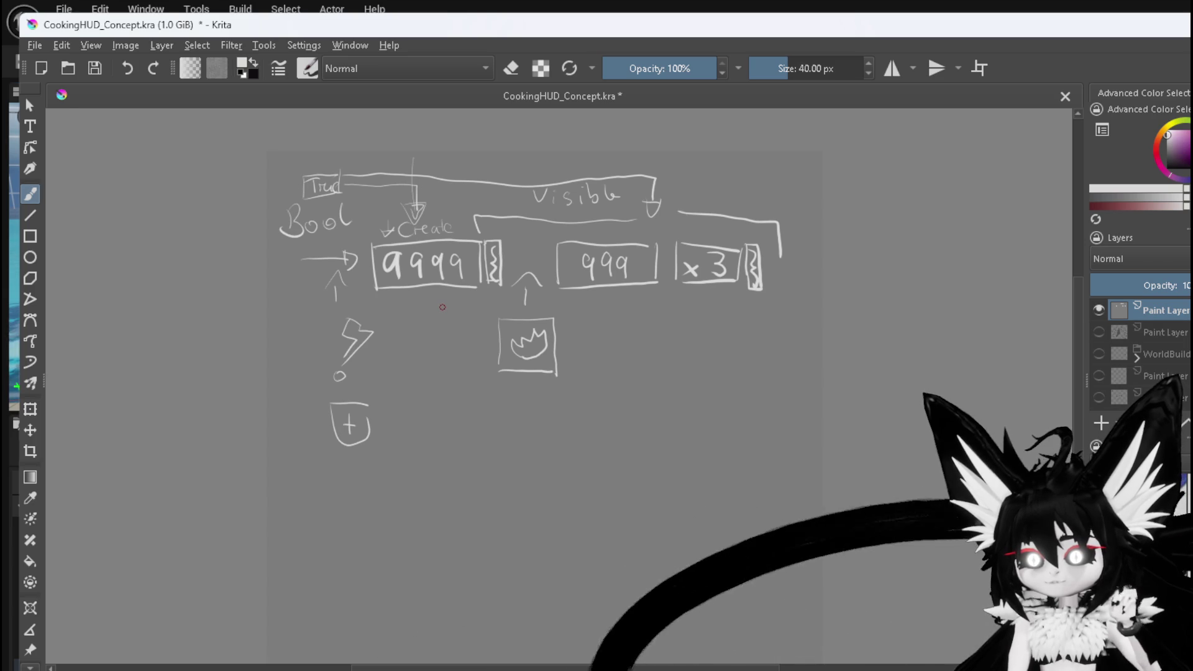
# - Write StatusData under the Visible bracket and add a right-side arrow labelled Call
pyautogui.moveTo(436, 193)
pyautogui.mouseDown()
pyautogui.moveTo(441, 204)
pyautogui.moveTo(515, 205)
pyautogui.moveTo(508, 244)
pyautogui.moveTo(532, 244)
pyautogui.mouseUp()
pyautogui.moveTo(535, 228)
pyautogui.mouseDown()
pyautogui.moveTo(537, 244)
pyautogui.moveTo(552, 246)
pyautogui.moveTo(548, 229)
pyautogui.moveTo(578, 238)
pyautogui.mouseUp()
pyautogui.moveTo(587, 230); pyautogui.dragTo(585, 220)
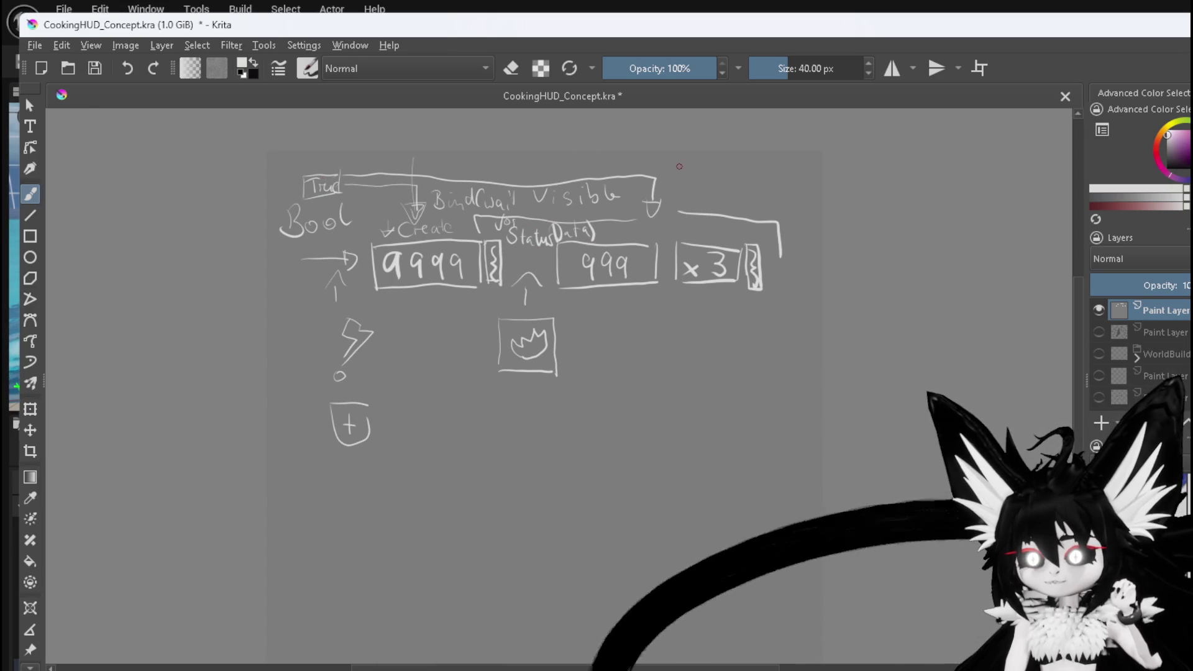
pyautogui.moveTo(654, 178); pyautogui.dragTo(715, 193)
pyautogui.moveTo(725, 174)
pyautogui.mouseDown()
pyautogui.moveTo(725, 222)
pyautogui.moveTo(753, 175)
pyautogui.moveTo(817, 186)
pyautogui.moveTo(798, 178)
pyautogui.moveTo(758, 208)
pyautogui.mouseUp()
# - Handwrite the 'Aditional Data' note beside Call
pyautogui.moveTo(757, 195)
pyautogui.mouseDown()
pyautogui.moveTo(758, 207)
pyautogui.moveTo(789, 213)
pyautogui.mouseUp()
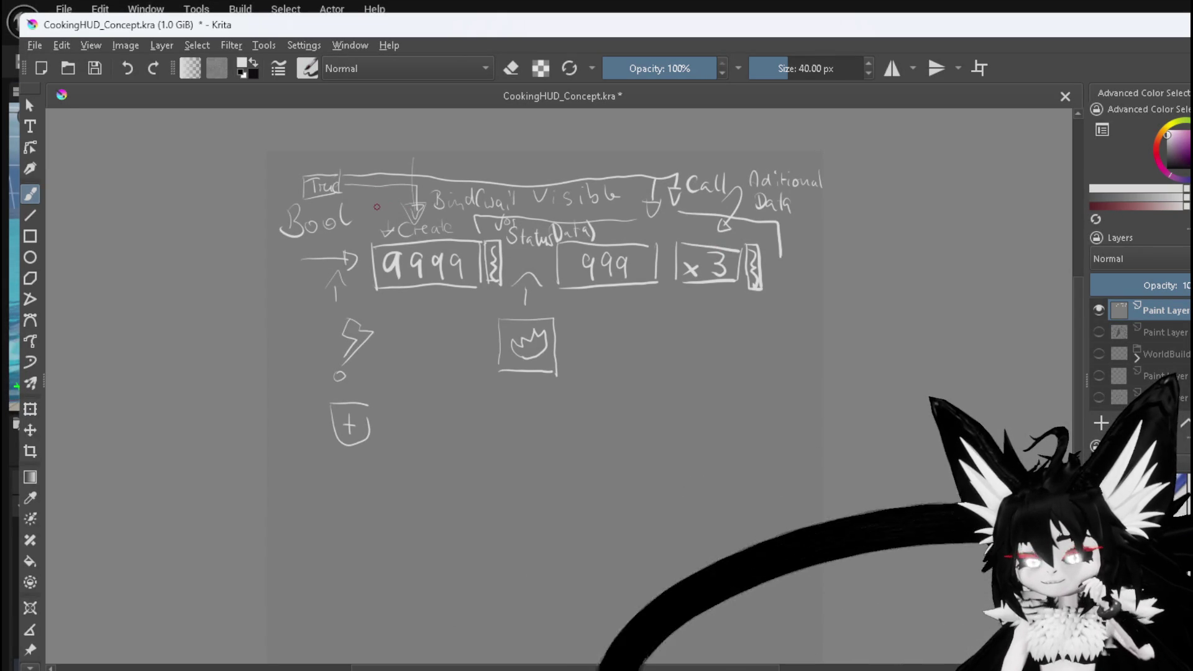
# - Draw a short arrow pointing down onto the True box
pyautogui.moveTo(323, 149)
pyautogui.mouseDown()
pyautogui.moveTo(320, 170)
pyautogui.moveTo(331, 162)
pyautogui.mouseUp()
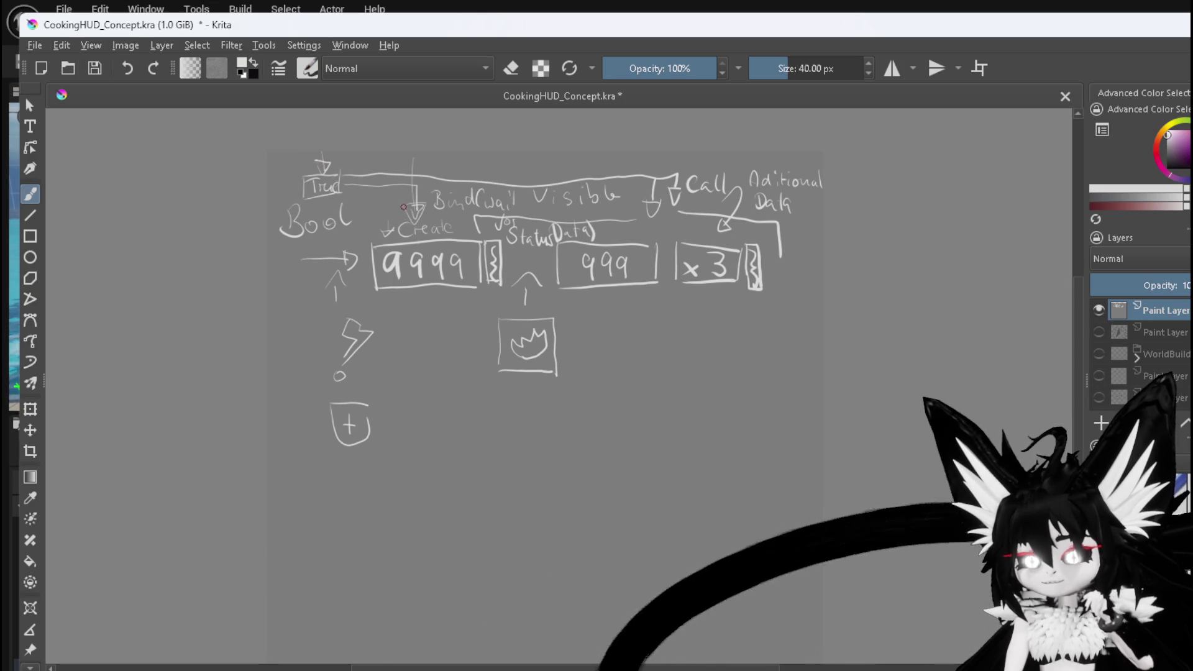
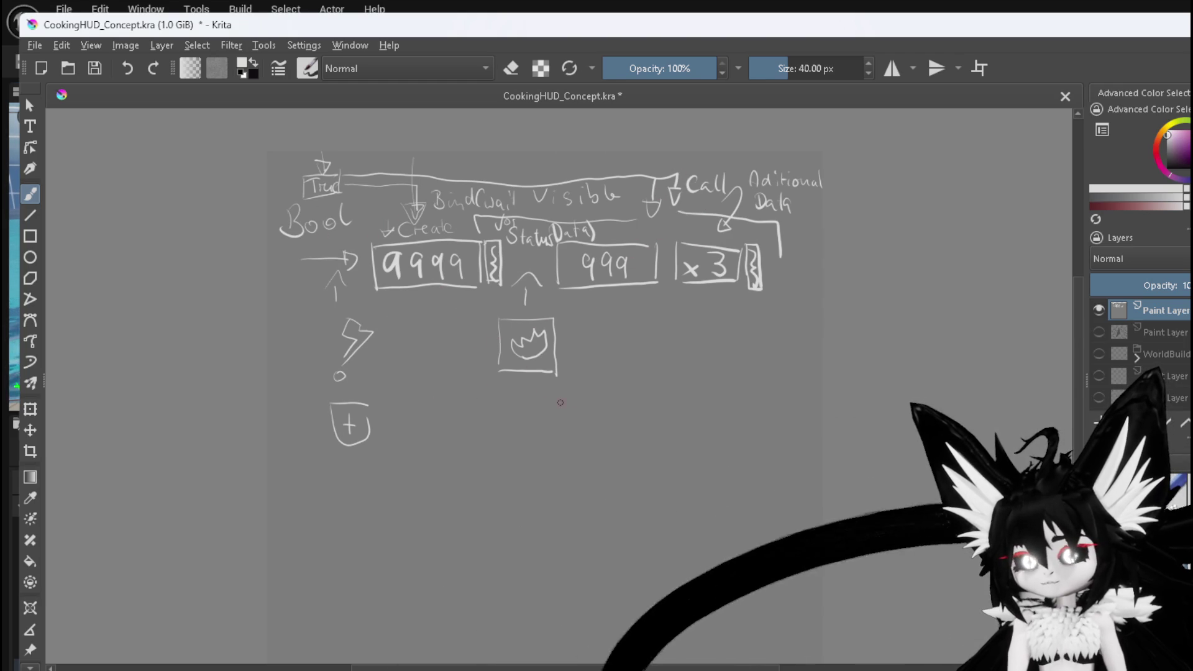
# - Draw a box below the diagram with a cube sketched inside it
pyautogui.moveTo(501, 435); pyautogui.dragTo(501, 495)
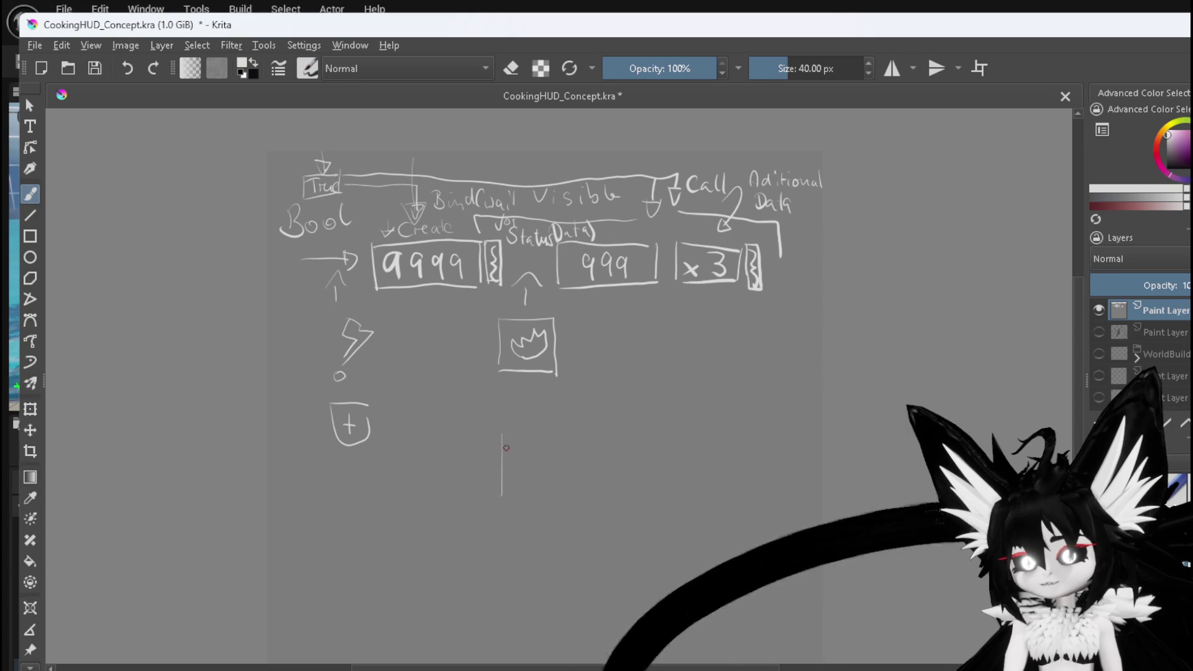
pyautogui.moveTo(501, 434); pyautogui.dragTo(670, 449)
pyautogui.moveTo(494, 501); pyautogui.dragTo(653, 508)
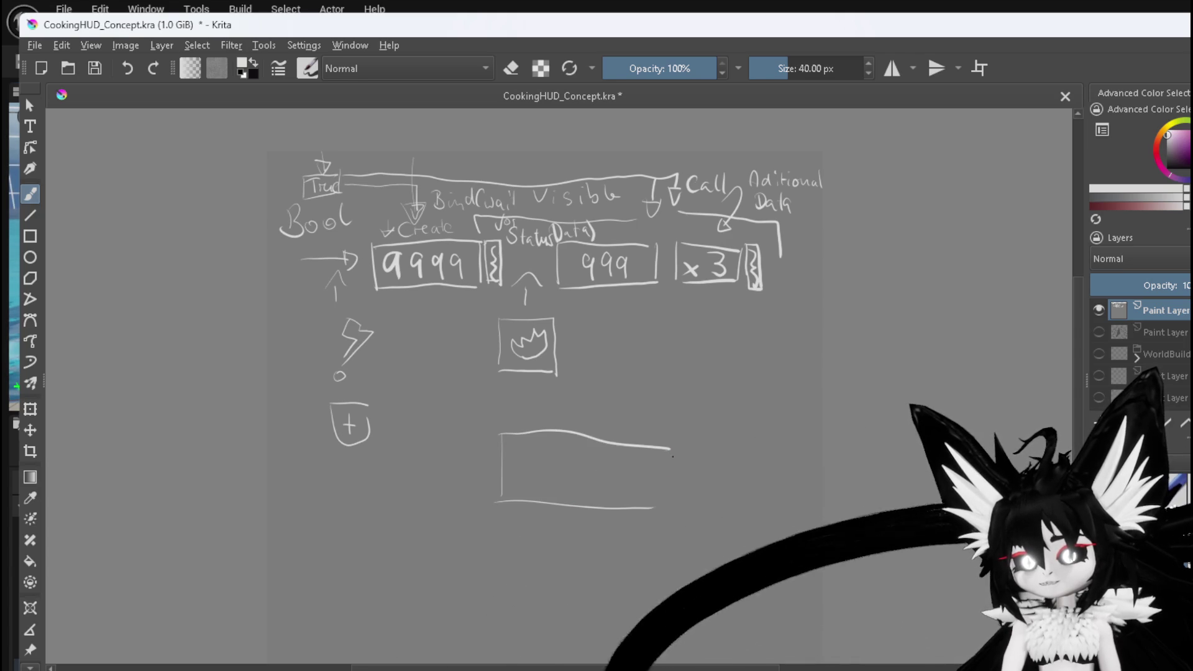
pyautogui.moveTo(673, 448); pyautogui.dragTo(669, 505)
pyautogui.moveTo(561, 464)
pyautogui.mouseDown()
pyautogui.moveTo(560, 479)
pyautogui.moveTo(576, 458)
pyautogui.mouseUp()
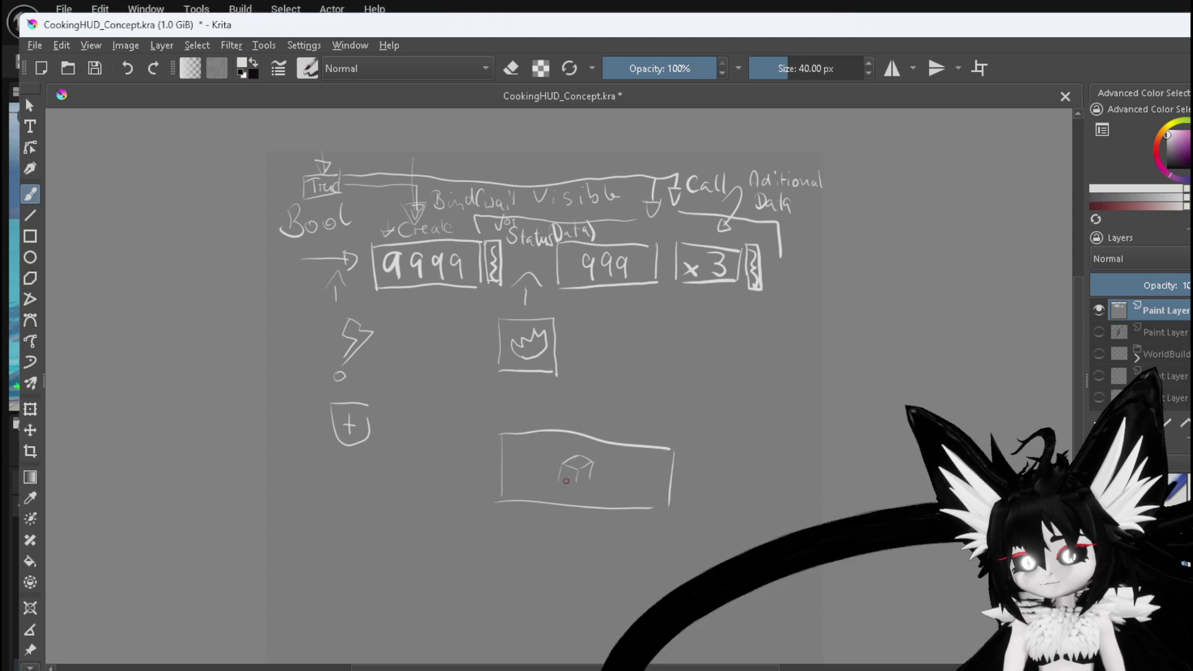
pyautogui.click(569, 480)
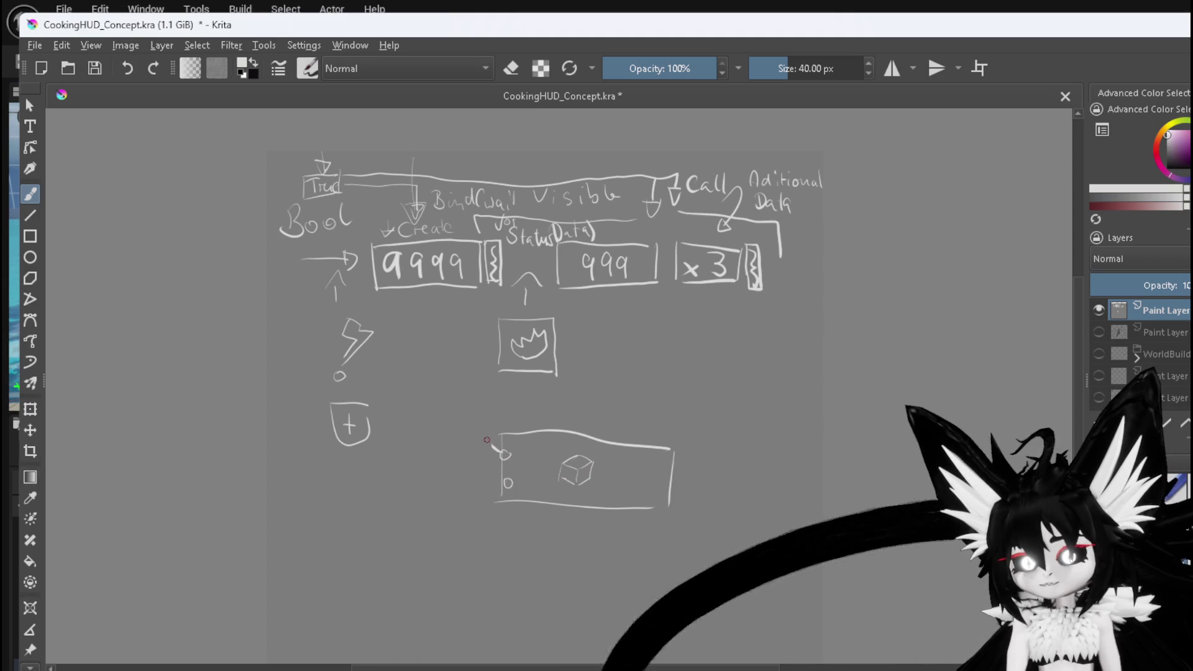
# - Add Direct and Status tags, a 'Do it now!' note and a right-side output arrow
pyautogui.moveTo(446, 422)
pyautogui.mouseDown()
pyautogui.moveTo(445, 437)
pyautogui.moveTo(486, 448)
pyautogui.moveTo(454, 440)
pyautogui.moveTo(488, 436)
pyautogui.mouseUp()
pyautogui.moveTo(446, 483)
pyautogui.mouseDown()
pyautogui.moveTo(446, 466)
pyautogui.moveTo(481, 472)
pyautogui.moveTo(483, 492)
pyautogui.moveTo(466, 479)
pyautogui.moveTo(480, 477)
pyautogui.moveTo(414, 500)
pyautogui.moveTo(442, 508)
pyautogui.moveTo(440, 519)
pyautogui.mouseUp()
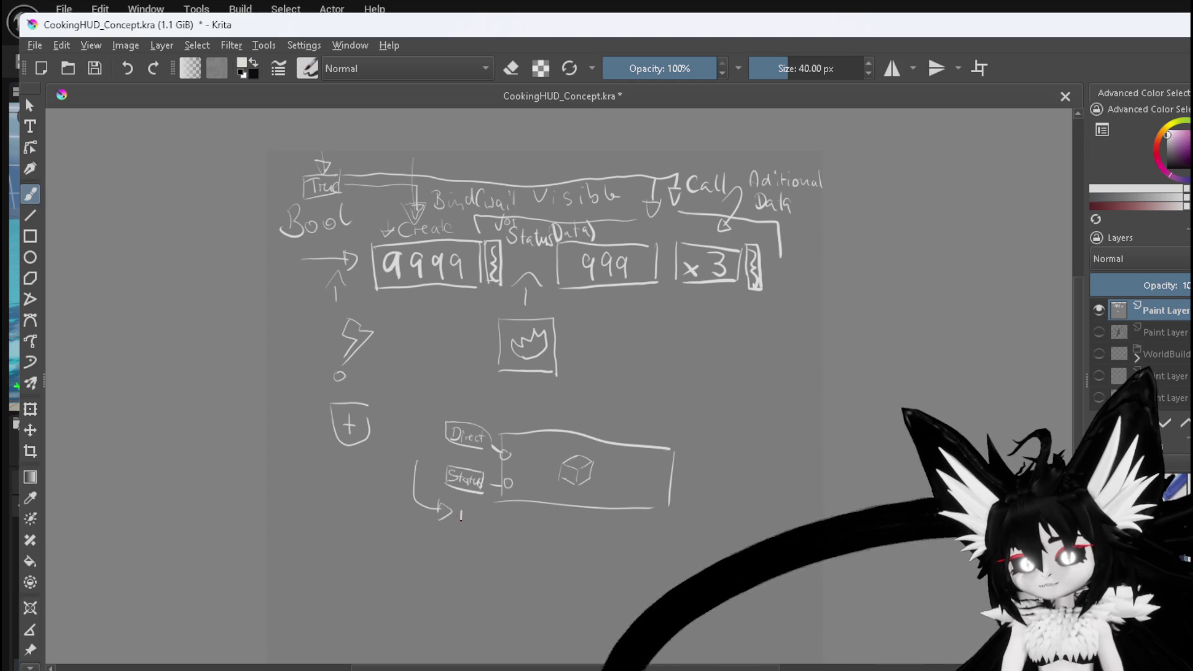
pyautogui.moveTo(460, 510); pyautogui.dragTo(531, 526)
pyautogui.click(538, 532)
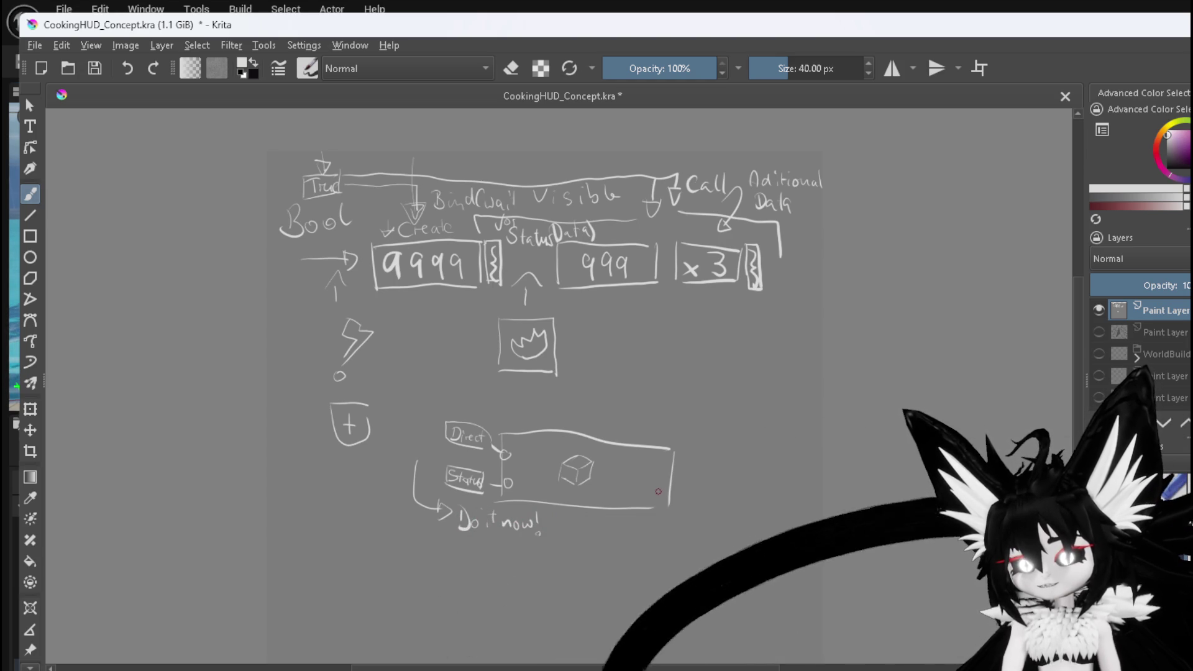
pyautogui.moveTo(673, 472)
pyautogui.mouseDown()
pyautogui.moveTo(672, 487)
pyautogui.moveTo(671, 474)
pyautogui.moveTo(719, 480)
pyautogui.moveTo(712, 487)
pyautogui.moveTo(743, 440)
pyautogui.moveTo(752, 477)
pyautogui.mouseUp()
pyautogui.moveTo(709, 516); pyautogui.dragTo(742, 512)
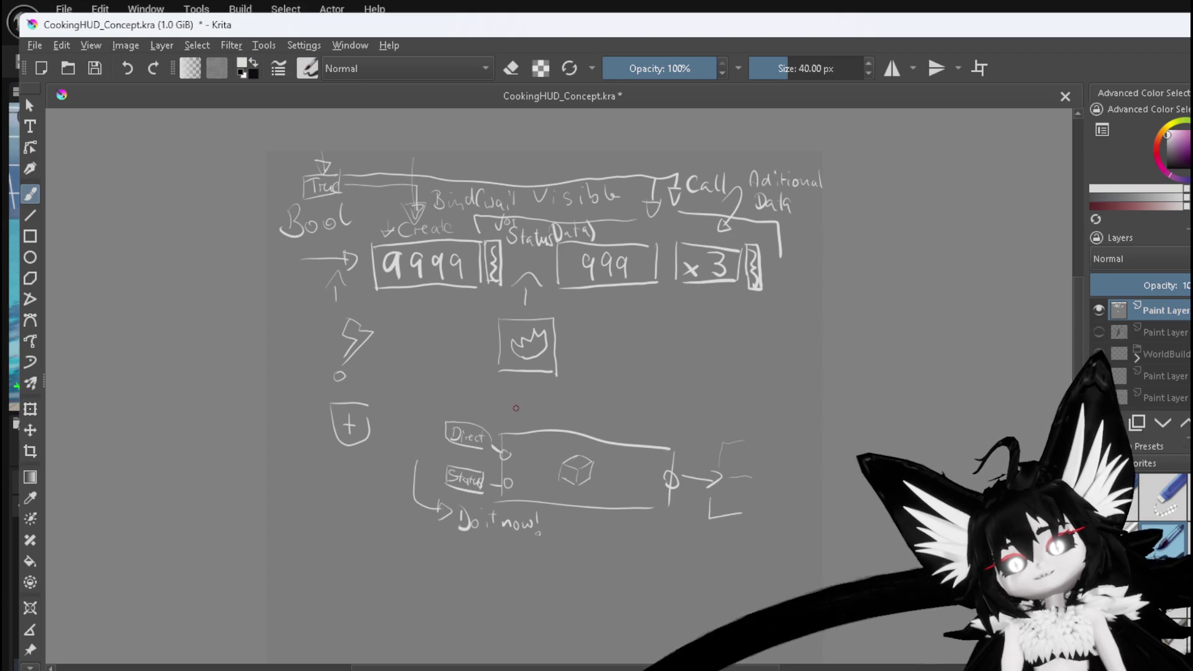
# - Handwrite 'Damage Sequence Object' above the box
pyautogui.moveTo(538, 399); pyautogui.dragTo(578, 416)
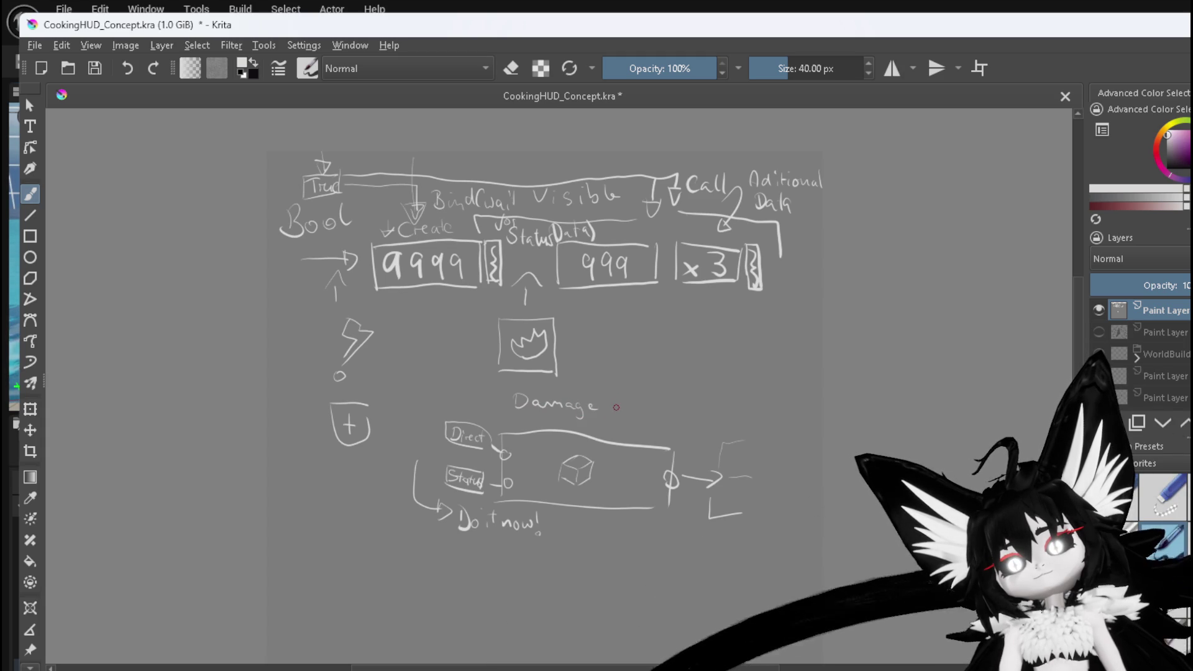
pyautogui.moveTo(608, 388)
pyautogui.mouseDown()
pyautogui.moveTo(640, 415)
pyautogui.moveTo(680, 414)
pyautogui.mouseUp()
pyautogui.moveTo(605, 426); pyautogui.dragTo(648, 433)
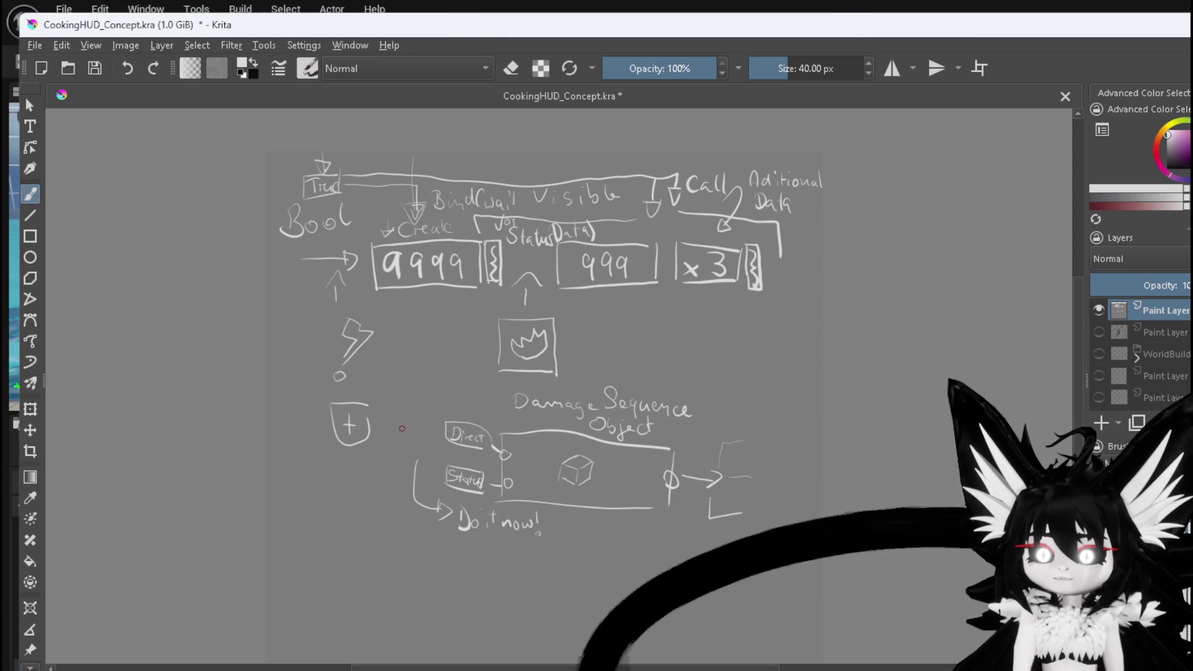
# - Draw a large rectangular frame around the whole box group
pyautogui.moveTo(400, 525)
pyautogui.mouseDown()
pyautogui.moveTo(406, 407)
pyautogui.moveTo(501, 382)
pyautogui.mouseUp()
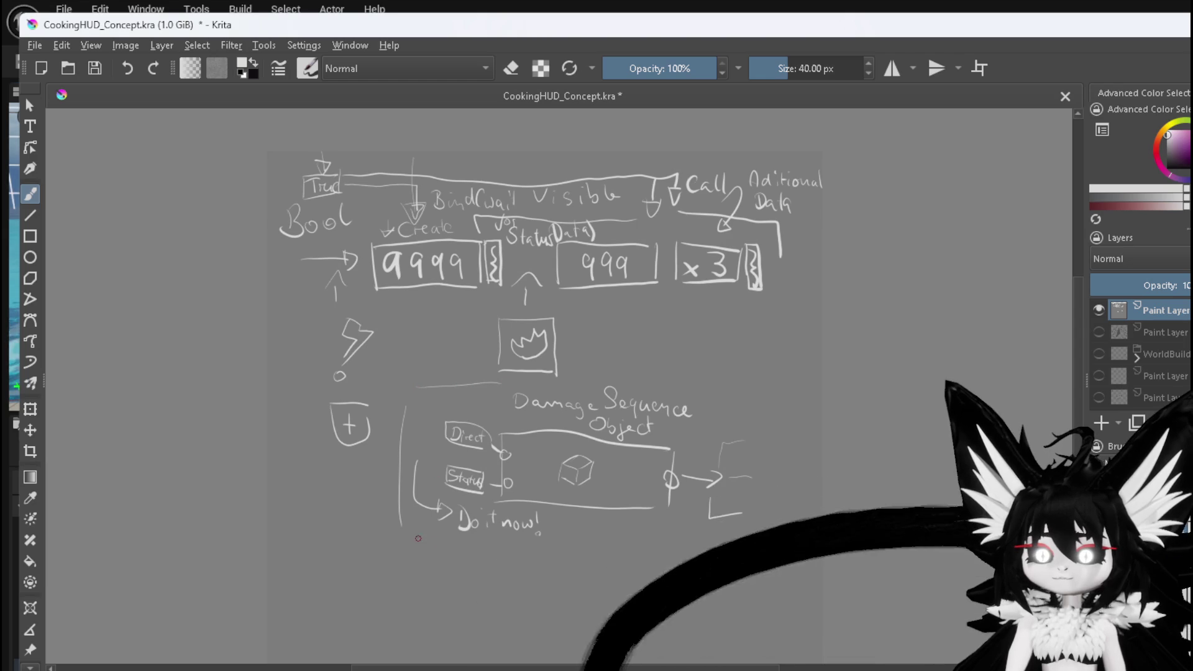
pyautogui.moveTo(766, 530); pyautogui.dragTo(411, 550)
pyautogui.moveTo(504, 384)
pyautogui.mouseDown()
pyautogui.moveTo(749, 388)
pyautogui.moveTo(758, 533)
pyautogui.mouseUp()
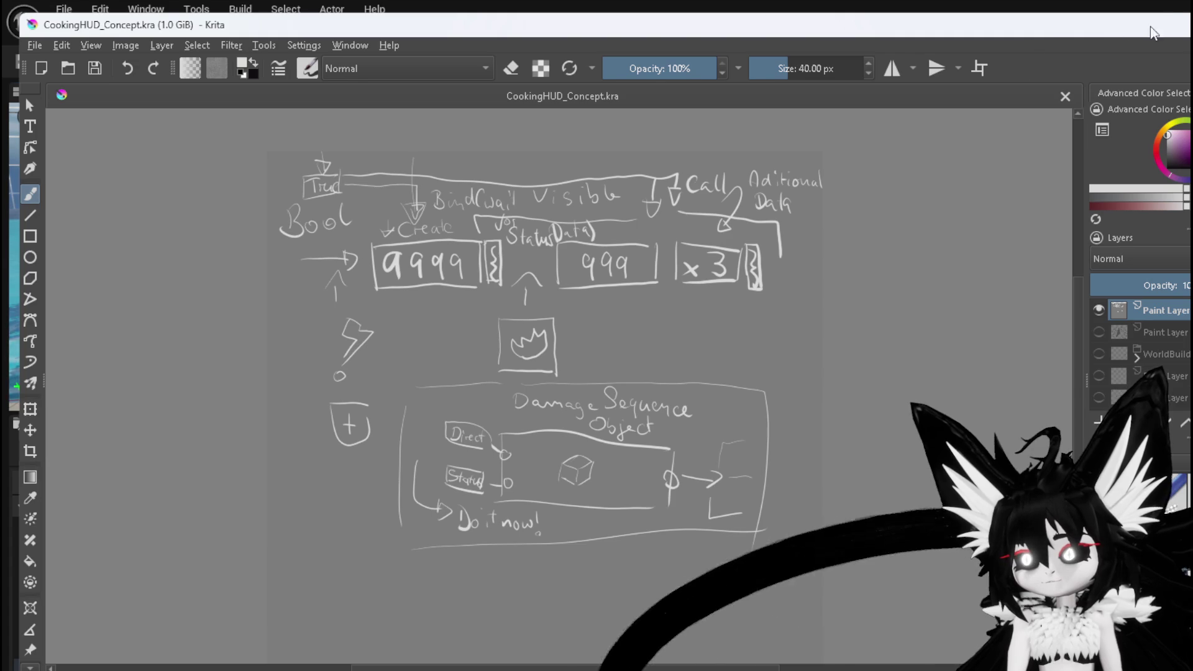
pyautogui.hotkey('alt', 'Tab')
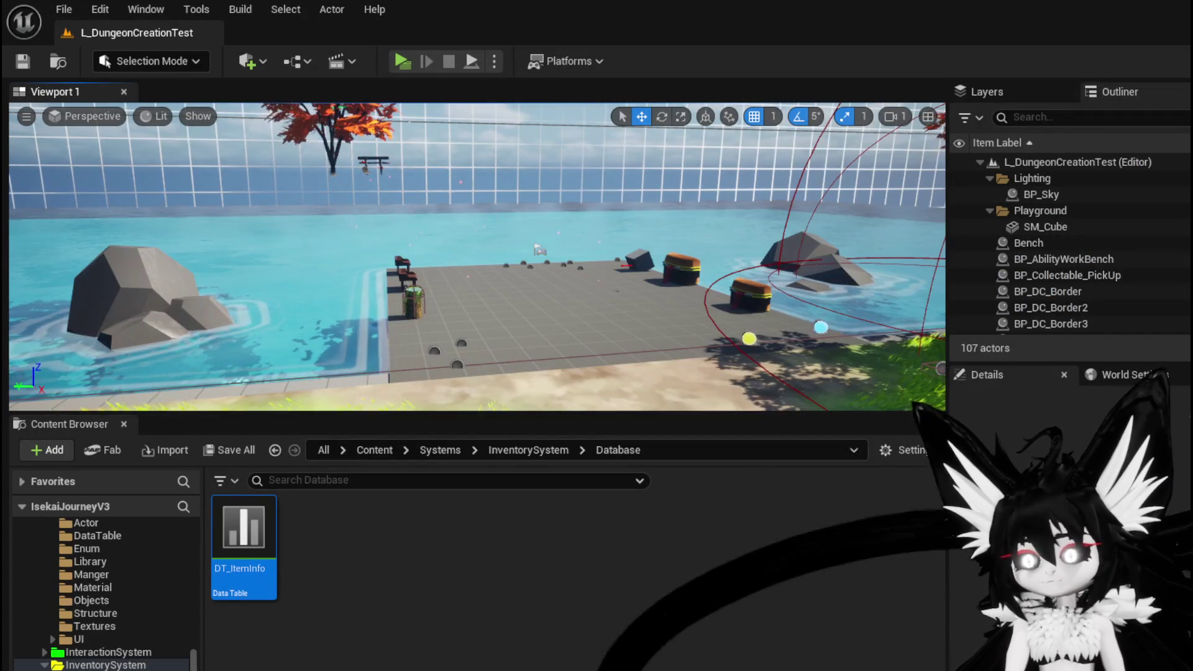
# - Bring up Encounter_Object's DamageBattler graph and pan to its entry node
pyautogui.hotkey('alt', 'Tab')
pyautogui.scroll(-9, 605, 400)
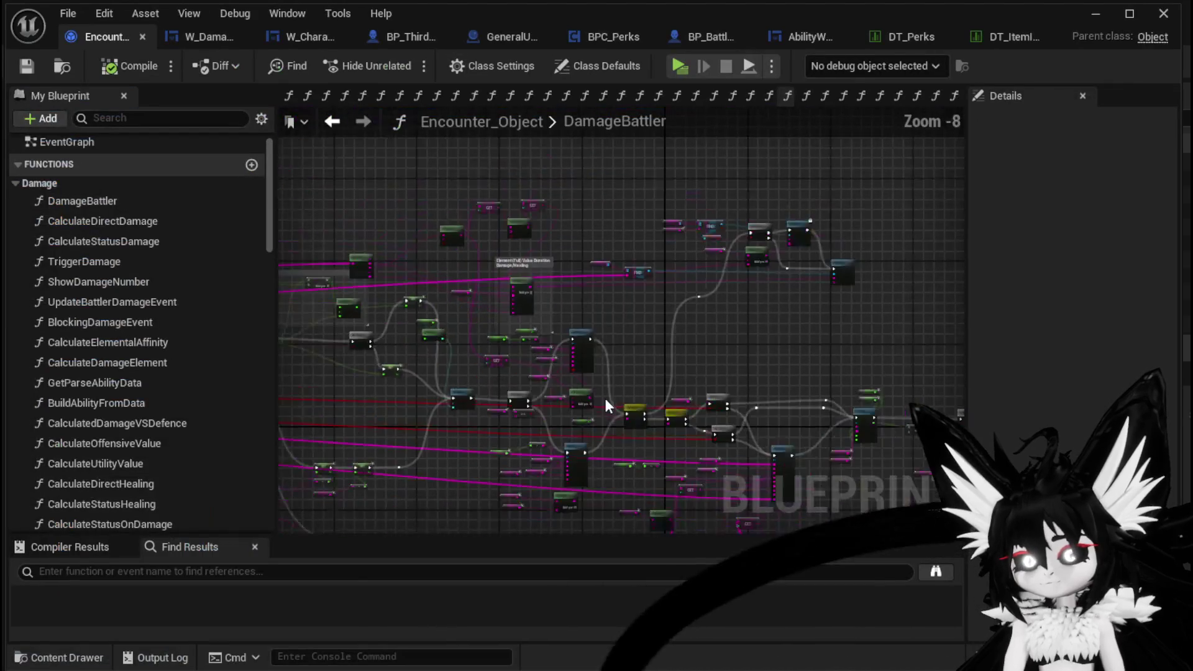
pyautogui.moveTo(882, 317)
pyautogui.mouseDown()
pyautogui.moveTo(655, 359)
pyautogui.moveTo(673, 375)
pyautogui.moveTo(926, 378)
pyautogui.mouseUp()
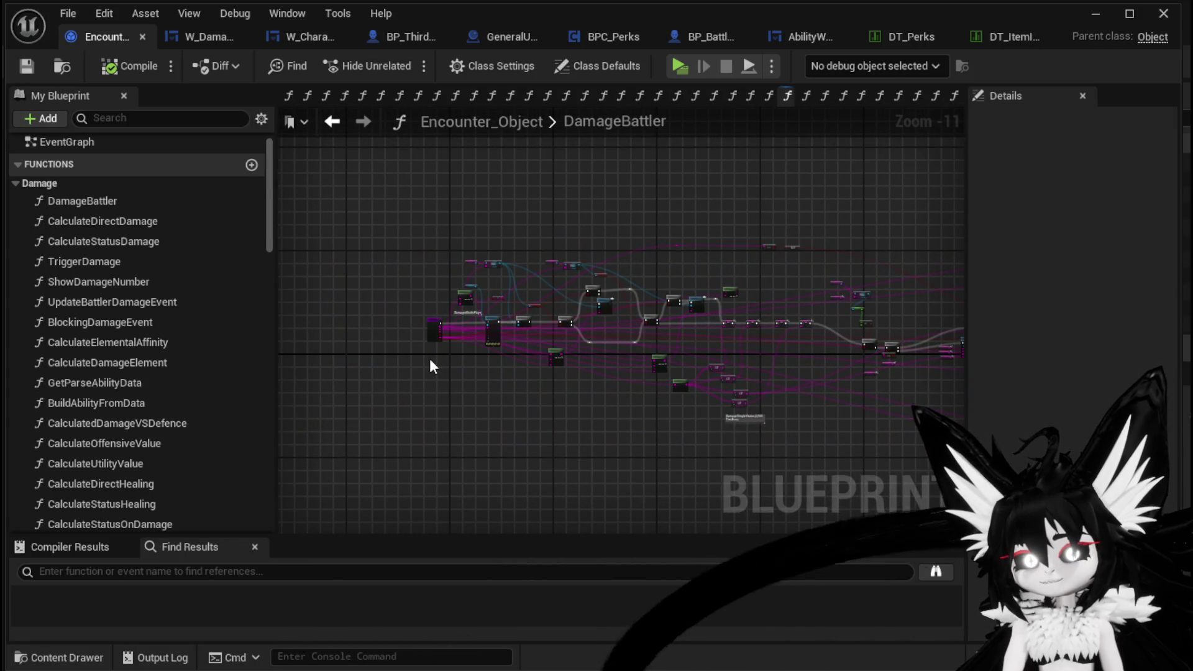
pyautogui.scroll(8, 430, 359)
pyautogui.moveTo(444, 372); pyautogui.dragTo(481, 457)
pyautogui.moveTo(403, 426)
pyautogui.mouseDown()
pyautogui.moveTo(580, 192)
pyautogui.moveTo(554, 214)
pyautogui.mouseUp()
# - Shift the DamageBattler entry node to the left to make room
pyautogui.click(375, 201)
pyautogui.moveTo(375, 210); pyautogui.dragTo(540, 366)
pyautogui.moveTo(391, 399); pyautogui.dragTo(546, 206)
pyautogui.click(450, 205)
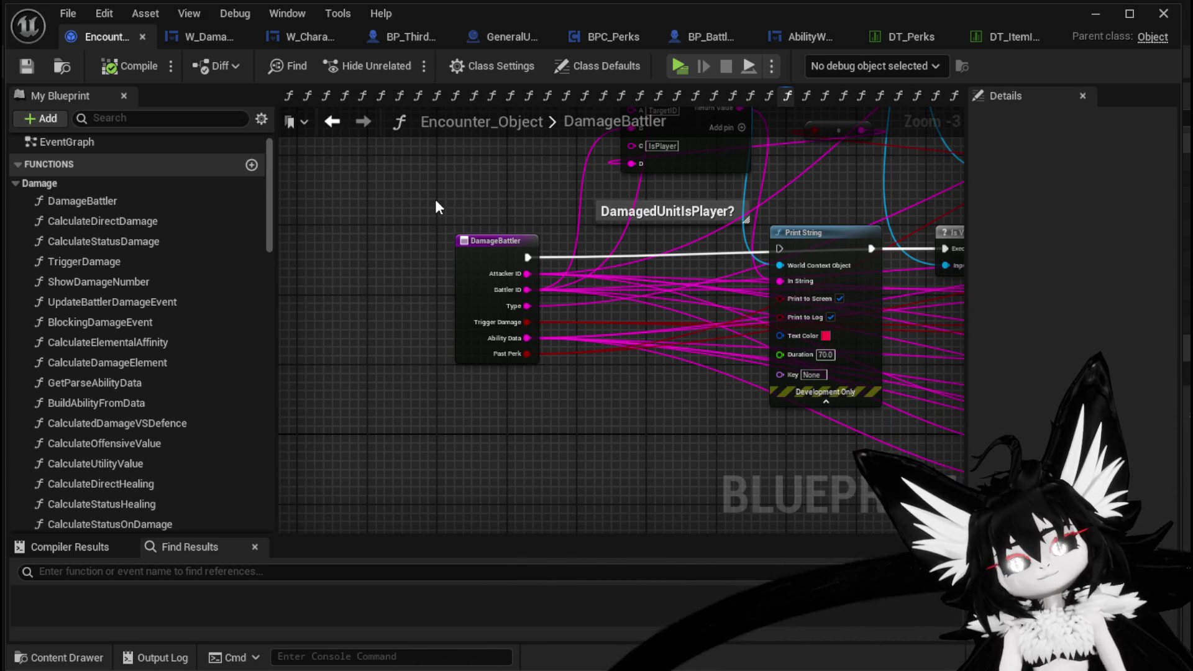
pyautogui.moveTo(480, 239); pyautogui.dragTo(318, 241)
pyautogui.click(486, 219)
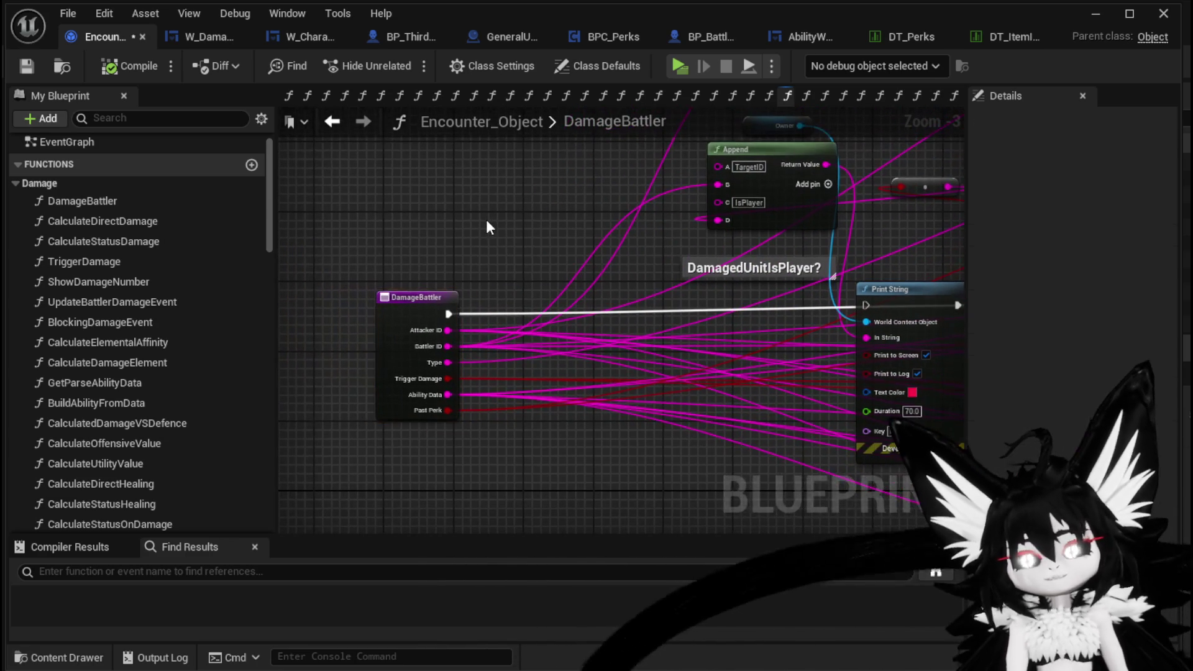
# - Search 'construct obj' and add a Construct Object from Class node
pyautogui.rightClick(486, 217)
pyautogui.write('Crea')
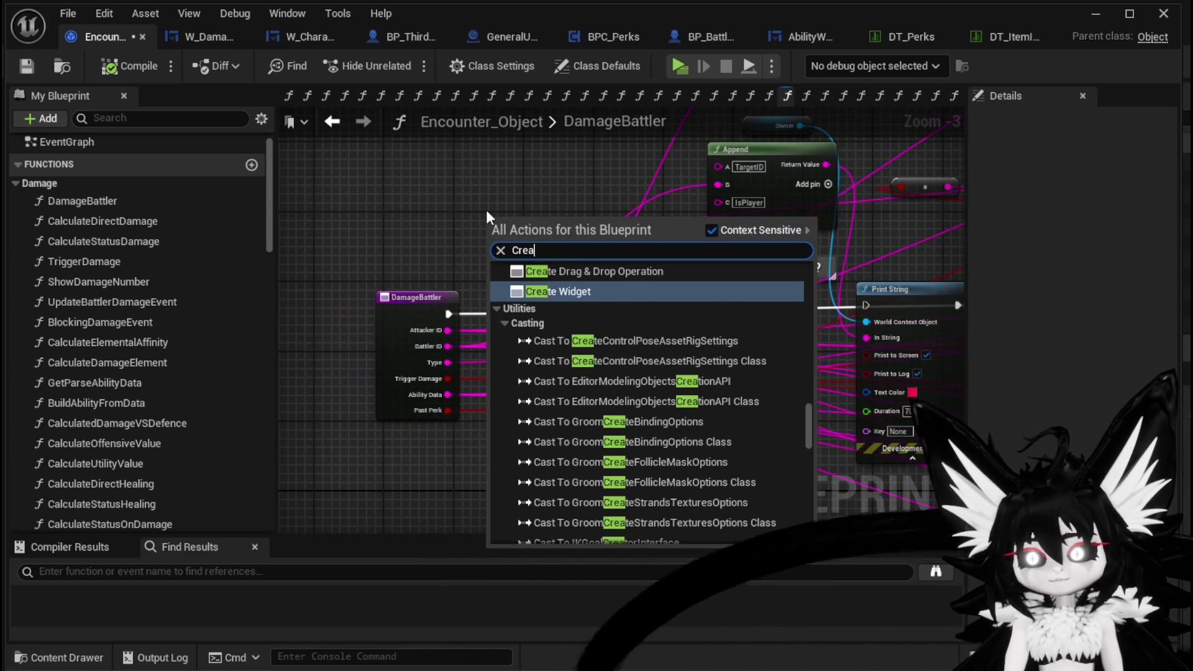
pyautogui.press('BackSpace')
pyautogui.press('BackSpace')
pyautogui.press('BackSpace')
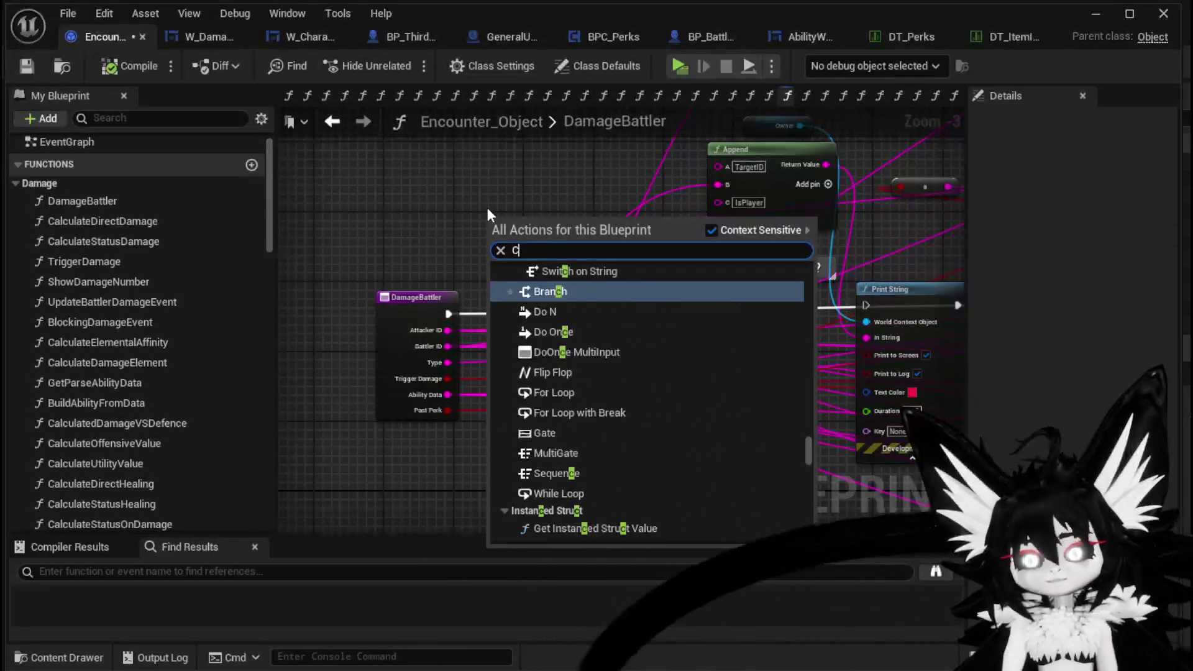
pyautogui.write('Constu')
pyautogui.press('BackSpace')
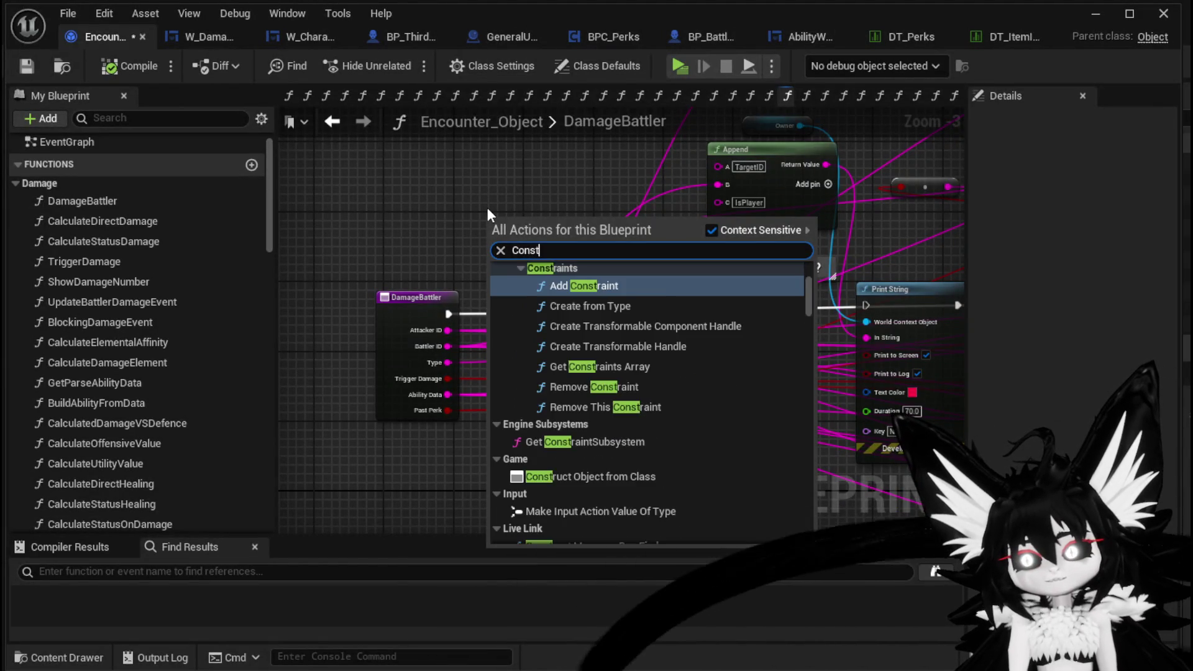
pyautogui.write('ruct obj')
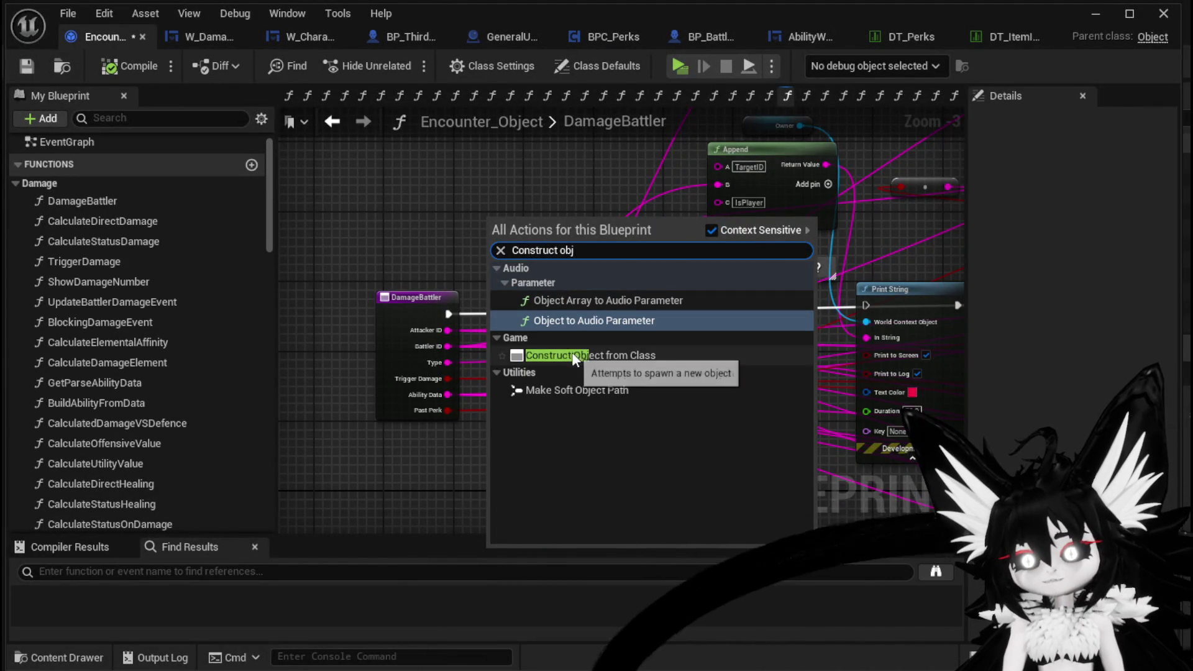
pyautogui.click(590, 354)
# - Position the Construct node above the DamageBattler entry and compile Encounter_Object
pyautogui.moveTo(537, 247)
pyautogui.mouseDown()
pyautogui.moveTo(448, 191)
pyautogui.moveTo(421, 201)
pyautogui.mouseUp()
pyautogui.moveTo(472, 280)
pyautogui.mouseDown()
pyautogui.moveTo(561, 329)
pyautogui.moveTo(400, 351)
pyautogui.mouseUp()
pyautogui.moveTo(512, 239); pyautogui.dragTo(501, 247)
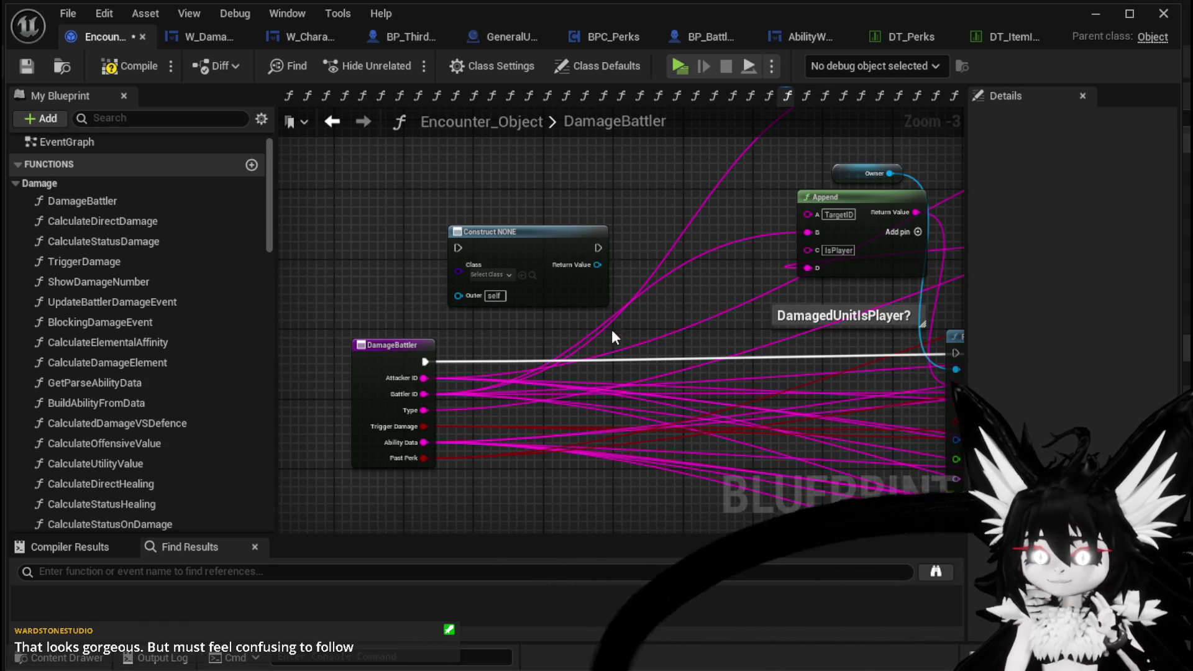
pyautogui.moveTo(549, 478)
pyautogui.mouseDown()
pyautogui.moveTo(532, 434)
pyautogui.moveTo(539, 467)
pyautogui.mouseUp()
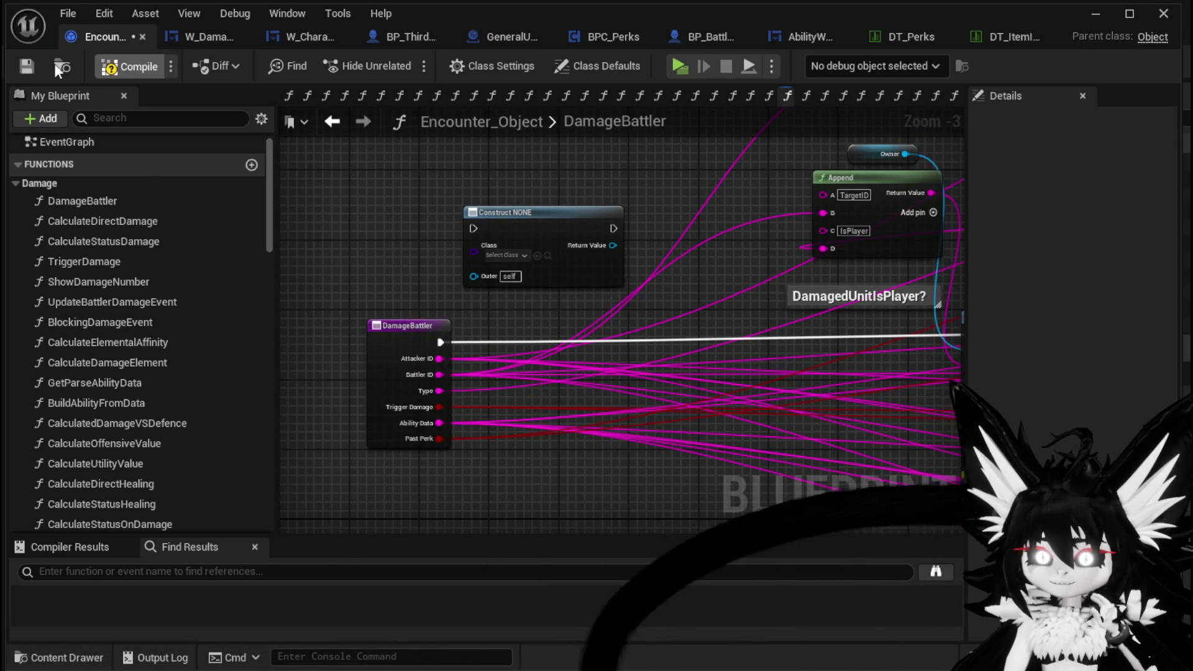
pyautogui.click(128, 66)
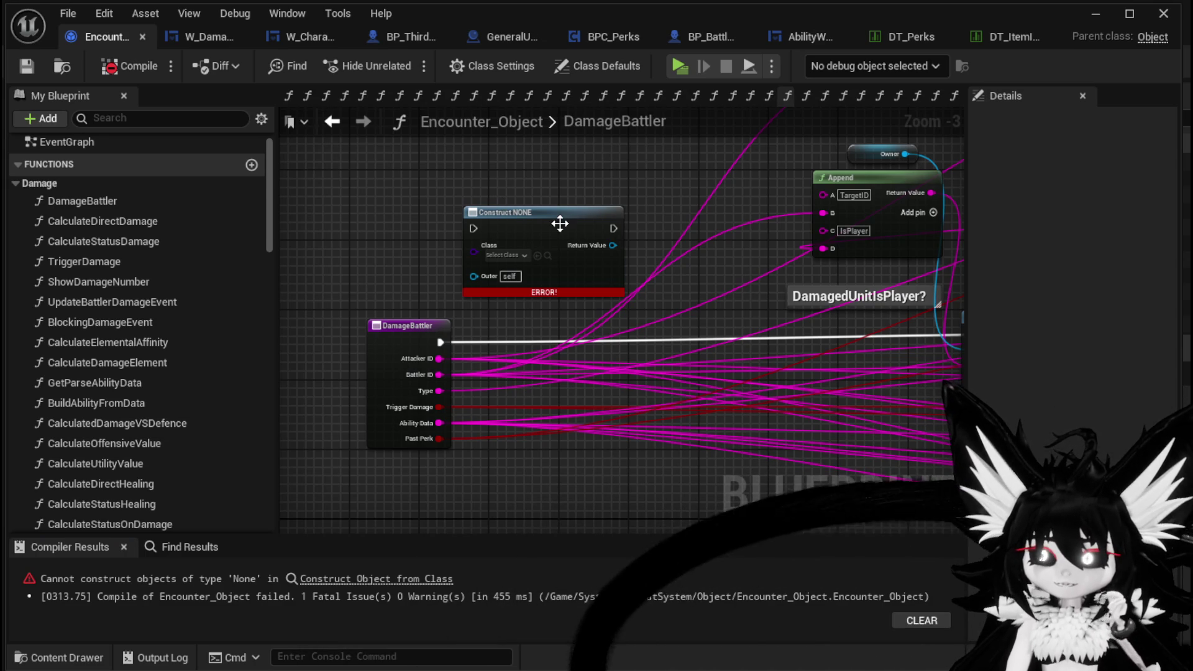
# - Survey the graph's Switch on String, Branch and Trigger nodes, then return to the erroring Construct node
pyautogui.scroll(-3, 614, 234)
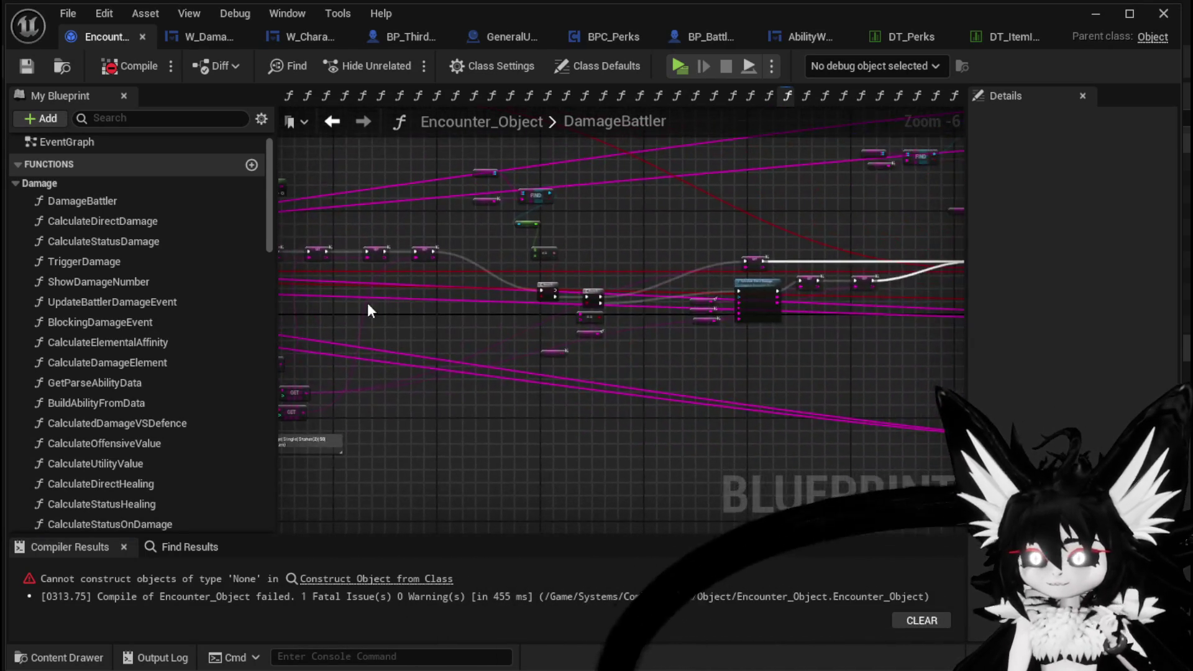
pyautogui.scroll(3, 674, 326)
pyautogui.moveTo(674, 326); pyautogui.dragTo(494, 323)
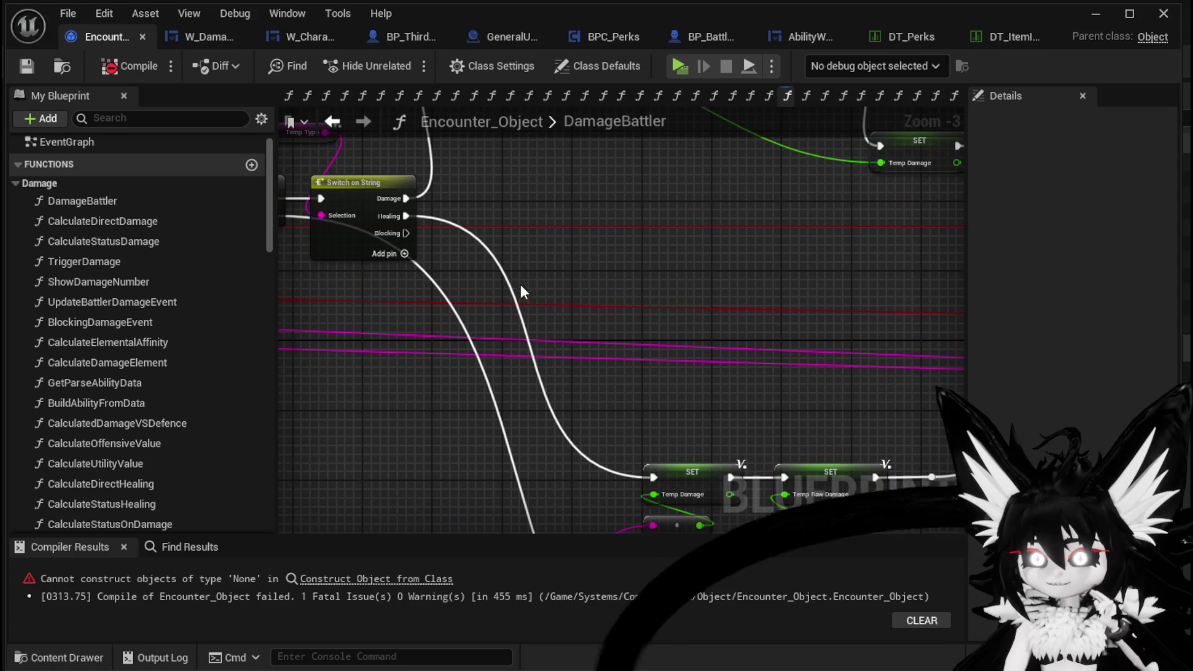
pyautogui.scroll(-2, 522, 292)
pyautogui.moveTo(676, 301)
pyautogui.mouseDown()
pyautogui.moveTo(403, 316)
pyautogui.moveTo(564, 329)
pyautogui.moveTo(494, 307)
pyautogui.mouseUp()
pyautogui.scroll(3, 495, 307)
pyautogui.moveTo(628, 341)
pyautogui.mouseDown()
pyautogui.moveTo(420, 340)
pyautogui.moveTo(584, 312)
pyautogui.moveTo(623, 319)
pyautogui.mouseUp()
pyautogui.scroll(-2, 778, 214)
pyautogui.moveTo(777, 214); pyautogui.dragTo(498, 308)
pyautogui.moveTo(677, 303)
pyautogui.mouseDown()
pyautogui.moveTo(620, 307)
pyautogui.moveTo(491, 276)
pyautogui.moveTo(596, 348)
pyautogui.moveTo(772, 365)
pyautogui.mouseUp()
pyautogui.scroll(2, 491, 276)
pyautogui.scroll(-1, 532, 262)
pyautogui.scroll(-1, 773, 366)
pyautogui.moveTo(679, 318); pyautogui.dragTo(692, 332)
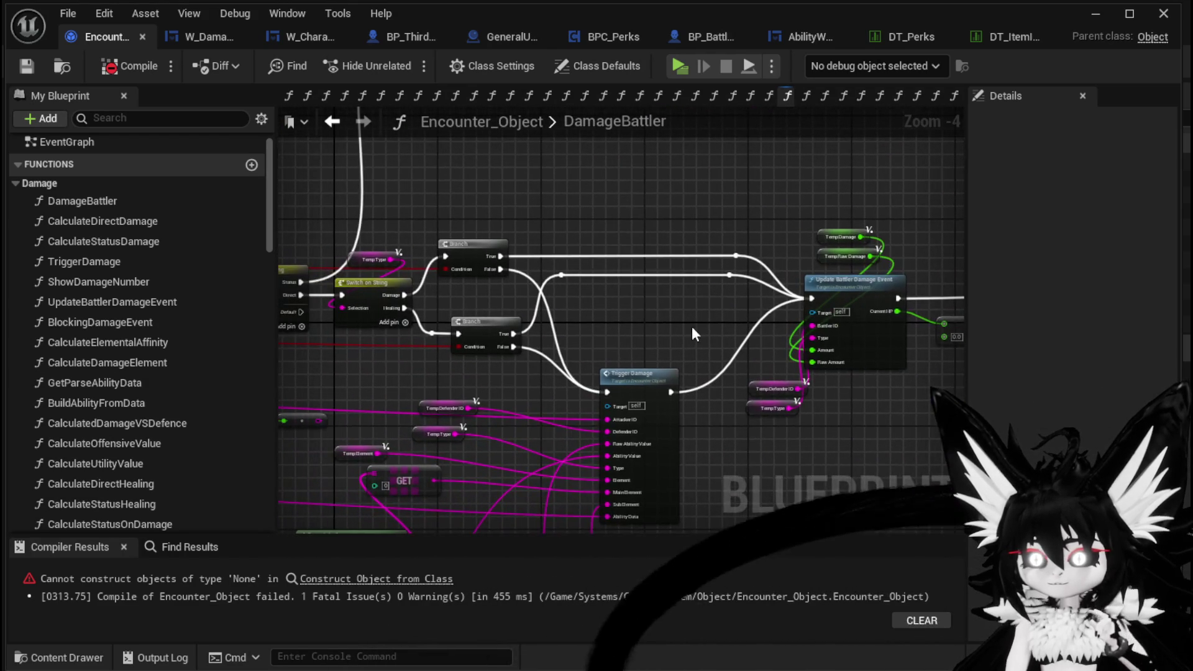
pyautogui.scroll(-2, 693, 331)
pyautogui.moveTo(590, 221); pyautogui.dragTo(904, 327)
pyautogui.moveTo(520, 288)
pyautogui.mouseDown()
pyautogui.moveTo(807, 296)
pyautogui.moveTo(554, 304)
pyautogui.moveTo(607, 325)
pyautogui.moveTo(873, 361)
pyautogui.mouseUp()
pyautogui.scroll(1, 569, 317)
pyautogui.moveTo(569, 317)
pyautogui.mouseDown()
pyautogui.moveTo(765, 334)
pyautogui.moveTo(414, 335)
pyautogui.moveTo(764, 369)
pyautogui.mouseUp()
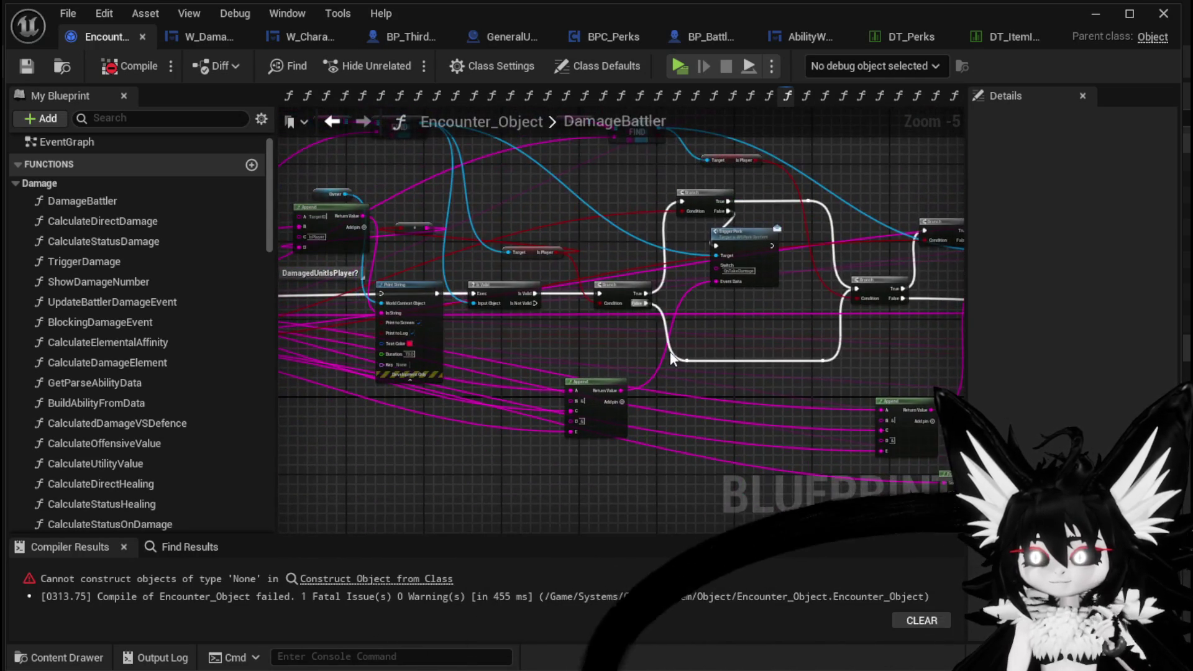
pyautogui.scroll(2, 547, 341)
pyautogui.scroll(1, 420, 318)
pyautogui.moveTo(420, 317); pyautogui.dragTo(594, 332)
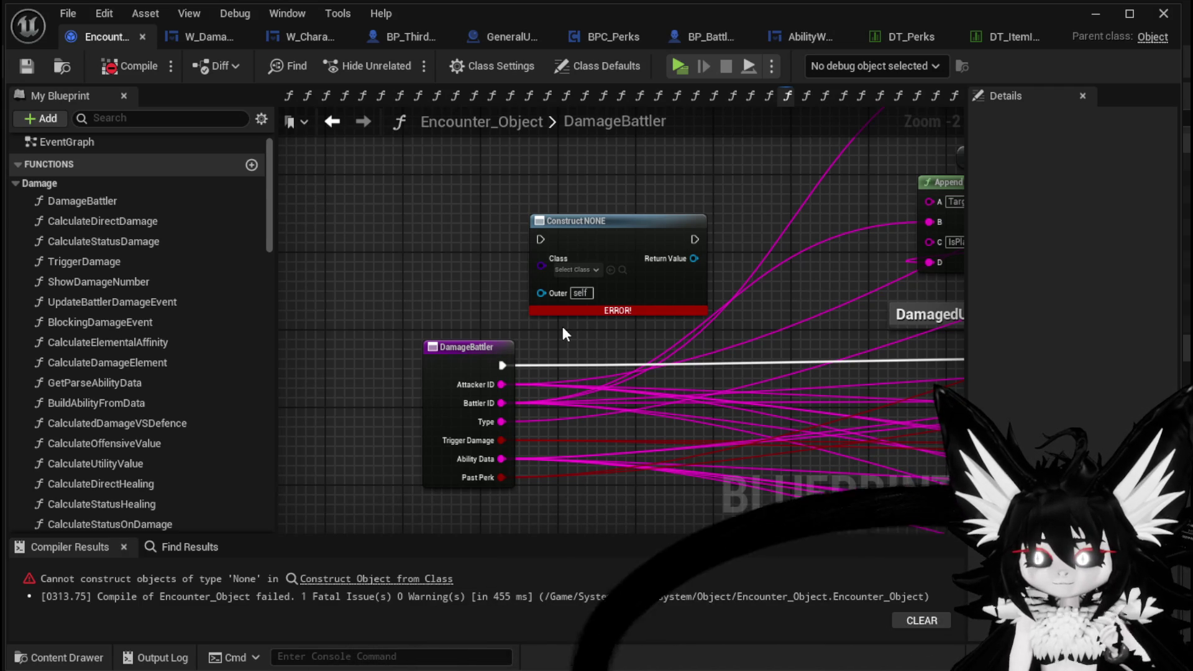
# - Rearrange the Construct and DamageBattler nodes and preview actions for the Construct output
pyautogui.moveTo(475, 351); pyautogui.dragTo(455, 352)
pyautogui.moveTo(631, 245)
pyautogui.mouseDown()
pyautogui.moveTo(615, 202)
pyautogui.moveTo(646, 192)
pyautogui.moveTo(572, 195)
pyautogui.moveTo(582, 206)
pyautogui.mouseUp()
pyautogui.click(606, 294)
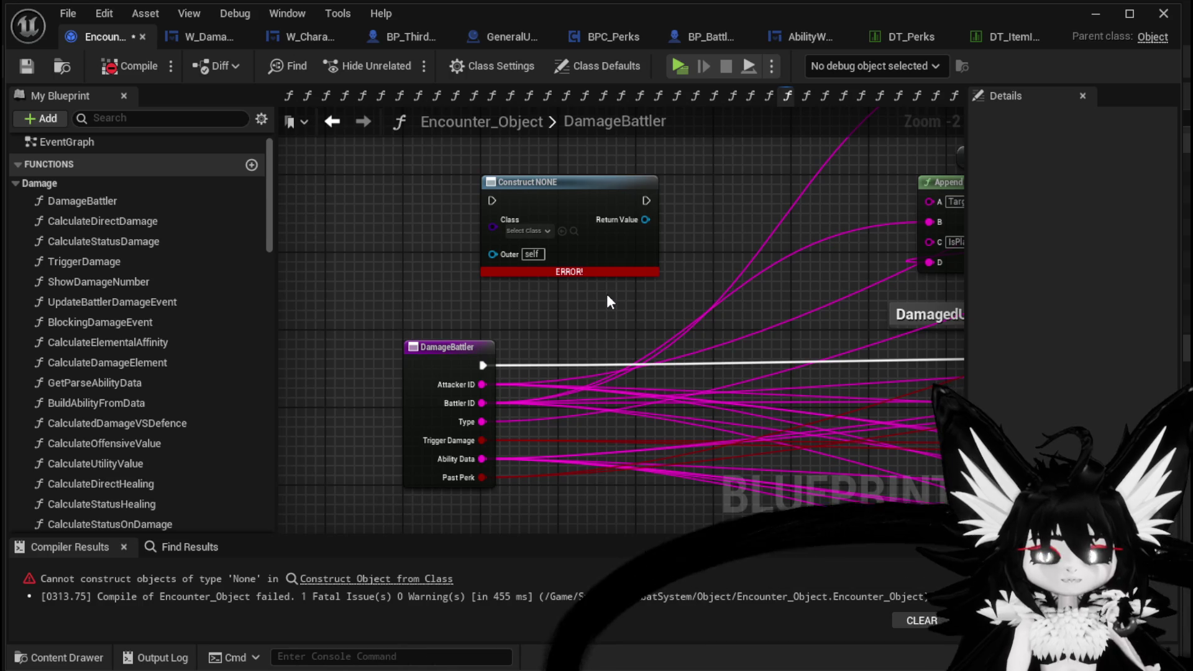
pyautogui.moveTo(412, 267); pyautogui.dragTo(465, 400)
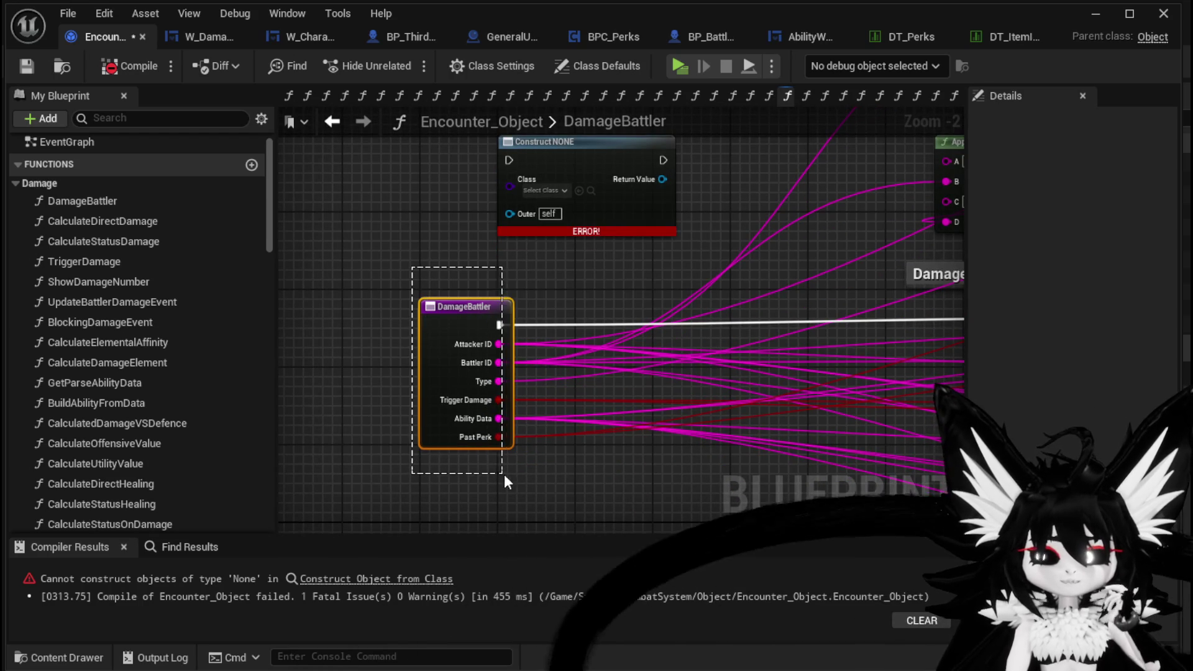
pyautogui.click(521, 463)
pyautogui.moveTo(516, 455)
pyautogui.mouseDown()
pyautogui.moveTo(412, 292)
pyautogui.moveTo(521, 431)
pyautogui.moveTo(521, 457)
pyautogui.mouseUp()
pyautogui.click(413, 292)
pyautogui.click(528, 463)
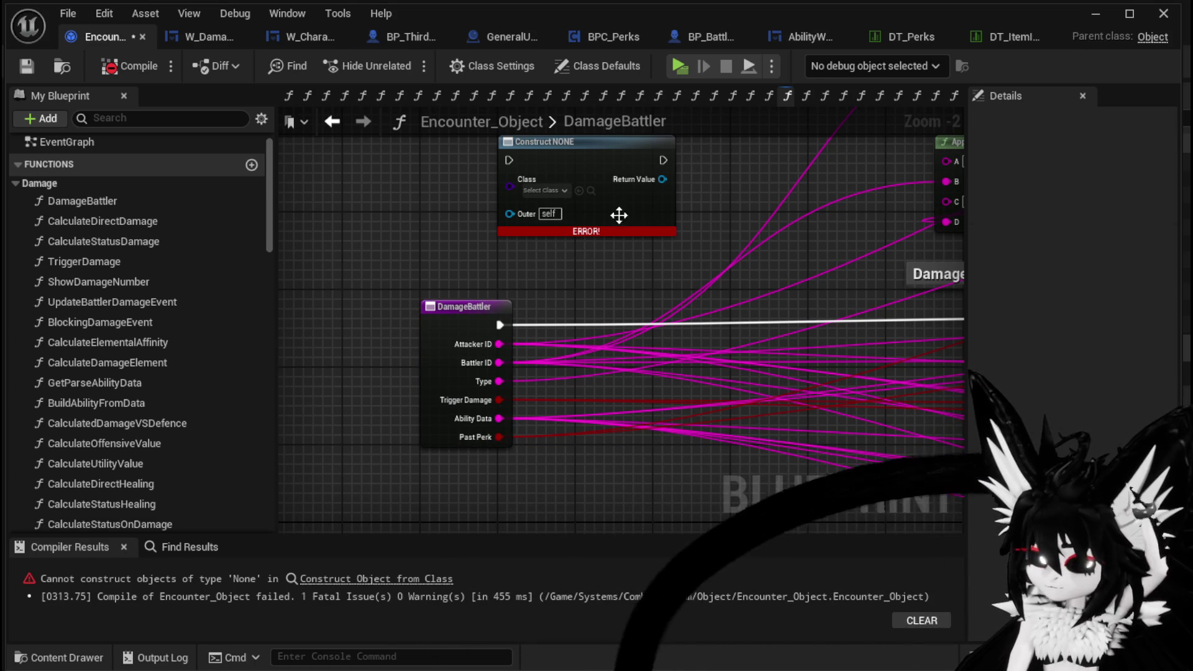
pyautogui.moveTo(662, 179)
pyautogui.mouseDown()
pyautogui.moveTo(686, 181)
pyautogui.moveTo(686, 210)
pyautogui.mouseUp()
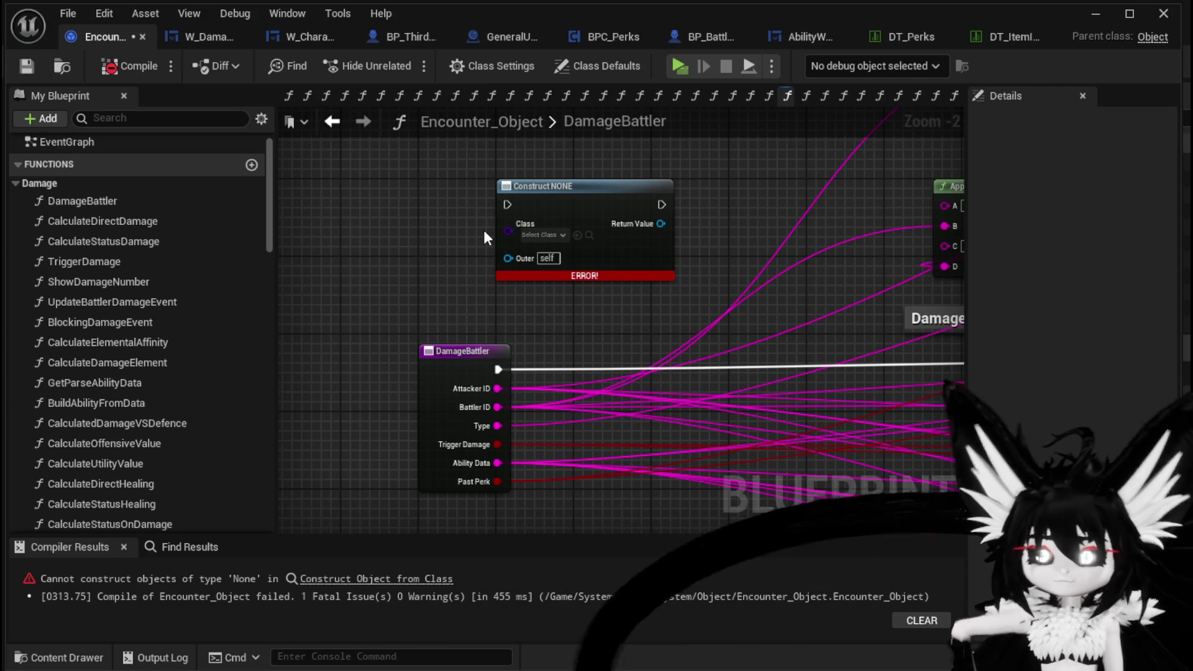
# - Save Encounter_Object and return to the L_DungeonCreationTest level editor
pyautogui.click(31, 62)
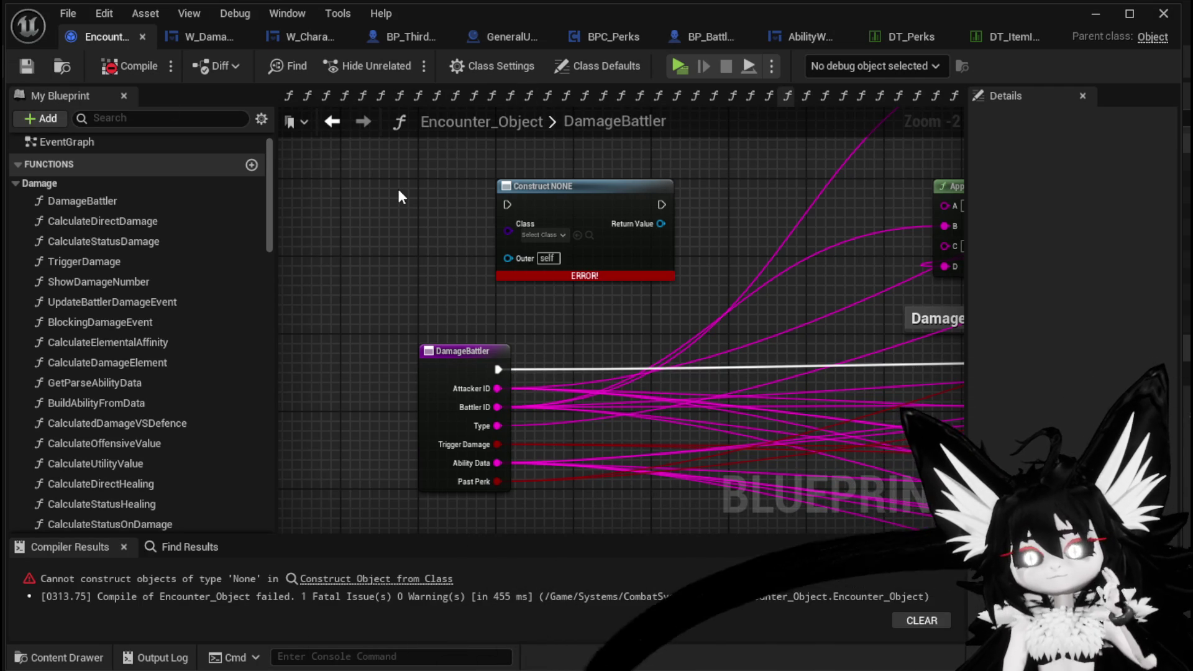
pyautogui.click(1094, 12)
pyautogui.scroll(1, 124, 595)
# - Create a new Blueprint Class with Object as parent in CombatSystem/Object
pyautogui.click(120, 626)
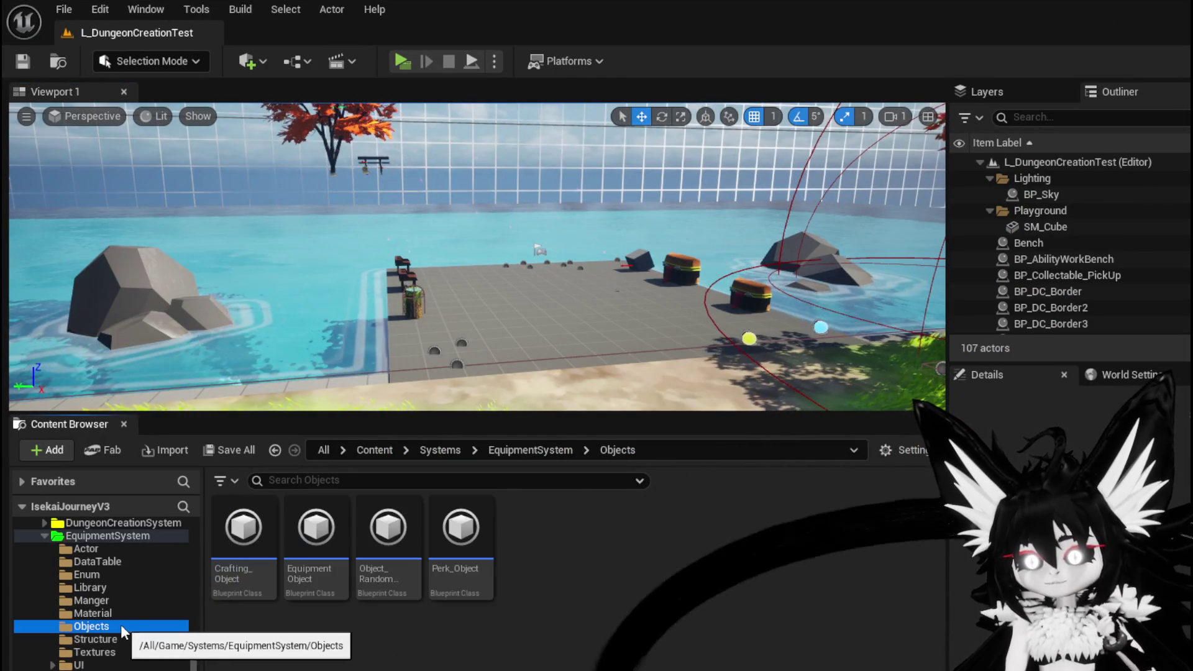
pyautogui.scroll(5, 121, 622)
pyautogui.click(112, 638)
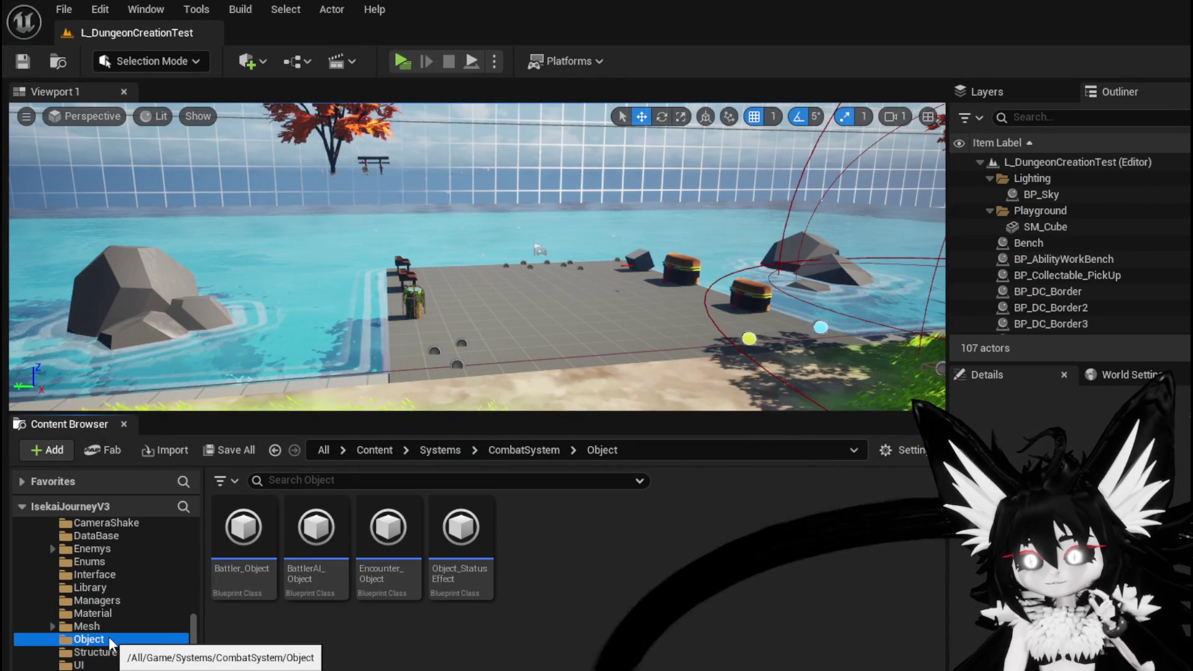
pyautogui.scroll(2, 122, 623)
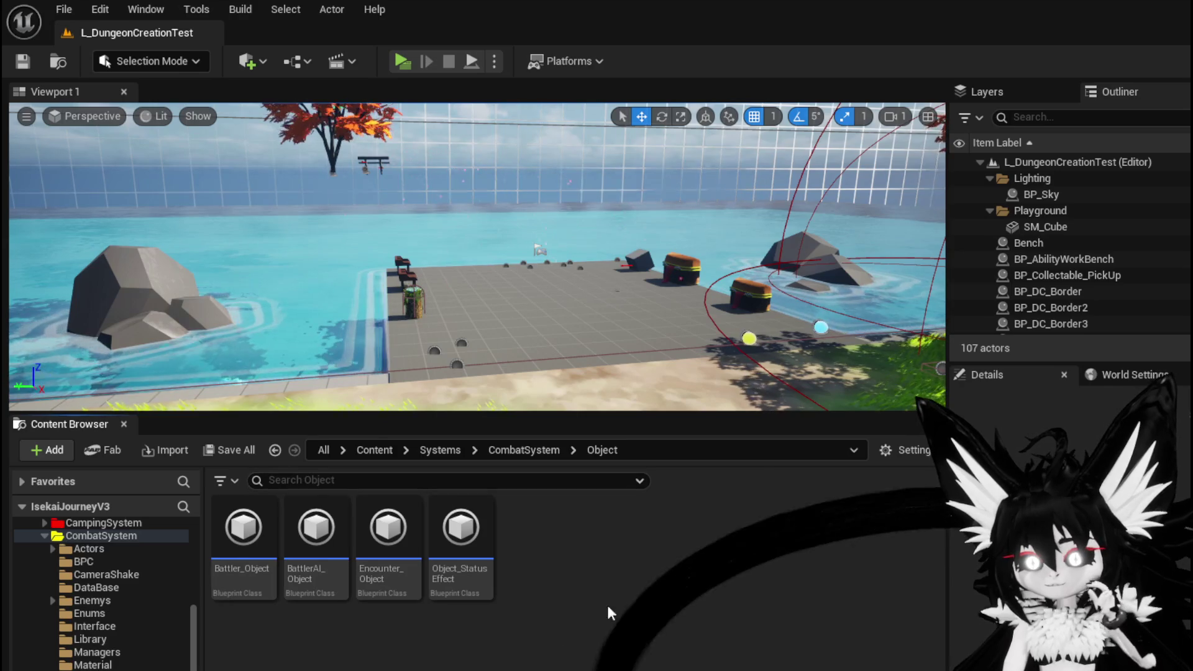
pyautogui.rightClick(531, 559)
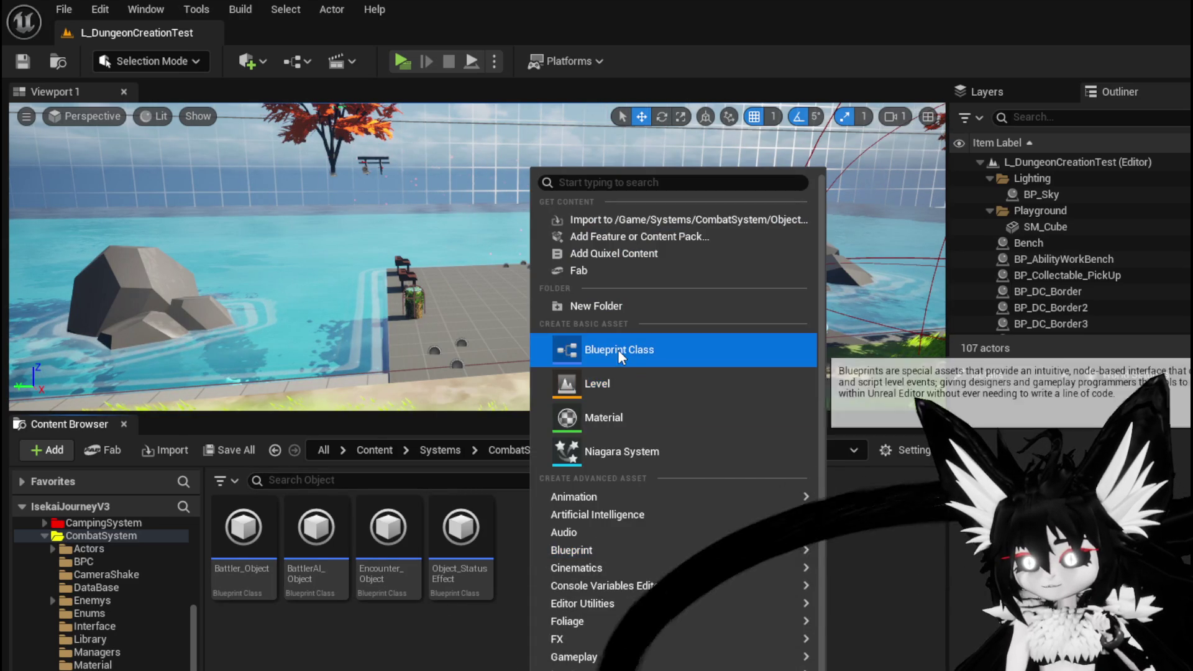
pyautogui.click(617, 349)
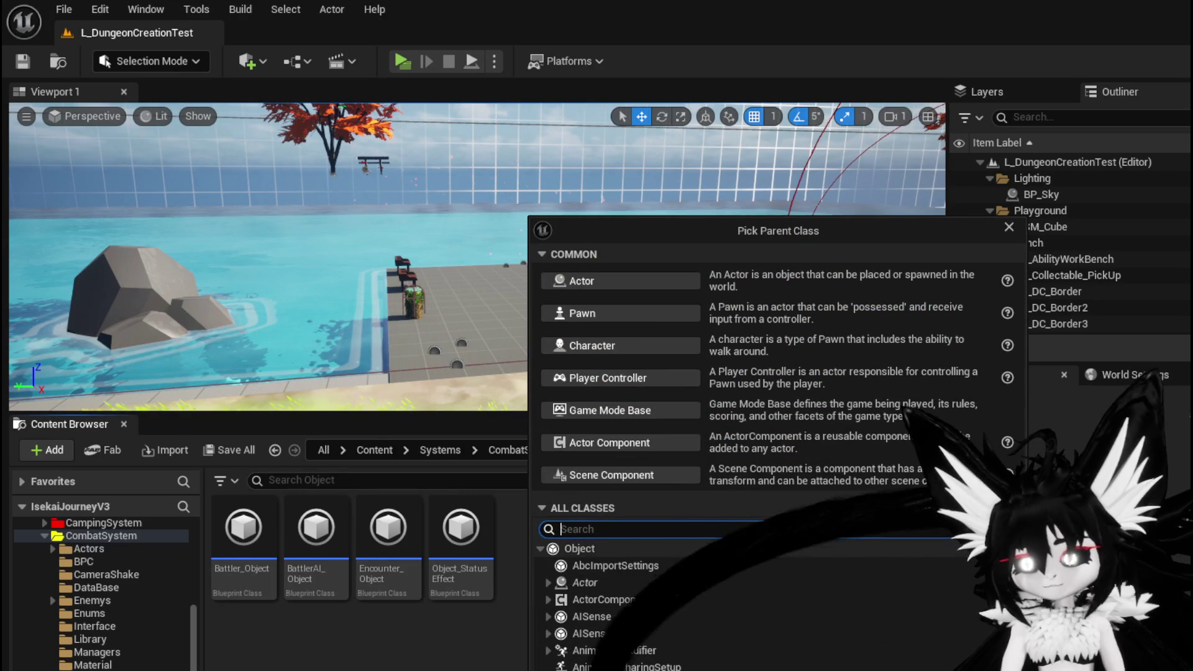
pyautogui.click(590, 549)
pyautogui.press('Return')
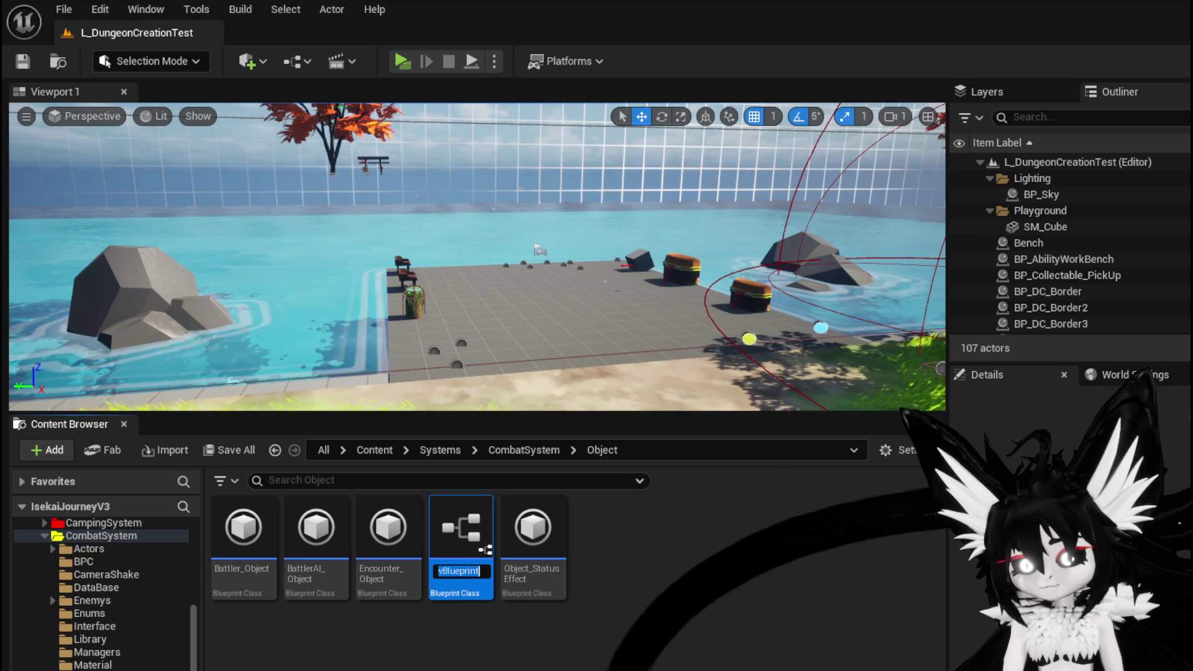
# - Name it Object_DamageSequence, save it, and open it for editing
pyautogui.write('Object')
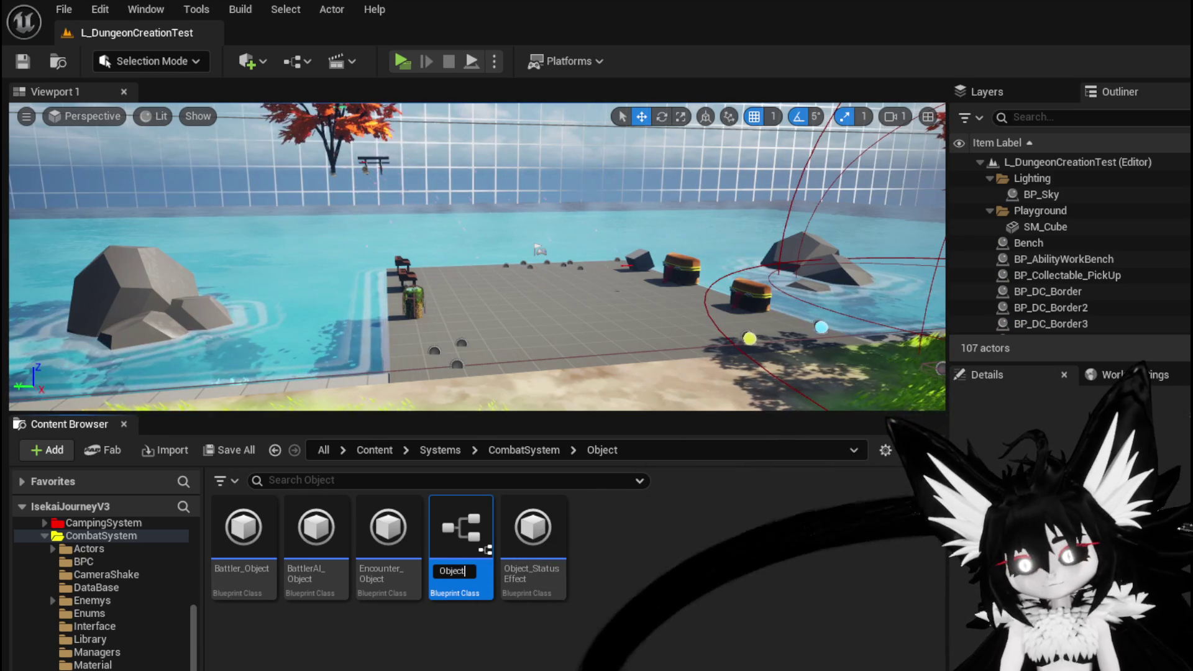
pyautogui.write('_D')
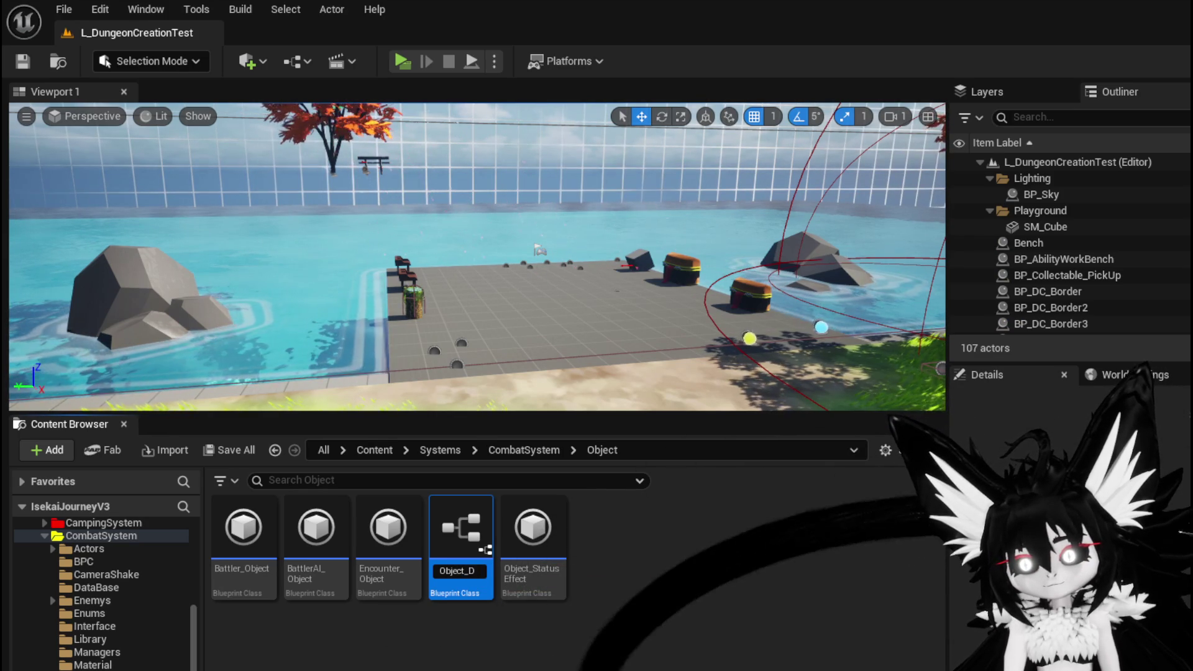
pyautogui.write('amageSequence')
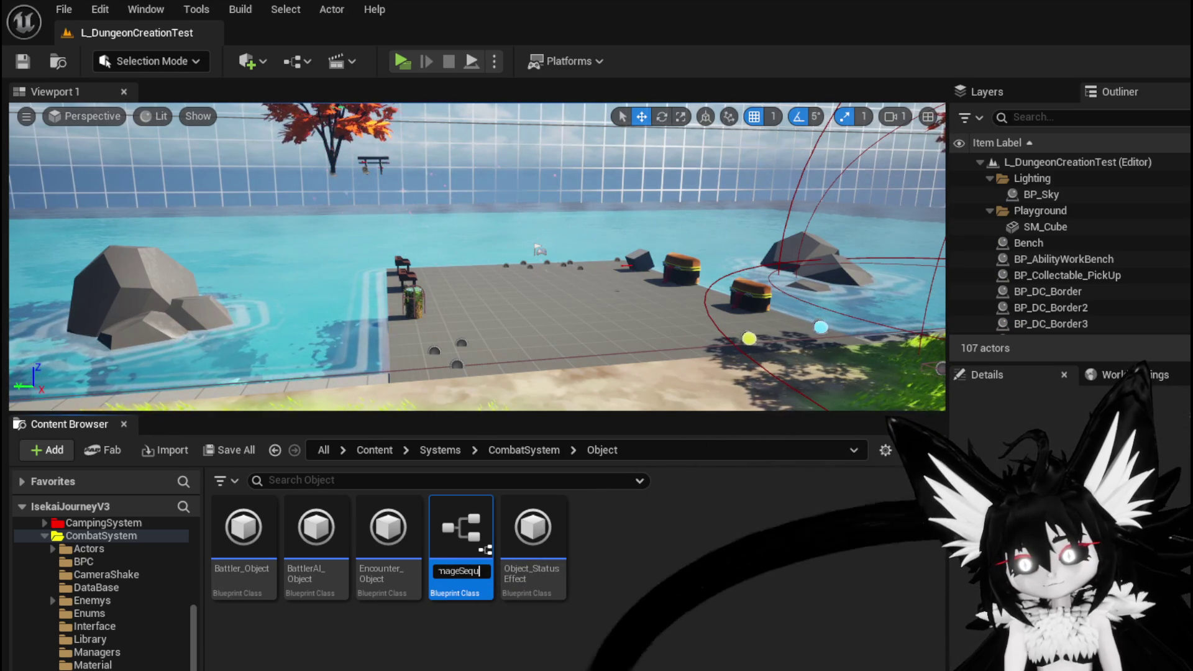
pyautogui.press('Return')
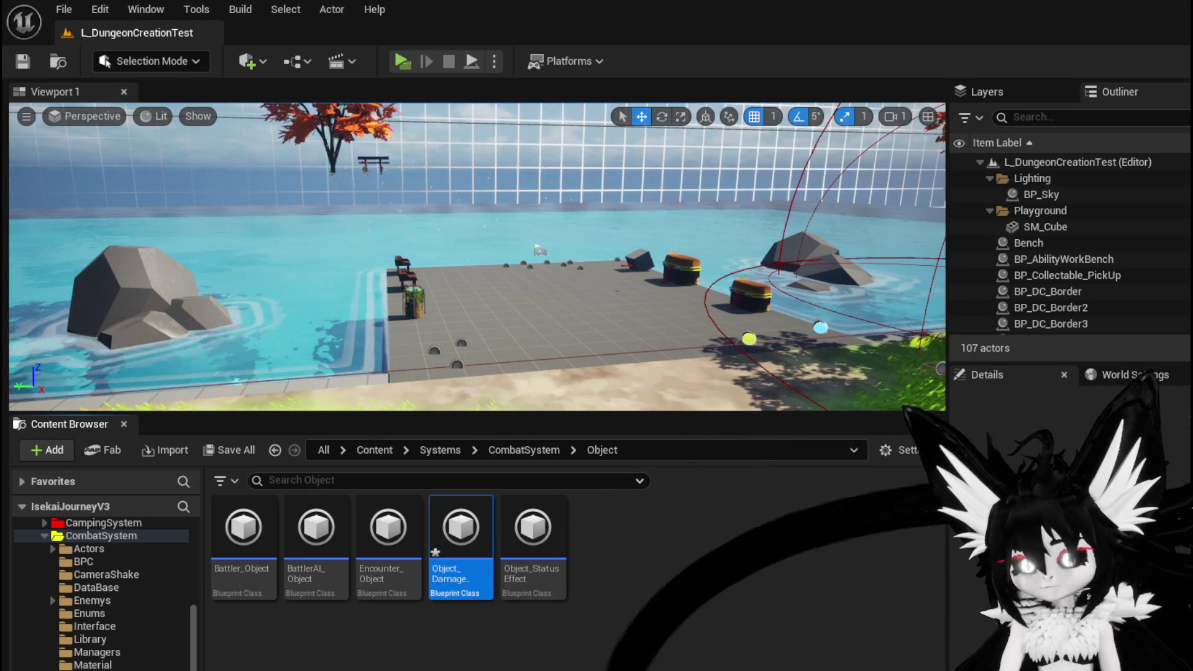
pyautogui.hotkey('ctrl', 'shift', 's')
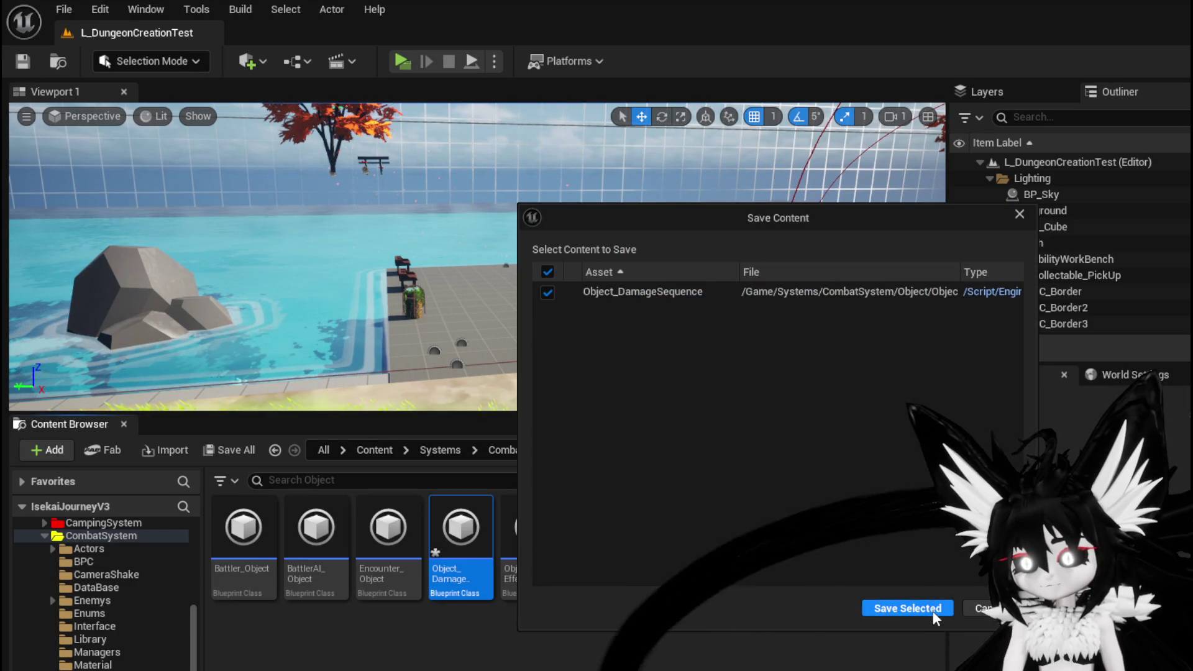
pyautogui.click(936, 613)
pyautogui.doubleClick(461, 528)
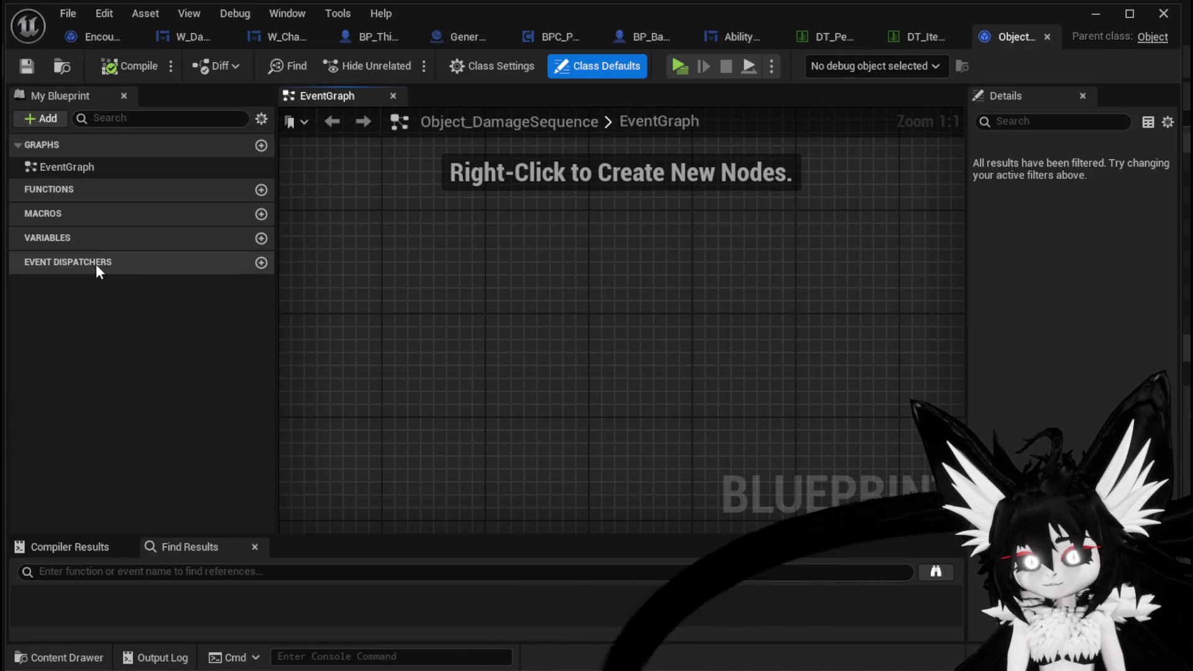
# - Add an OnStartSequence event dispatcher and a new function to Object_DamageSequence
pyautogui.click(261, 262)
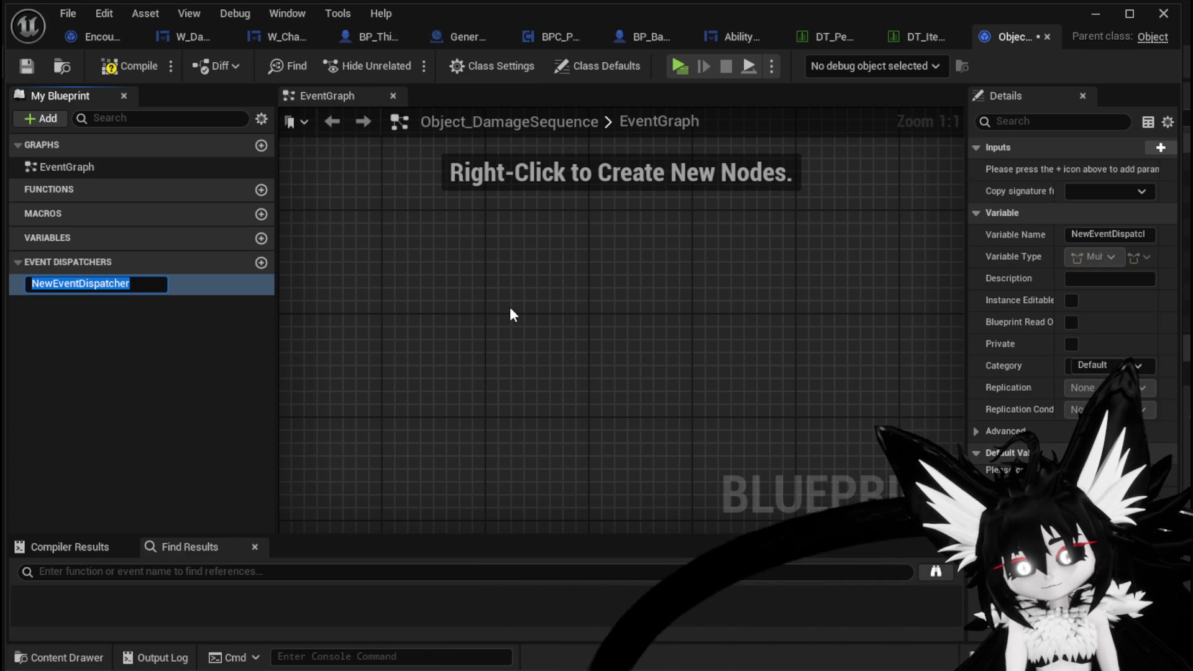
pyautogui.write('OnEx')
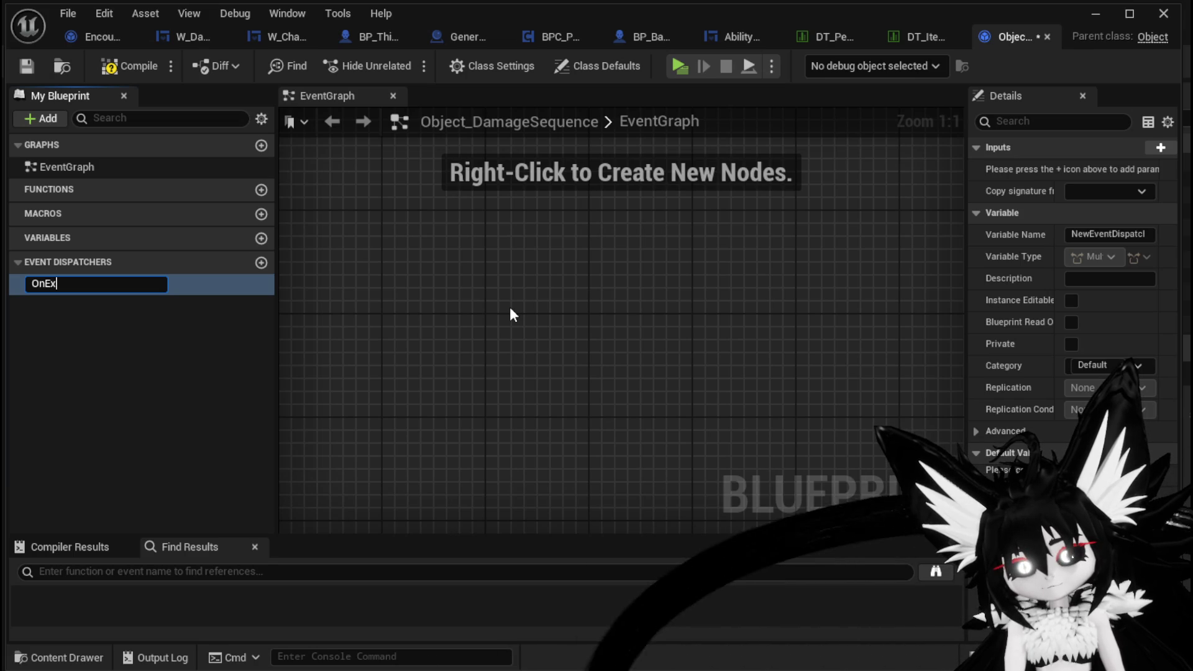
pyautogui.write('ecuteSequ')
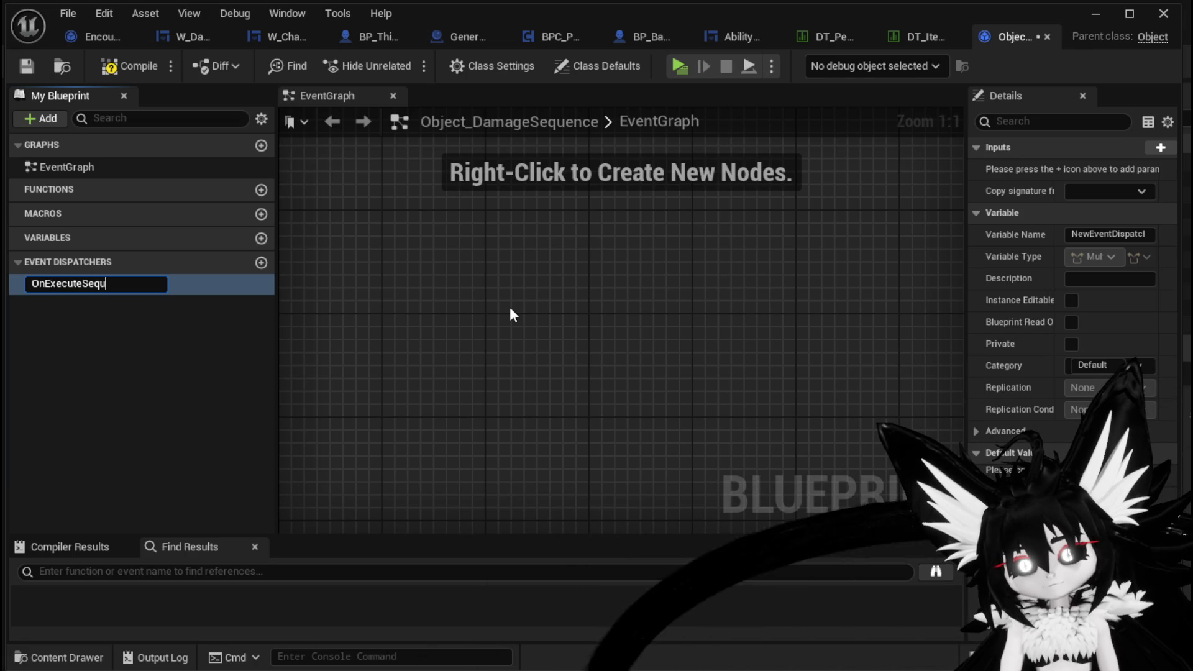
pyautogui.write('en')
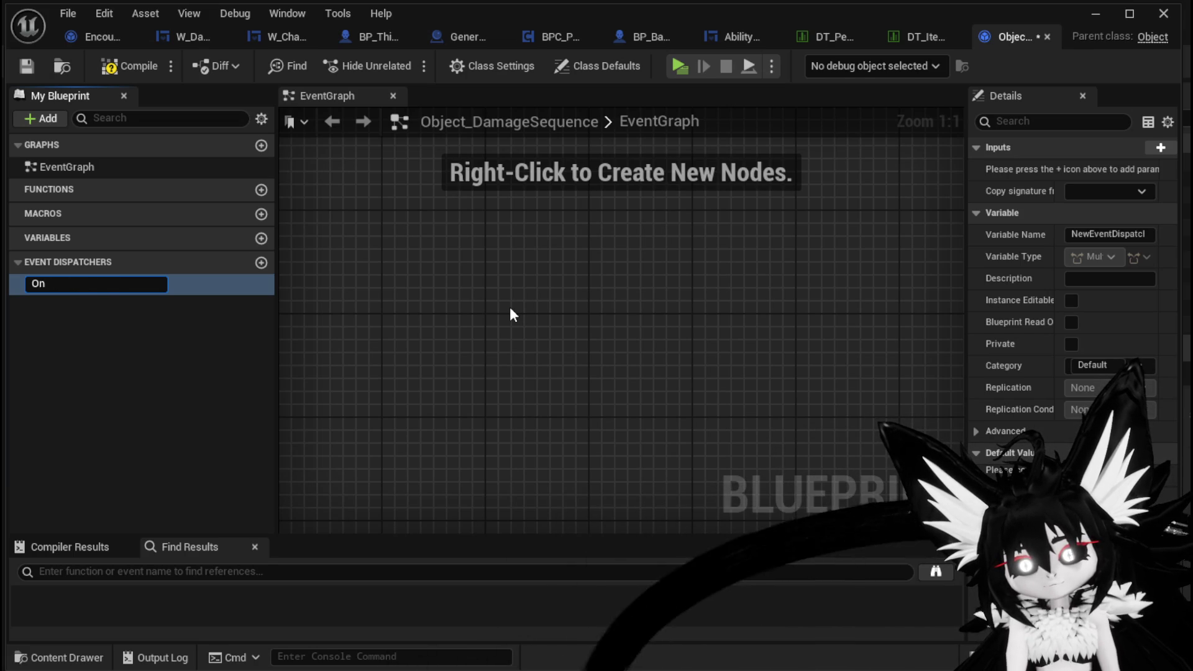
pyautogui.write('StartS')
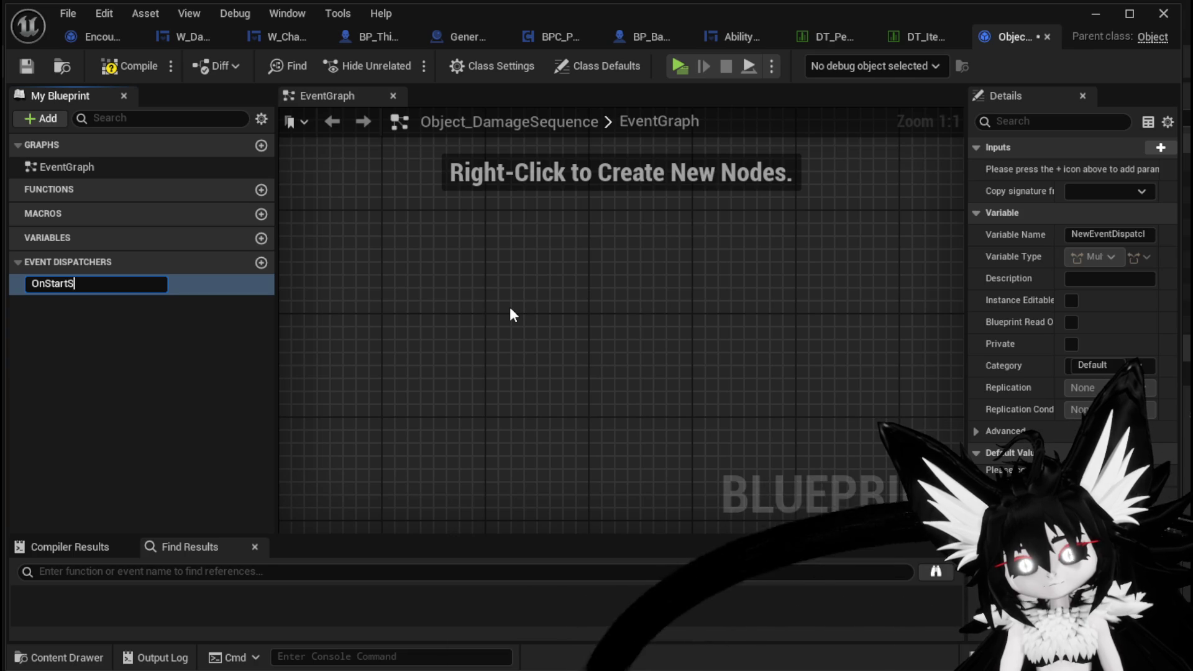
pyautogui.write('equence')
pyautogui.press('Return')
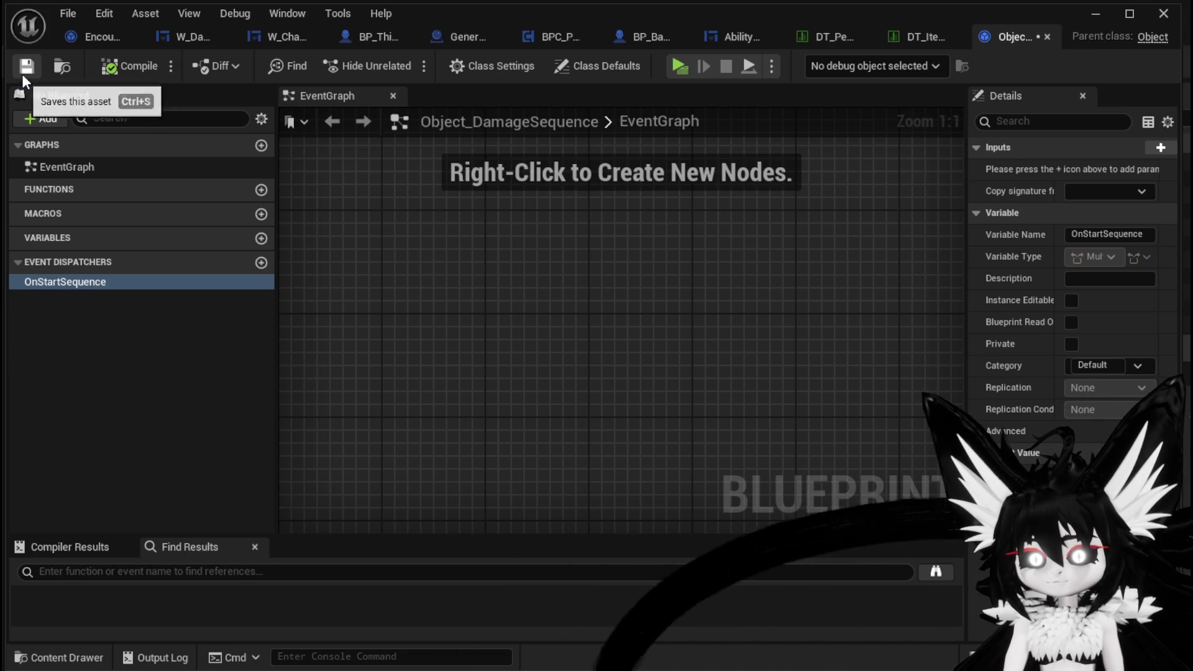
pyautogui.click(261, 189)
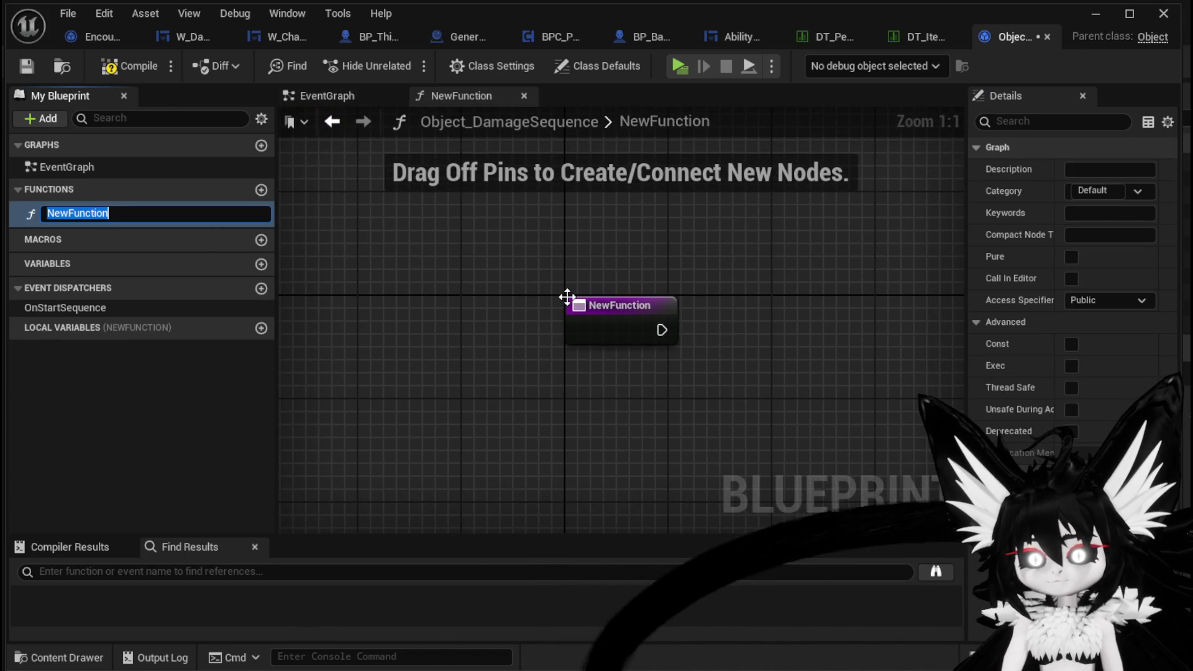
# - Rename the new function to SetData, then compile and save
pyautogui.write('SetDat')
pyautogui.press('Return')
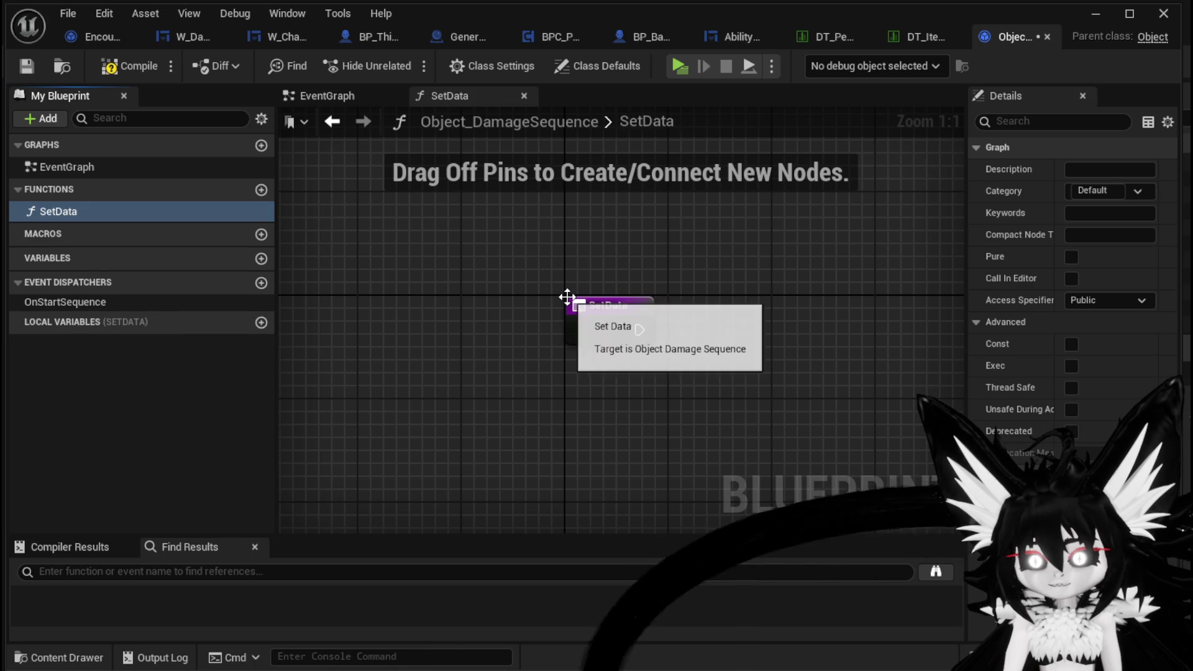
pyautogui.click(136, 72)
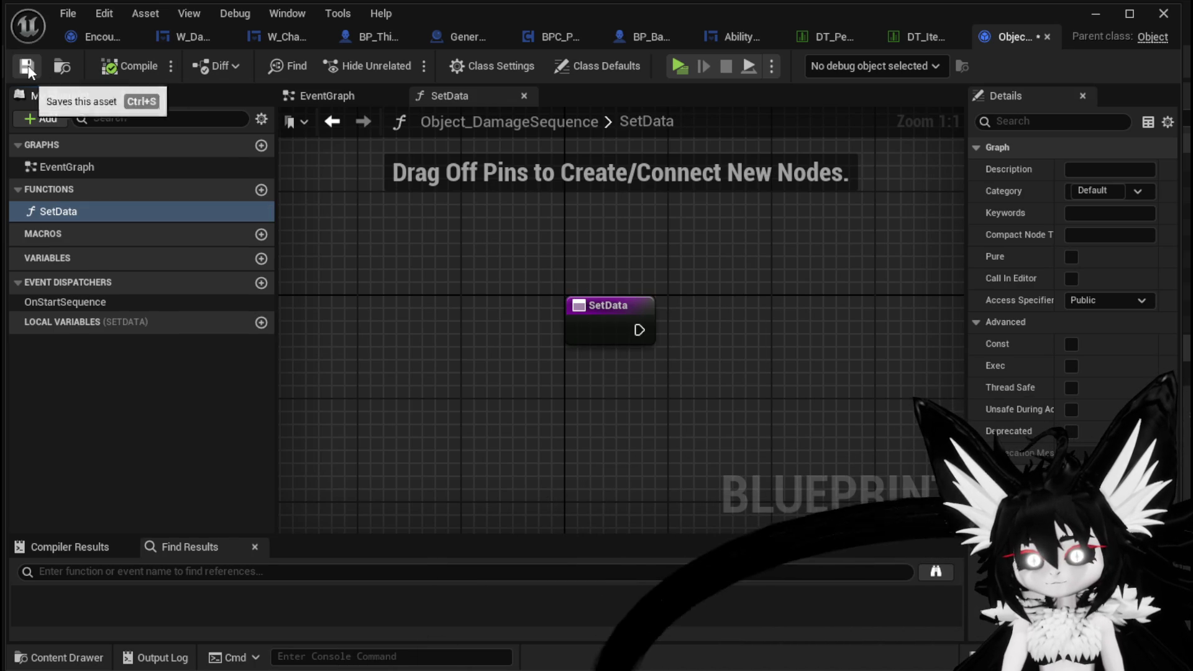
pyautogui.click(27, 67)
# - Give SetData an input named EventData and compile the blueprint
pyautogui.click(588, 315)
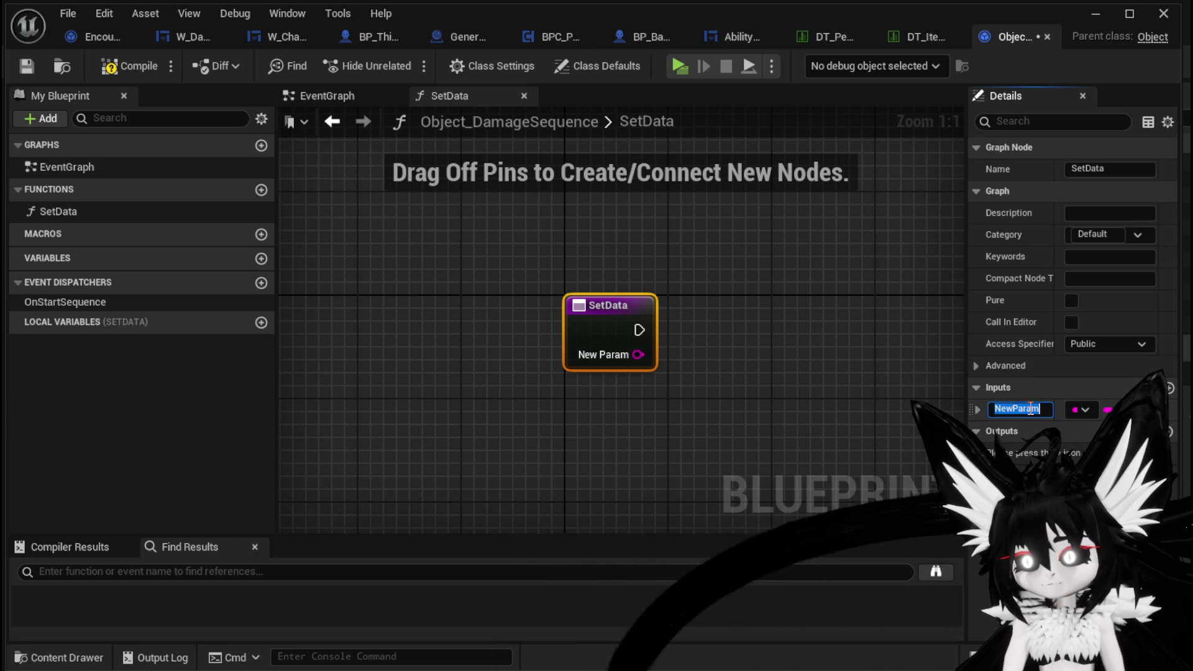
pyautogui.write('Even')
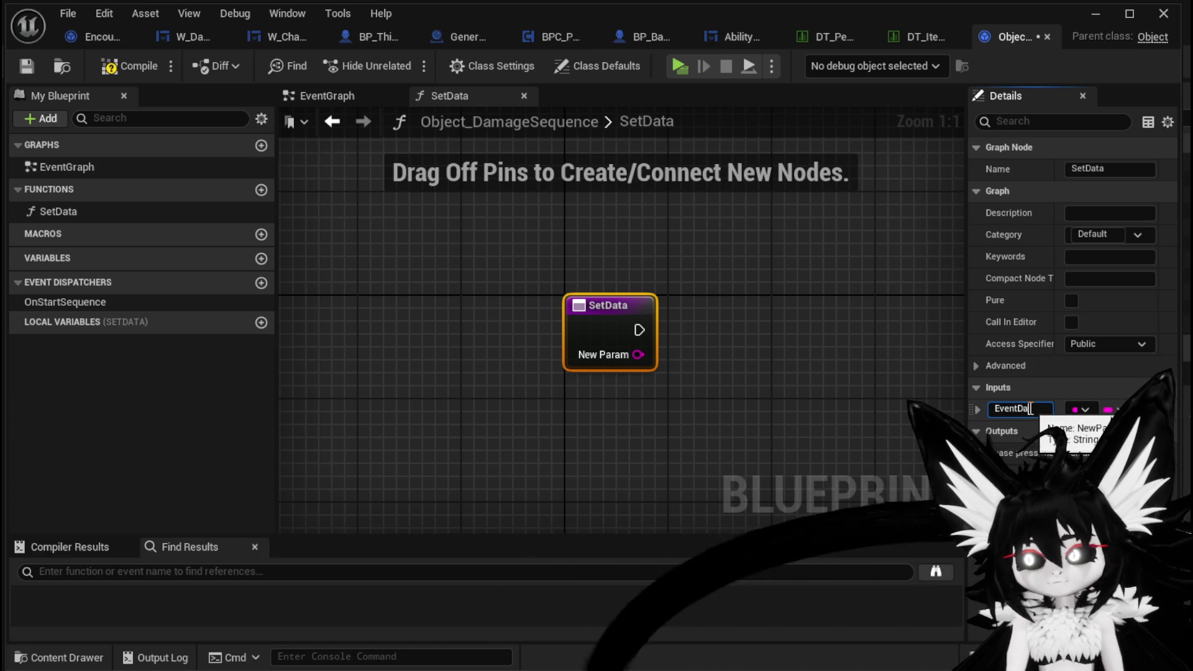
pyautogui.write('tDa')
pyautogui.press('Return')
pyautogui.click(129, 66)
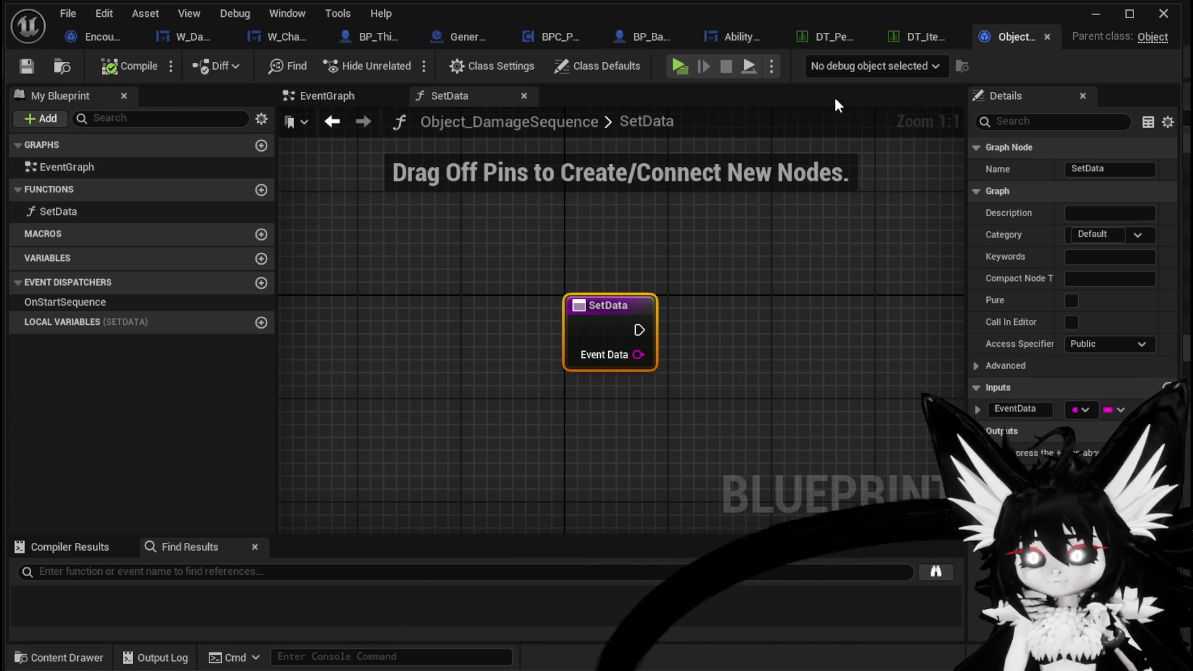
pyautogui.click(92, 35)
# - Set the Construct node's class to Object_DamageSequence, bind OnStartSequence, and compile
pyautogui.click(550, 235)
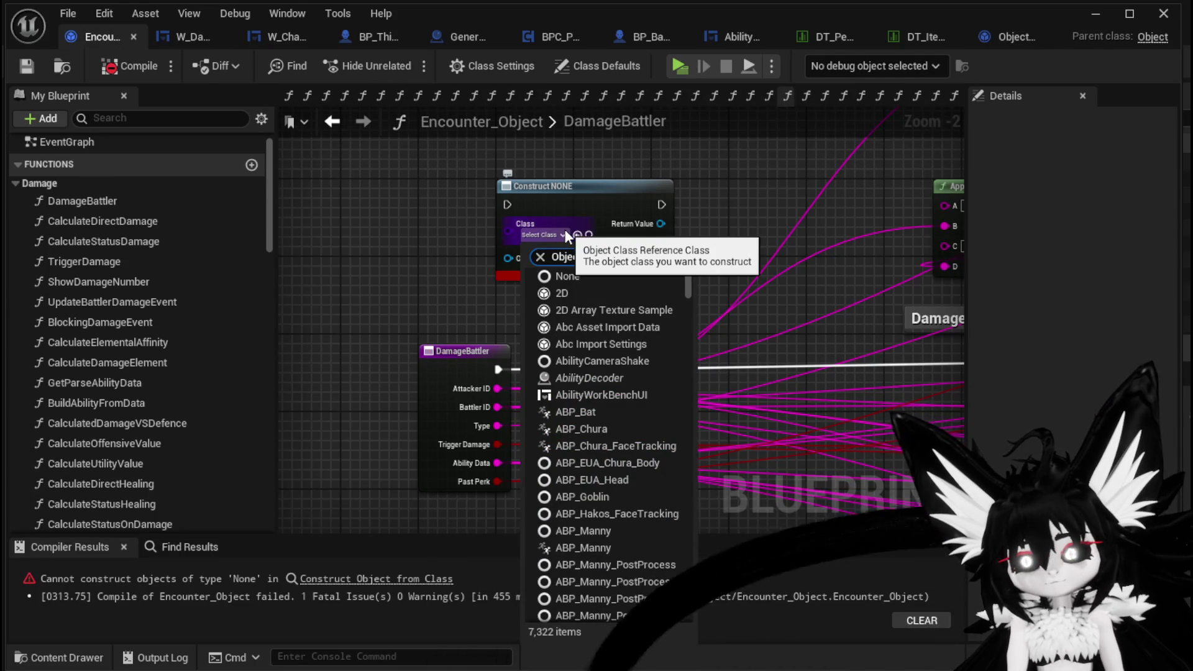
pyautogui.write('ct_Dam')
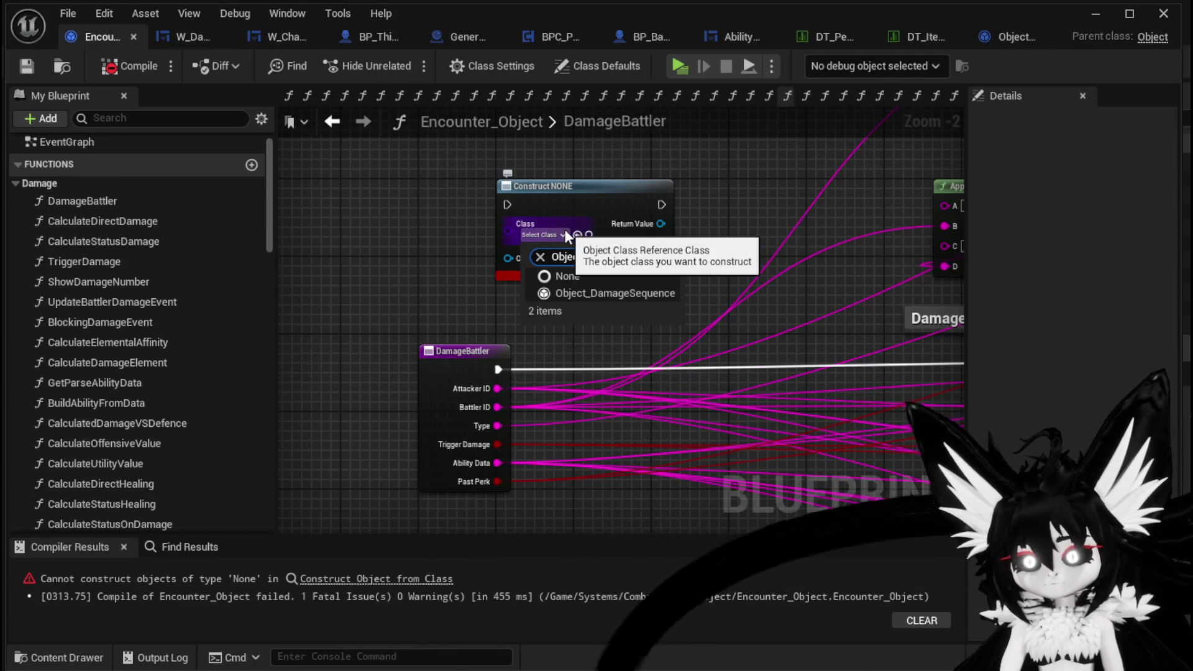
pyautogui.moveTo(580, 200)
pyautogui.mouseDown()
pyautogui.moveTo(491, 184)
pyautogui.moveTo(468, 230)
pyautogui.mouseUp()
pyautogui.moveTo(558, 265); pyautogui.dragTo(615, 263)
pyautogui.write('bind')
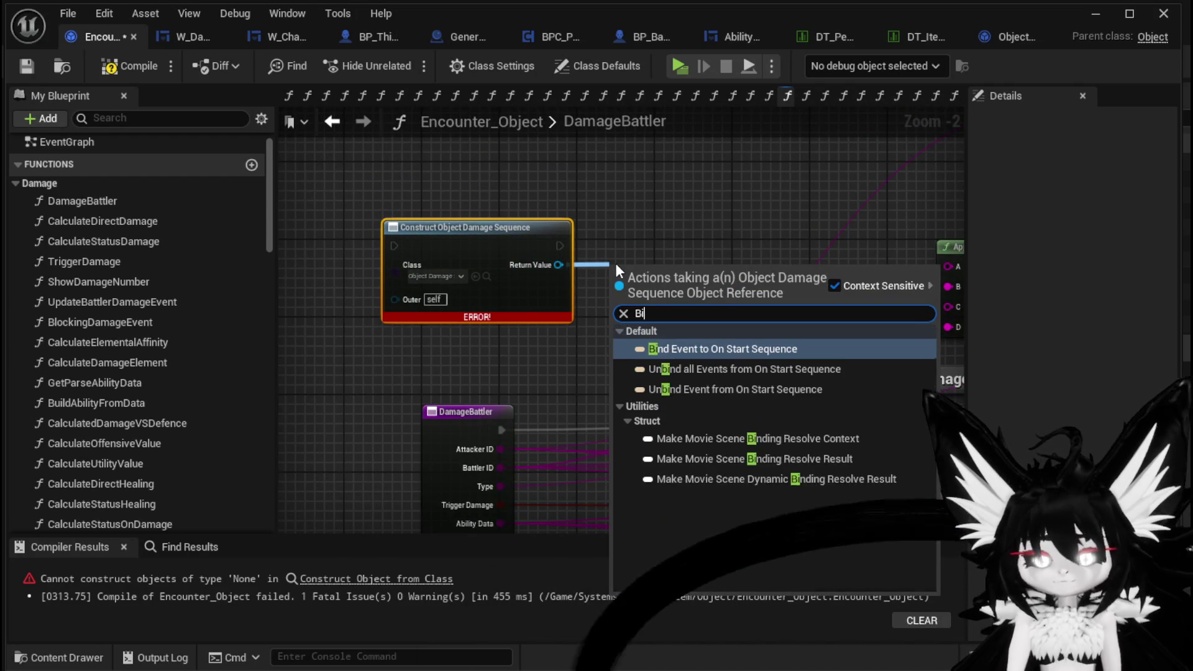
pyautogui.press('Return')
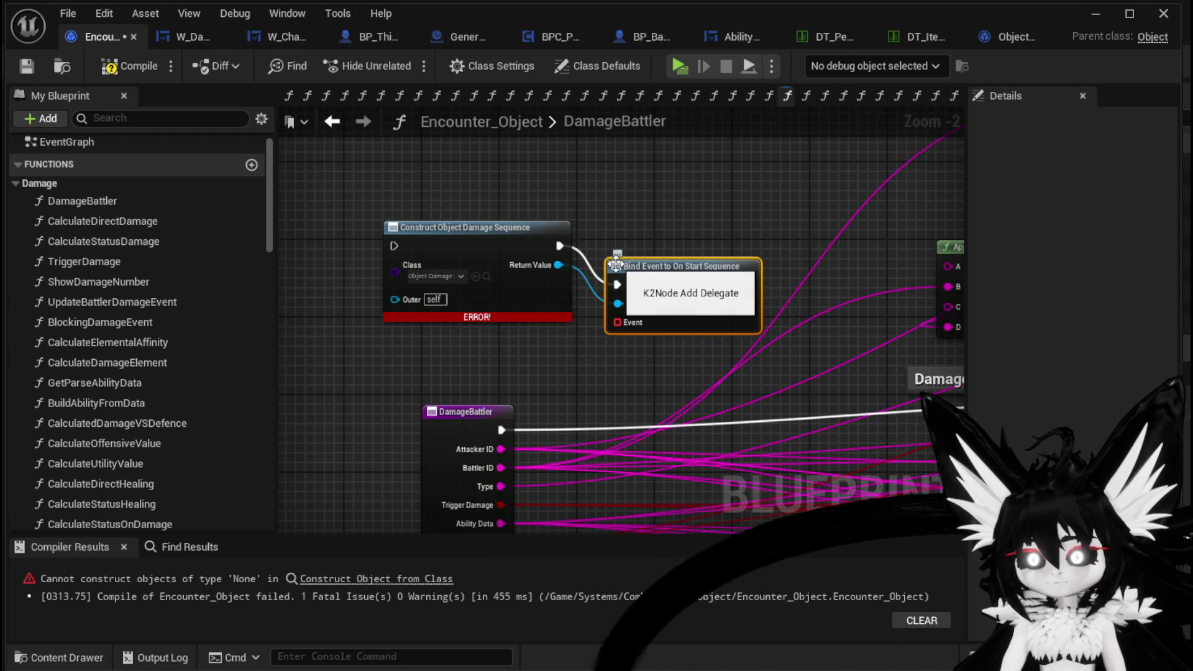
pyautogui.click(114, 69)
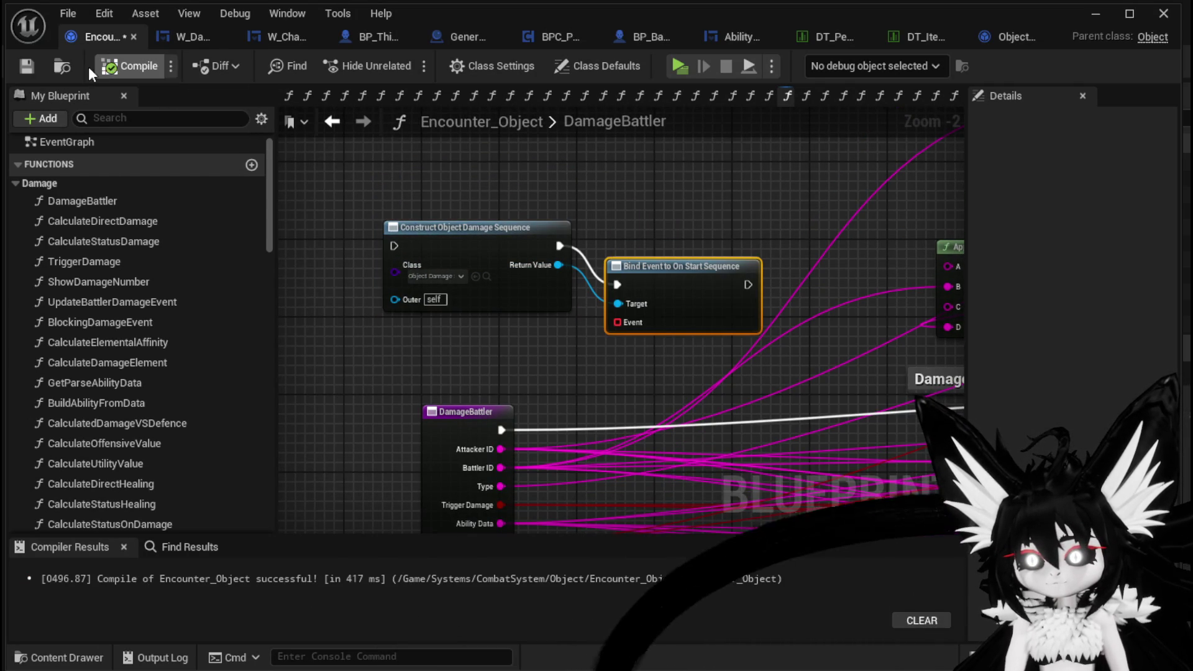
# - Insert a Set Data call between Construct and Bind Event, wire its exec pins, and save
pyautogui.moveTo(654, 285); pyautogui.dragTo(731, 246)
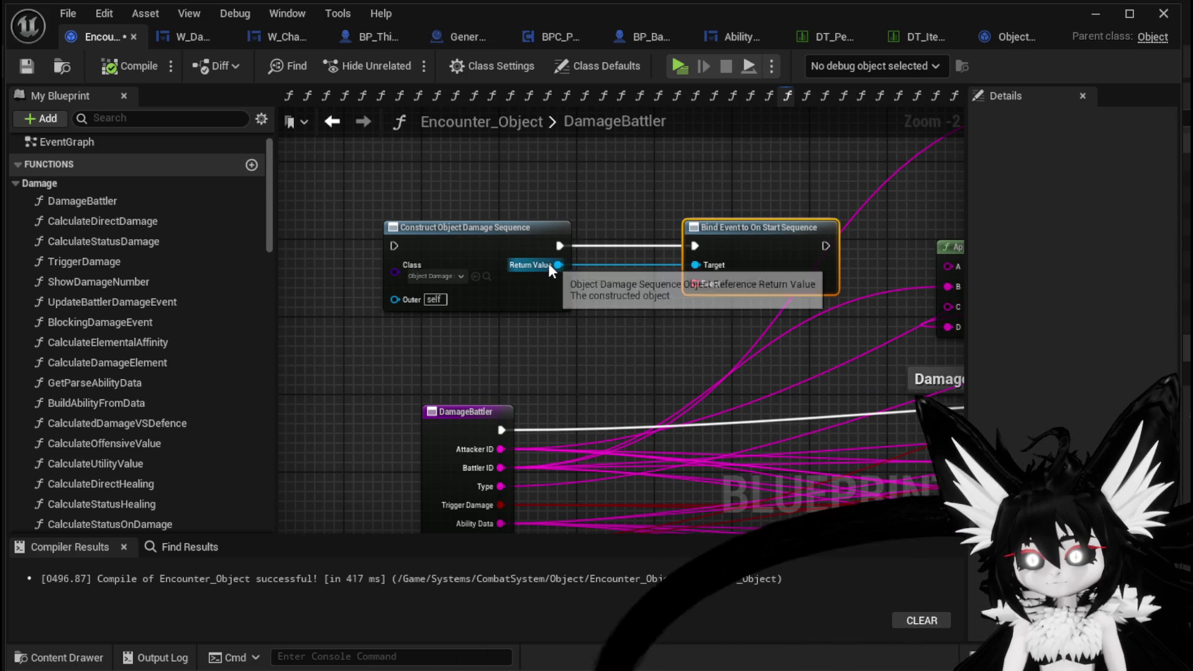
pyautogui.moveTo(559, 265); pyautogui.dragTo(625, 303)
pyautogui.write('Set Data')
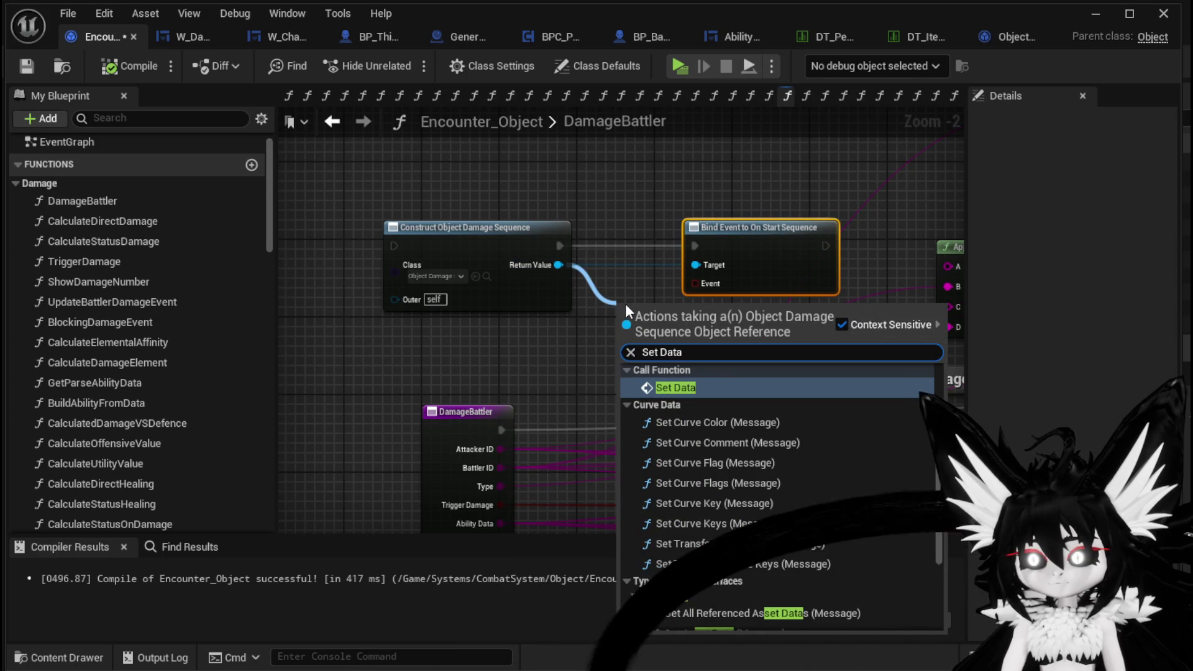
pyautogui.click(694, 390)
pyautogui.moveTo(471, 230); pyautogui.dragTo(376, 229)
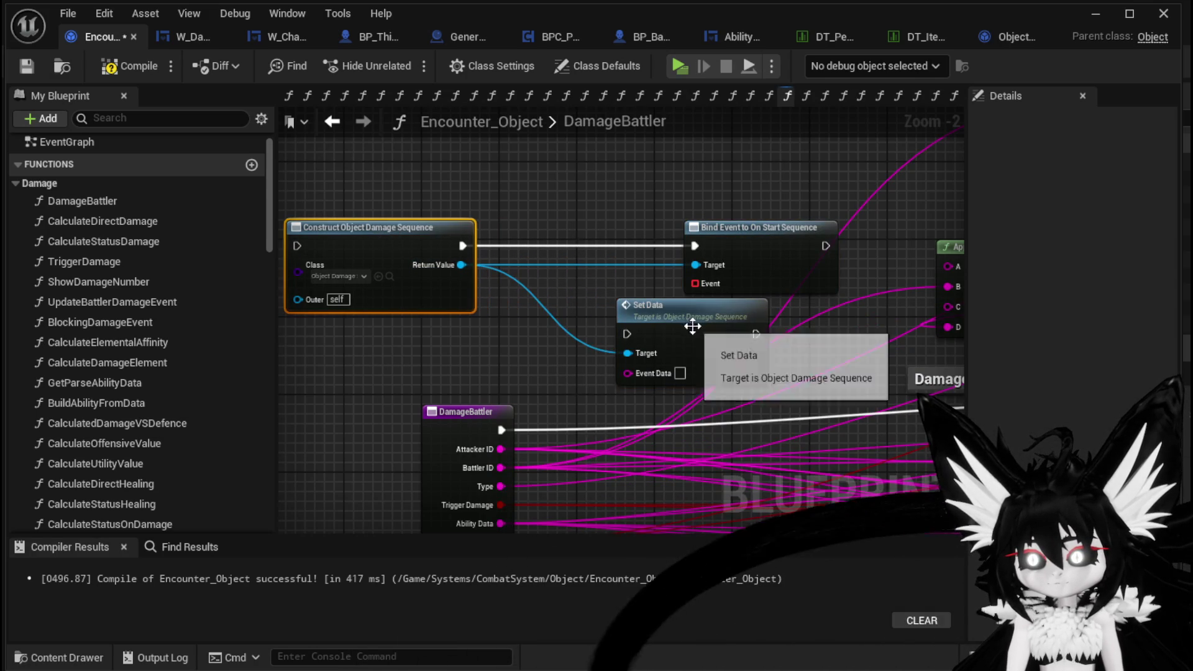
pyautogui.moveTo(697, 324); pyautogui.dragTo(590, 237)
pyautogui.moveTo(502, 242); pyautogui.dragTo(522, 246)
pyautogui.moveTo(651, 246); pyautogui.dragTo(692, 246)
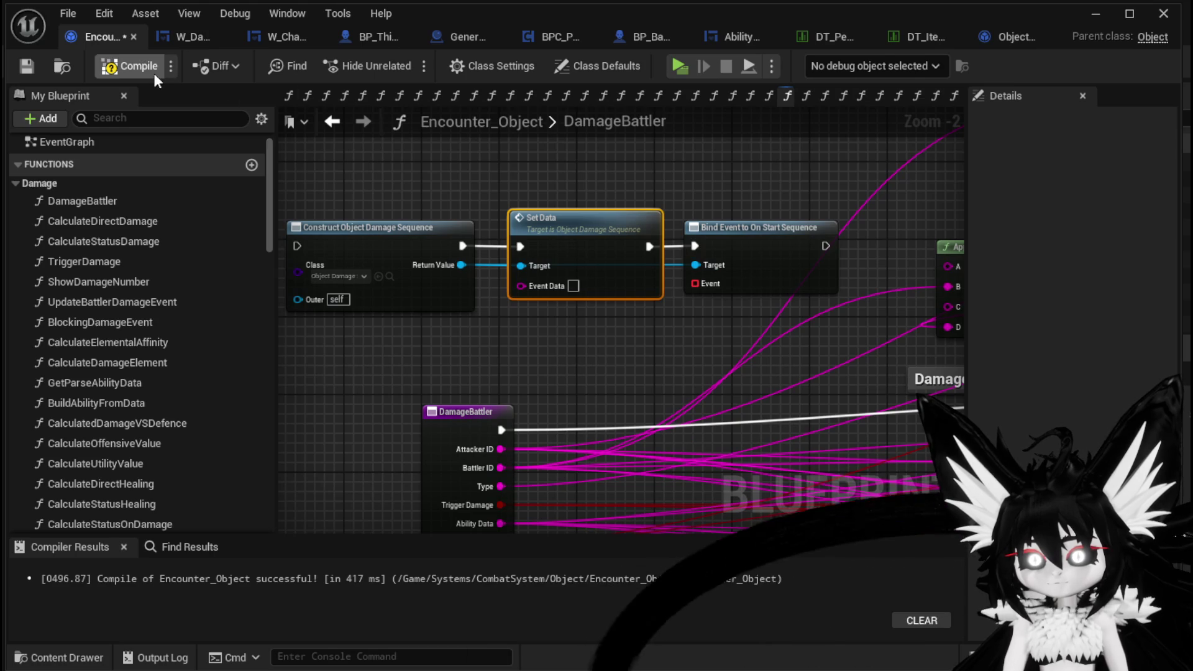
pyautogui.click(29, 61)
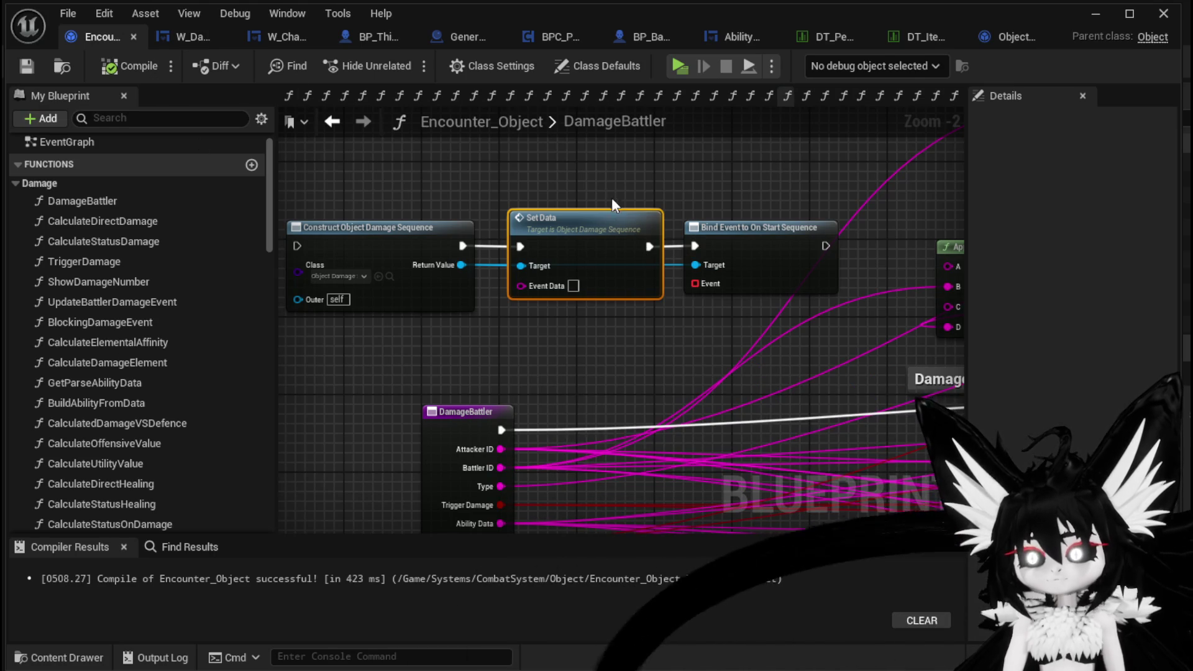
# - Move the three sequence setup nodes up and left together
pyautogui.click(525, 198)
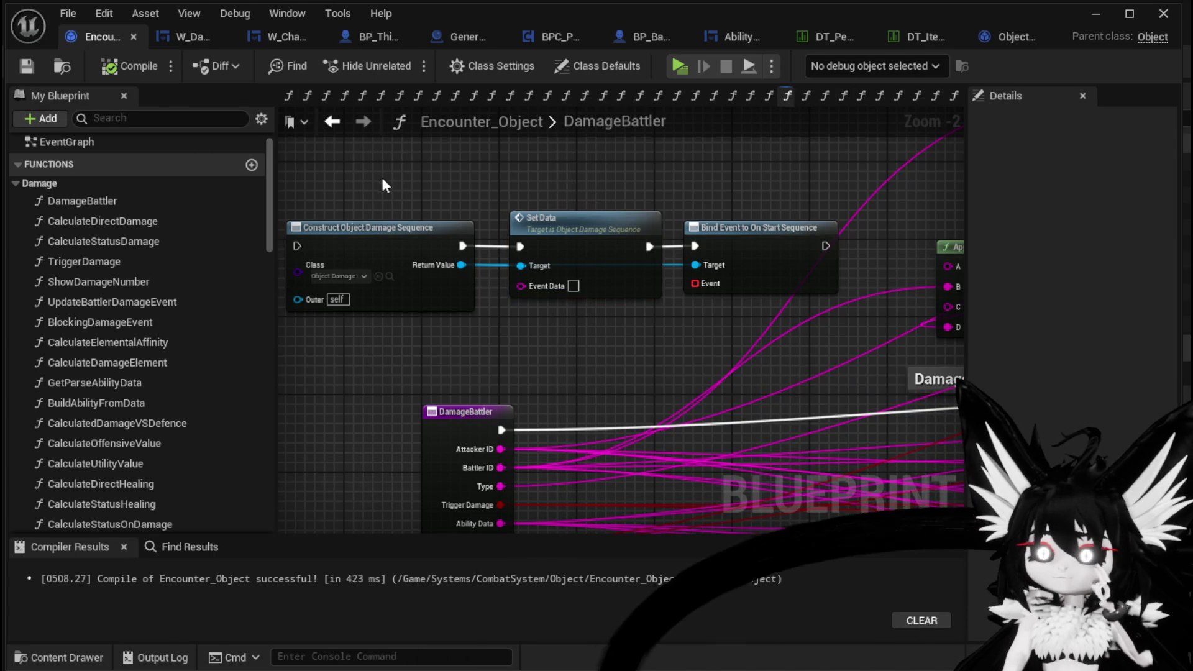
pyautogui.moveTo(381, 176); pyautogui.dragTo(756, 315)
pyautogui.scroll(-3, 609, 318)
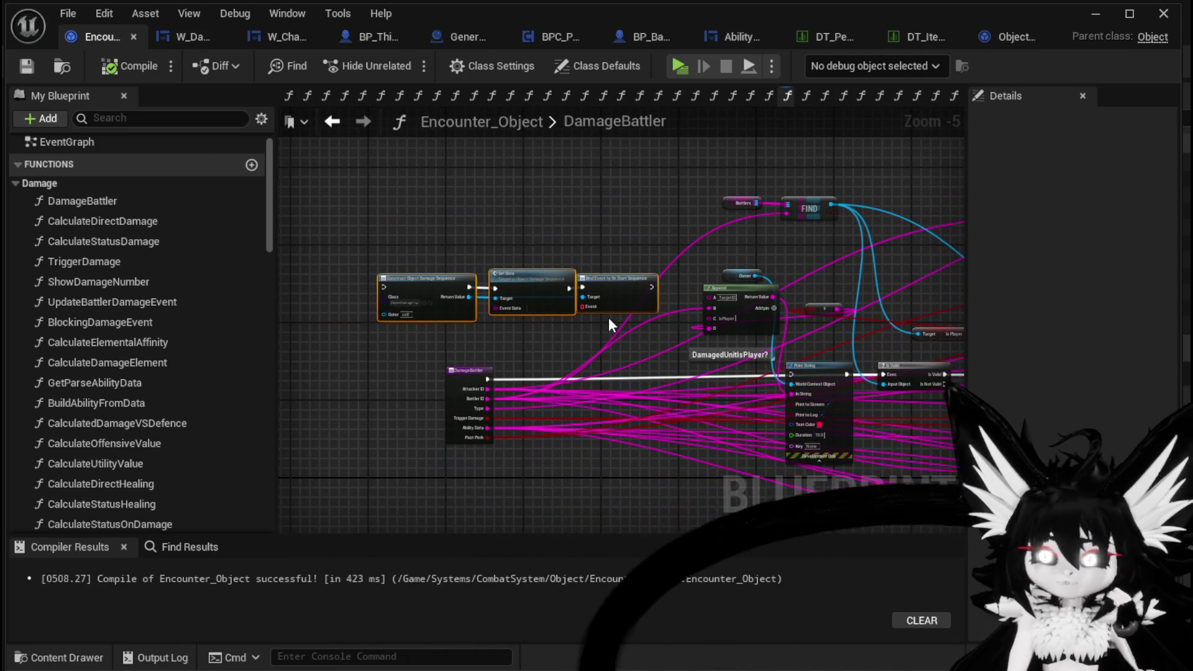
pyautogui.moveTo(618, 286); pyautogui.dragTo(594, 218)
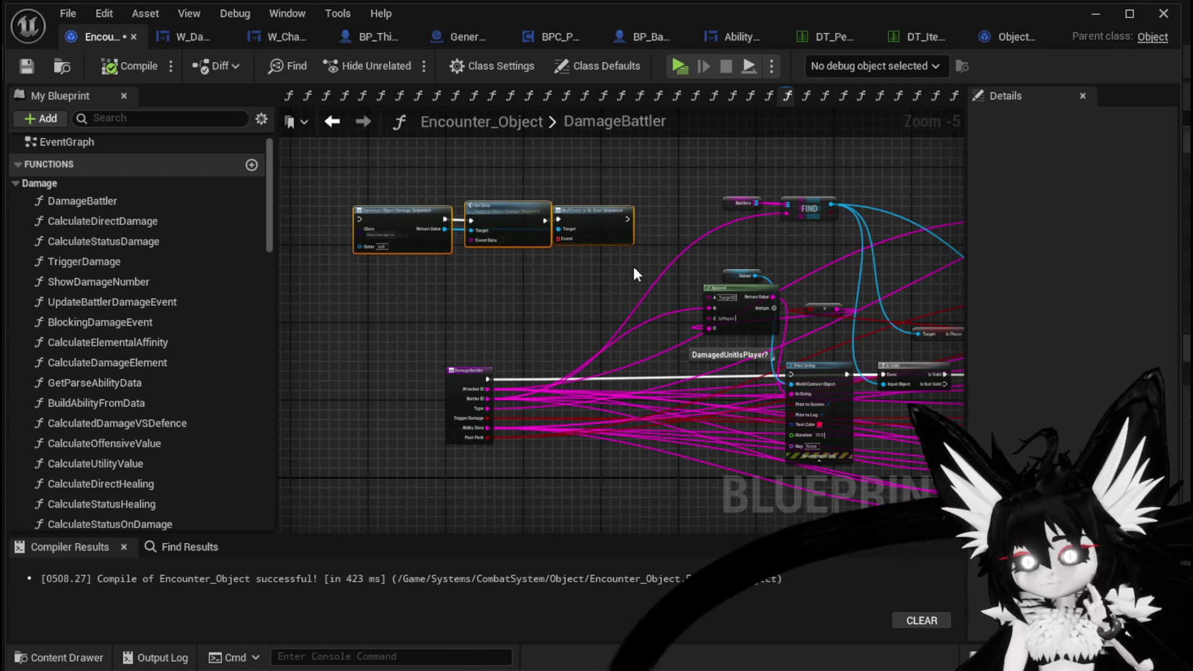
pyautogui.scroll(3, 640, 286)
pyautogui.click(646, 320)
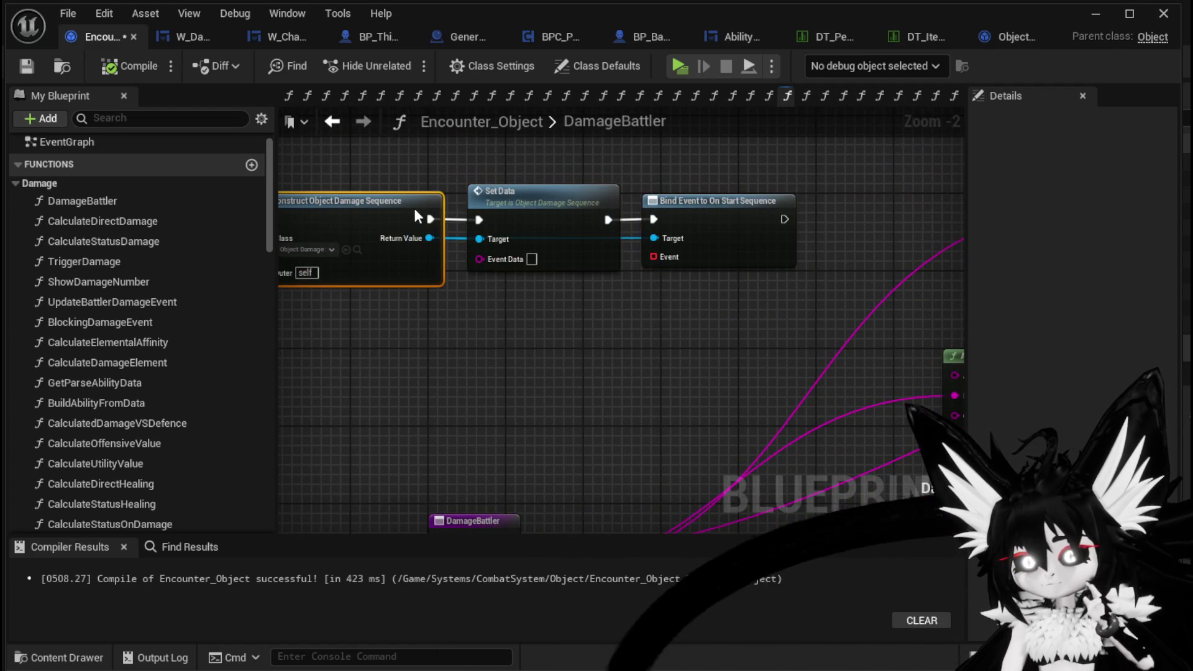
# - Pan and zoom across the damage graph to locate the DamageBattler setup nodes
pyautogui.click(542, 296)
pyautogui.moveTo(545, 300); pyautogui.dragTo(615, 317)
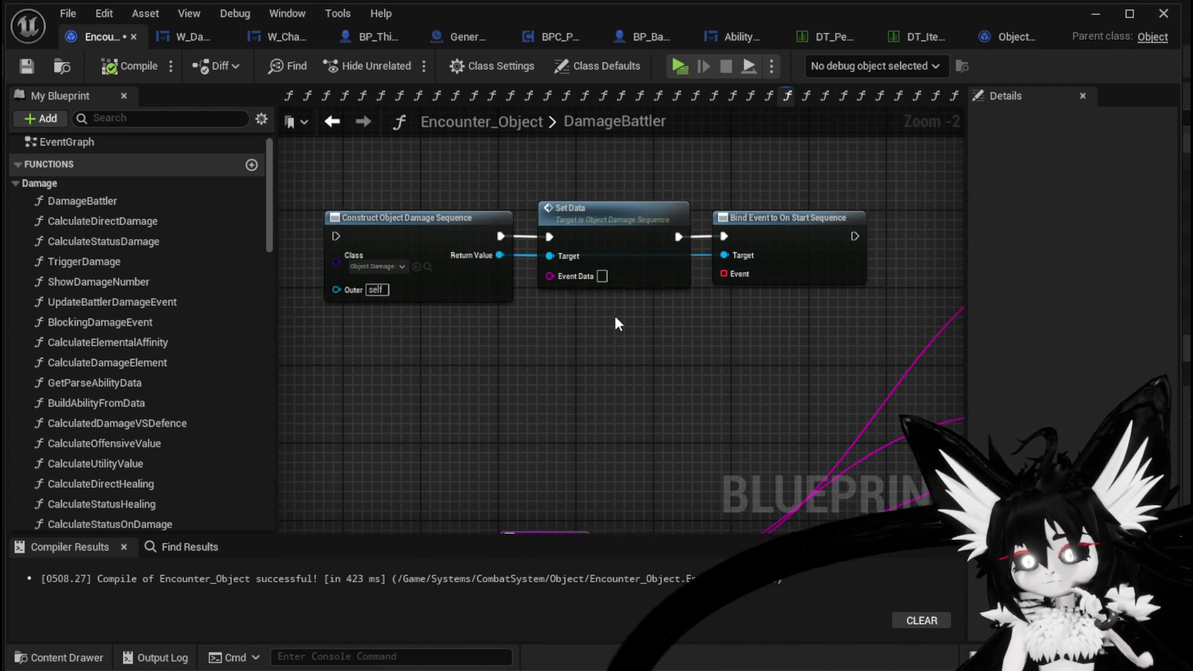
pyautogui.scroll(-2, 617, 323)
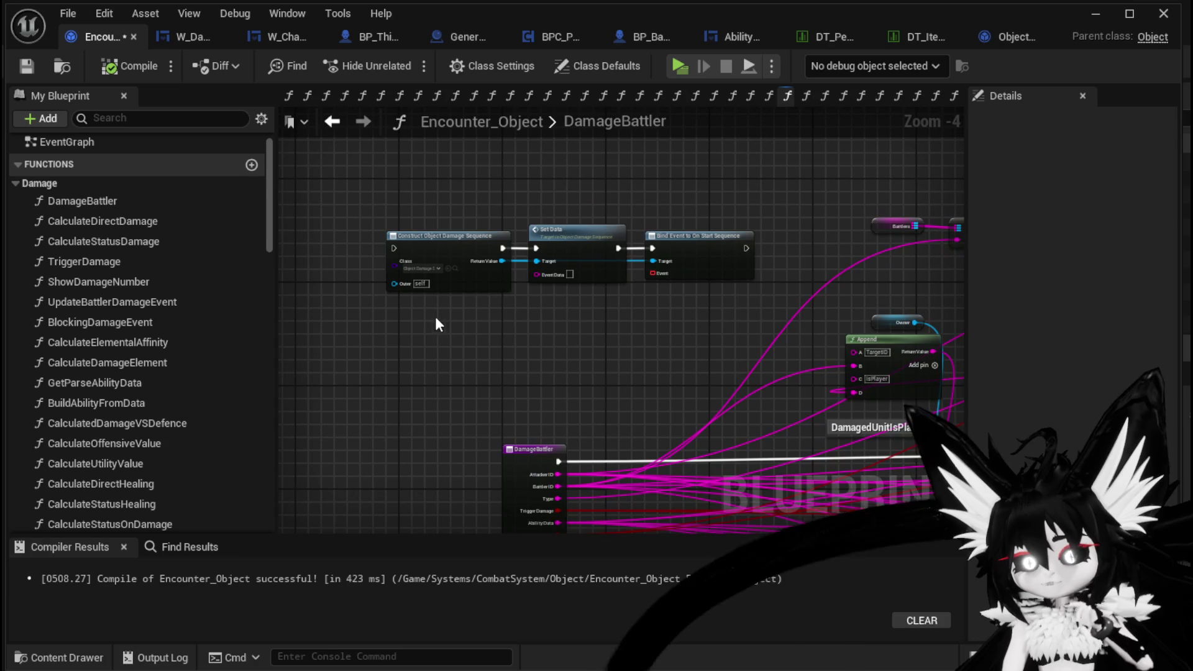
pyautogui.moveTo(438, 319); pyautogui.dragTo(737, 193)
pyautogui.scroll(-3, 564, 211)
pyautogui.moveTo(595, 235)
pyautogui.mouseDown()
pyautogui.moveTo(723, 203)
pyautogui.moveTo(441, 205)
pyautogui.mouseUp()
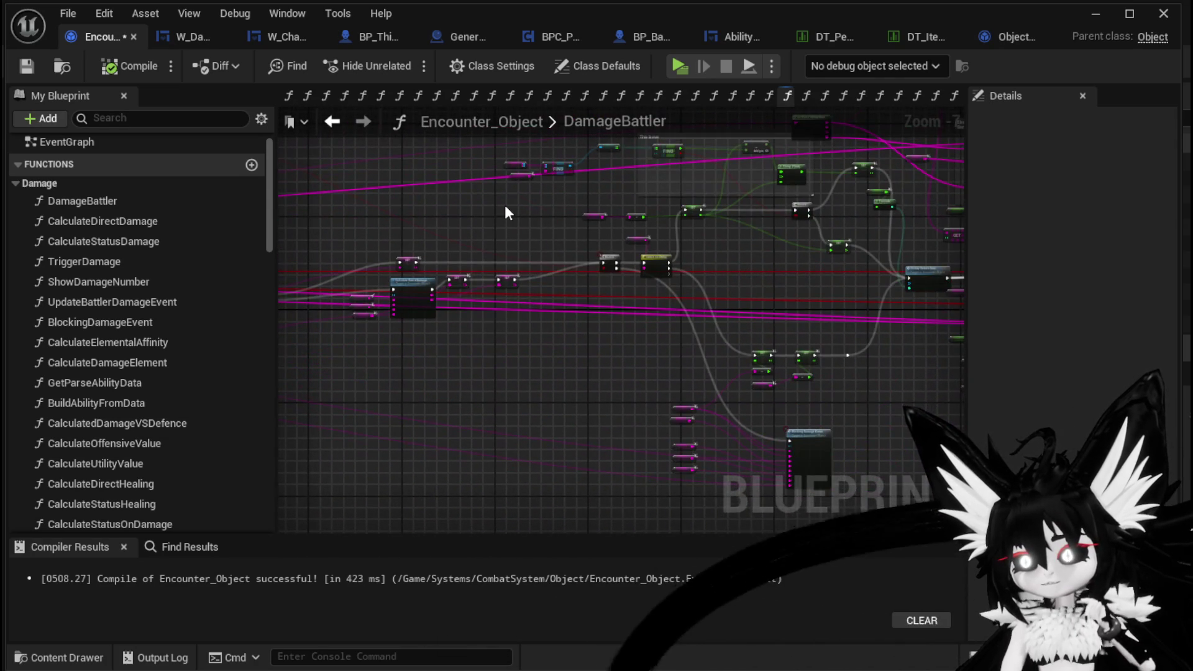
pyautogui.scroll(-2, 507, 212)
pyautogui.moveTo(513, 211)
pyautogui.mouseDown()
pyautogui.moveTo(441, 309)
pyautogui.moveTo(474, 311)
pyautogui.moveTo(464, 280)
pyautogui.mouseUp()
pyautogui.moveTo(859, 270); pyautogui.dragTo(570, 239)
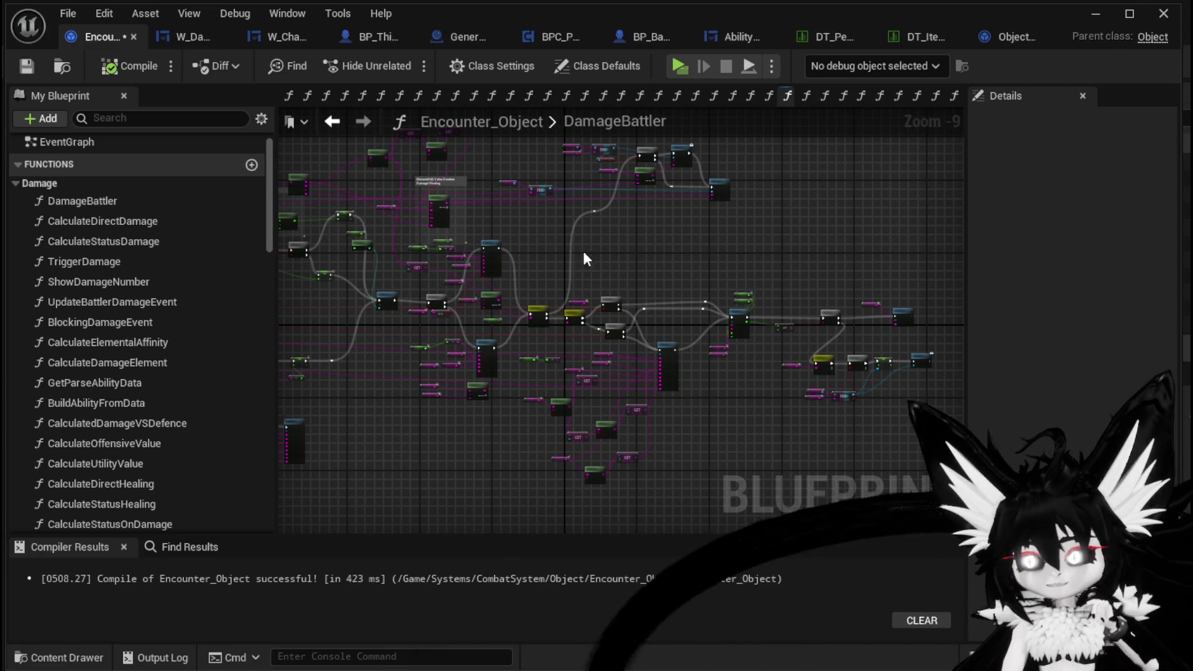
pyautogui.moveTo(647, 236)
pyautogui.mouseDown()
pyautogui.moveTo(426, 246)
pyautogui.moveTo(569, 255)
pyautogui.mouseUp()
pyautogui.scroll(3, 451, 258)
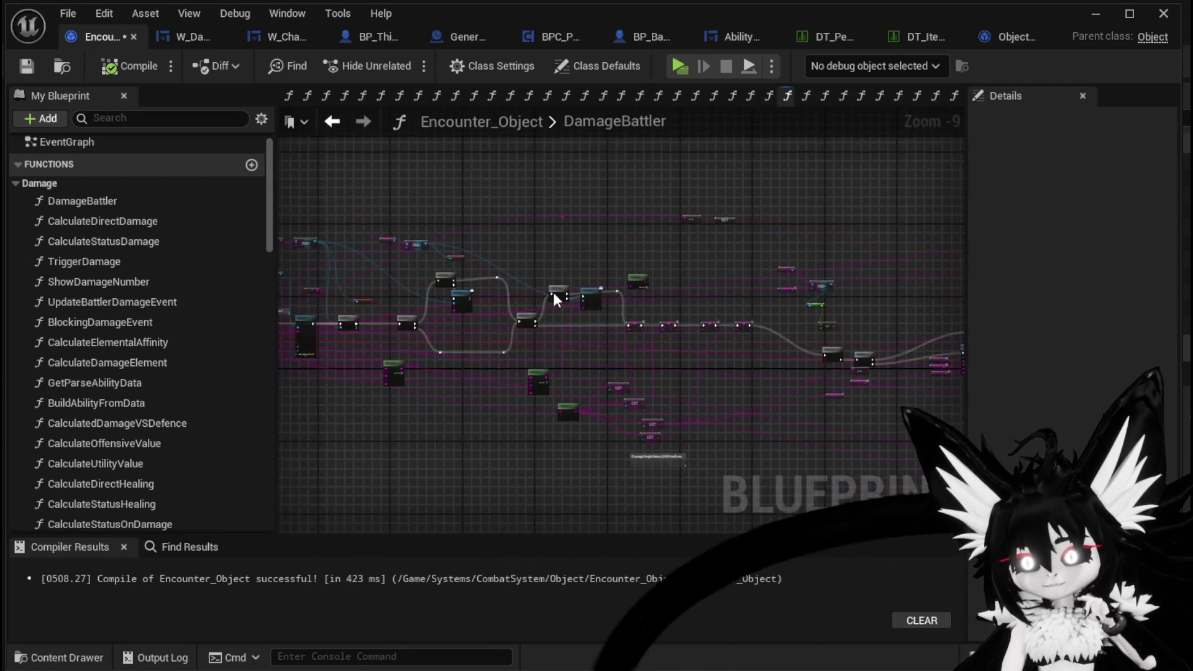
pyautogui.scroll(-2, 430, 269)
pyautogui.moveTo(430, 269); pyautogui.dragTo(558, 276)
pyautogui.scroll(2, 389, 289)
pyautogui.moveTo(389, 289); pyautogui.dragTo(464, 241)
pyautogui.scroll(1, 464, 241)
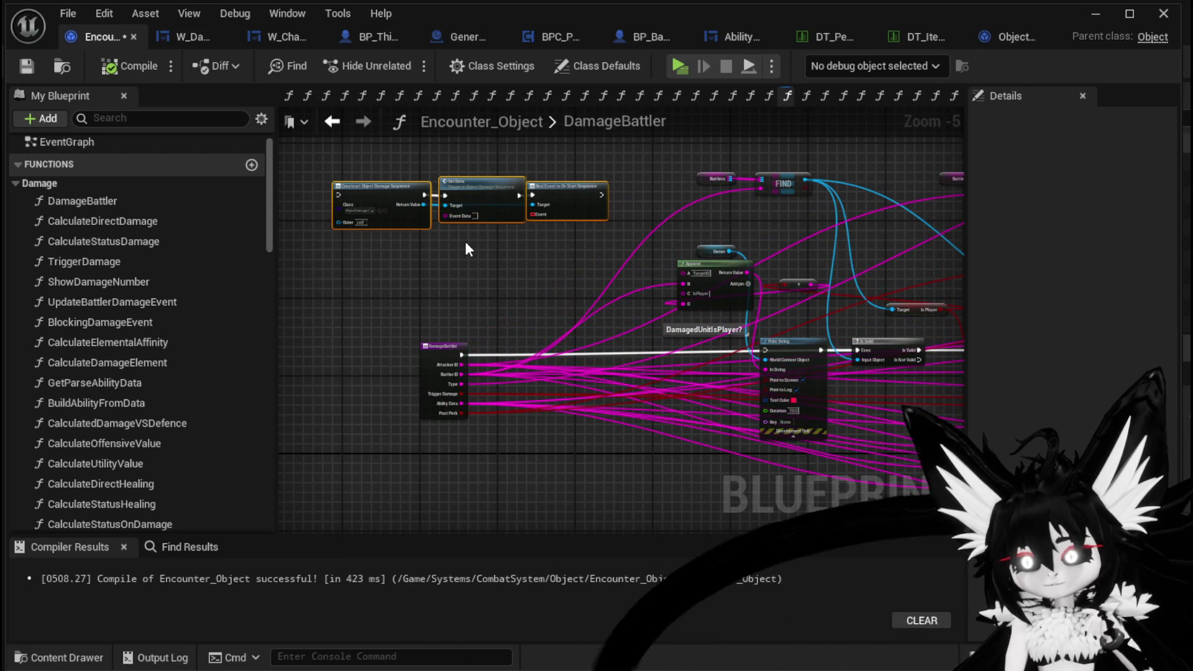
pyautogui.click(473, 243)
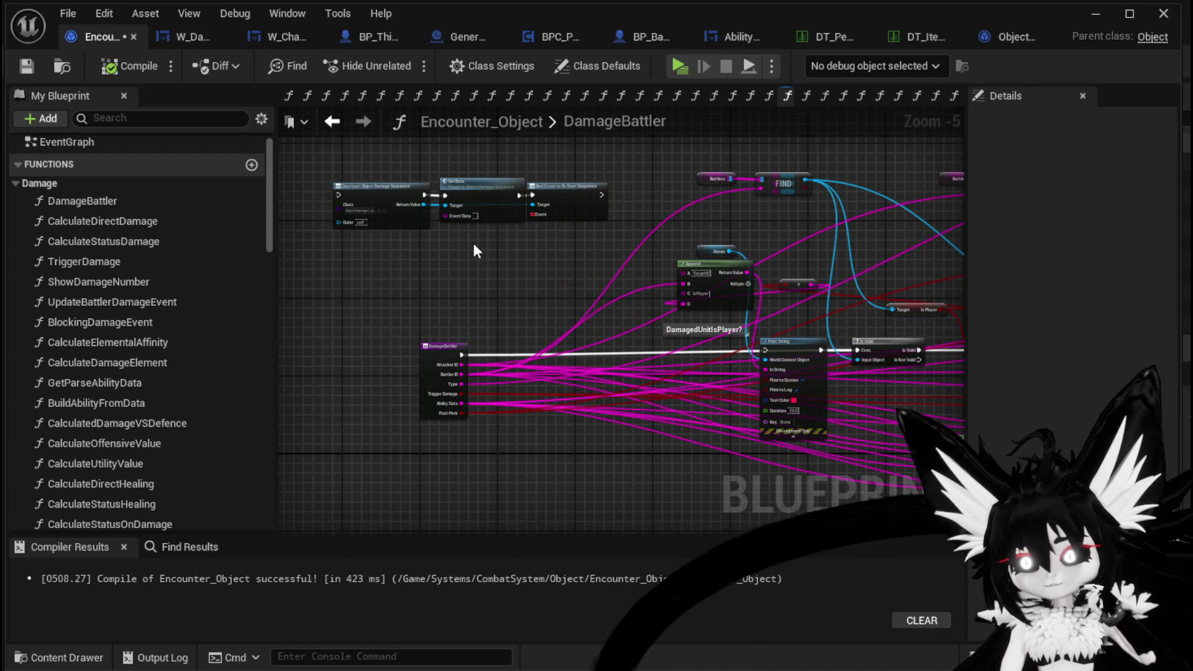
# - Select most of the graph's nodes to check the layout, then clear the selection
pyautogui.scroll(-2, 475, 245)
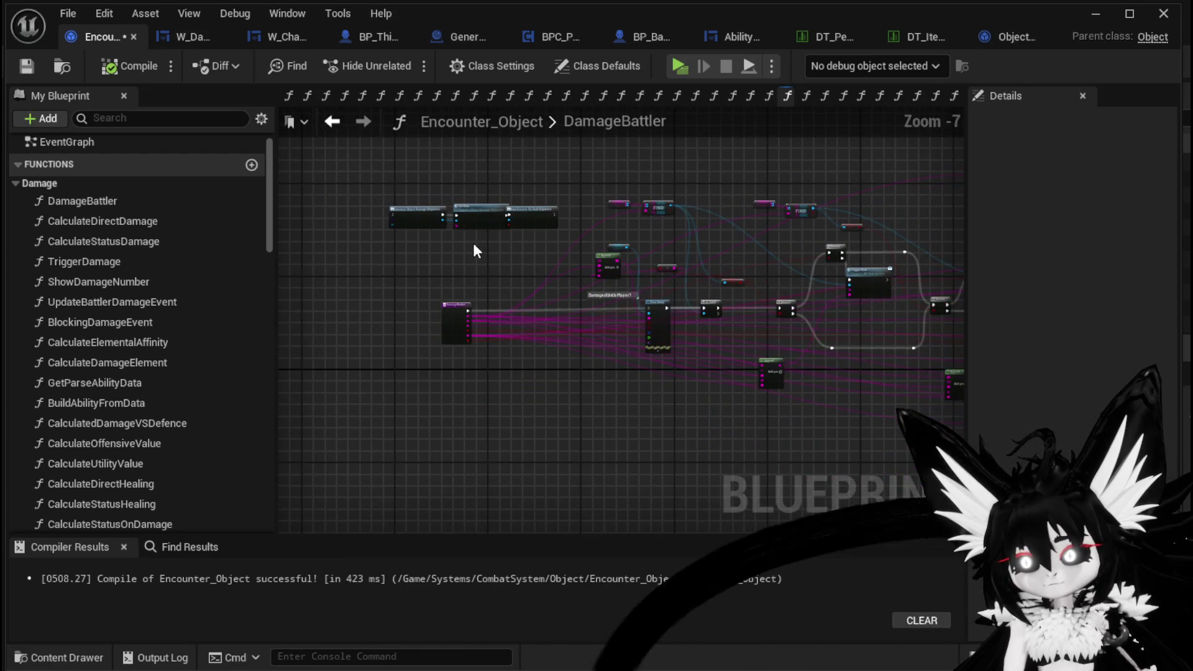
pyautogui.scroll(-3, 479, 250)
pyautogui.scroll(4, 472, 261)
pyautogui.scroll(4, 470, 258)
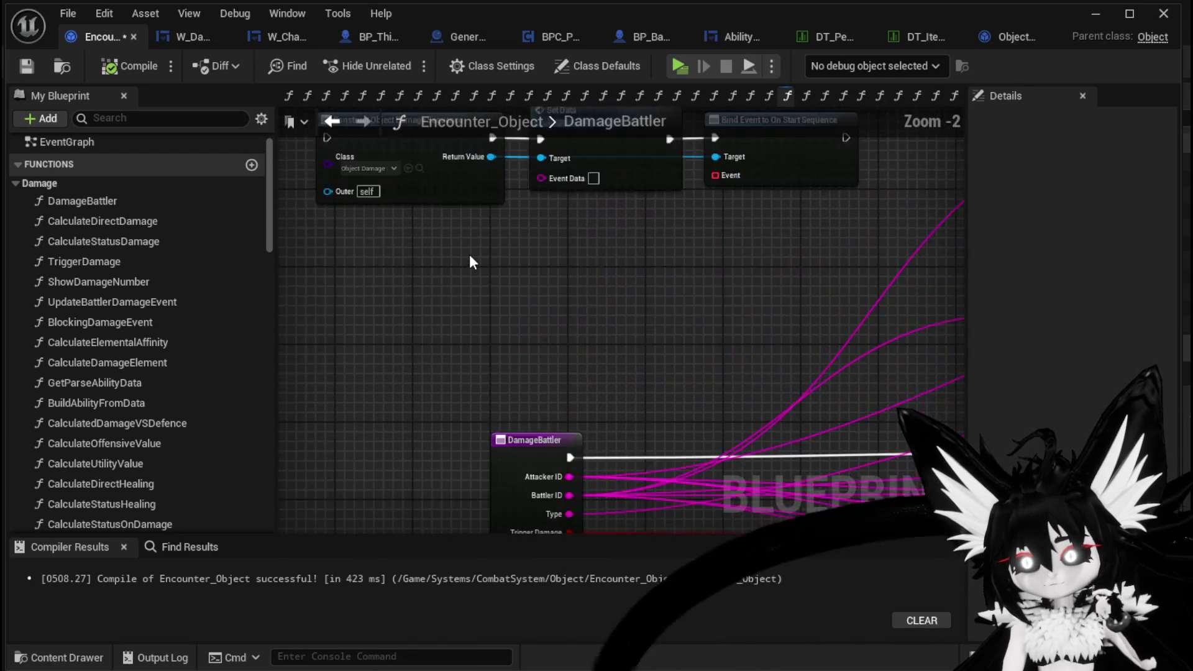
pyautogui.scroll(-4, 659, 217)
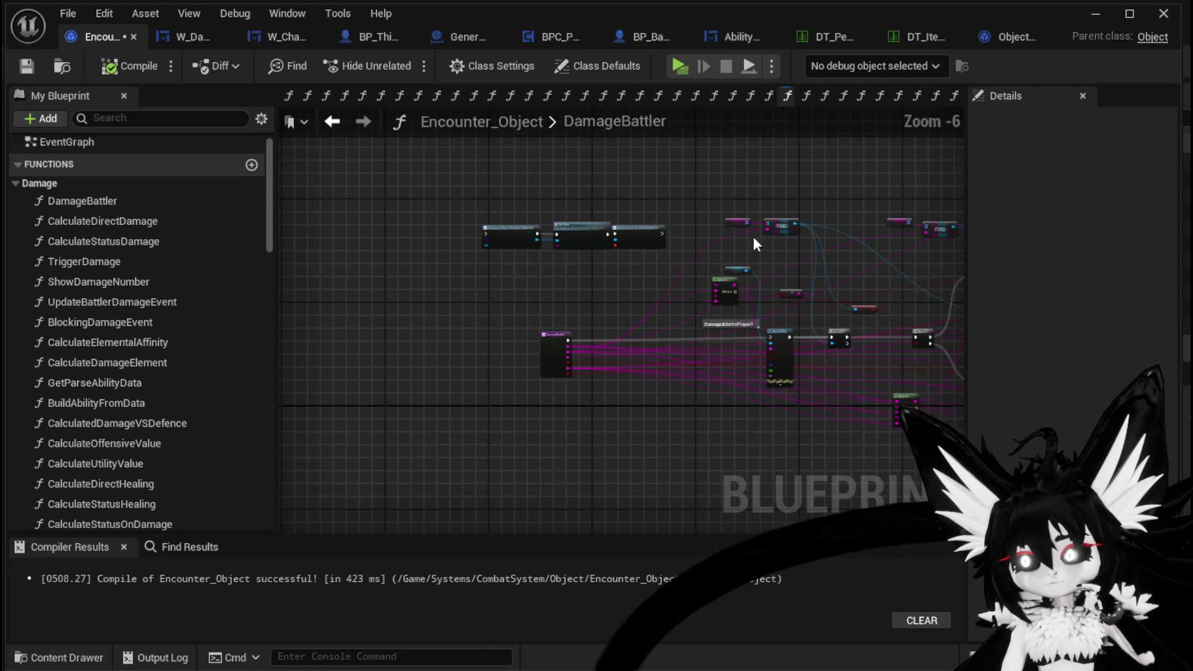
pyautogui.scroll(-4, 446, 211)
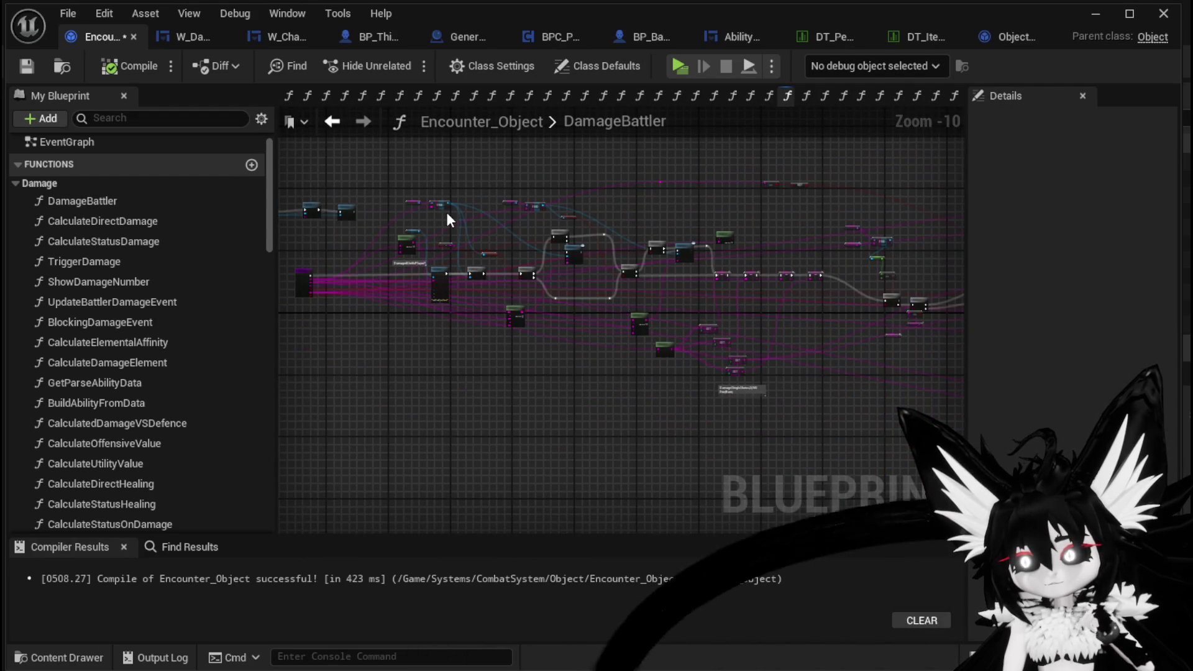
pyautogui.moveTo(386, 153)
pyautogui.mouseDown()
pyautogui.moveTo(564, 245)
pyautogui.moveTo(1040, 412)
pyautogui.moveTo(1006, 451)
pyautogui.moveTo(926, 474)
pyautogui.moveTo(900, 466)
pyautogui.moveTo(926, 468)
pyautogui.mouseUp()
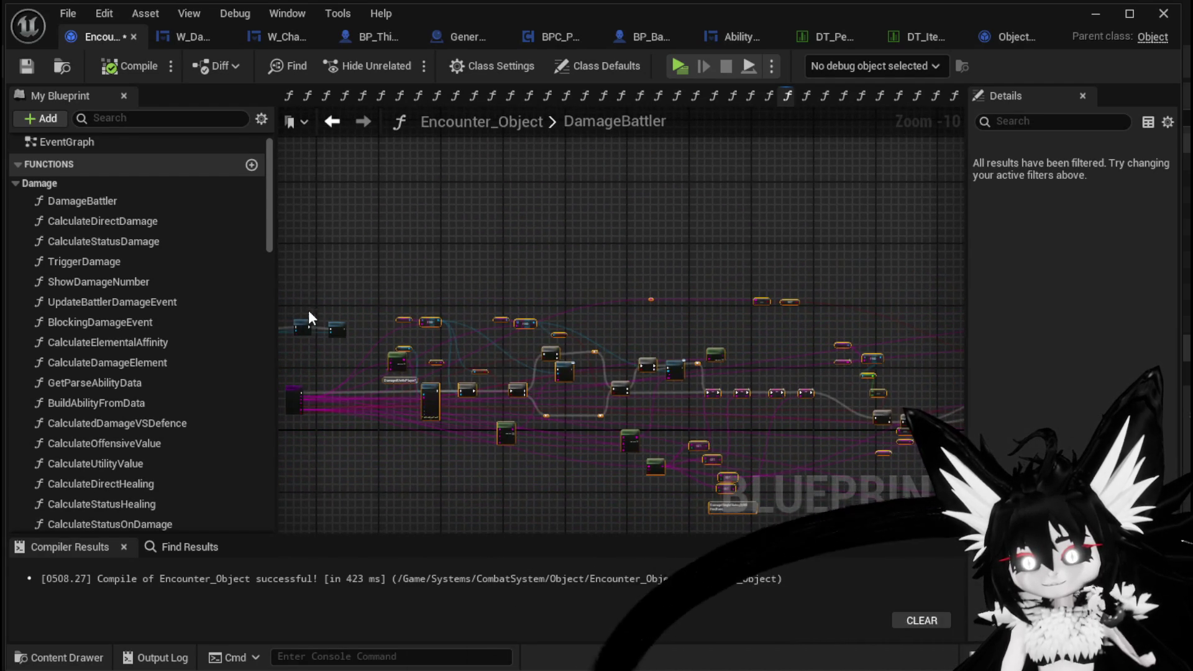
pyautogui.click(593, 261)
pyautogui.scroll(3, 559, 255)
pyautogui.scroll(5, 538, 235)
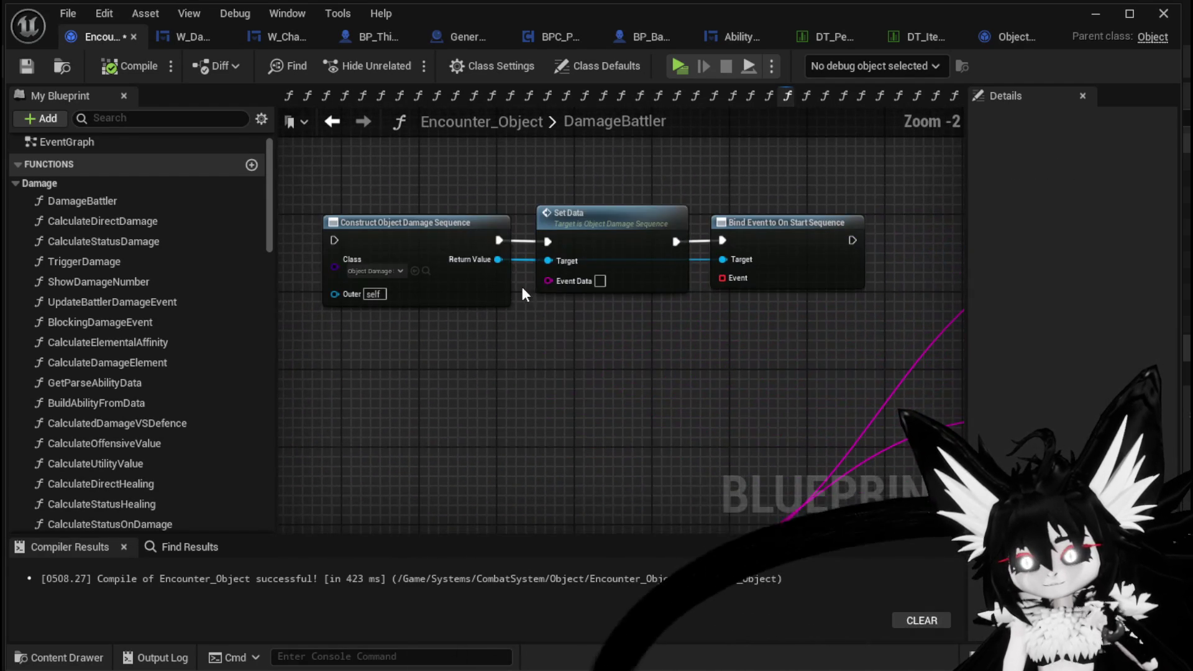
pyautogui.scroll(-1, 676, 337)
pyautogui.scroll(-1, 676, 337)
# - Review the FIND, Append, Branch, Trigger Perk and HP comparison nodes across the graph
pyautogui.moveTo(676, 337); pyautogui.dragTo(314, 247)
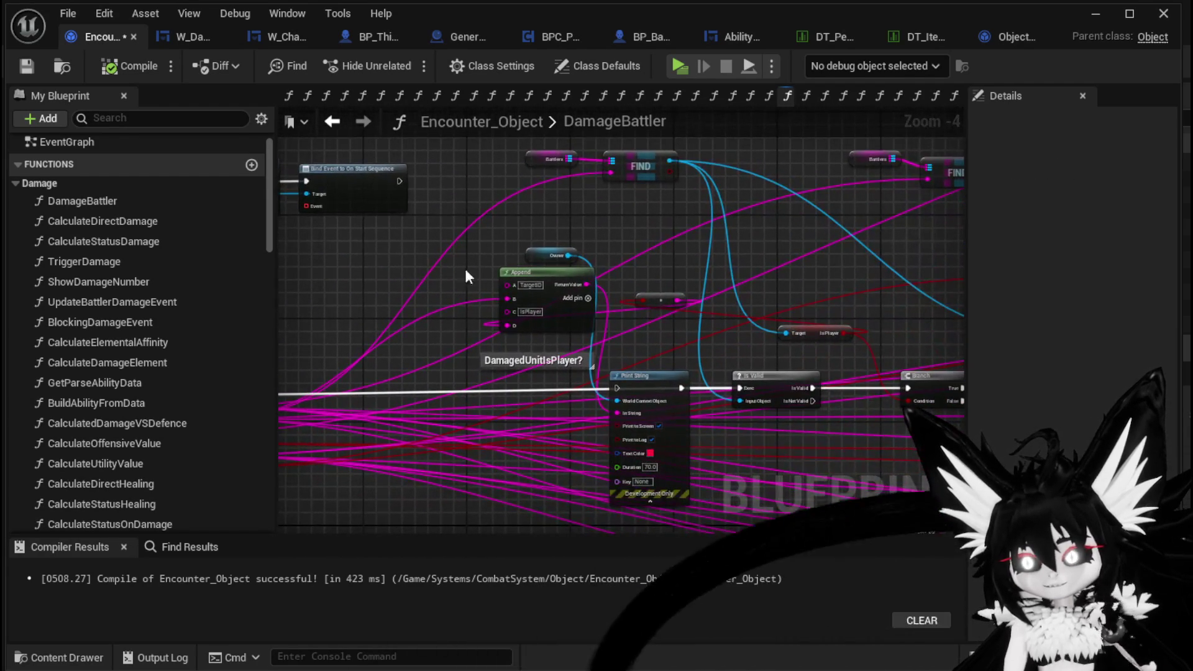
pyautogui.moveTo(510, 264); pyautogui.dragTo(782, 281)
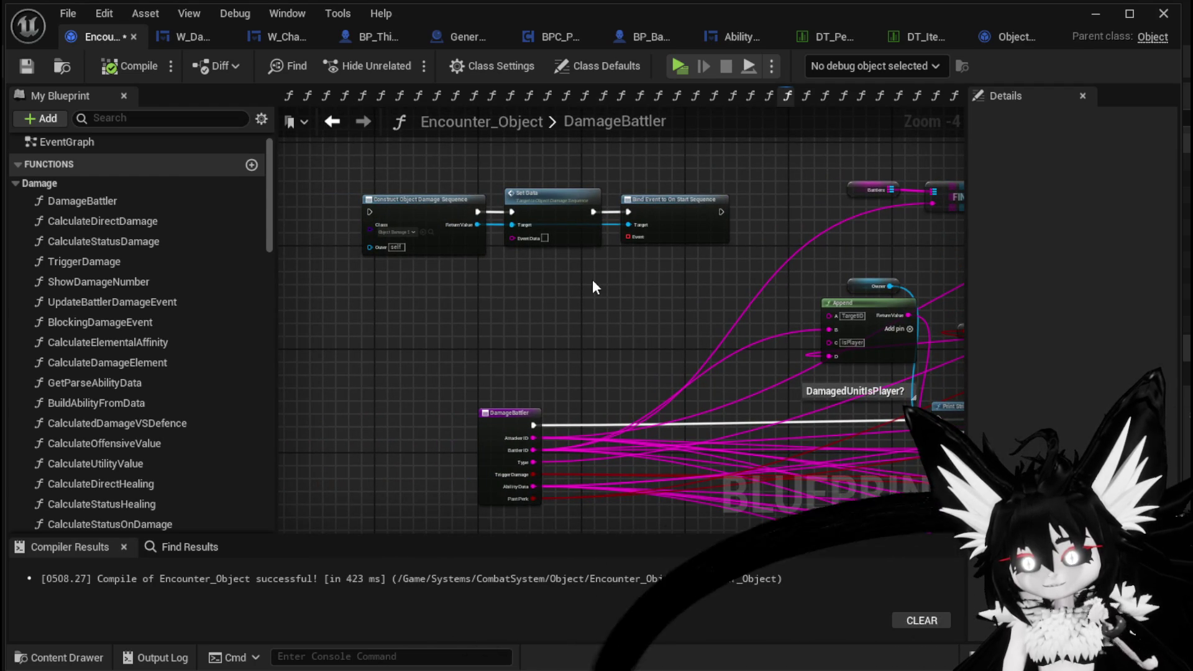
pyautogui.moveTo(592, 287); pyautogui.dragTo(267, 230)
pyautogui.moveTo(621, 348); pyautogui.dragTo(442, 247)
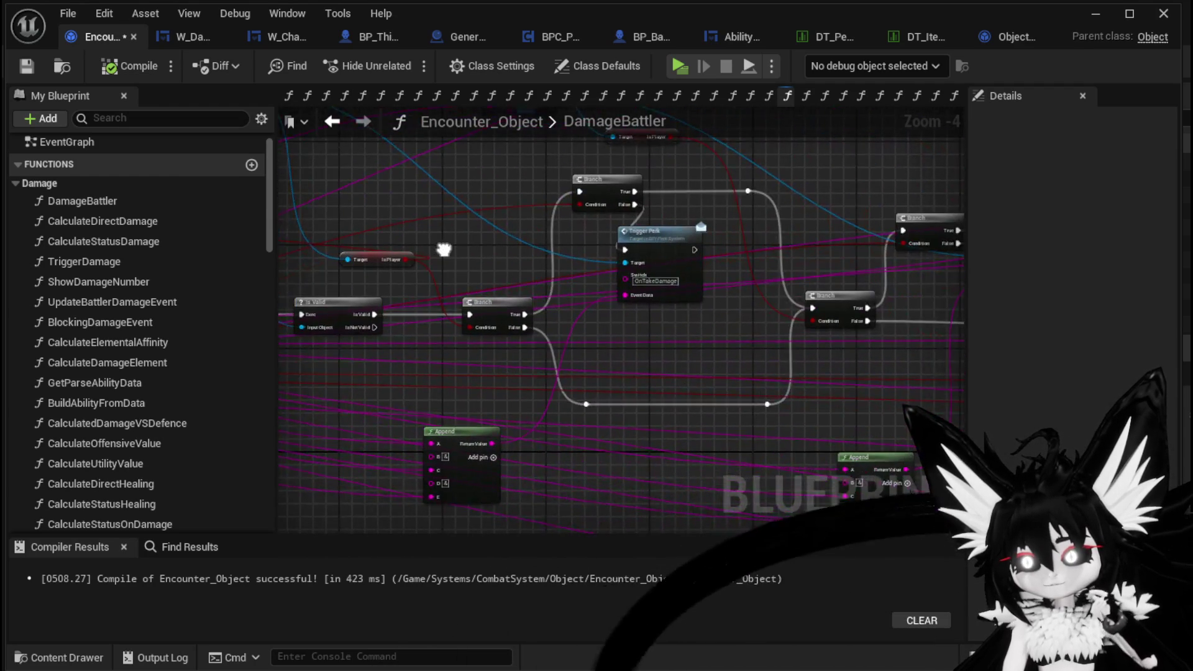
pyautogui.moveTo(609, 435)
pyautogui.mouseDown()
pyautogui.moveTo(434, 356)
pyautogui.moveTo(451, 341)
pyautogui.moveTo(744, 269)
pyautogui.mouseUp()
pyautogui.moveTo(853, 211)
pyautogui.mouseDown()
pyautogui.moveTo(864, 192)
pyautogui.moveTo(464, 207)
pyautogui.mouseUp()
pyautogui.moveTo(766, 219)
pyautogui.mouseDown()
pyautogui.moveTo(517, 245)
pyautogui.moveTo(577, 266)
pyautogui.moveTo(338, 185)
pyautogui.mouseUp()
pyautogui.scroll(-1, 578, 267)
pyautogui.scroll(2, 531, 313)
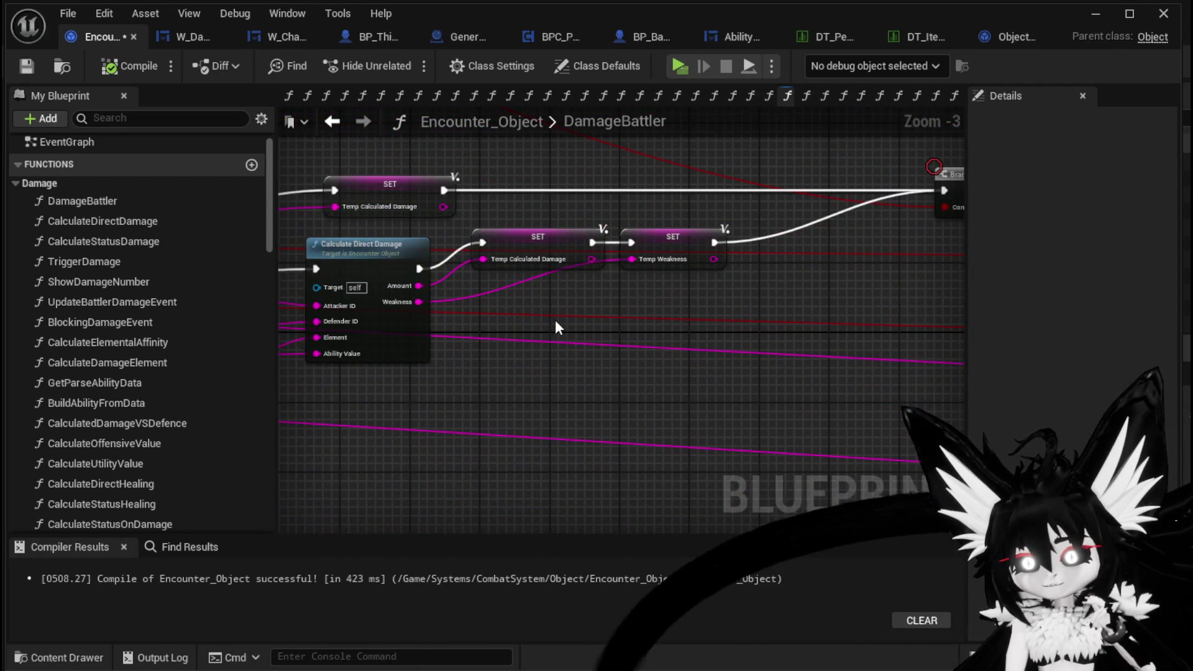
pyautogui.scroll(-2, 554, 319)
pyautogui.moveTo(554, 325); pyautogui.dragTo(786, 336)
pyautogui.scroll(2, 785, 335)
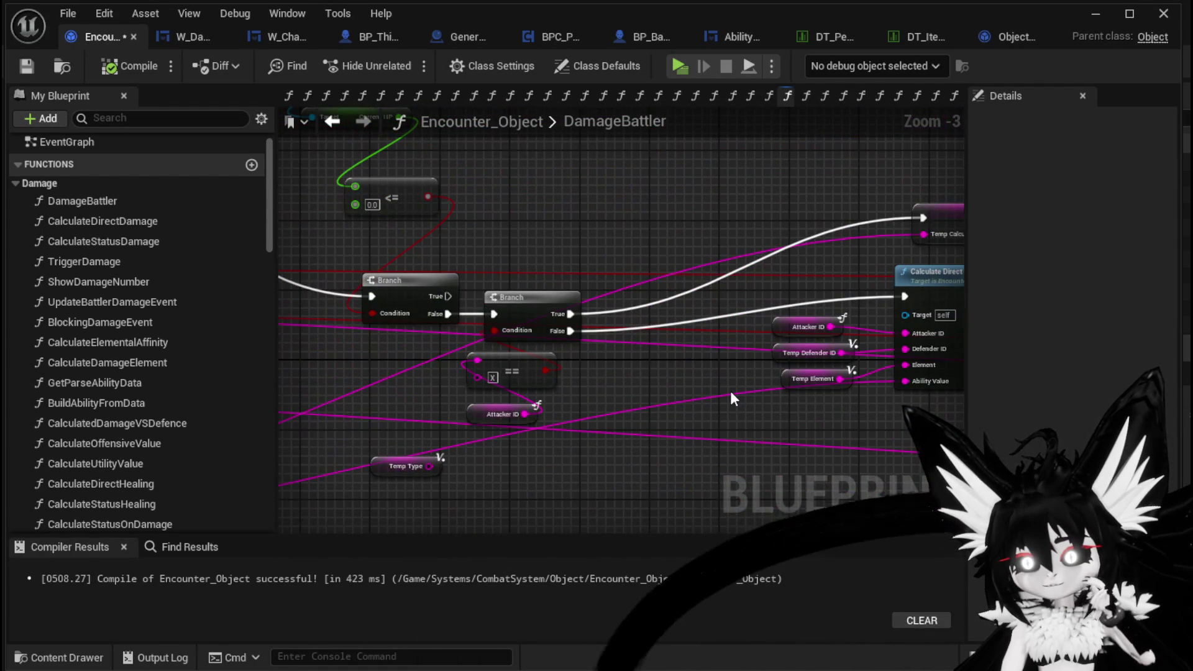
pyautogui.moveTo(735, 397)
pyautogui.mouseDown()
pyautogui.moveTo(838, 463)
pyautogui.moveTo(735, 330)
pyautogui.moveTo(438, 336)
pyautogui.moveTo(334, 313)
pyautogui.mouseUp()
pyautogui.scroll(-2, 727, 314)
pyautogui.scroll(1, 732, 341)
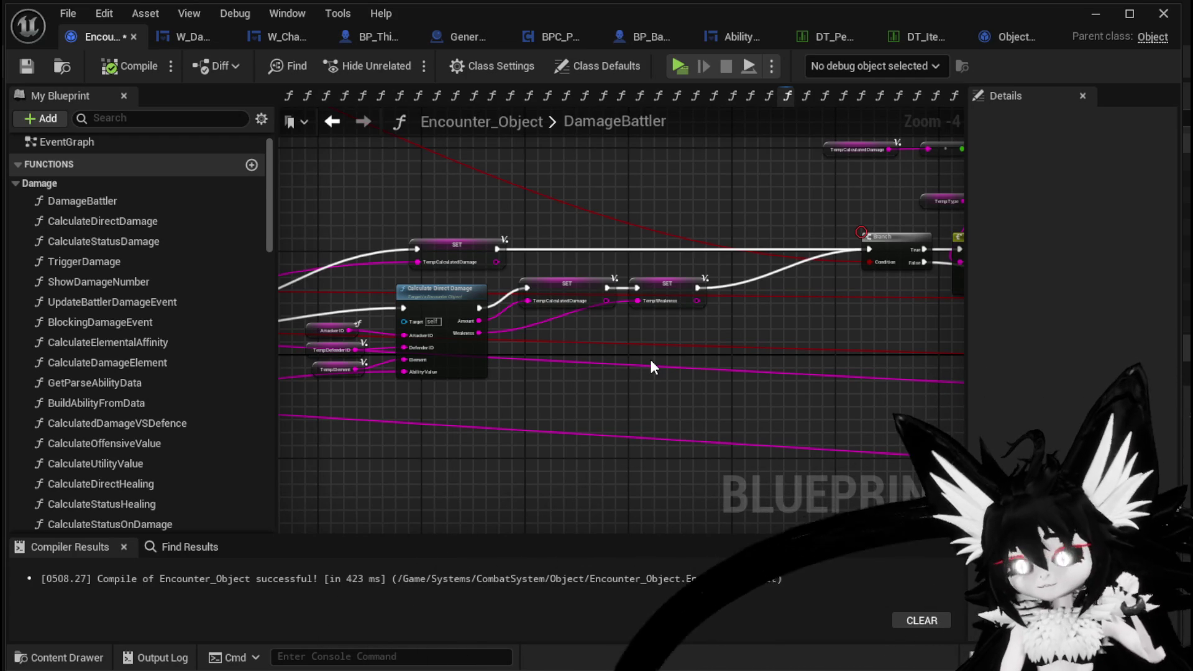
# - Move the Append and Temp Damage nodes down and left near Show Damage Number
pyautogui.moveTo(884, 293)
pyautogui.mouseDown()
pyautogui.moveTo(503, 273)
pyautogui.moveTo(550, 216)
pyautogui.mouseUp()
pyautogui.scroll(-3, 792, 289)
pyautogui.scroll(2, 639, 287)
pyautogui.scroll(2, 710, 372)
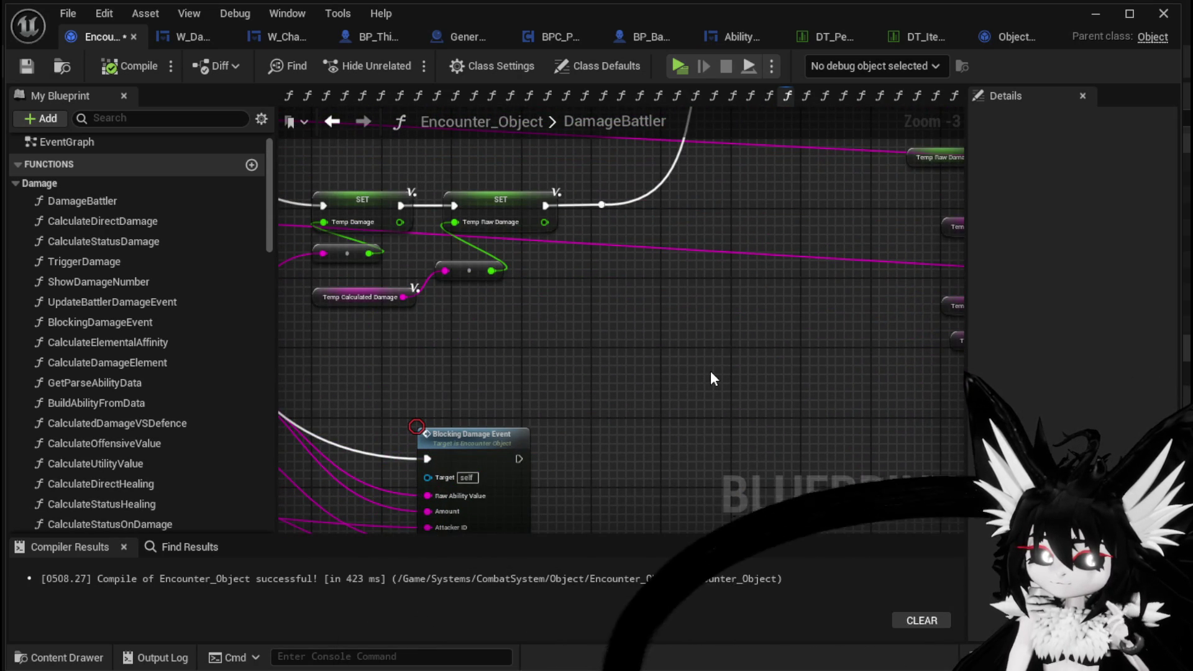
pyautogui.scroll(-1, 711, 376)
pyautogui.moveTo(538, 455)
pyautogui.mouseDown()
pyautogui.moveTo(497, 410)
pyautogui.moveTo(538, 455)
pyautogui.mouseUp()
pyautogui.moveTo(646, 375); pyautogui.dragTo(553, 419)
pyautogui.moveTo(652, 410); pyautogui.dragTo(597, 527)
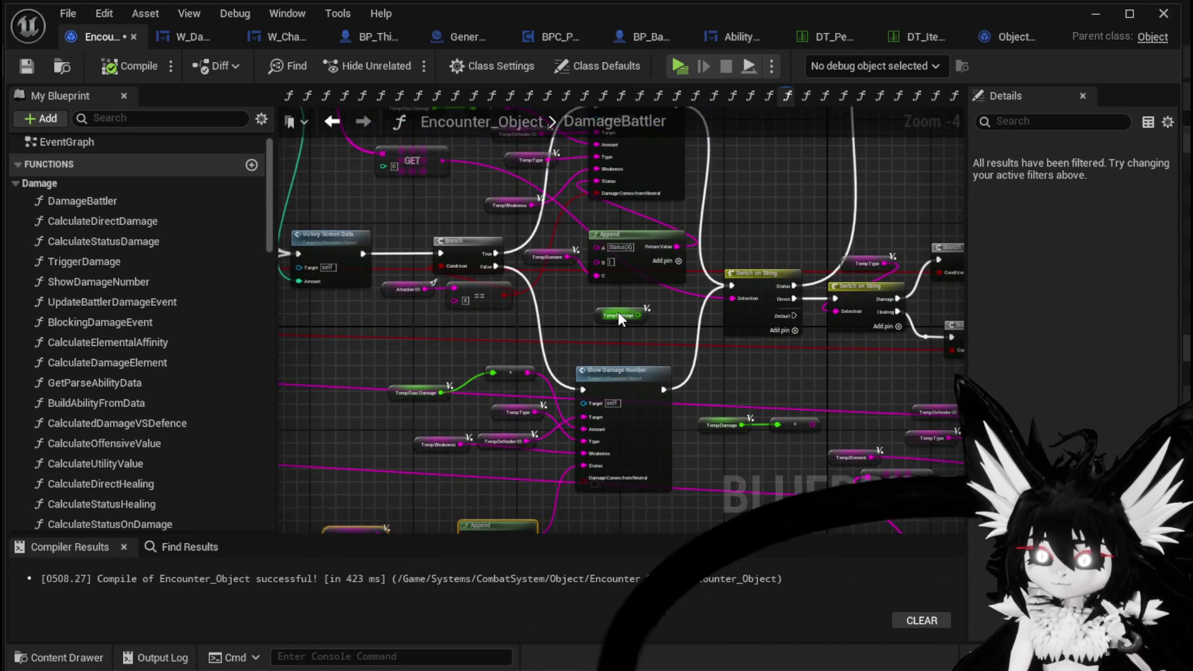
# - Look over the second Show Damage Number, Death Event and Add Status nodes
pyautogui.moveTo(617, 311); pyautogui.dragTo(606, 425)
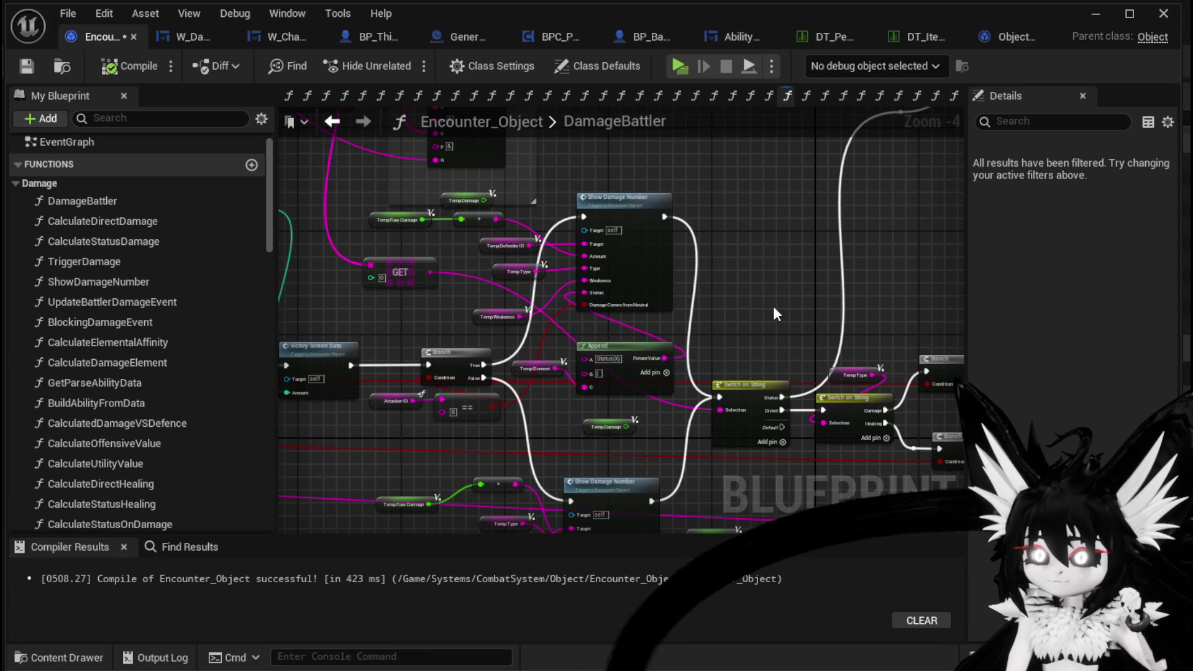
pyautogui.scroll(-2, 773, 306)
pyautogui.moveTo(713, 394); pyautogui.dragTo(449, 288)
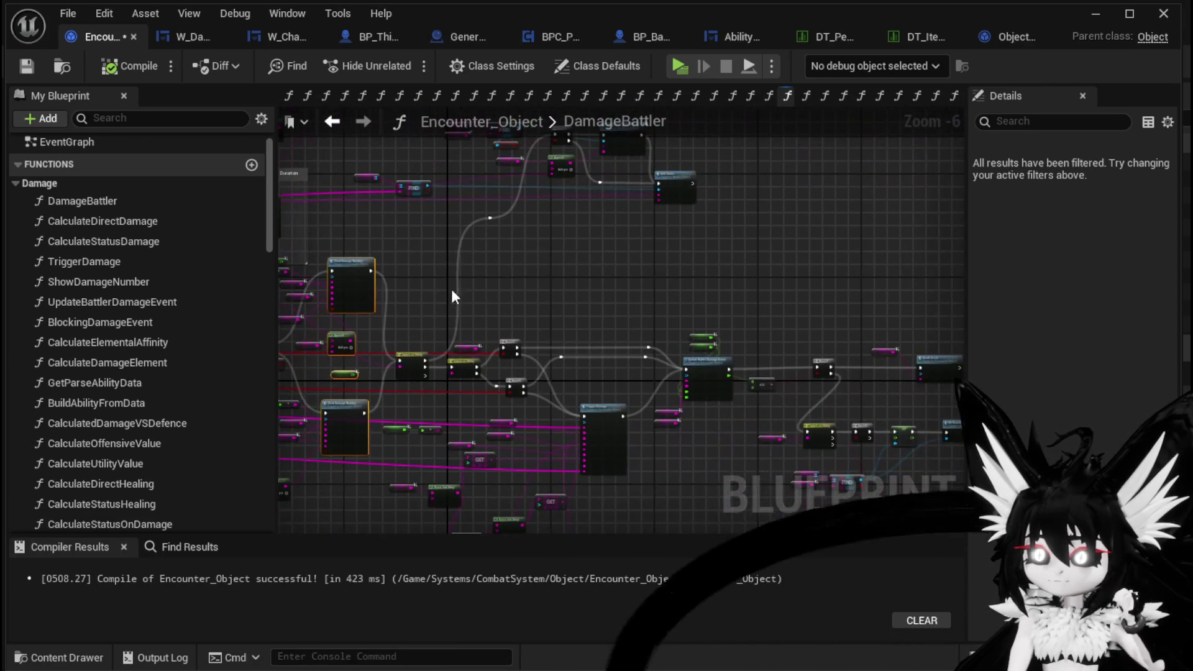
pyautogui.scroll(2, 657, 249)
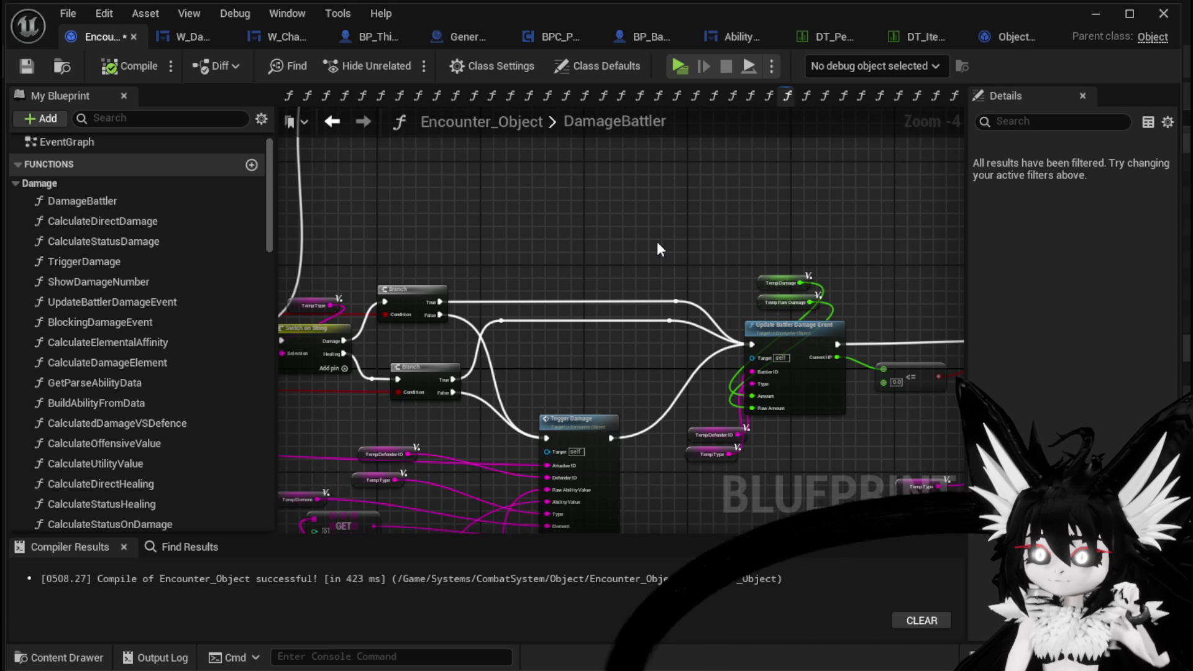
pyautogui.moveTo(658, 245)
pyautogui.mouseDown()
pyautogui.moveTo(596, 258)
pyautogui.moveTo(713, 290)
pyautogui.moveTo(803, 345)
pyautogui.mouseUp()
pyautogui.scroll(-2, 802, 346)
pyautogui.scroll(3, 563, 262)
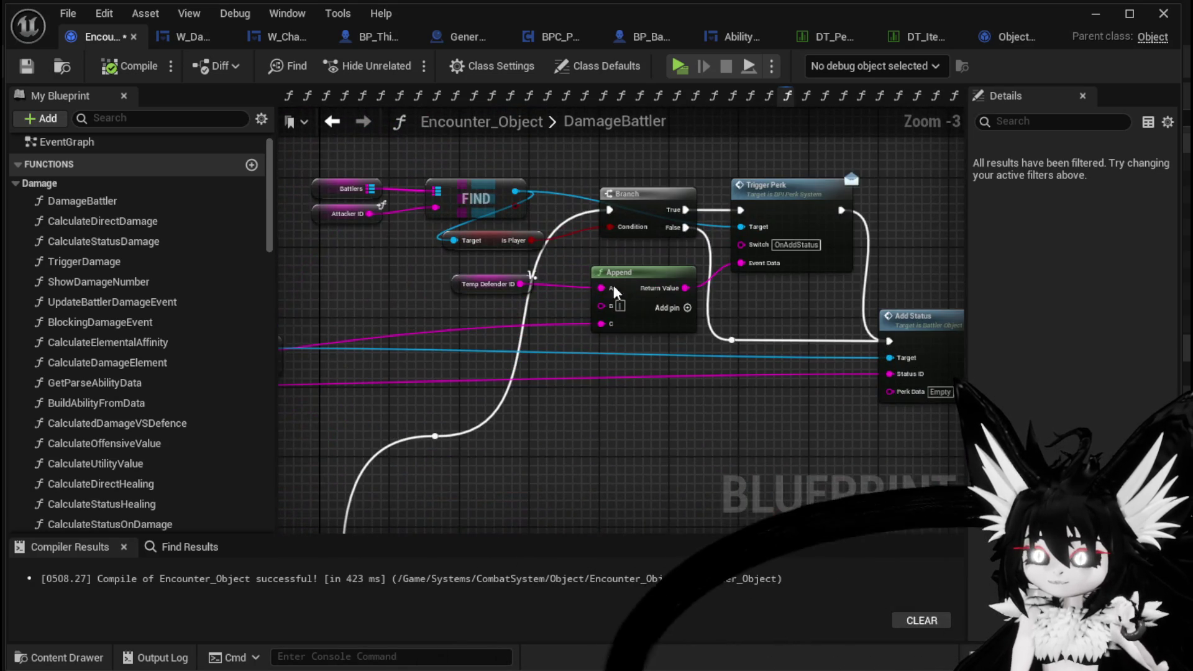
pyautogui.moveTo(580, 306); pyautogui.dragTo(610, 273)
pyautogui.moveTo(687, 408); pyautogui.dragTo(570, 378)
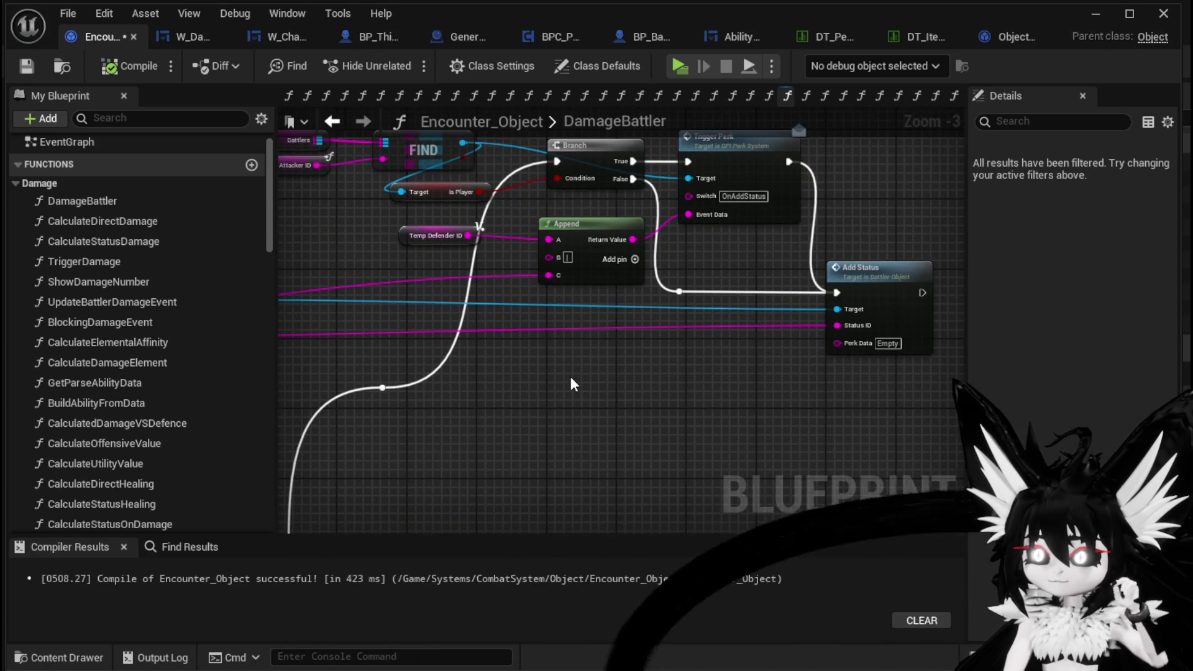
pyautogui.scroll(-3, 571, 377)
pyautogui.scroll(3, 538, 288)
# - Select the Show Damage Number and Append nodes together
pyautogui.moveTo(538, 288)
pyautogui.mouseDown()
pyautogui.moveTo(596, 266)
pyautogui.moveTo(591, 320)
pyautogui.mouseUp()
pyautogui.scroll(-2, 596, 266)
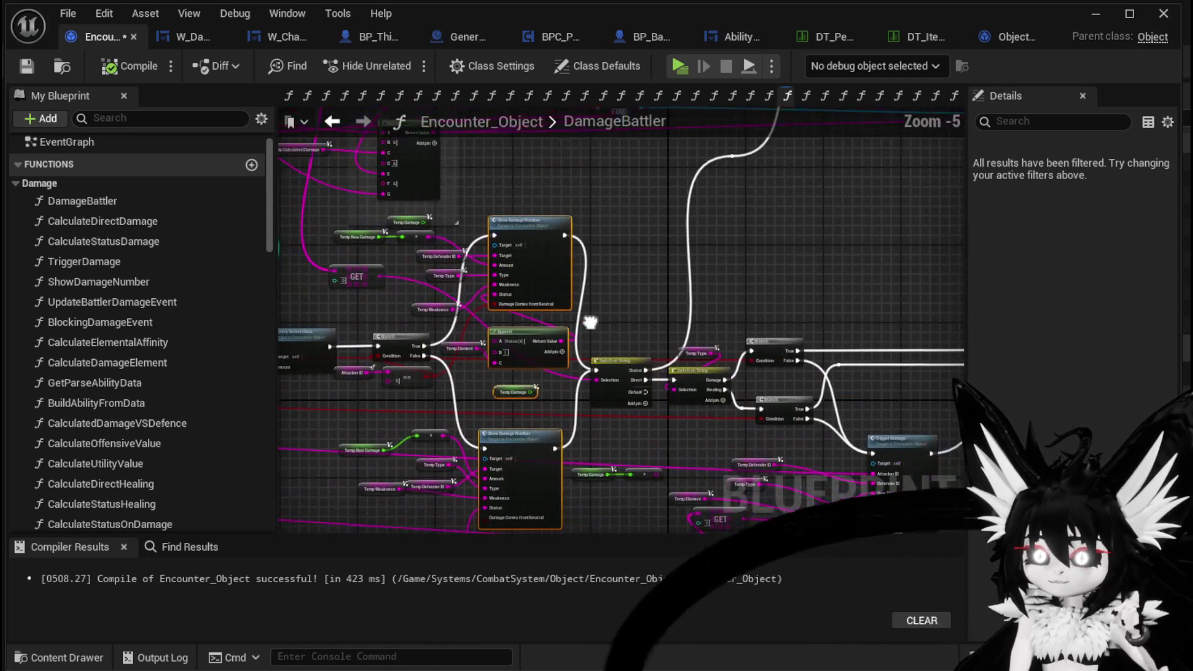
pyautogui.moveTo(498, 174); pyautogui.dragTo(515, 454)
pyautogui.moveTo(788, 273)
pyautogui.mouseDown()
pyautogui.moveTo(857, 335)
pyautogui.moveTo(730, 255)
pyautogui.mouseUp()
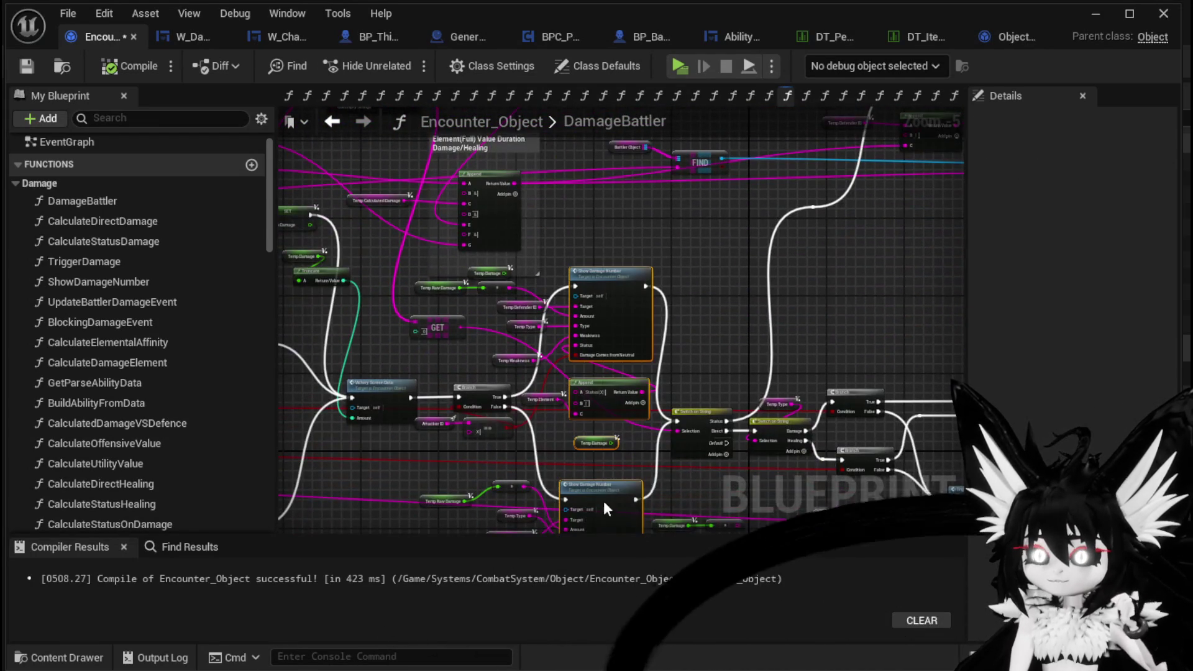
# - Save the Encounter_Object blueprint with the rearranged damage number nodes
pyautogui.click(744, 326)
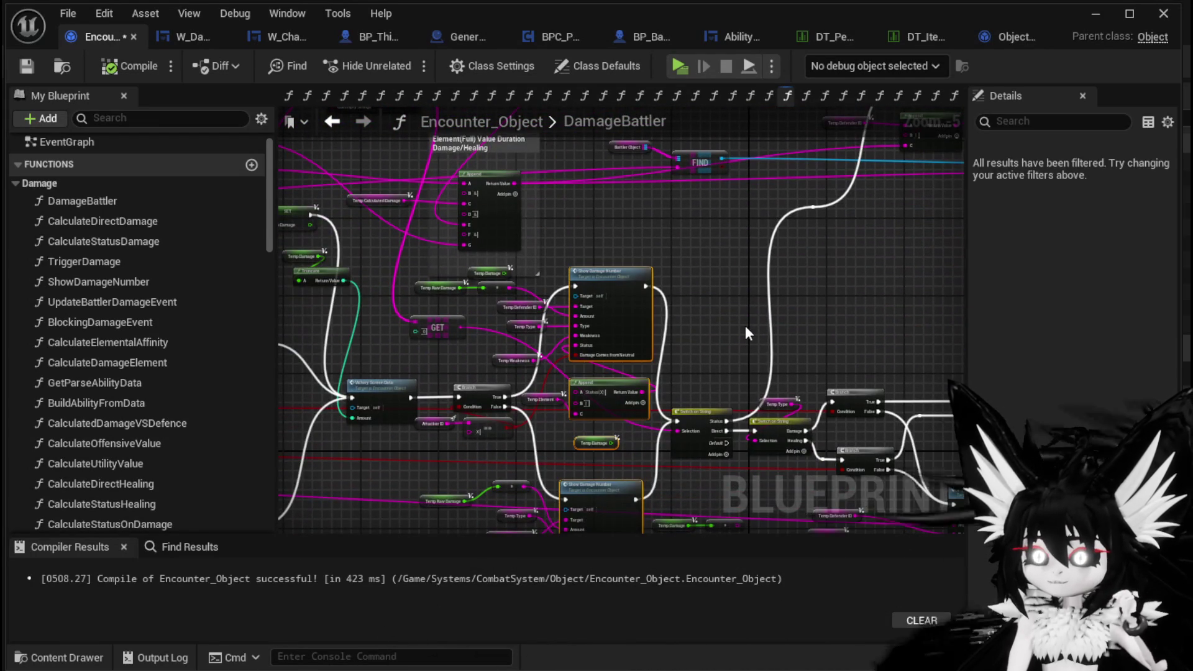
pyautogui.click(32, 65)
pyautogui.scroll(-2, 747, 262)
pyautogui.moveTo(747, 262)
pyautogui.mouseDown()
pyautogui.moveTo(684, 261)
pyautogui.moveTo(695, 285)
pyautogui.moveTo(867, 255)
pyautogui.mouseUp()
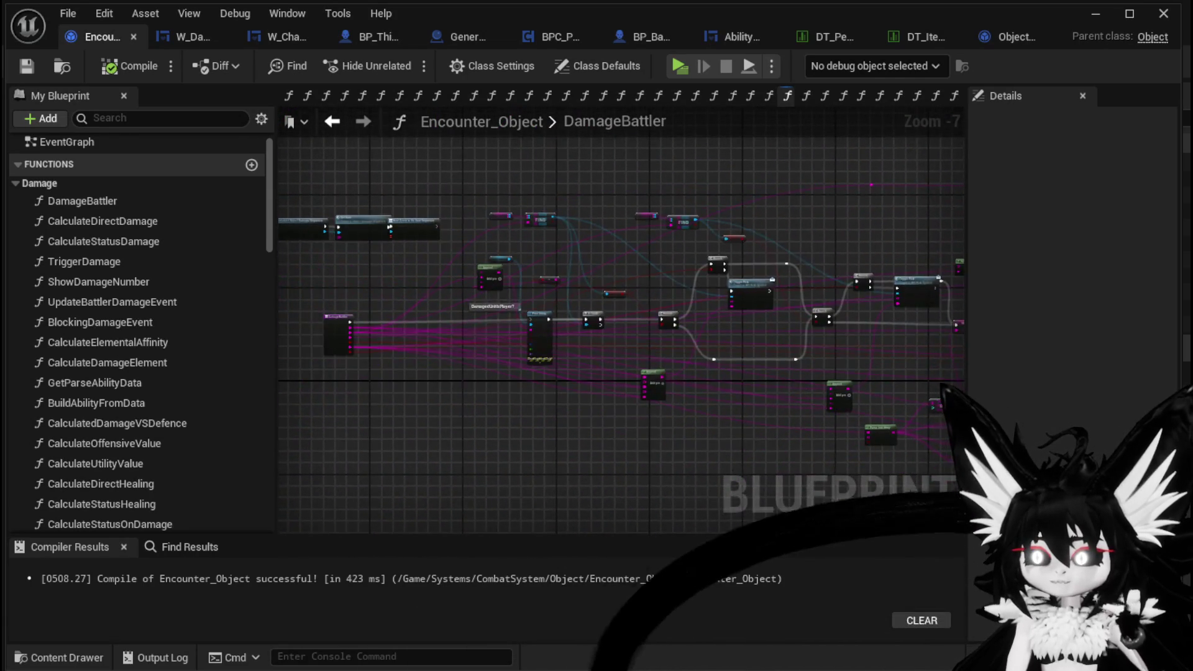
# - Inspect the FIND, SET, Branch, Show Damage Number and Update Battler Damage Event nodes
pyautogui.scroll(3, 644, 252)
pyautogui.scroll(2, 628, 278)
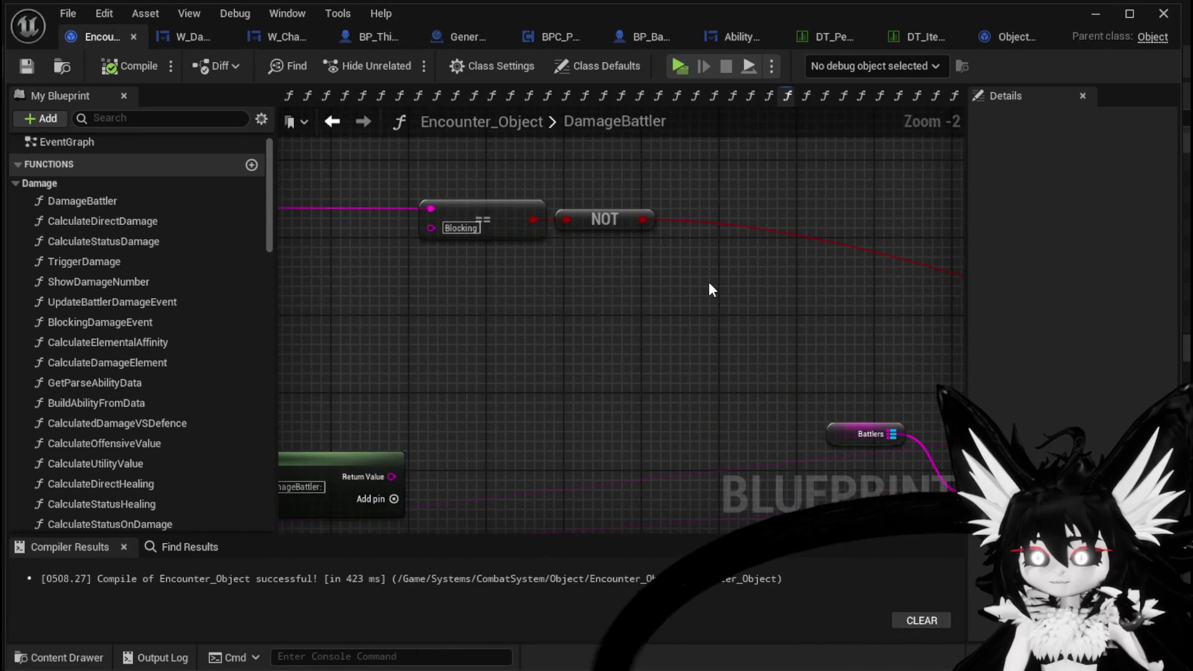
pyautogui.scroll(-2, 708, 282)
pyautogui.scroll(-1, 524, 269)
pyautogui.moveTo(814, 252); pyautogui.dragTo(407, 227)
pyautogui.moveTo(635, 333)
pyautogui.mouseDown()
pyautogui.moveTo(401, 329)
pyautogui.moveTo(596, 399)
pyautogui.moveTo(375, 367)
pyautogui.mouseUp()
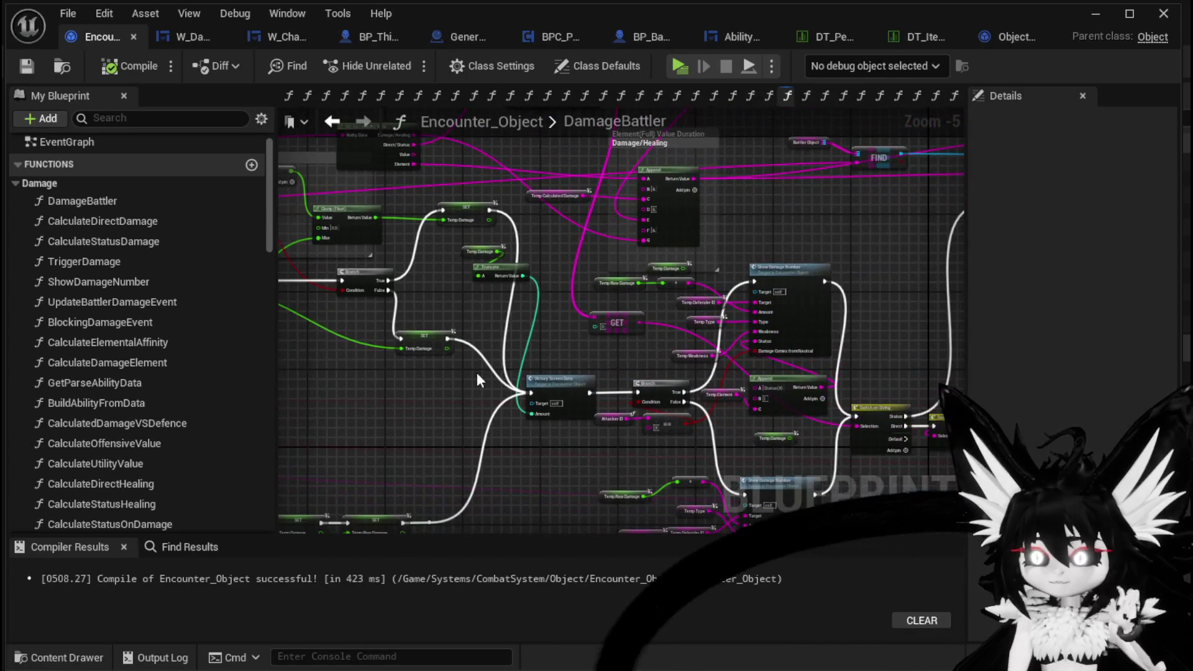
pyautogui.moveTo(764, 284)
pyautogui.mouseDown()
pyautogui.moveTo(713, 304)
pyautogui.moveTo(508, 273)
pyautogui.moveTo(666, 273)
pyautogui.moveTo(612, 266)
pyautogui.mouseUp()
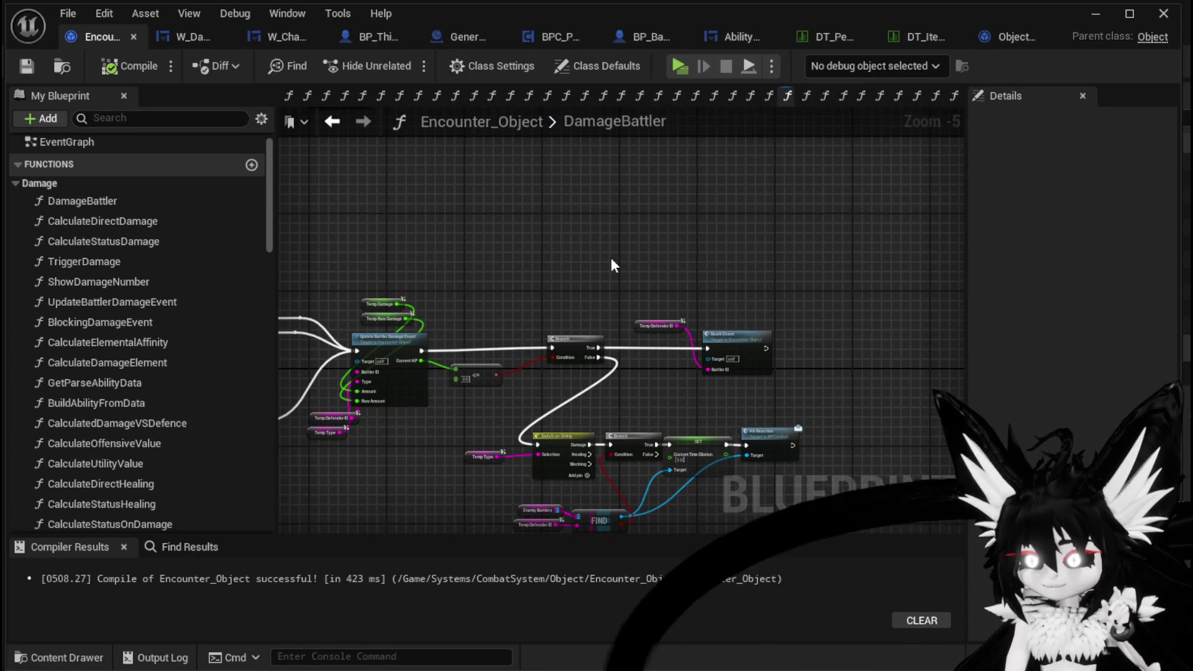
pyautogui.moveTo(762, 297)
pyautogui.mouseDown()
pyautogui.moveTo(755, 238)
pyautogui.moveTo(720, 240)
pyautogui.mouseUp()
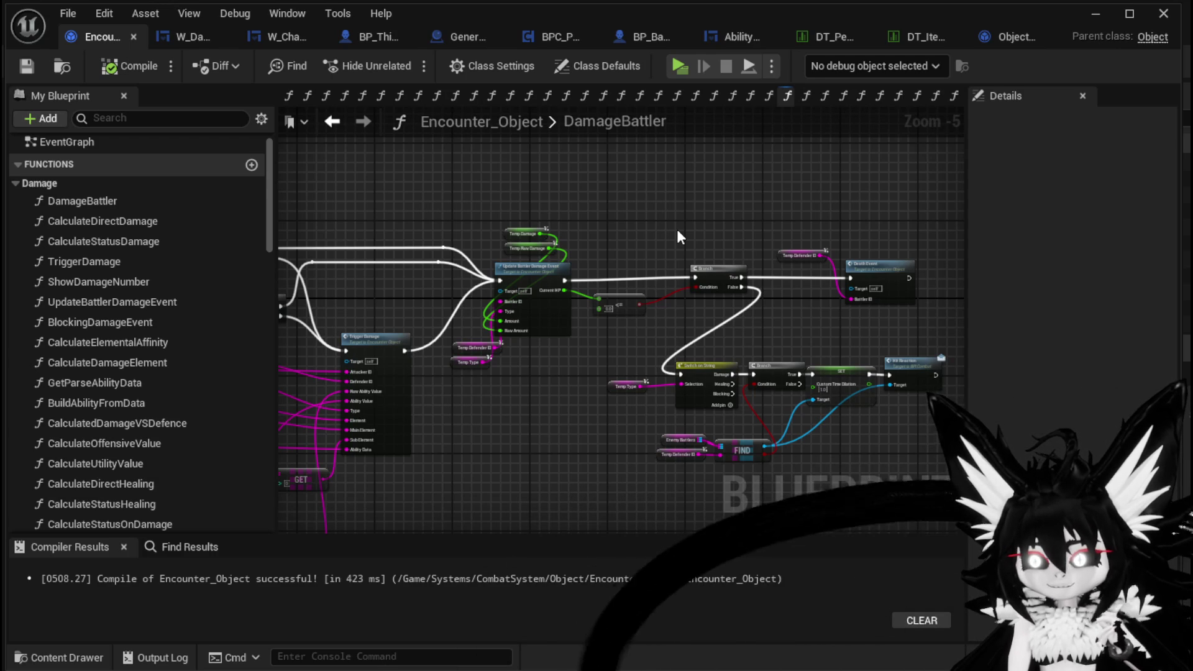
# - Pan across the damage events to the chain of SET nodes
pyautogui.scroll(1, 677, 232)
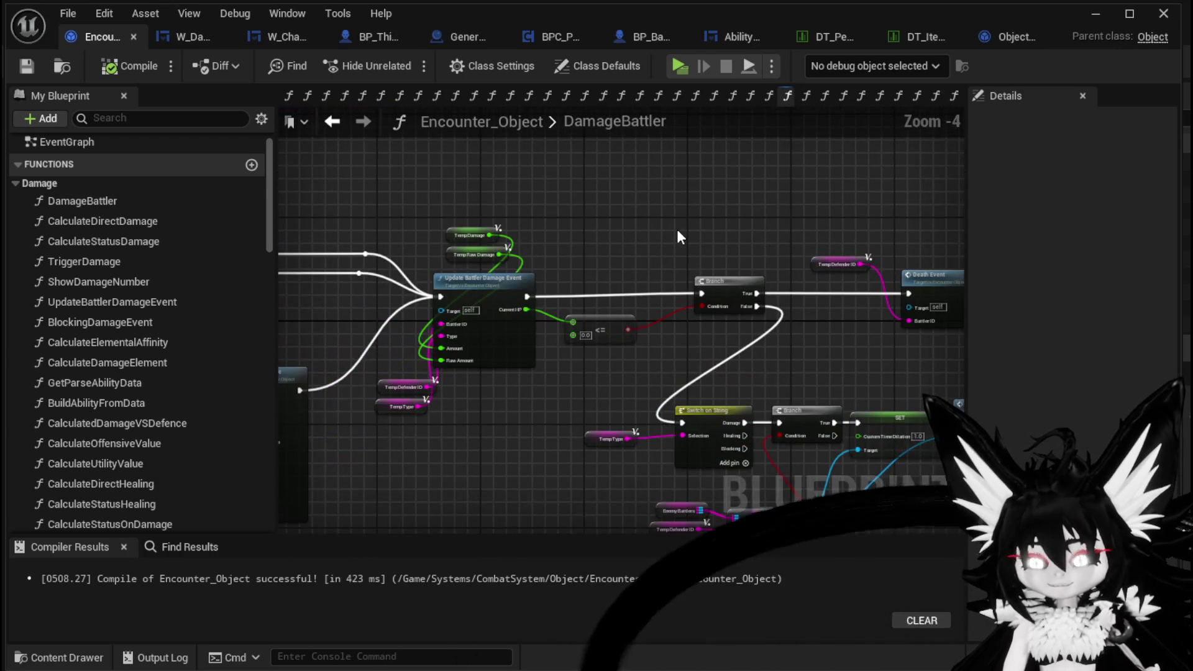
pyautogui.scroll(-1, 679, 236)
pyautogui.moveTo(679, 236); pyautogui.dragTo(698, 175)
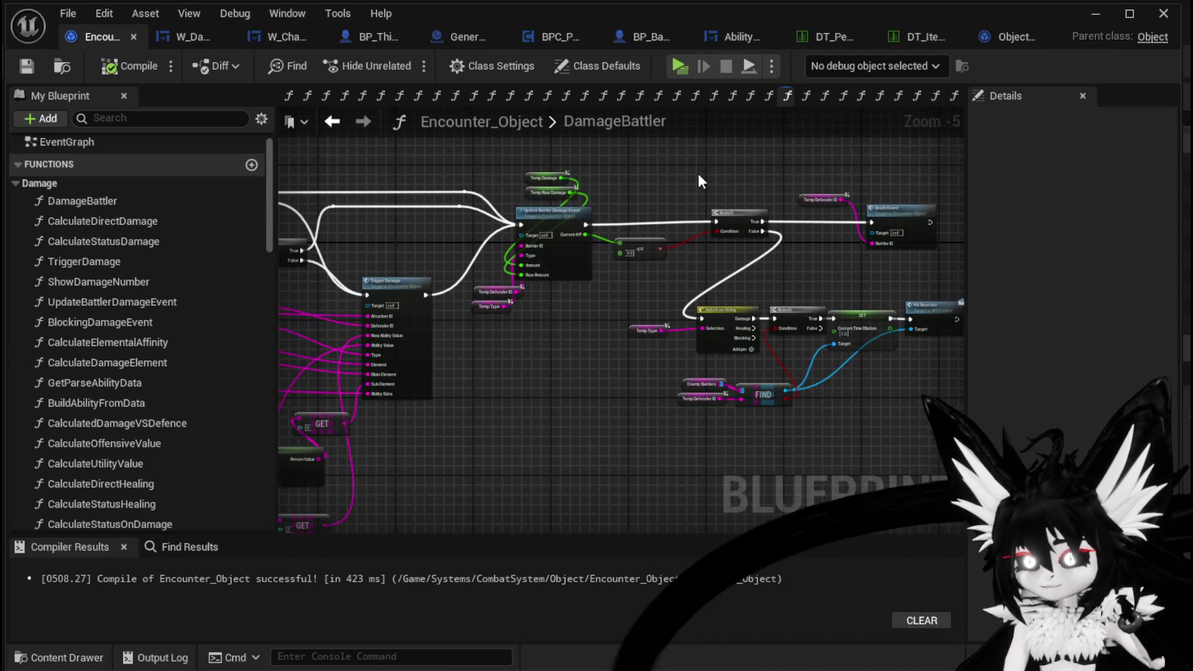
pyautogui.scroll(2, 625, 319)
pyautogui.scroll(-4, 625, 319)
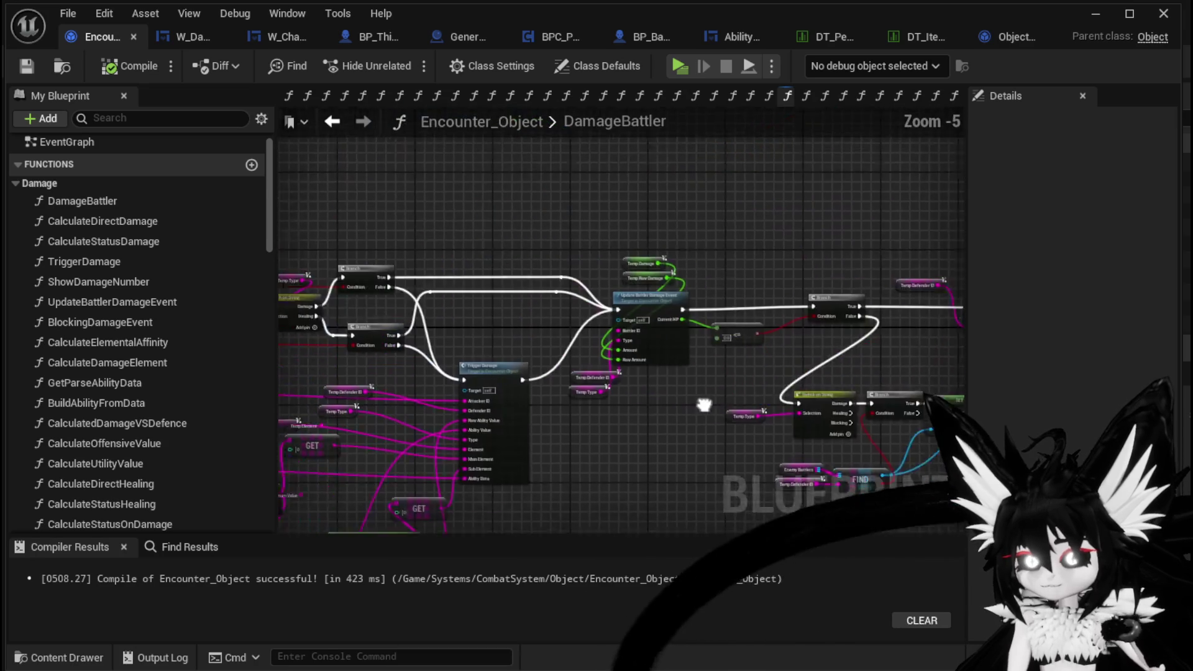
pyautogui.scroll(-2, 763, 297)
pyautogui.moveTo(714, 257)
pyautogui.mouseDown()
pyautogui.moveTo(826, 360)
pyautogui.moveTo(474, 348)
pyautogui.moveTo(621, 320)
pyautogui.moveTo(421, 323)
pyautogui.moveTo(674, 322)
pyautogui.moveTo(415, 310)
pyautogui.moveTo(439, 307)
pyautogui.mouseUp()
pyautogui.scroll(1, 420, 322)
pyautogui.scroll(-1, 509, 308)
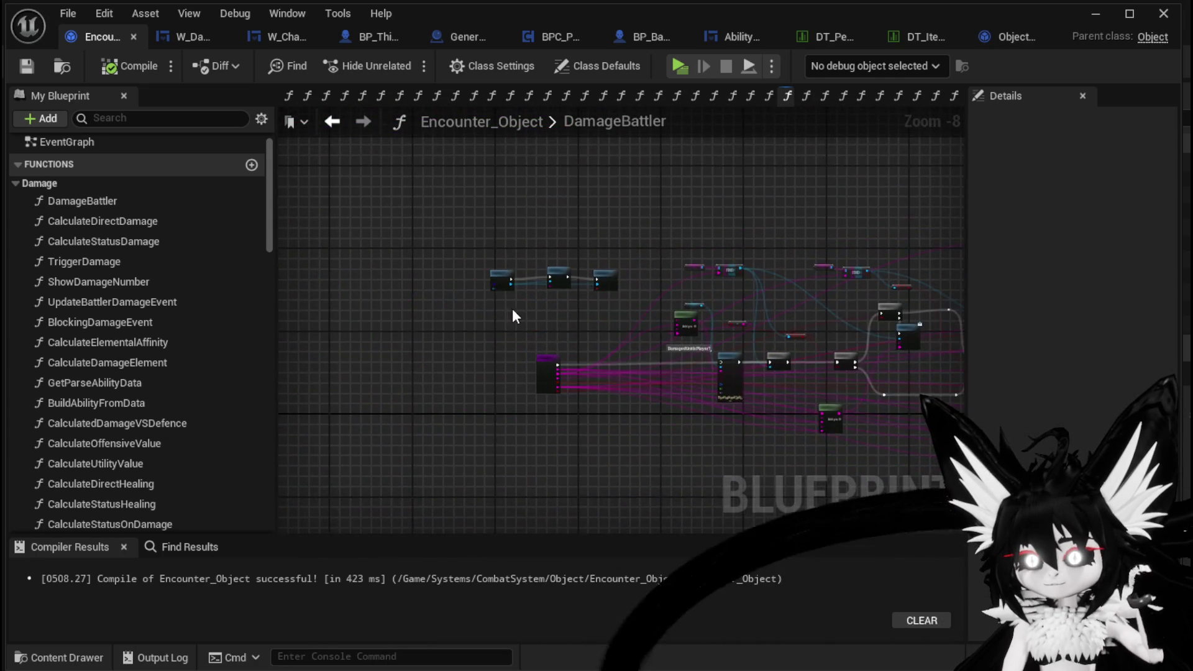
pyautogui.scroll(4, 509, 307)
pyautogui.scroll(-2, 844, 337)
pyautogui.moveTo(845, 338)
pyautogui.mouseDown()
pyautogui.moveTo(607, 324)
pyautogui.moveTo(545, 289)
pyautogui.moveTo(389, 298)
pyautogui.mouseUp()
pyautogui.scroll(2, 662, 307)
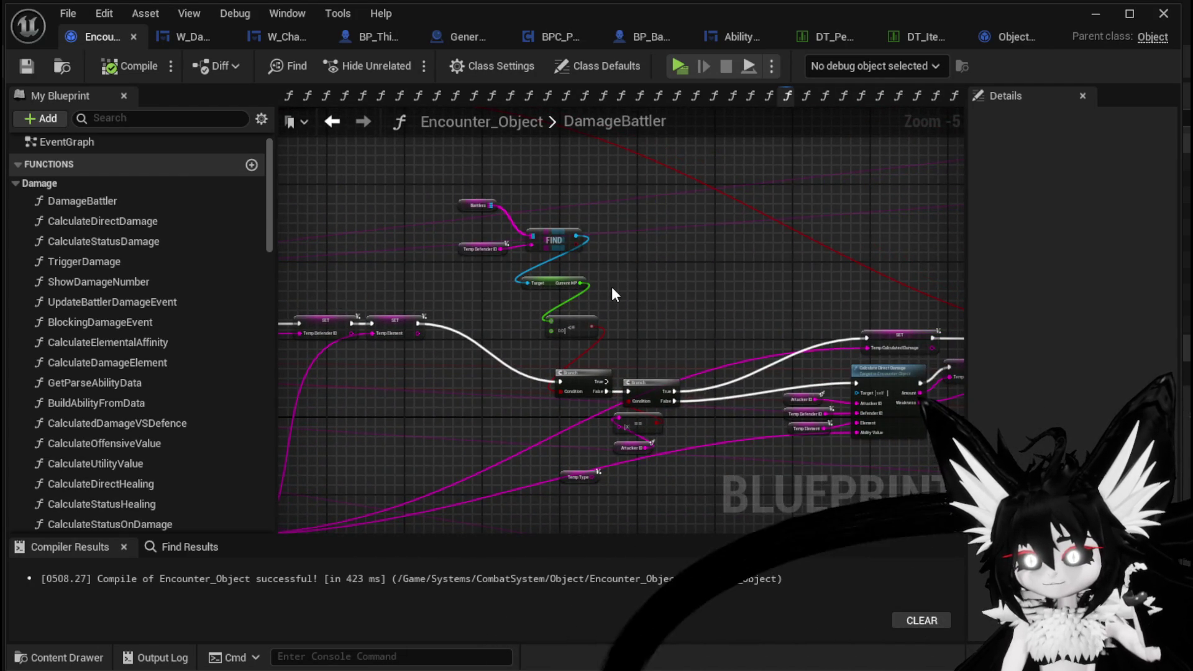
pyautogui.scroll(2, 612, 288)
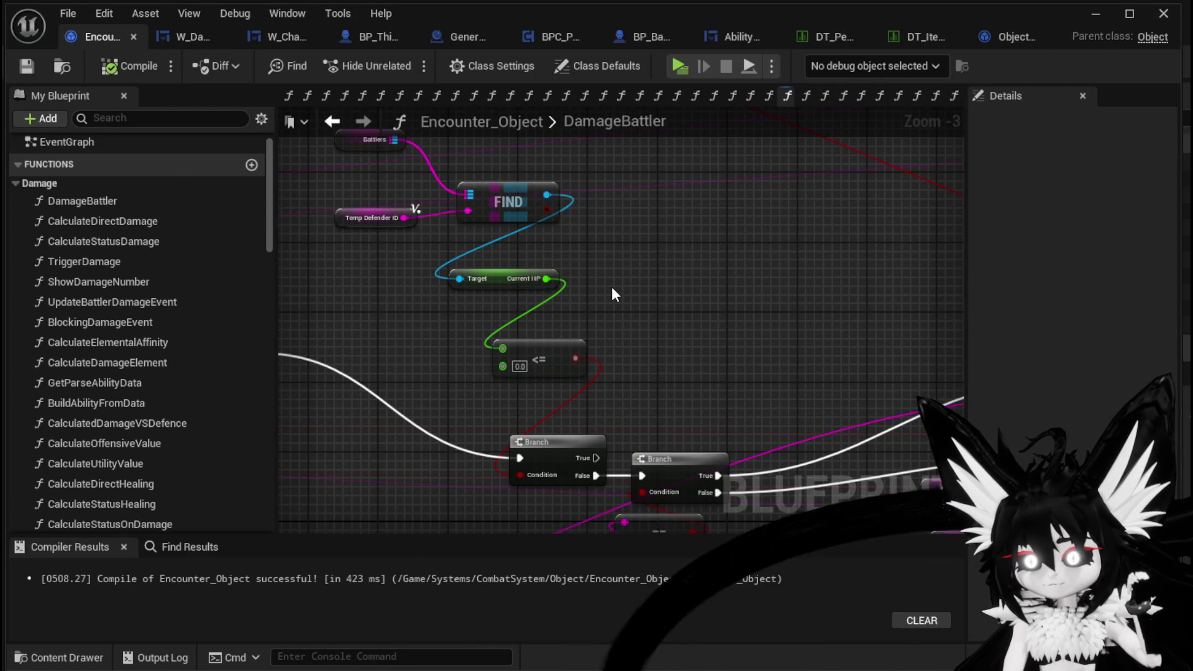
# - Stack the FIND, CurrentHP and <= nodes into a tidy column above their Branch
pyautogui.moveTo(612, 288)
pyautogui.mouseDown()
pyautogui.moveTo(648, 390)
pyautogui.moveTo(647, 205)
pyautogui.moveTo(624, 266)
pyautogui.mouseUp()
pyautogui.scroll(-1, 649, 389)
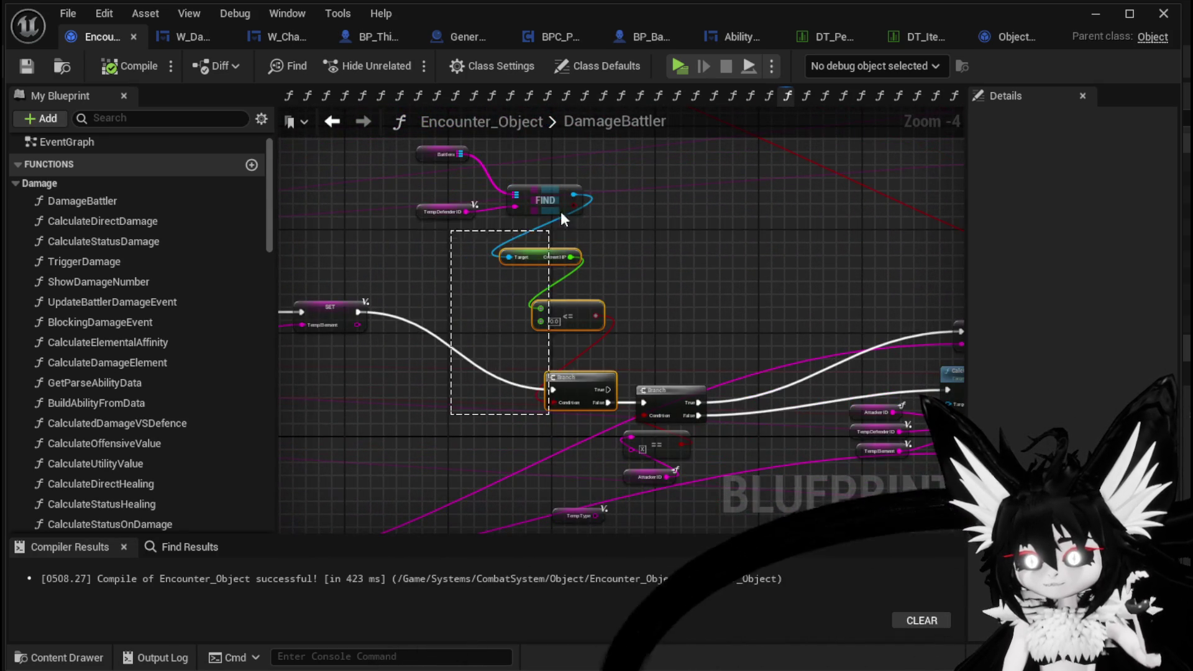
pyautogui.moveTo(547, 241); pyautogui.dragTo(604, 168)
pyautogui.moveTo(580, 315); pyautogui.dragTo(580, 348)
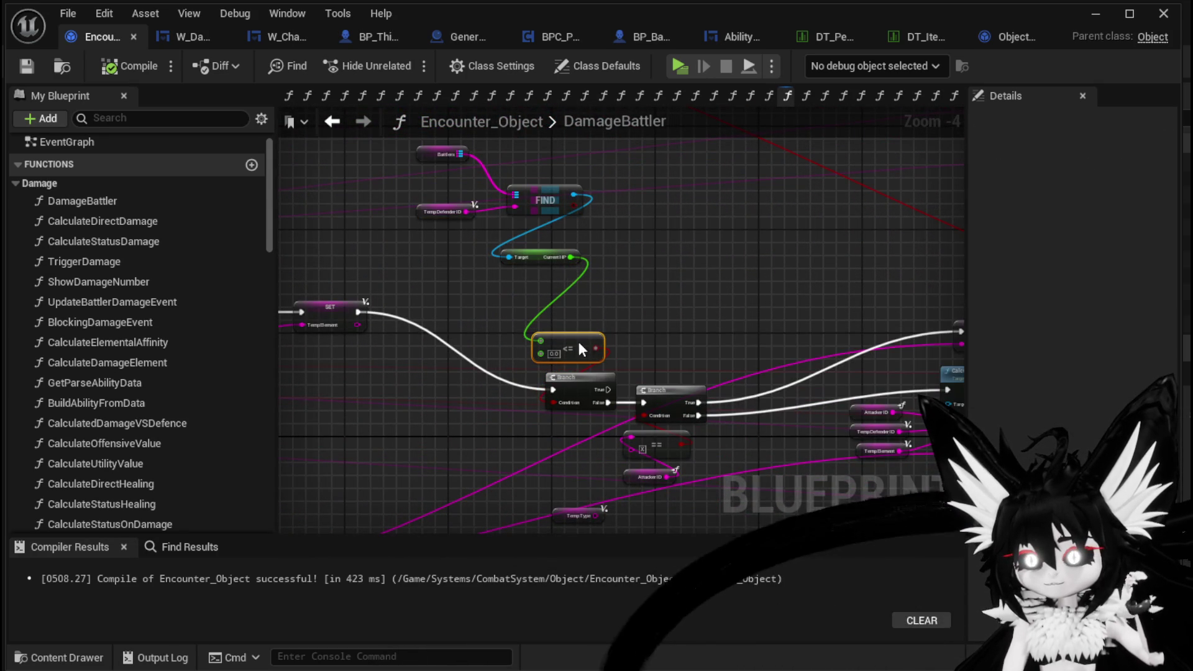
pyautogui.moveTo(546, 256); pyautogui.dragTo(562, 314)
pyautogui.moveTo(550, 192); pyautogui.dragTo(581, 263)
pyautogui.moveTo(463, 266); pyautogui.dragTo(461, 241)
pyautogui.click(696, 271)
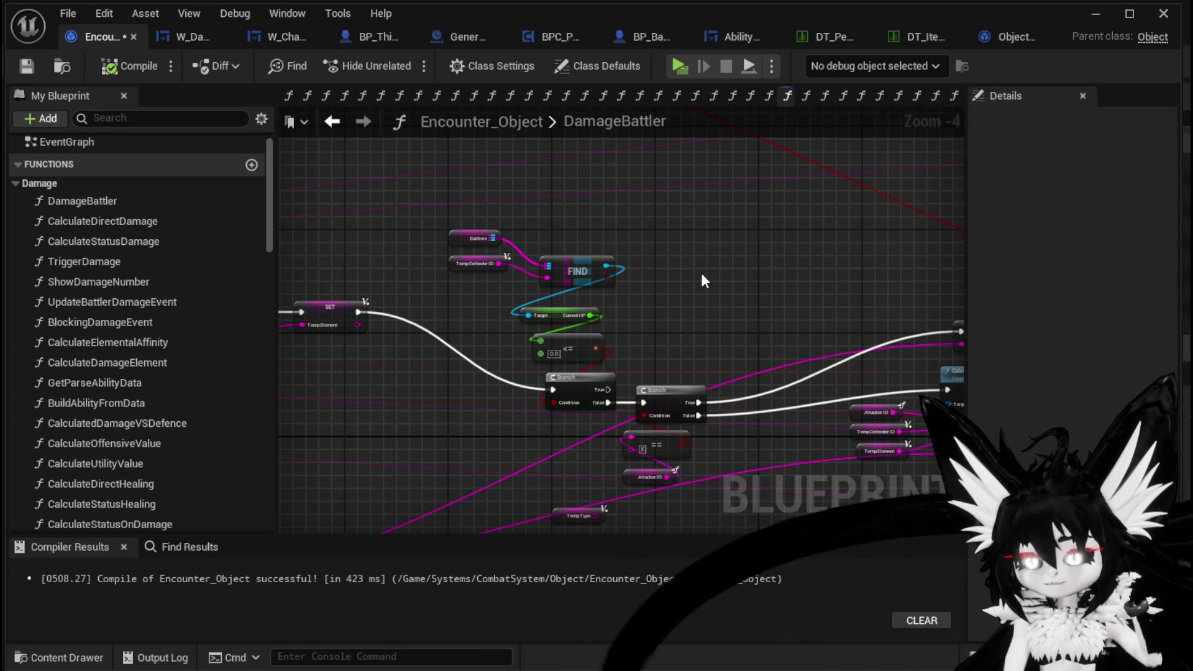
# - Move the AttackerID getter above the == comparison node
pyautogui.moveTo(754, 292); pyautogui.dragTo(567, 246)
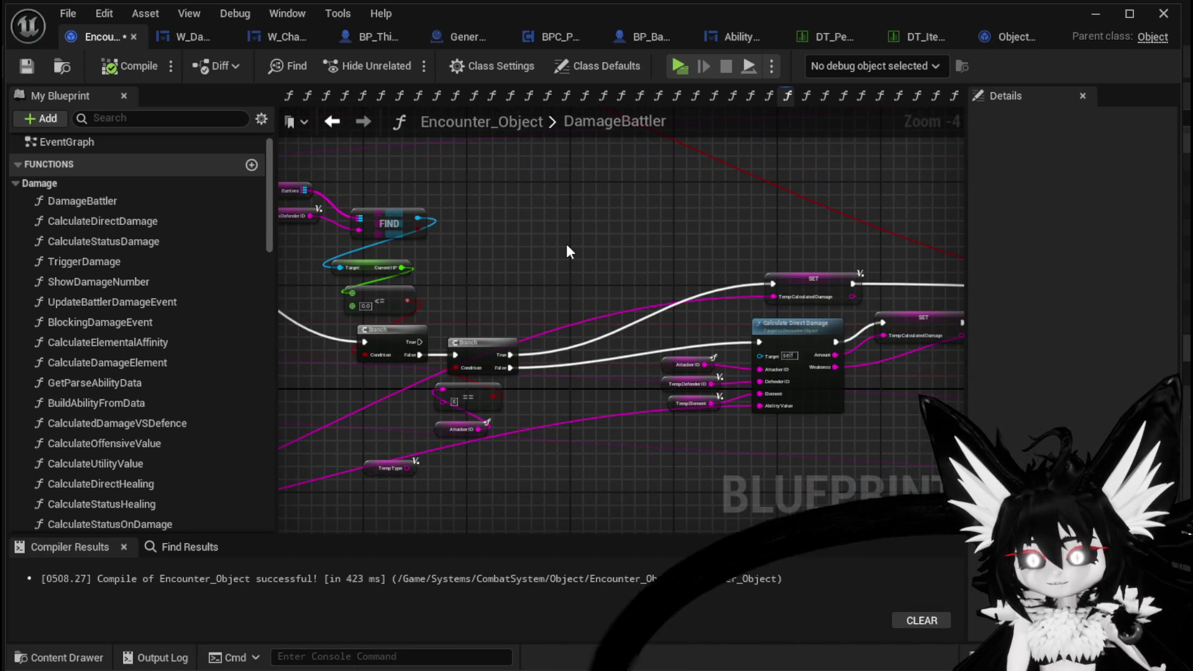
pyautogui.moveTo(680, 219); pyautogui.dragTo(532, 166)
pyautogui.moveTo(606, 197)
pyautogui.mouseDown()
pyautogui.moveTo(650, 212)
pyautogui.moveTo(709, 391)
pyautogui.mouseUp()
pyautogui.moveTo(515, 391); pyautogui.dragTo(566, 209)
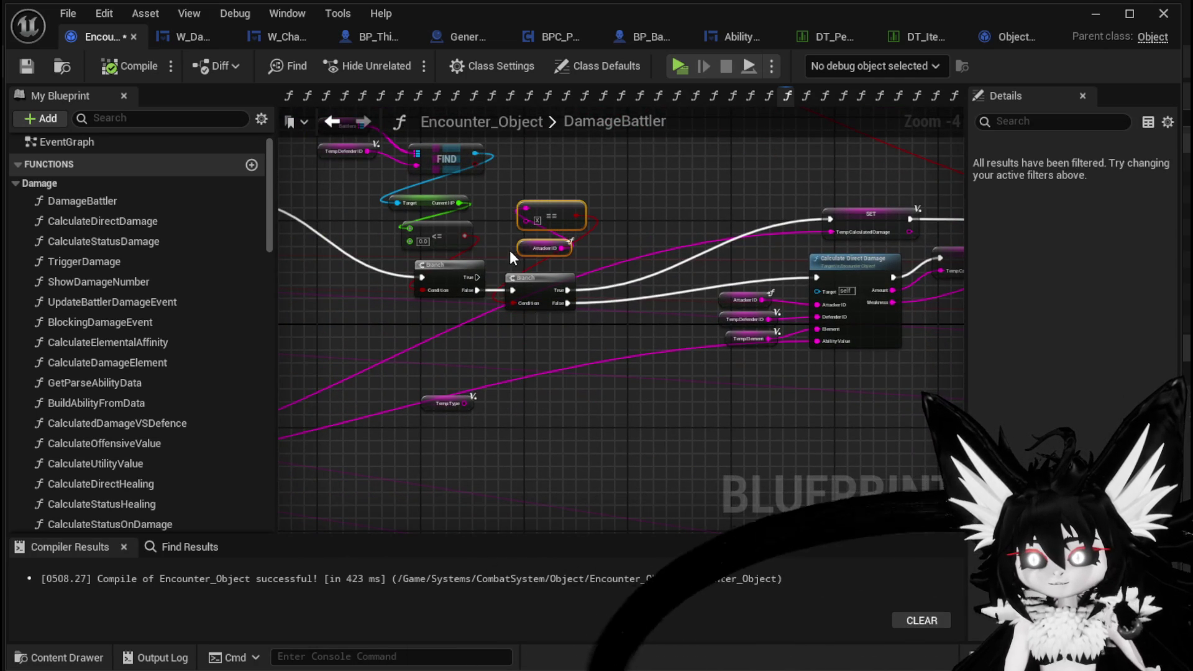
pyautogui.click(520, 244)
pyautogui.moveTo(521, 243); pyautogui.dragTo(517, 192)
# - Pan to the Calculate Direct Damage, Branch and Switch on String nodes
pyautogui.moveTo(484, 430)
pyautogui.mouseDown()
pyautogui.moveTo(452, 354)
pyautogui.moveTo(376, 384)
pyautogui.mouseUp()
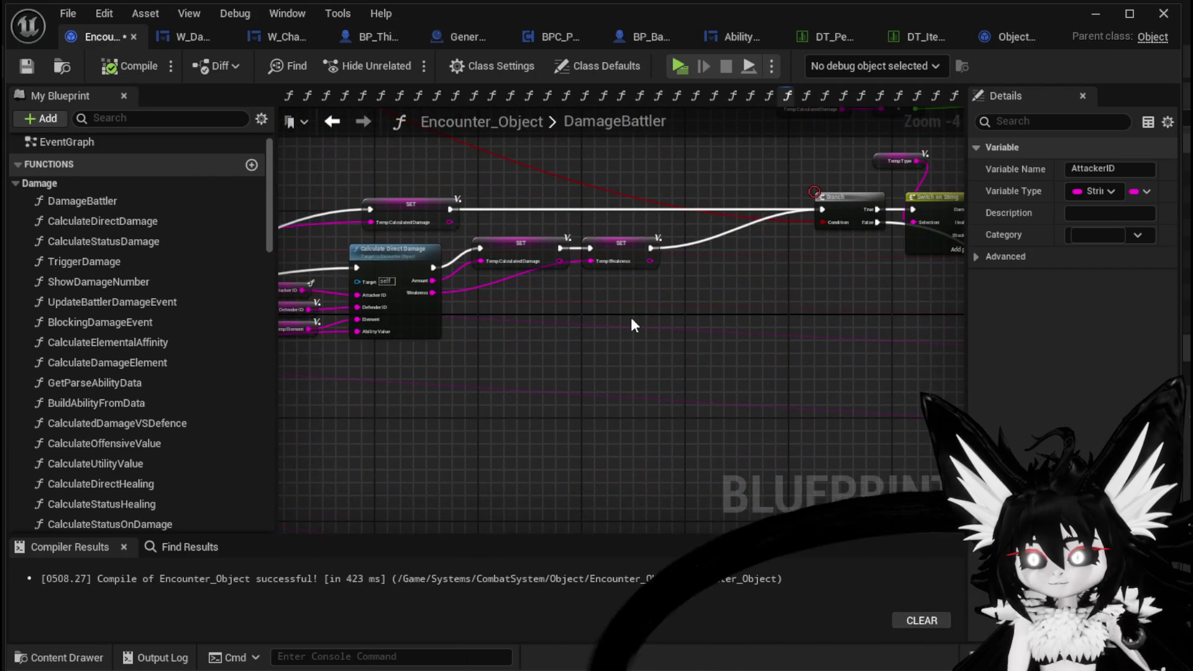
pyautogui.moveTo(521, 318); pyautogui.dragTo(542, 330)
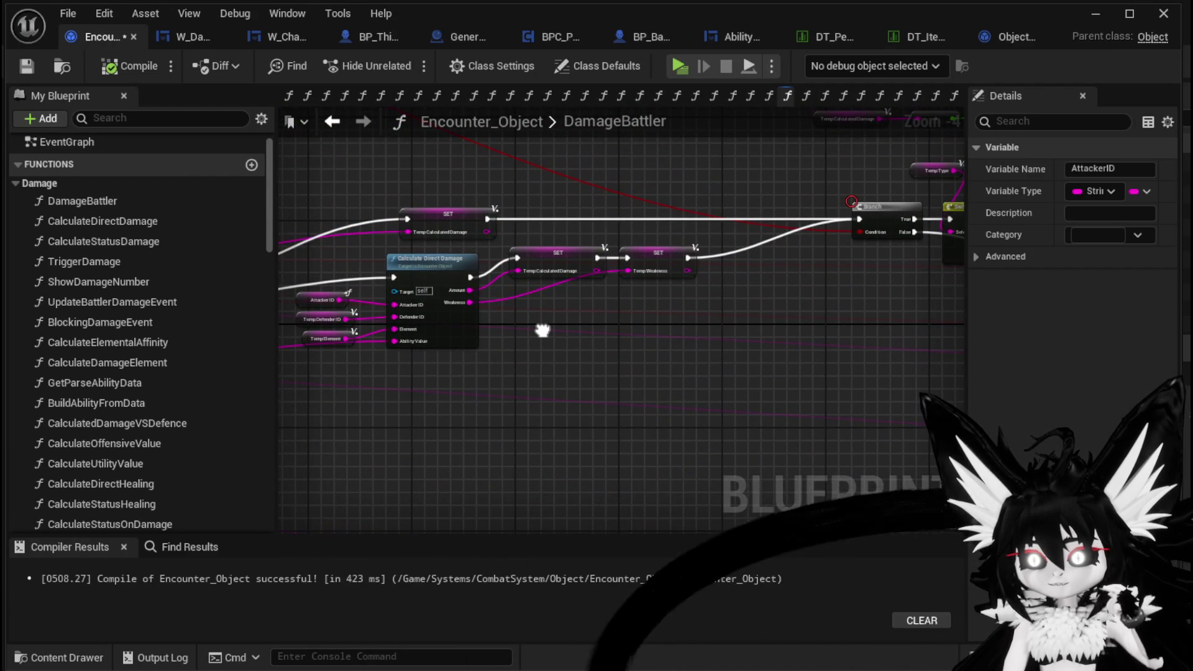
pyautogui.moveTo(820, 292); pyautogui.dragTo(372, 364)
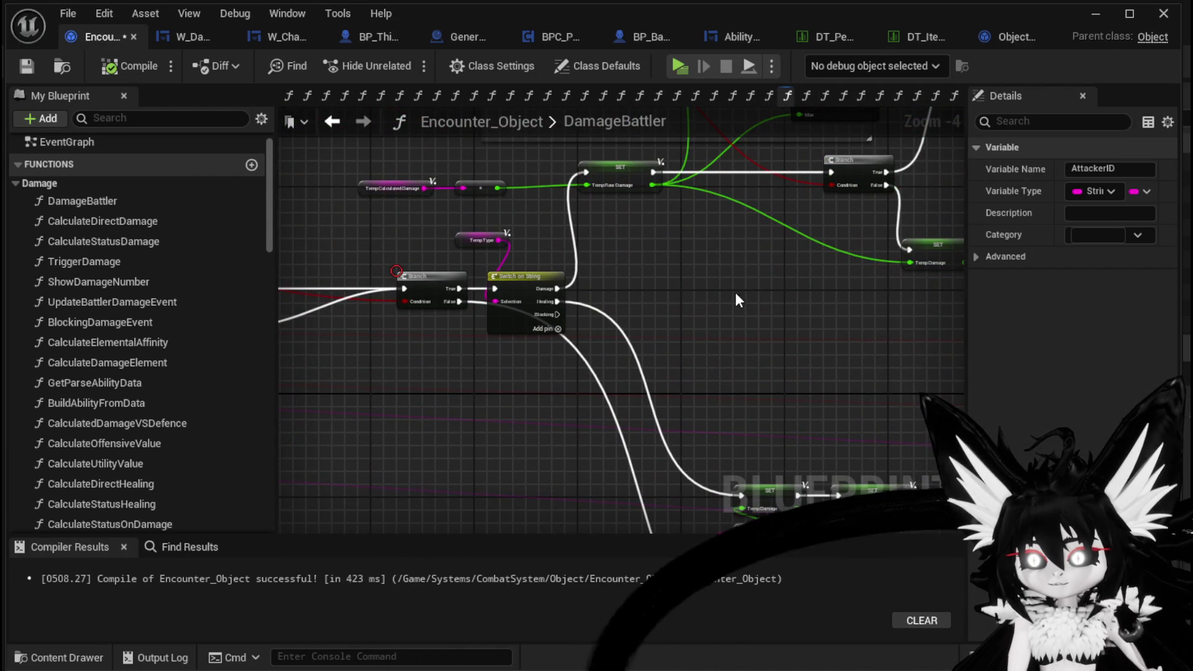
pyautogui.scroll(-1, 731, 295)
pyautogui.moveTo(726, 274)
pyautogui.mouseDown()
pyautogui.moveTo(606, 154)
pyautogui.moveTo(608, 167)
pyautogui.mouseUp()
pyautogui.scroll(2, 632, 301)
pyautogui.scroll(-1, 633, 301)
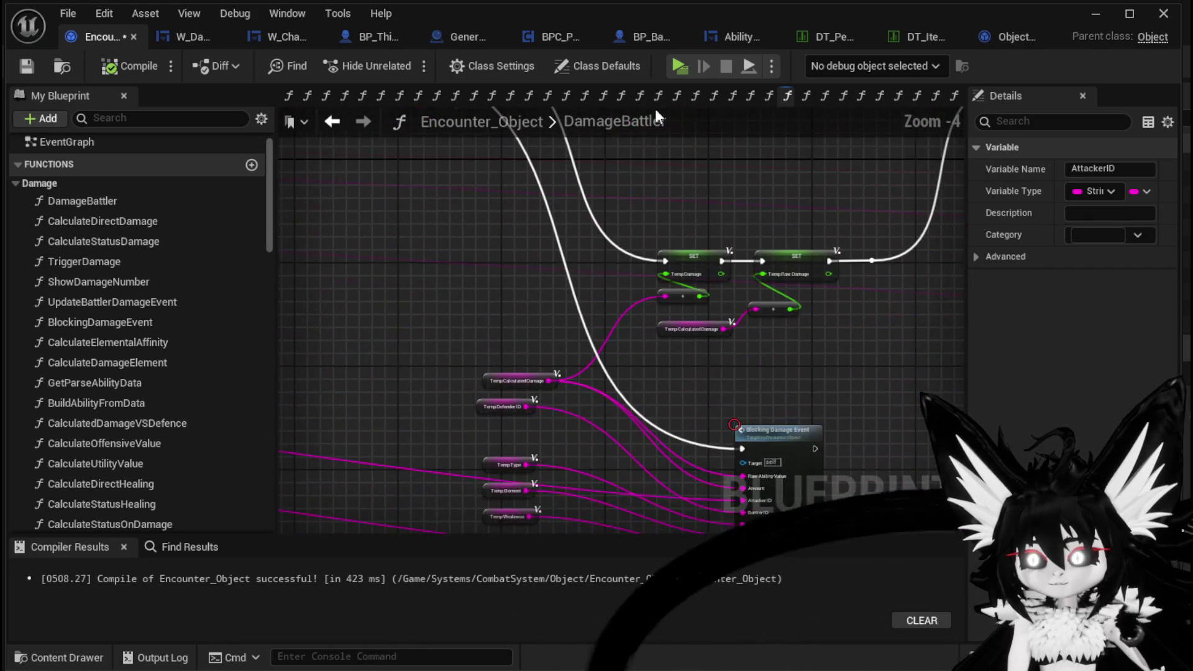
pyautogui.moveTo(807, 444)
pyautogui.mouseDown()
pyautogui.moveTo(690, 354)
pyautogui.moveTo(504, 342)
pyautogui.moveTo(666, 463)
pyautogui.moveTo(466, 243)
pyautogui.moveTo(572, 303)
pyautogui.mouseUp()
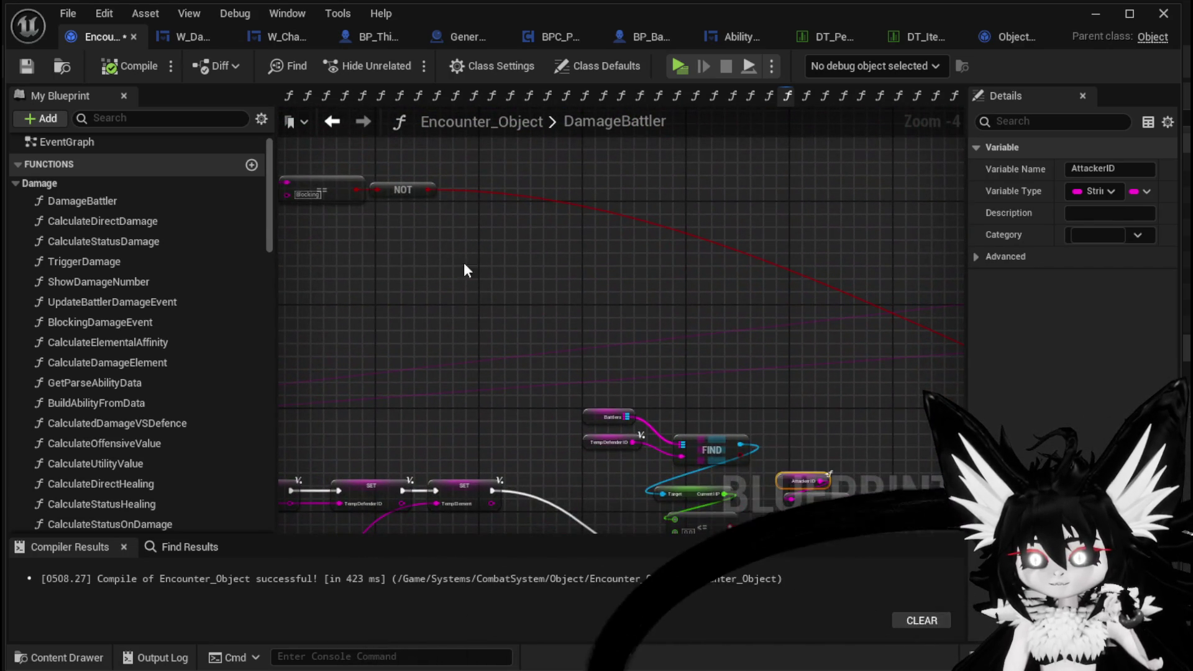
pyautogui.keyDown('ctrl'); pyautogui.click(393, 183); pyautogui.keyUp('ctrl')
pyautogui.moveTo(403, 189); pyautogui.dragTo(796, 423)
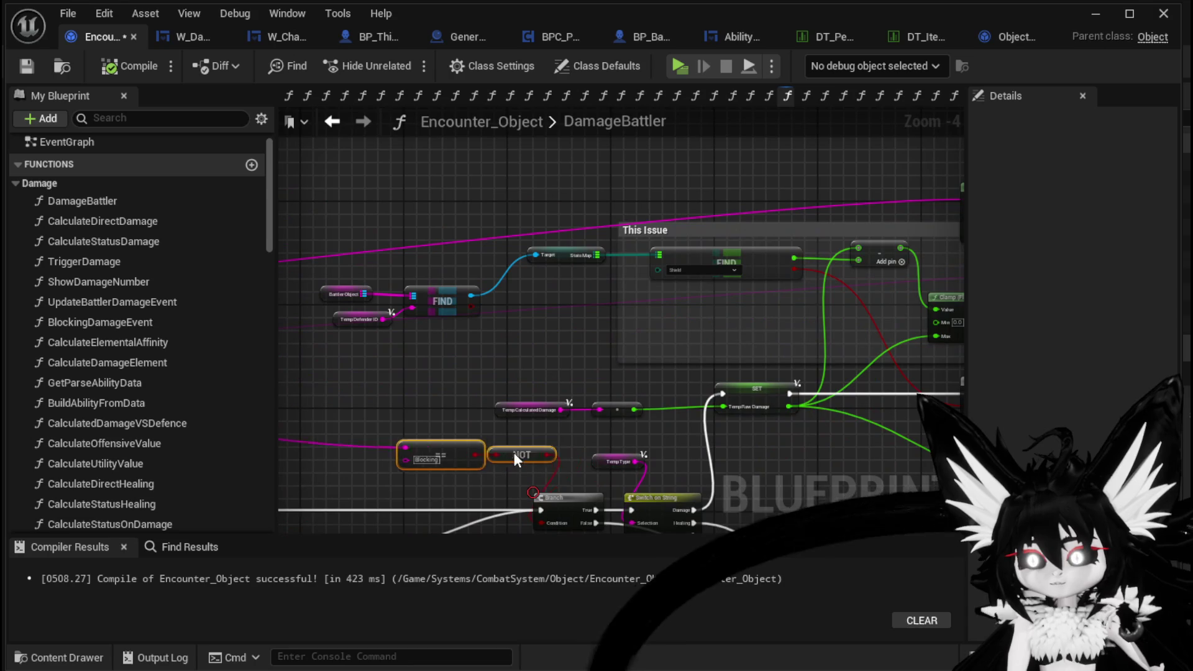
pyautogui.scroll(-2, 558, 451)
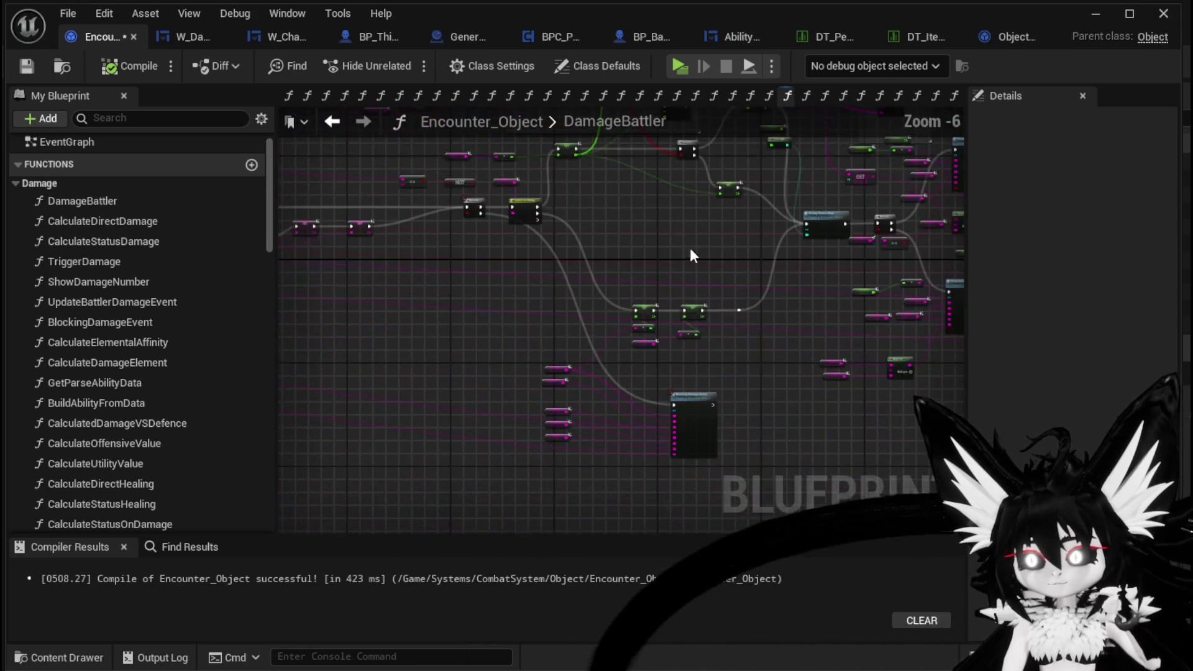
pyautogui.moveTo(693, 256); pyautogui.dragTo(651, 216)
pyautogui.moveTo(644, 377)
pyautogui.mouseDown()
pyautogui.moveTo(569, 333)
pyautogui.moveTo(508, 270)
pyautogui.mouseUp()
pyautogui.scroll(3, 512, 266)
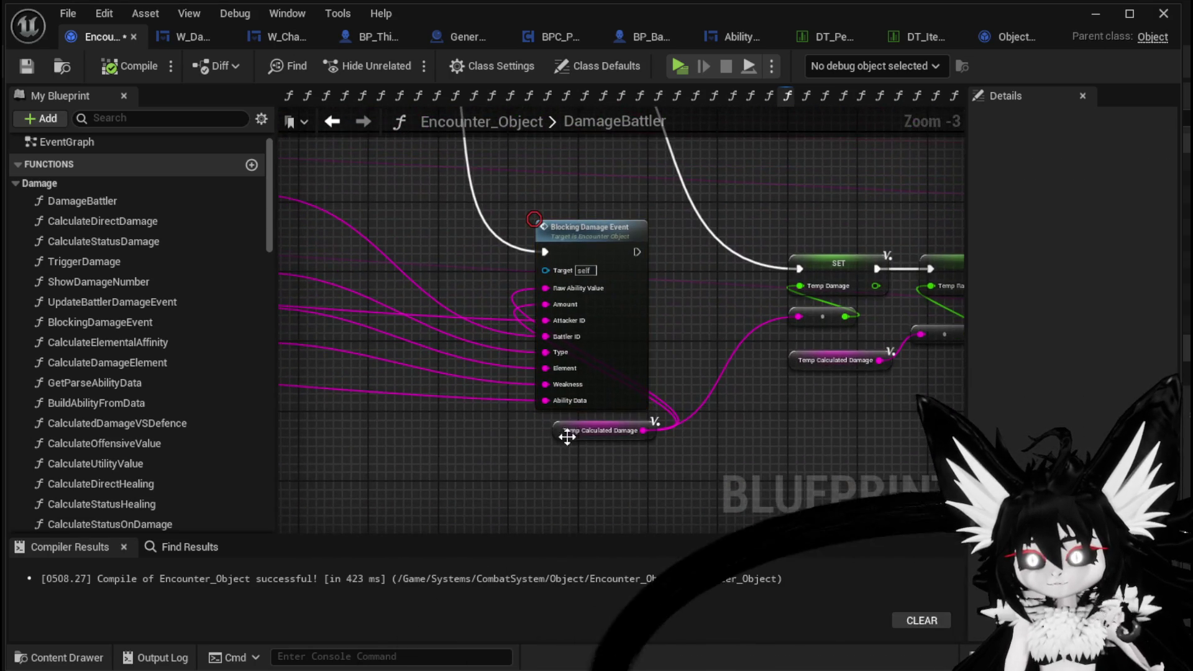
pyautogui.moveTo(561, 417); pyautogui.dragTo(442, 294)
pyautogui.click(549, 186)
pyautogui.scroll(-2, 569, 181)
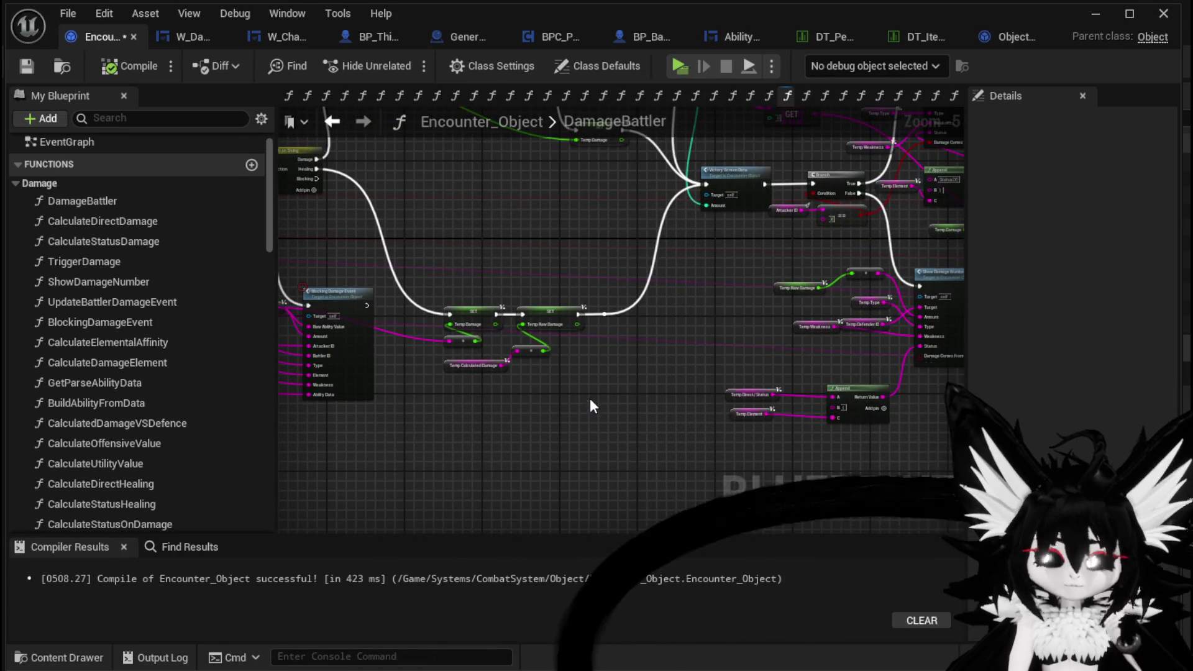
pyautogui.moveTo(590, 393)
pyautogui.mouseDown()
pyautogui.moveTo(518, 416)
pyautogui.moveTo(497, 505)
pyautogui.mouseUp()
pyautogui.scroll(-1, 601, 379)
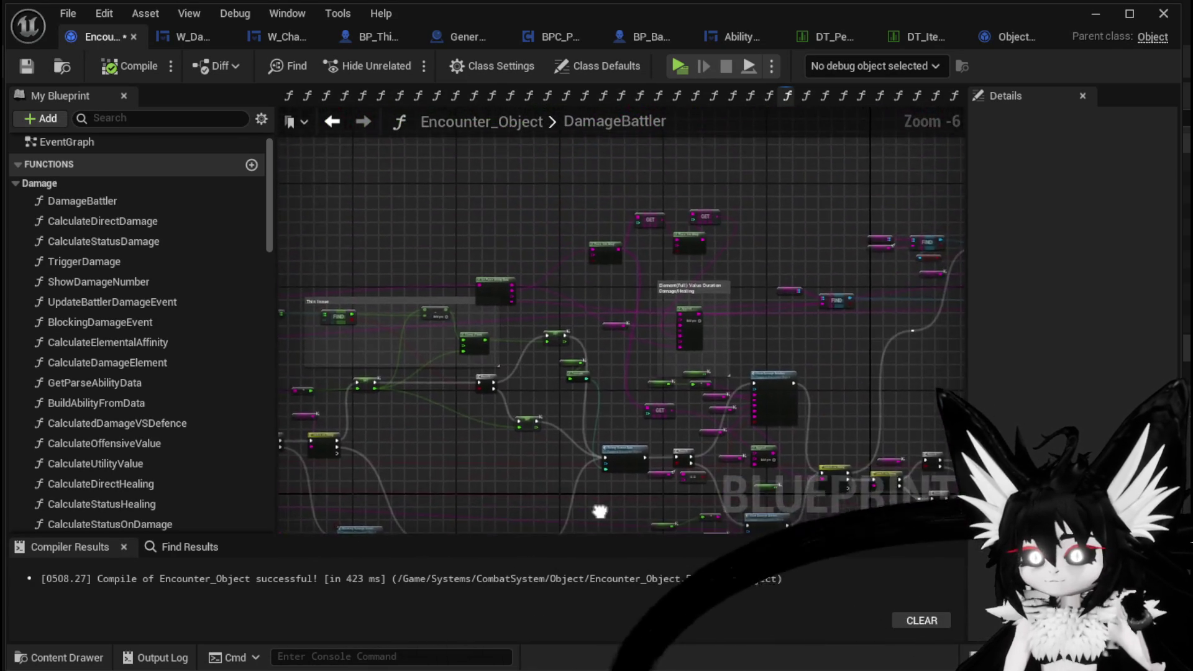
pyautogui.click(26, 66)
pyautogui.moveTo(768, 215)
pyautogui.mouseDown()
pyautogui.moveTo(500, 348)
pyautogui.moveTo(686, 233)
pyautogui.moveTo(444, 198)
pyautogui.mouseUp()
pyautogui.scroll(4, 444, 199)
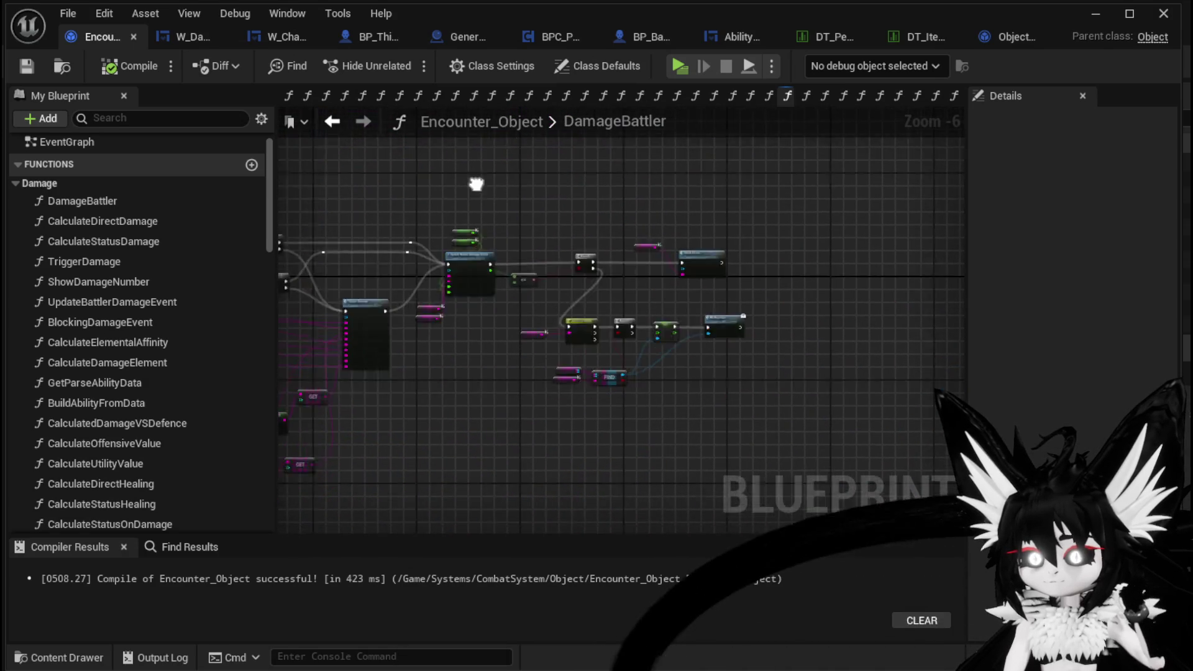
pyautogui.scroll(-2, 419, 243)
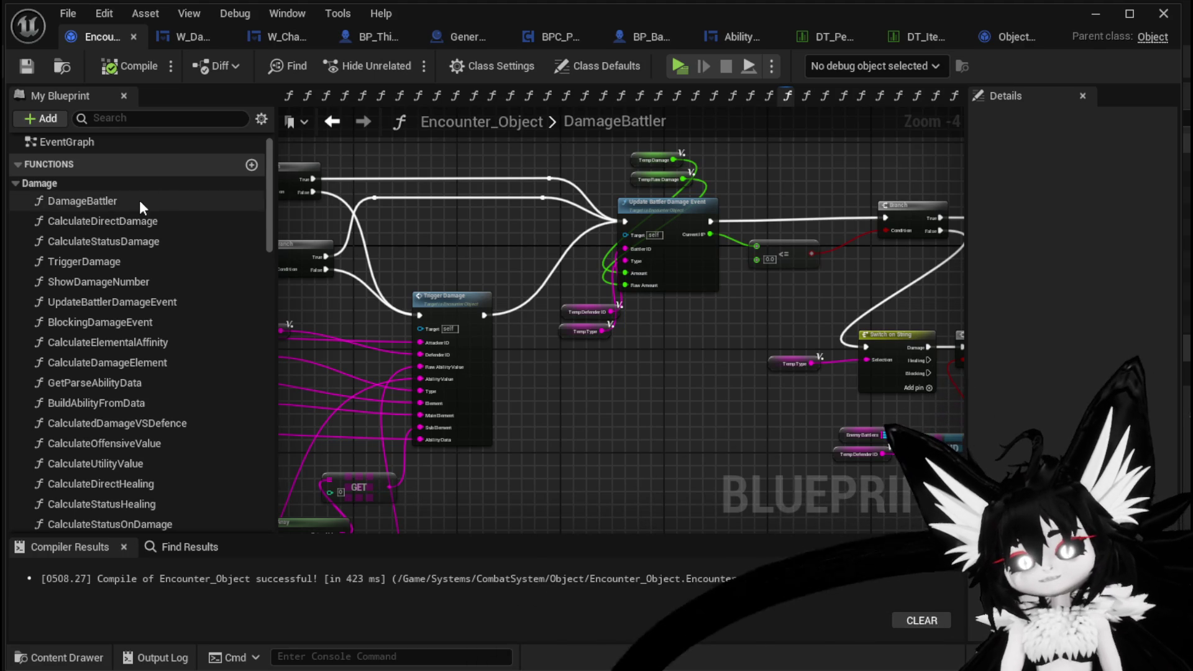
pyautogui.scroll(-2, 127, 246)
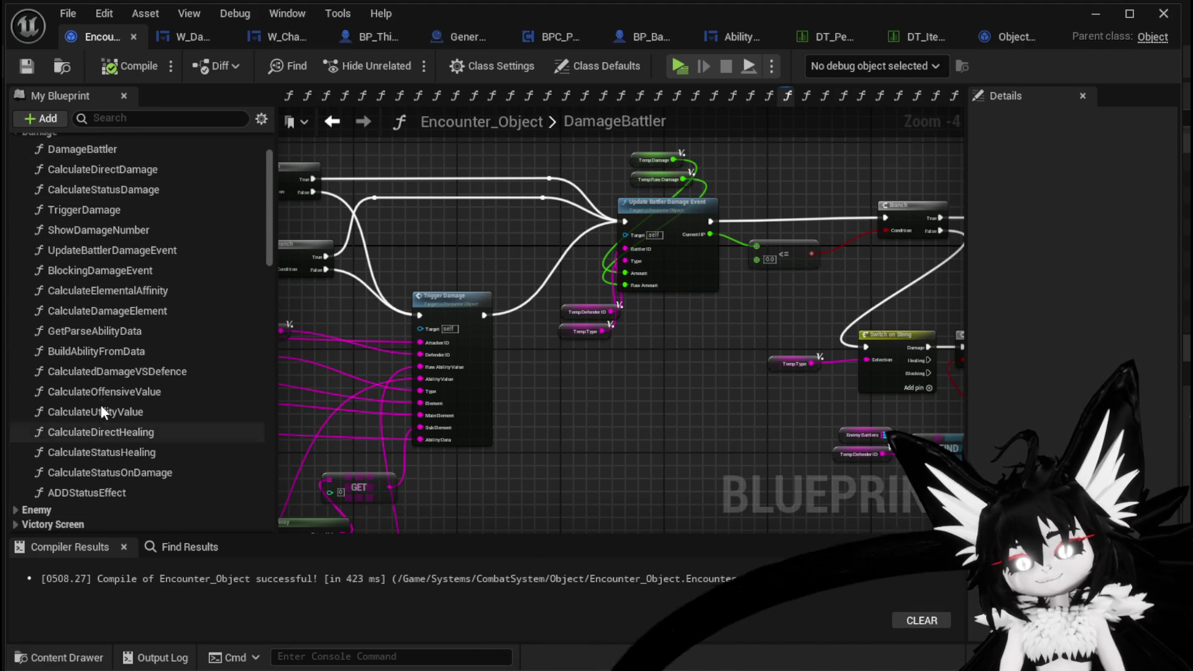
pyautogui.doubleClick(109, 292)
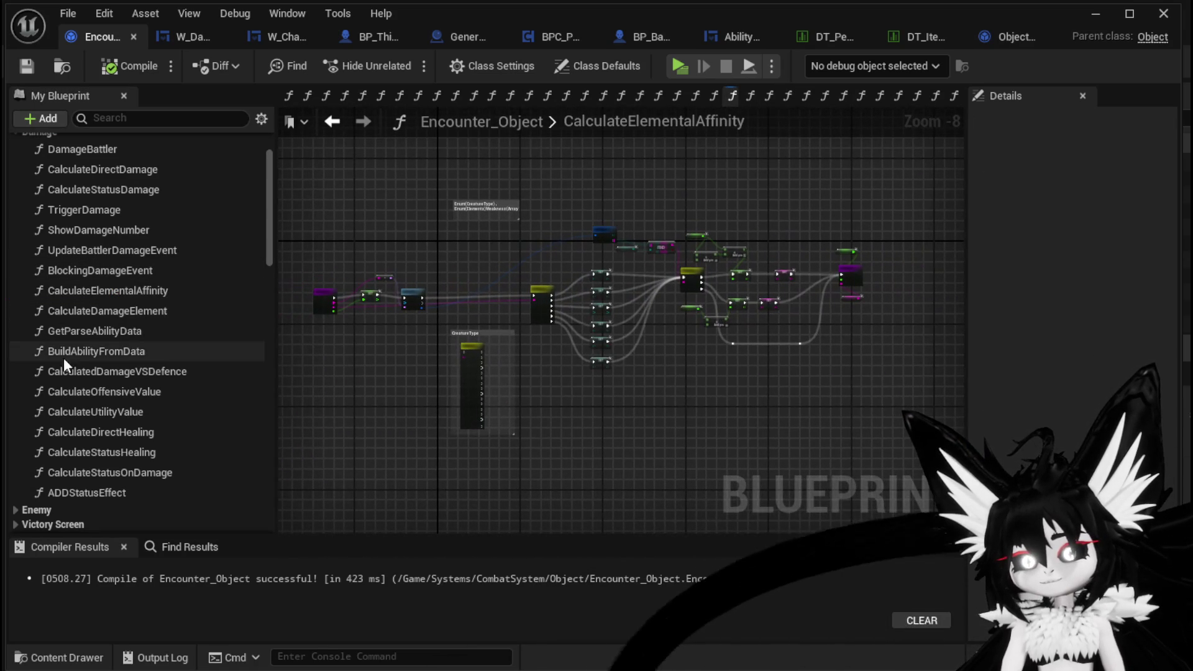
# - Review the GetParseAbilityData and BuildAbilityFromData function graphs
pyautogui.doubleClick(68, 331)
pyautogui.scroll(3, 437, 330)
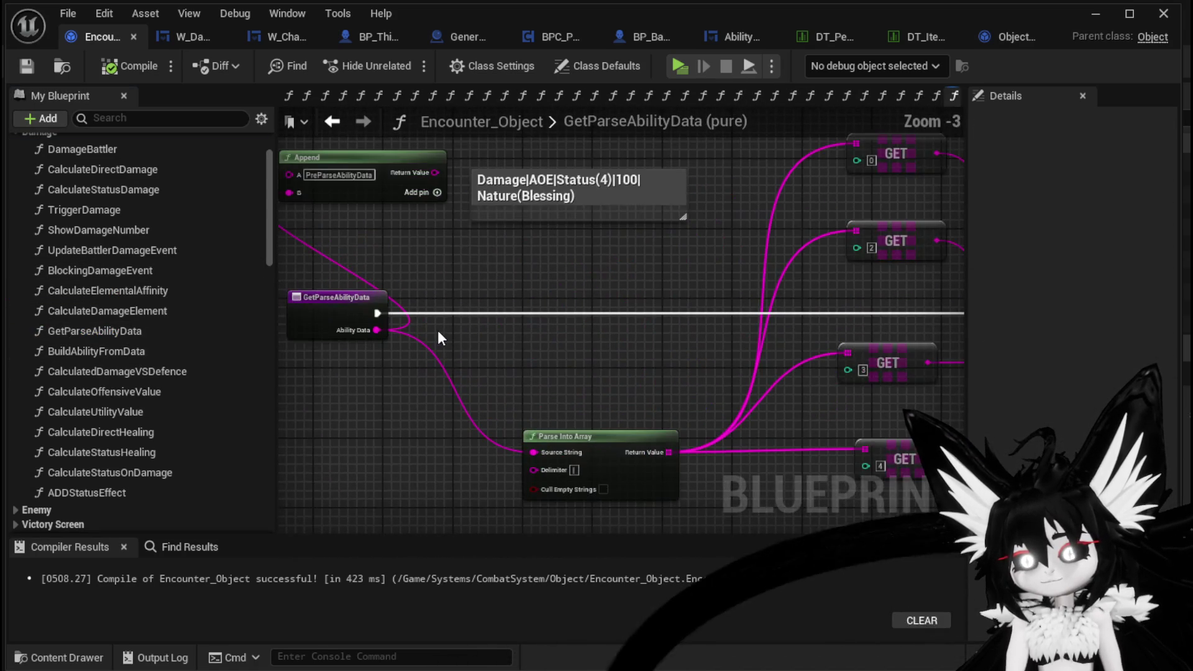
pyautogui.doubleClick(139, 357)
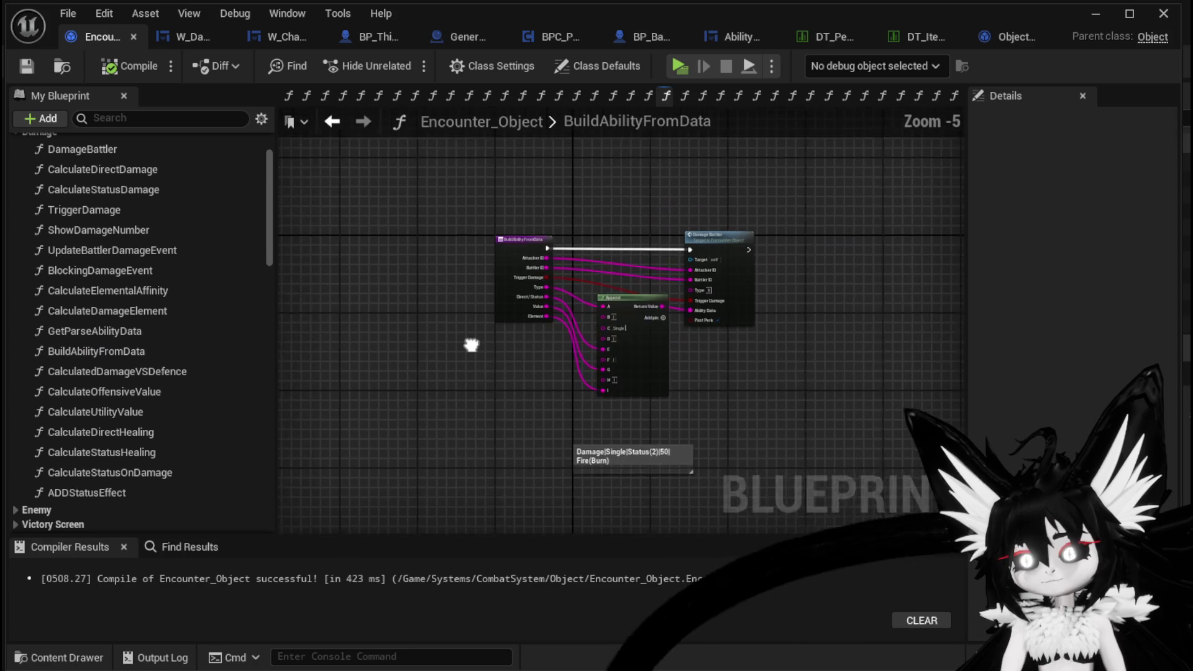
pyautogui.scroll(1, 424, 346)
pyautogui.scroll(2, 423, 345)
pyautogui.moveTo(426, 349); pyautogui.dragTo(336, 412)
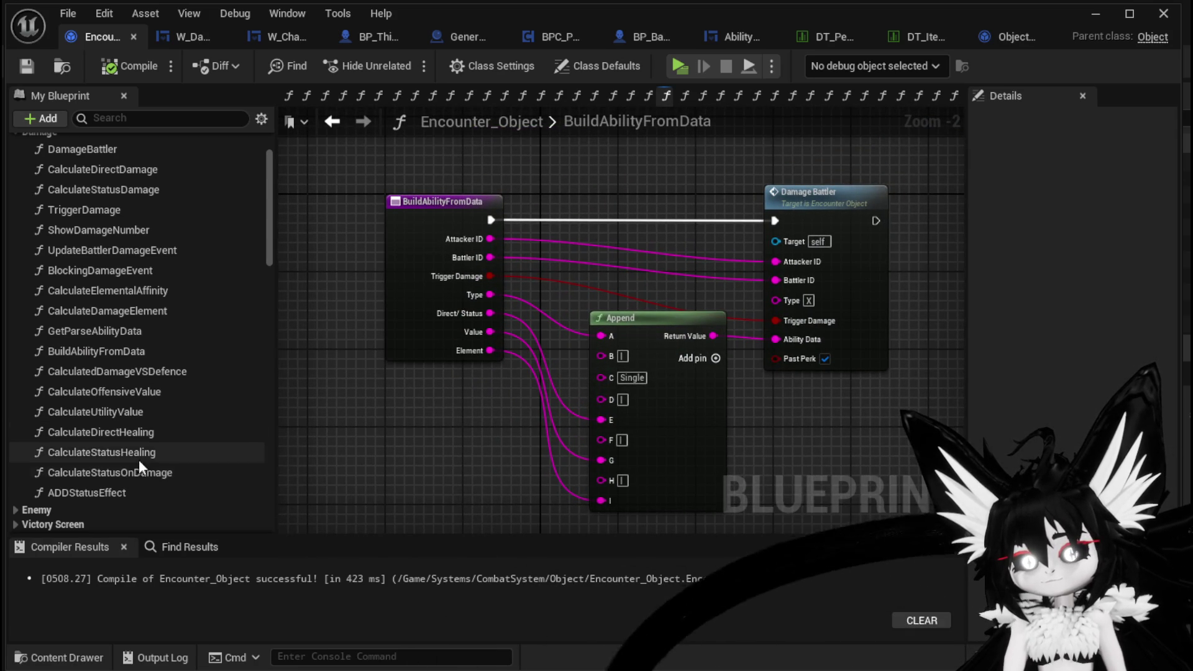
# - Review ADDStatusEffect and CalculateDirectDamage, then minimize the Blueprint editor
pyautogui.doubleClick(119, 491)
pyautogui.moveTo(573, 307)
pyautogui.mouseDown()
pyautogui.moveTo(567, 338)
pyautogui.moveTo(341, 239)
pyautogui.moveTo(453, 279)
pyautogui.mouseUp()
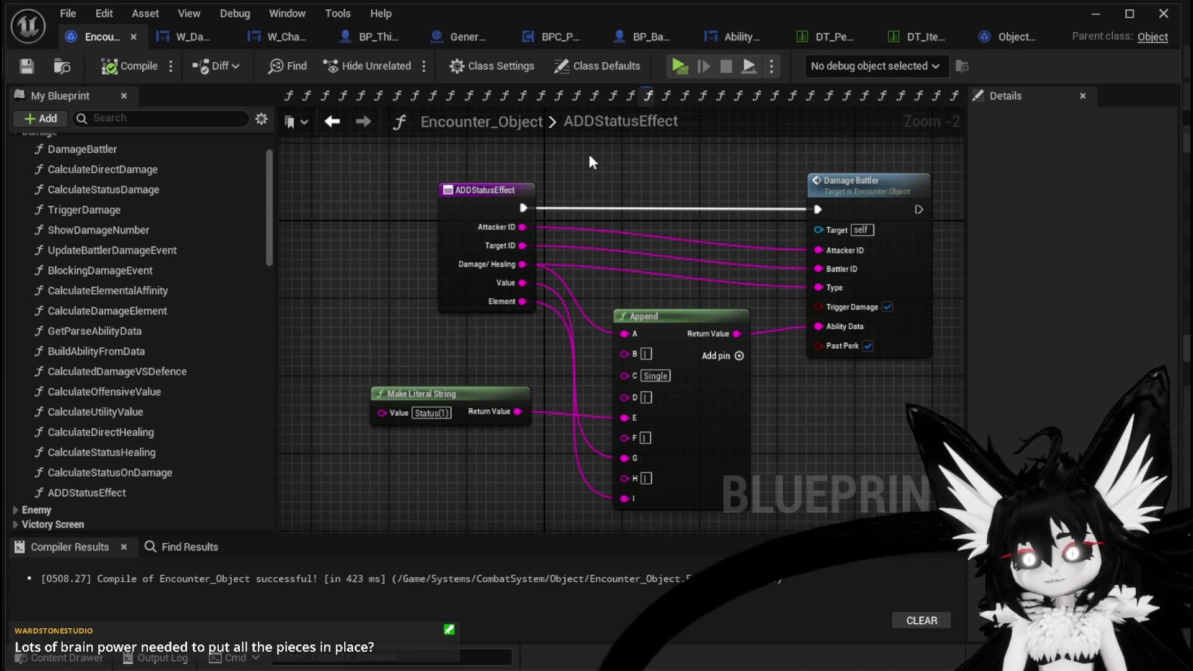
pyautogui.click(287, 95)
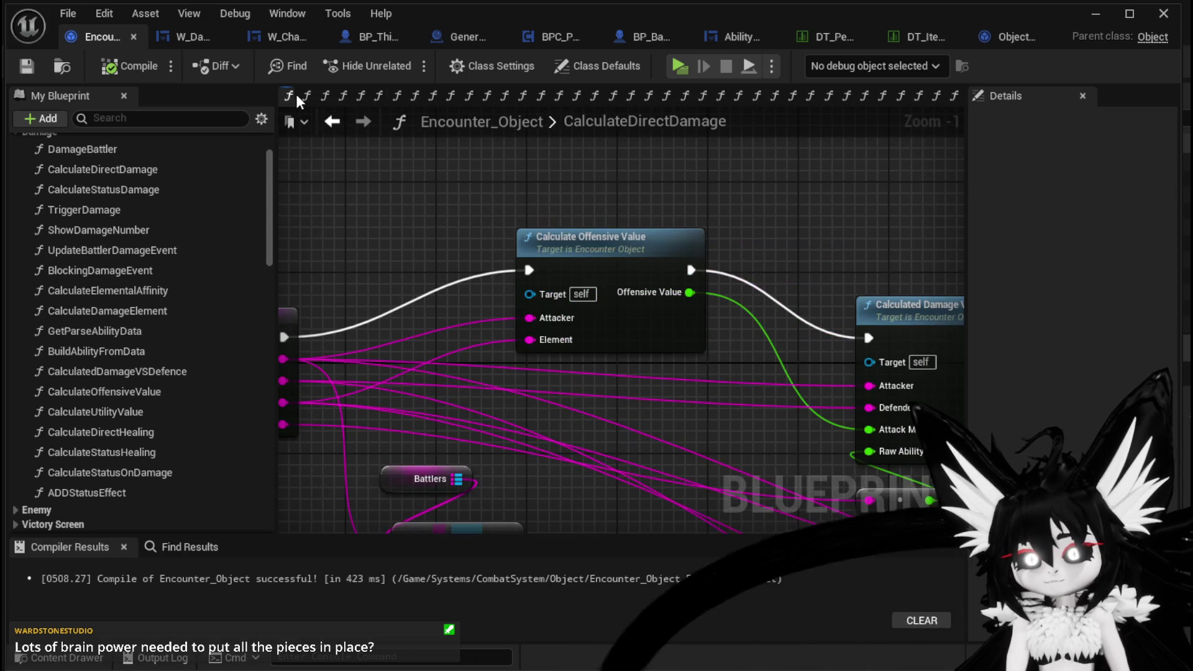
pyautogui.scroll(-4, 401, 214)
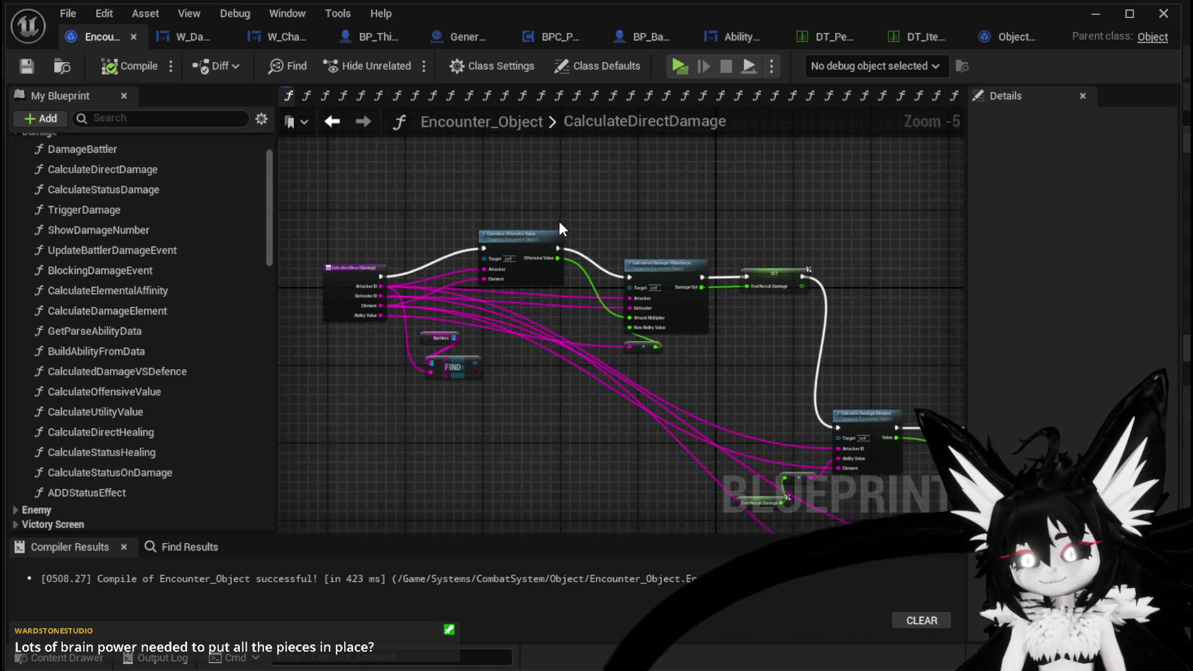
pyautogui.moveTo(643, 209)
pyautogui.mouseDown()
pyautogui.moveTo(658, 221)
pyautogui.moveTo(718, 204)
pyautogui.mouseUp()
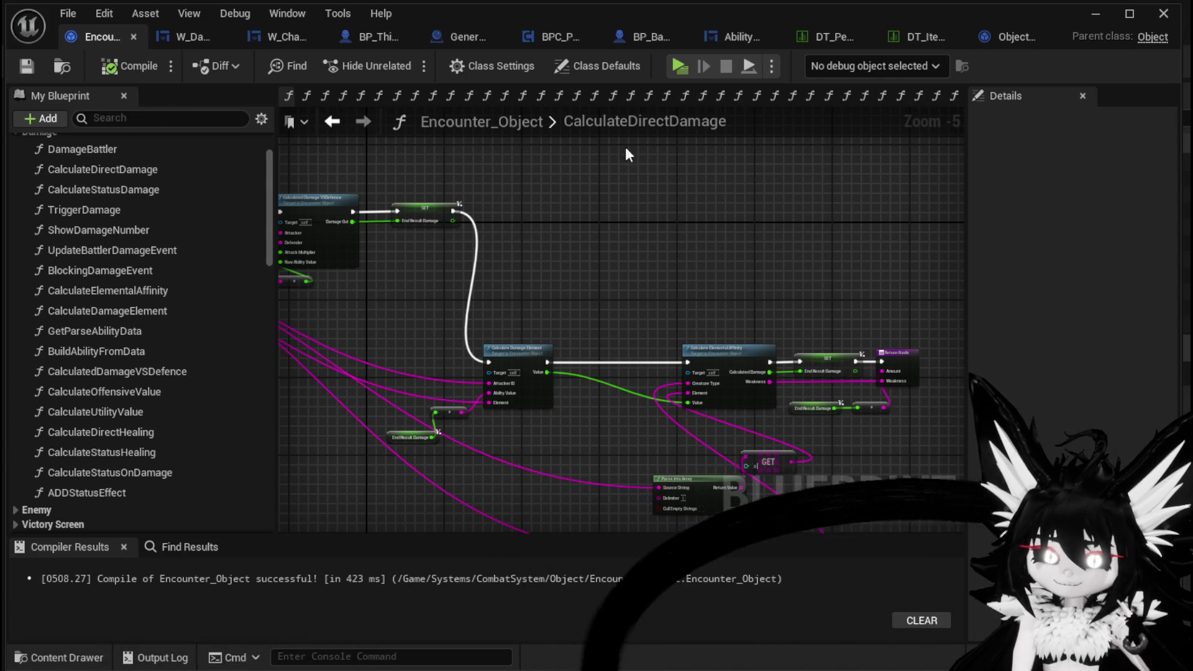
pyautogui.click(1089, 21)
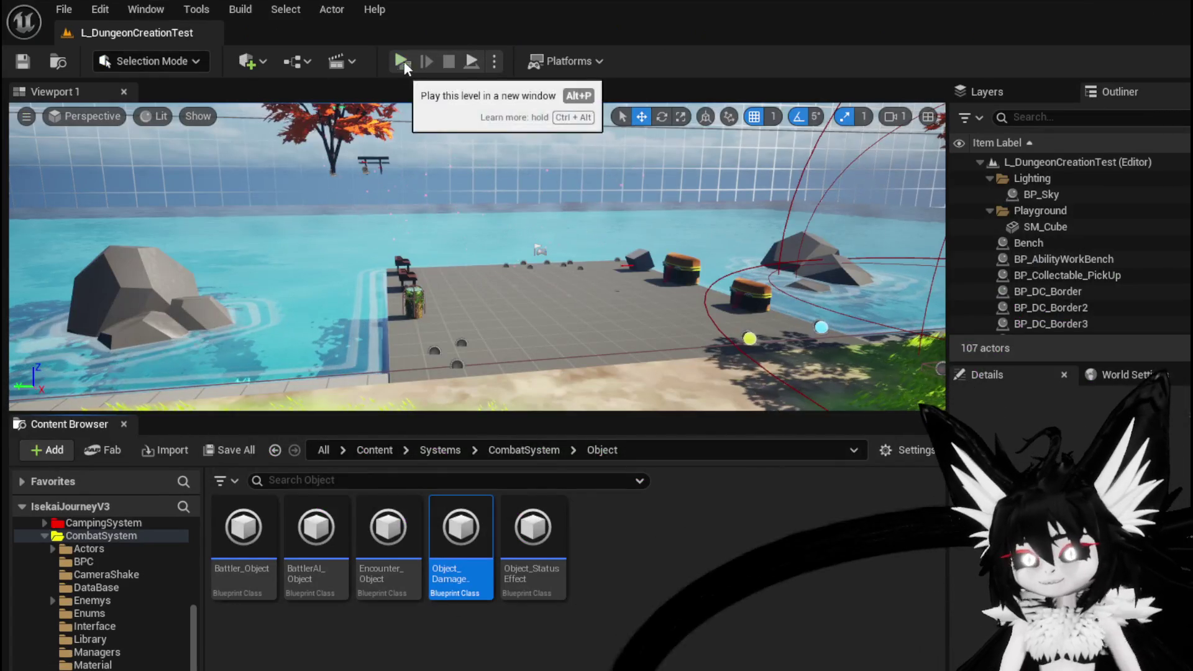
# - Launch the game preview, run into the red slime and begin combat
pyautogui.hotkey('alt', 'p')
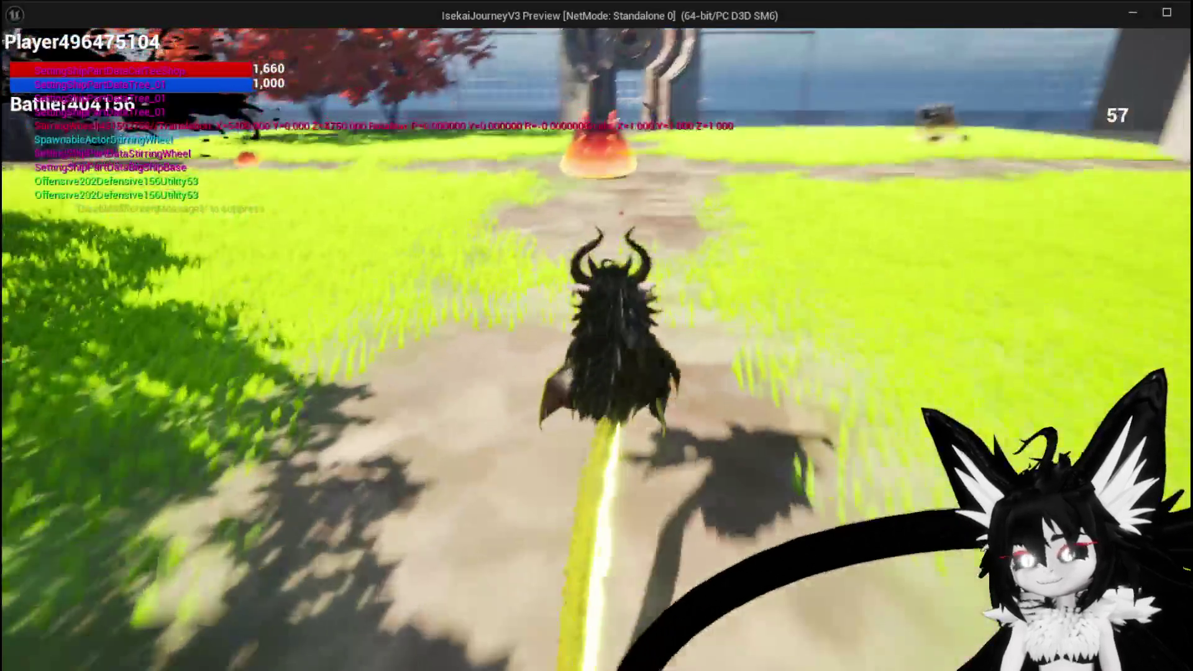
pyautogui.press('space')
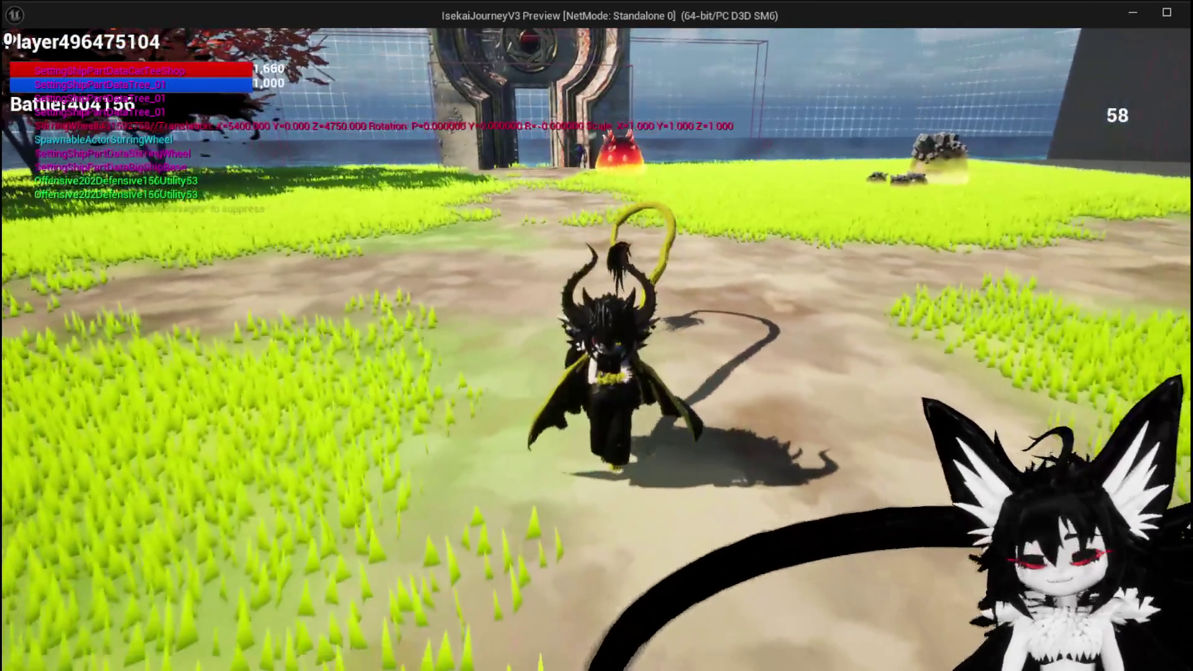
pyautogui.press('Escape')
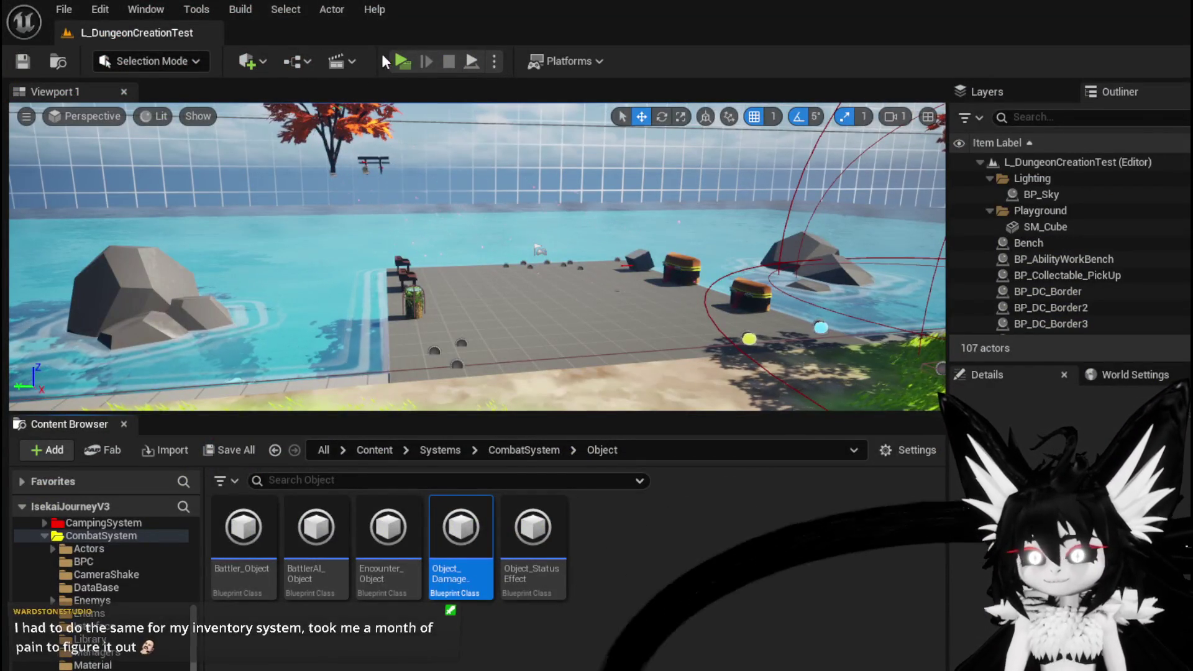
pyautogui.click(394, 58)
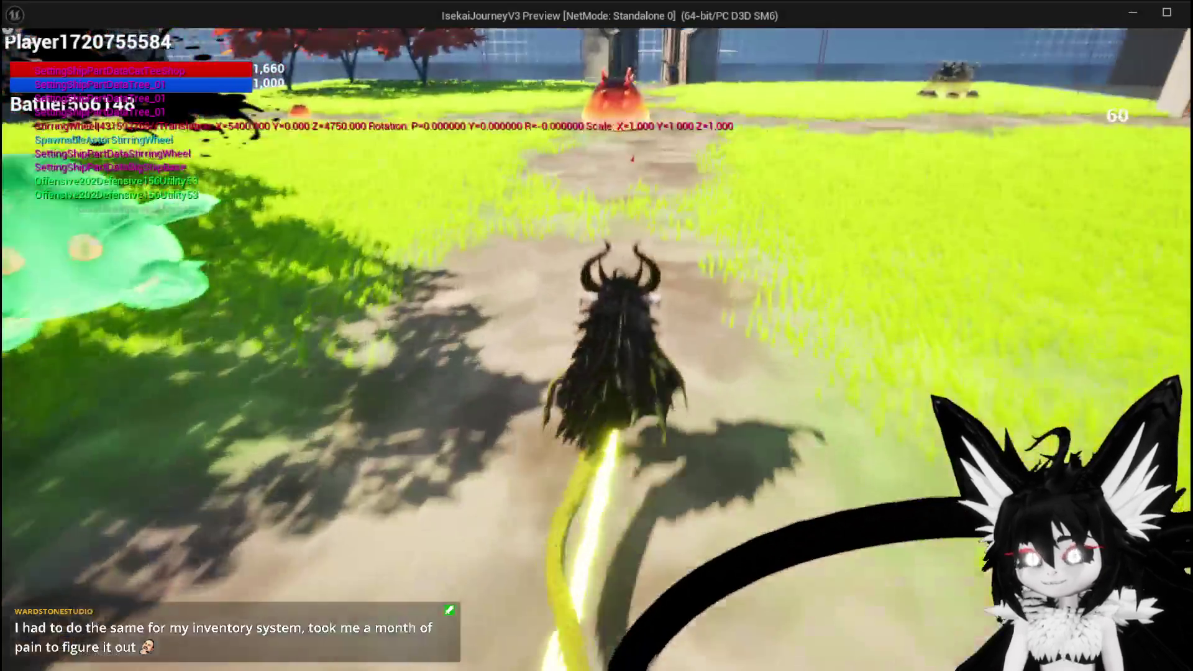
pyautogui.press('space')
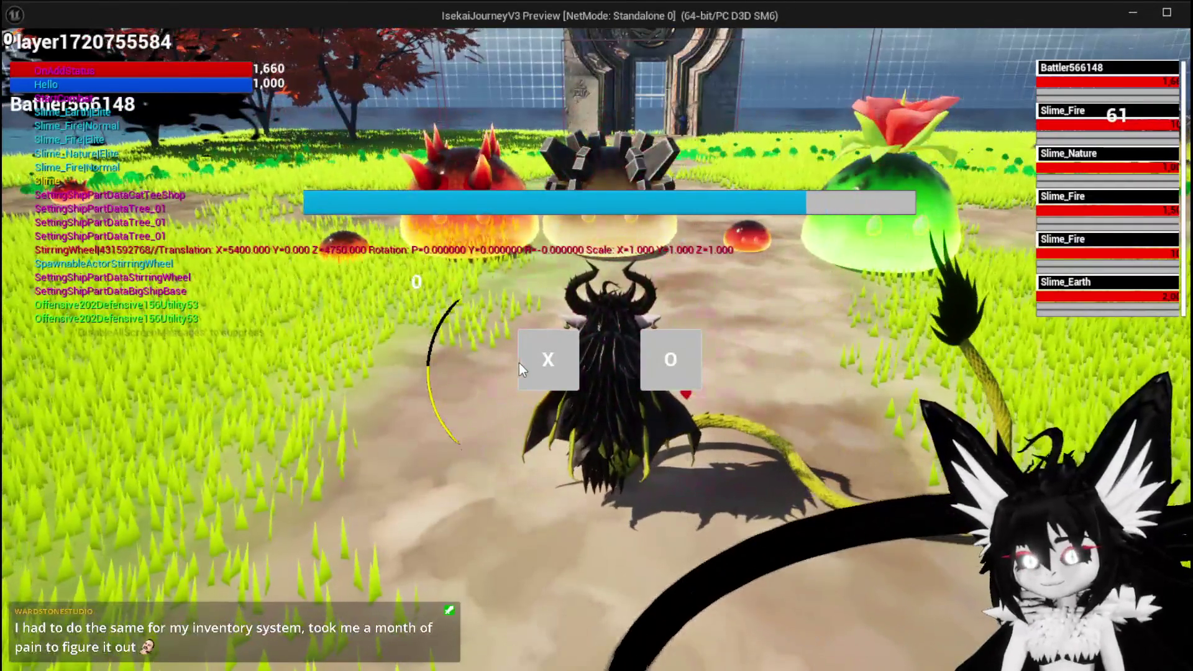
pyautogui.click(539, 360)
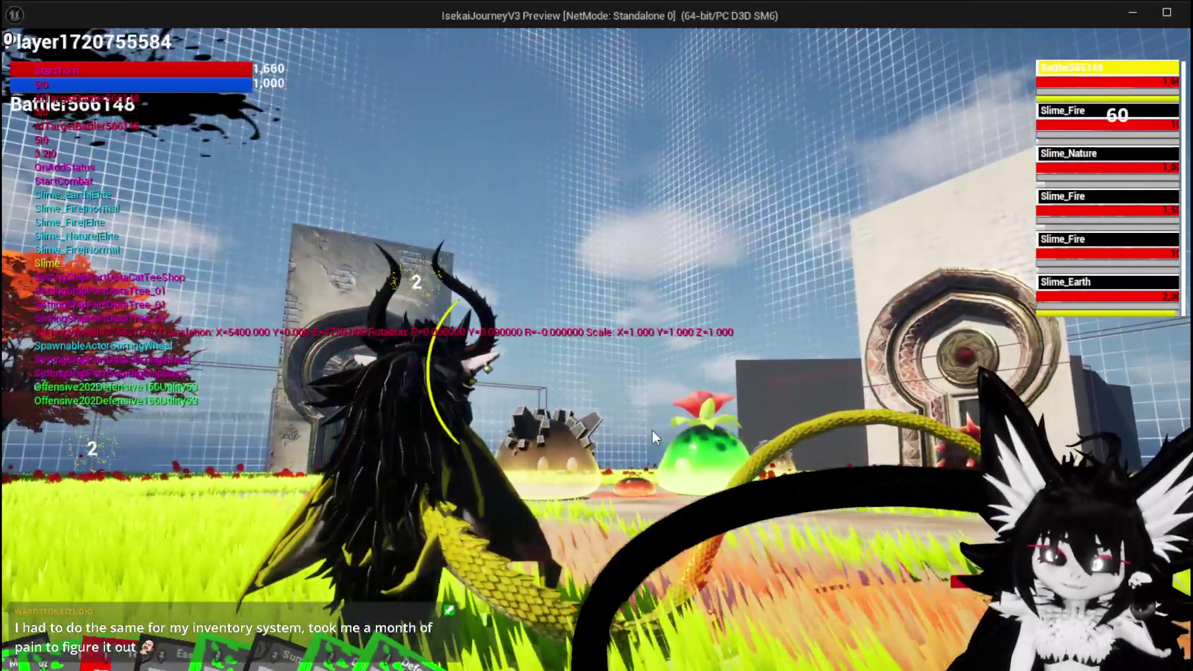
# - Play the SummonSpawn card, retarget with E, and hit Slime_Earth with the fire spell
pyautogui.moveTo(248, 504)
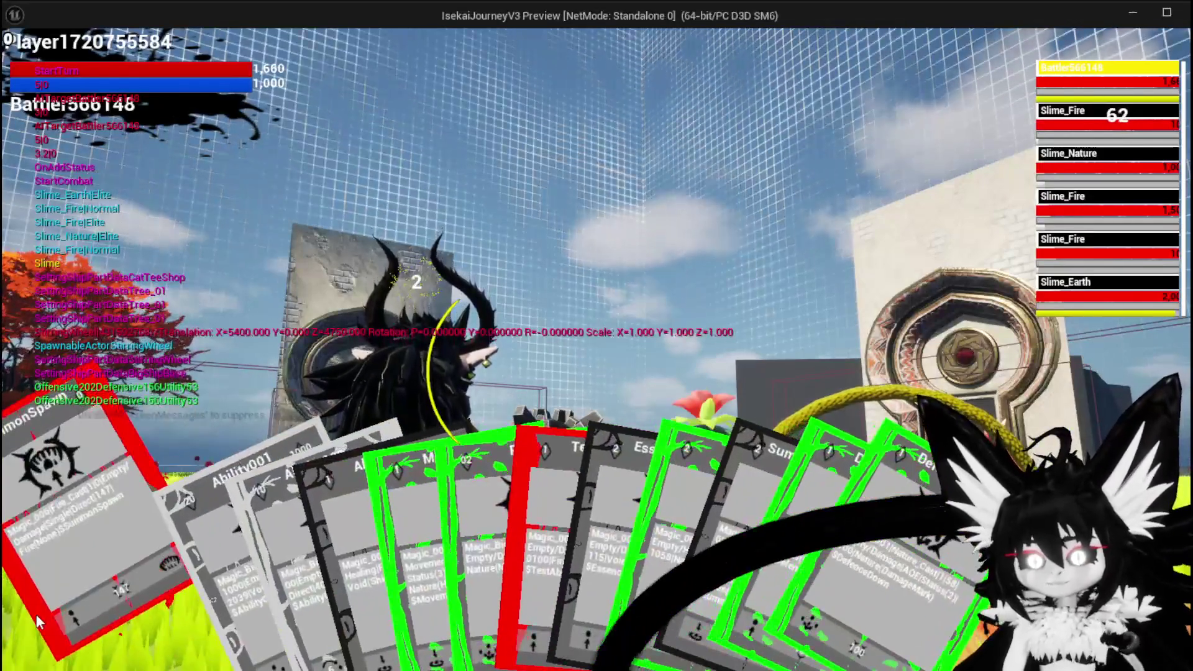
pyautogui.click(36, 614)
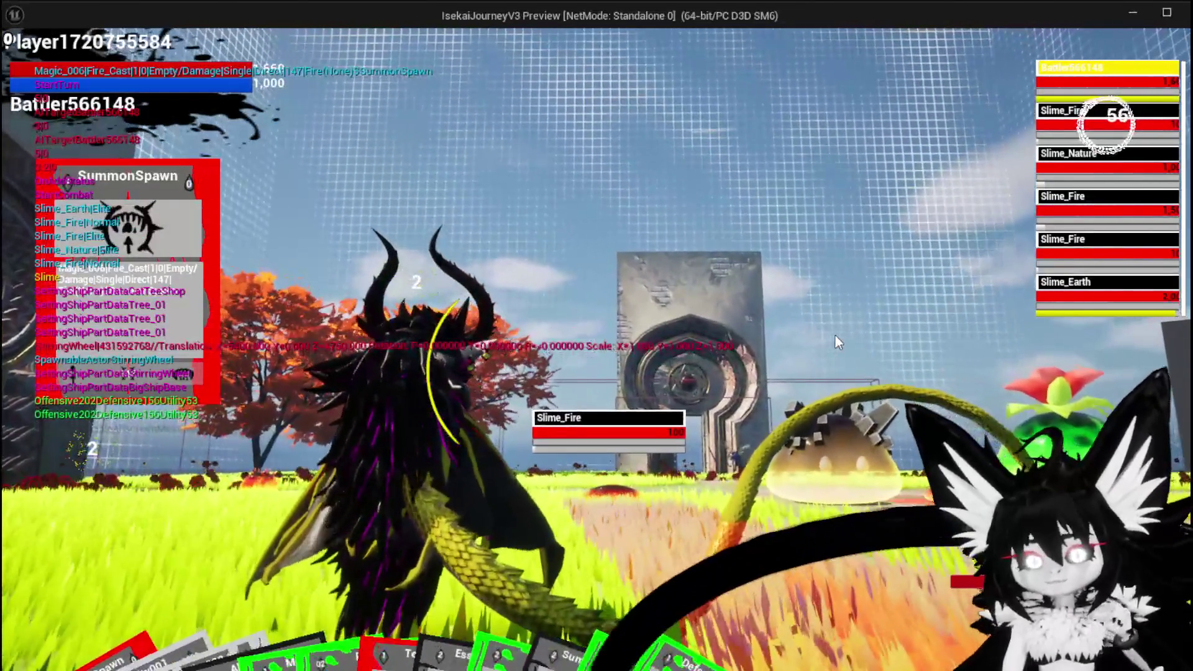
pyautogui.press('e')
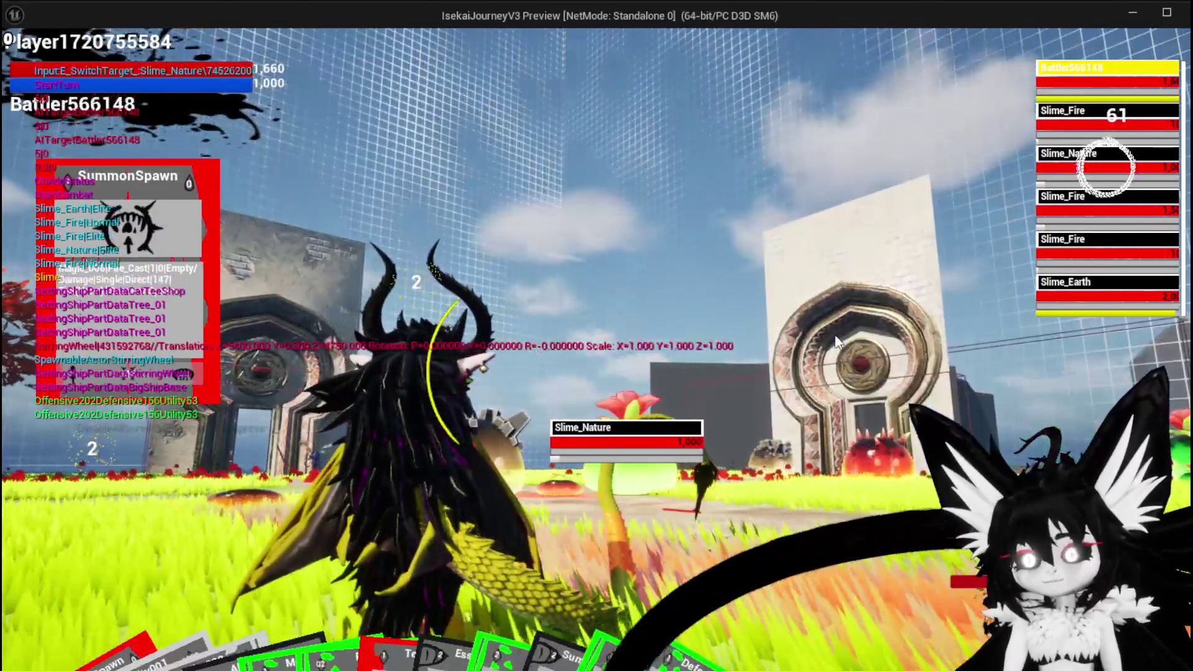
pyautogui.press('e')
pyautogui.press('e')
pyautogui.press('e')
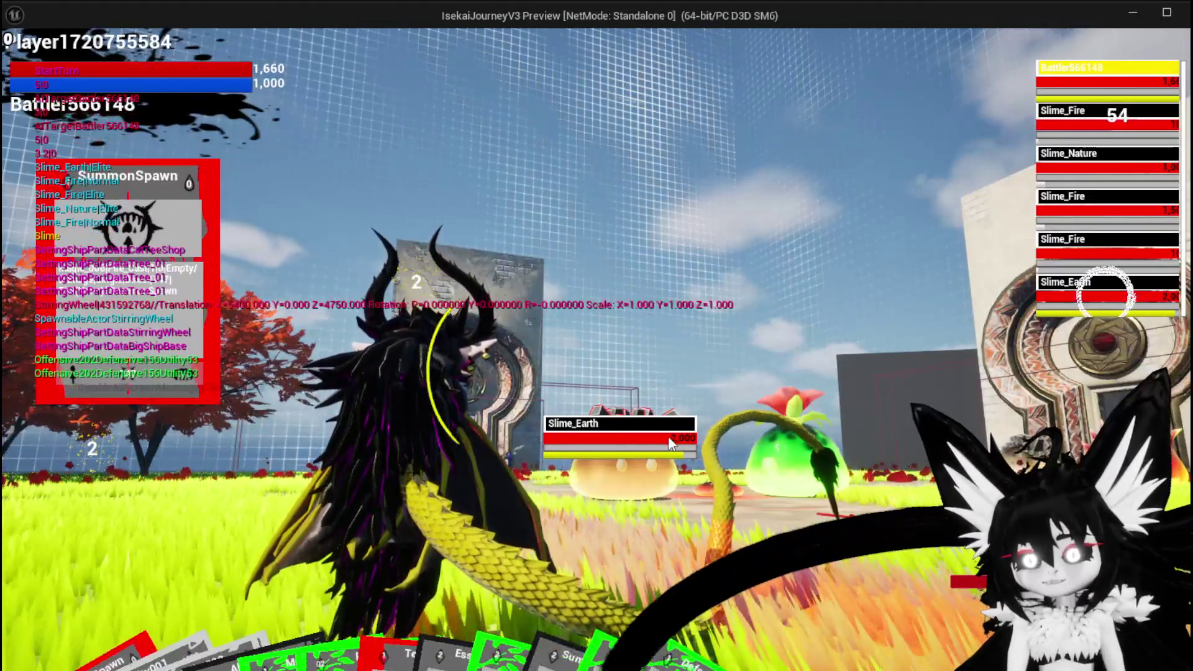
pyautogui.click(519, 430)
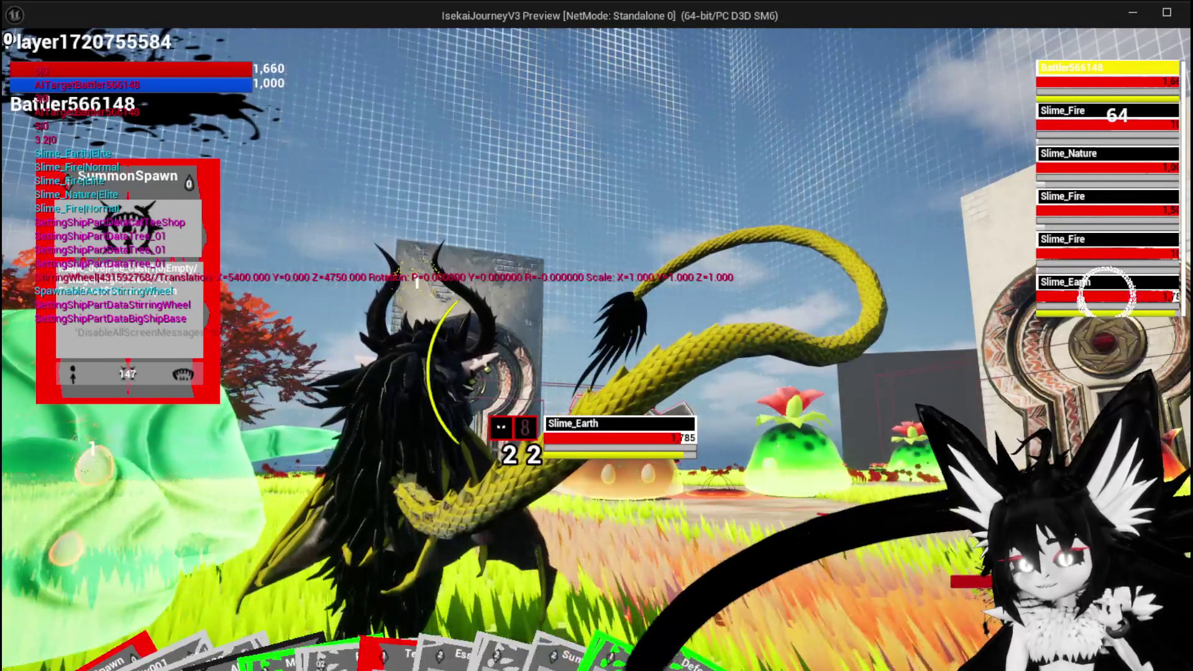
pyautogui.hotkey('alt', 'Tab')
# - Pan and zoom the CookingHUD_Concept sketch around its 999 damage boxes, then return to the game preview
pyautogui.moveTo(472, 249); pyautogui.dragTo(436, 259)
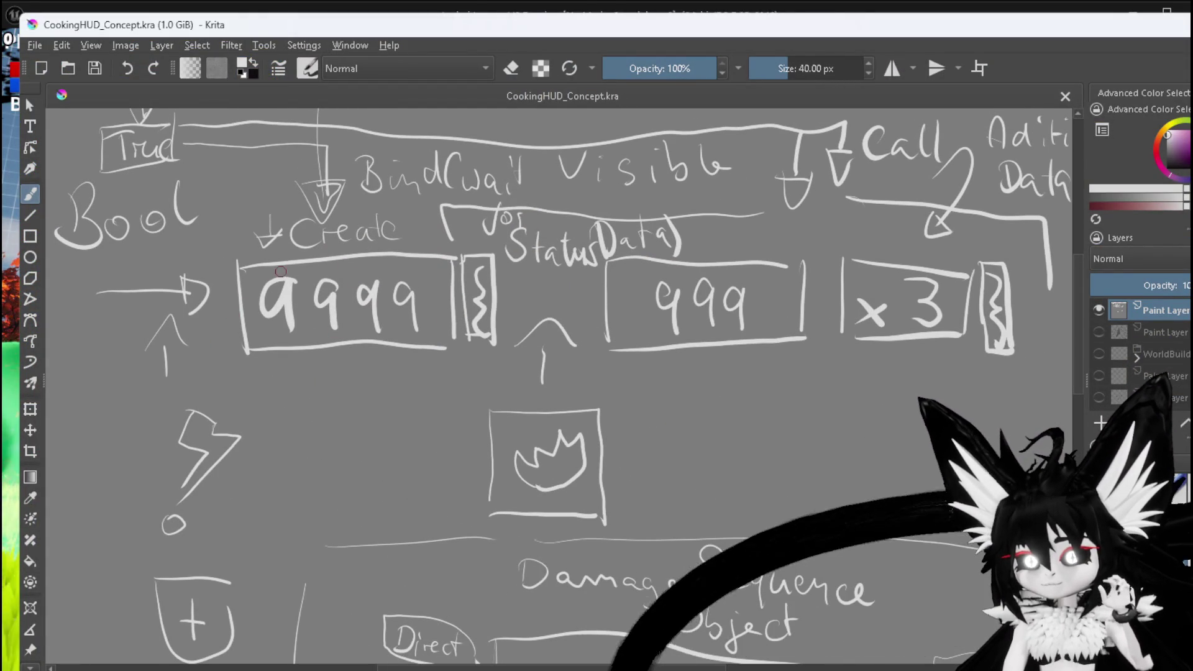
pyautogui.moveTo(534, 330); pyautogui.dragTo(445, 319)
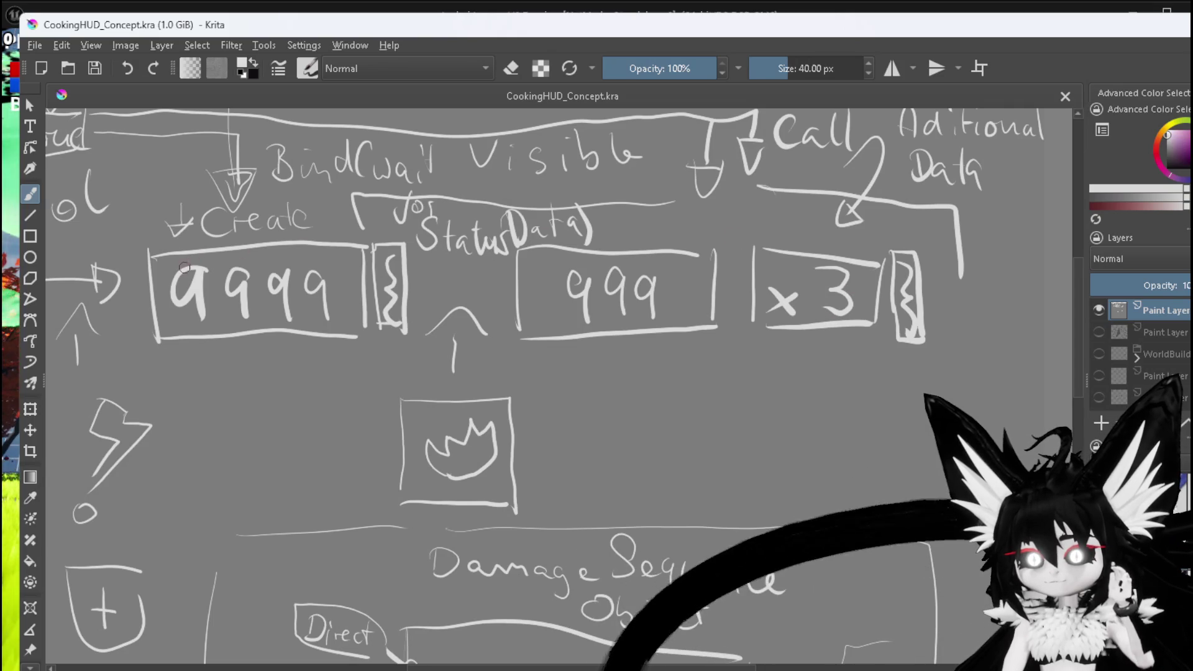
pyautogui.scroll(-1, 783, 375)
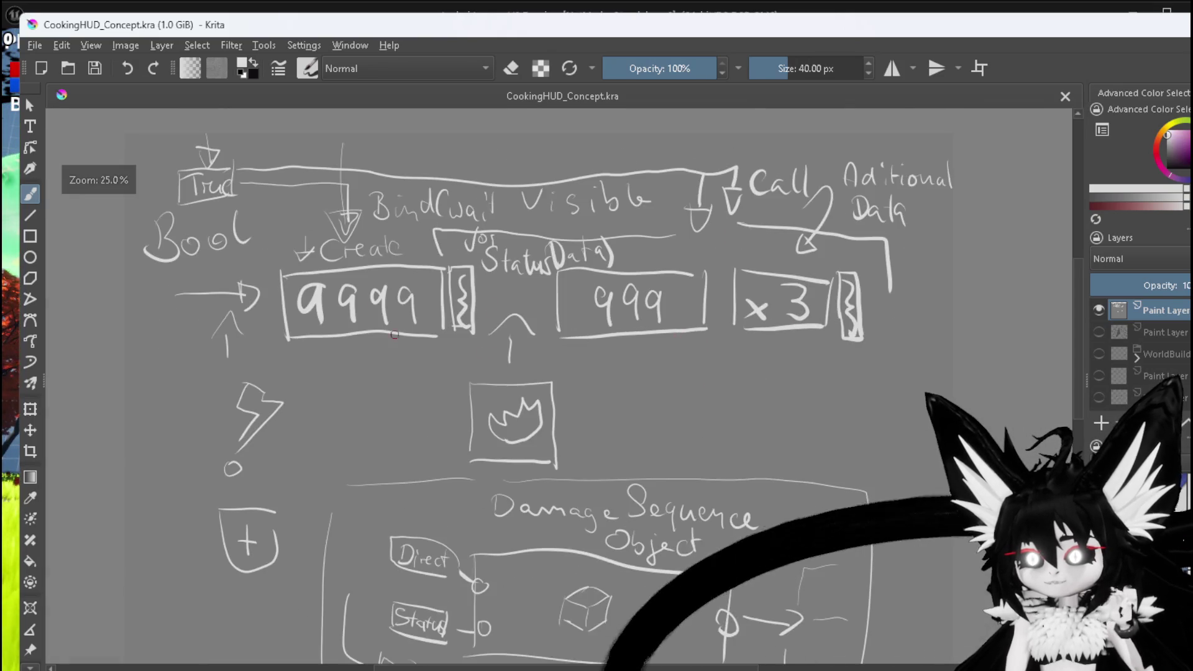
pyautogui.scroll(3, 668, 324)
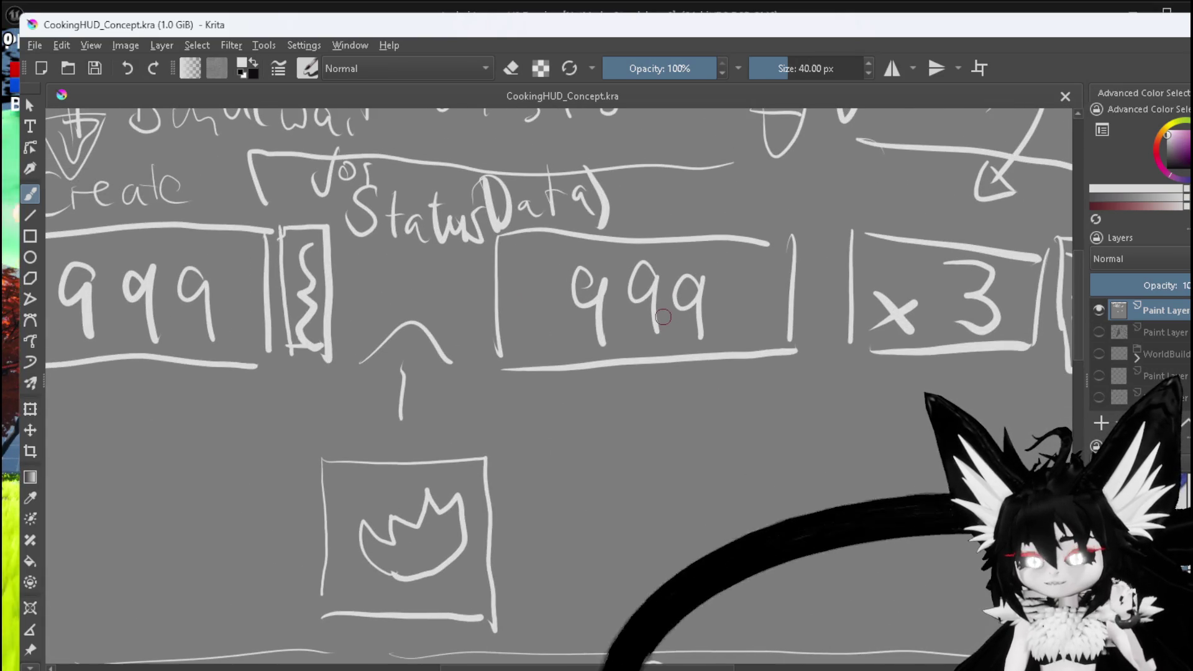
pyautogui.scroll(-1, 669, 324)
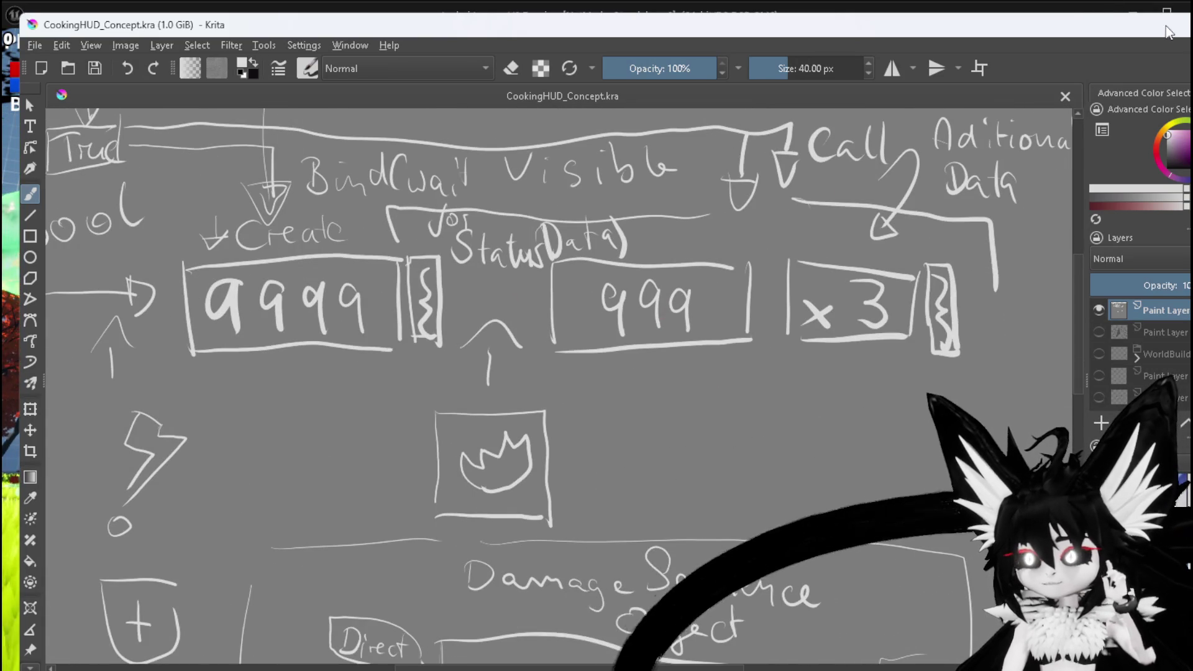
pyautogui.hotkey('alt', 'Tab')
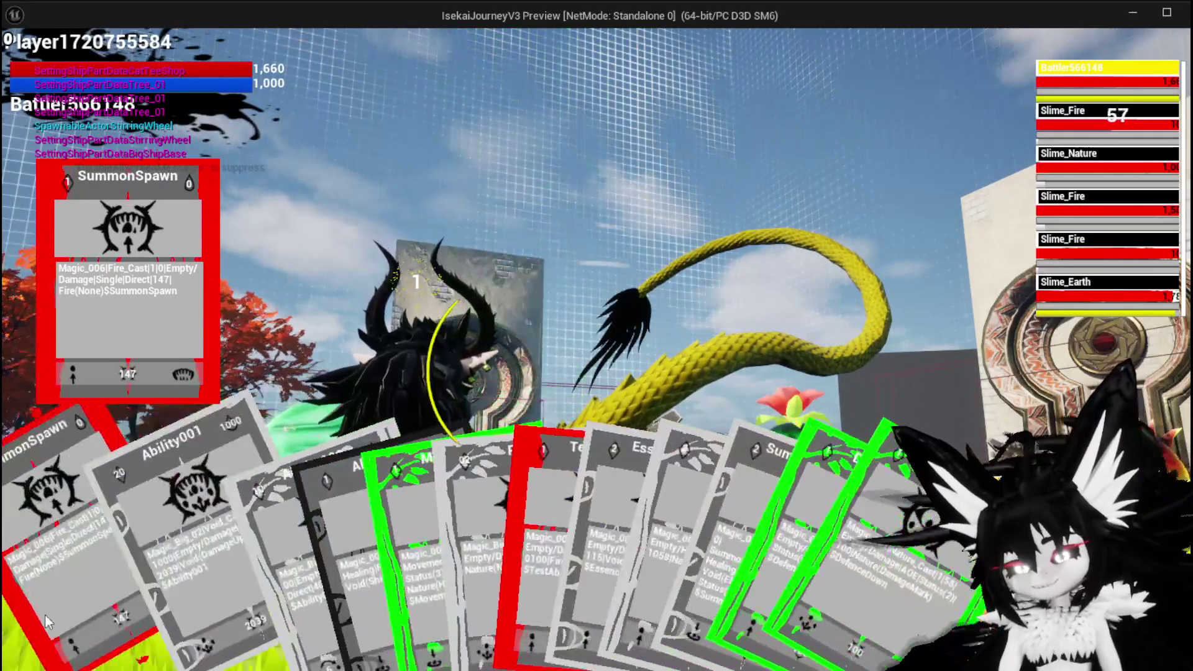
# - Play a fire card, then cycle the target to Slime_Earth and use TestAbility on it
pyautogui.click(45, 614)
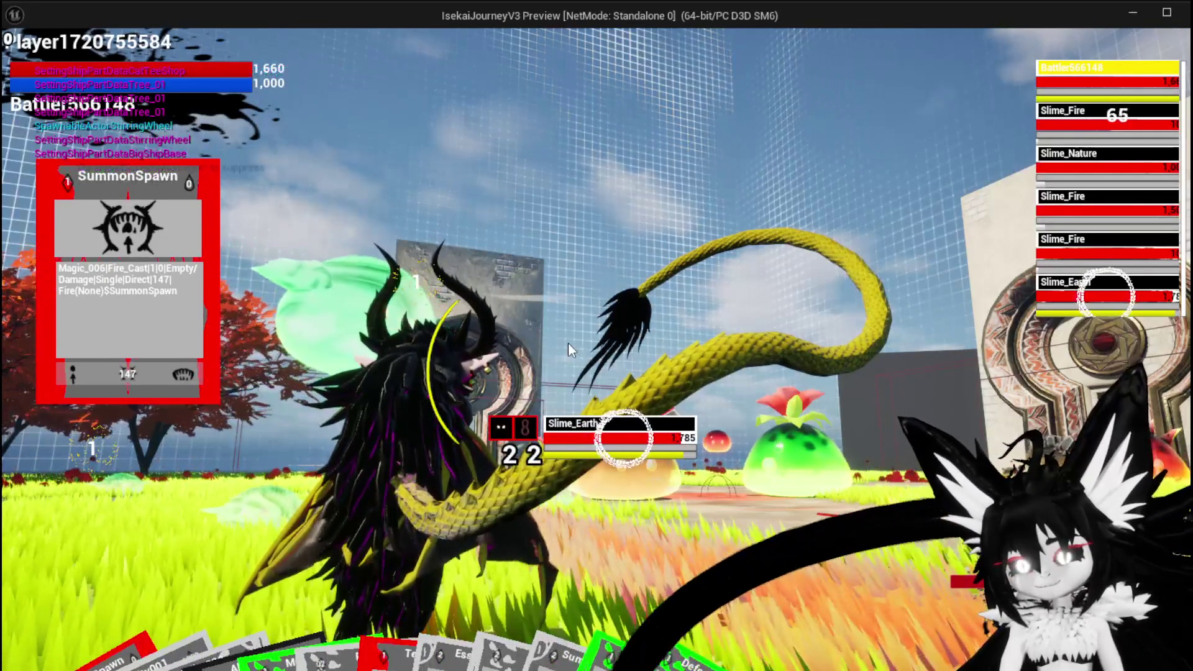
pyautogui.press('e')
pyautogui.press('e')
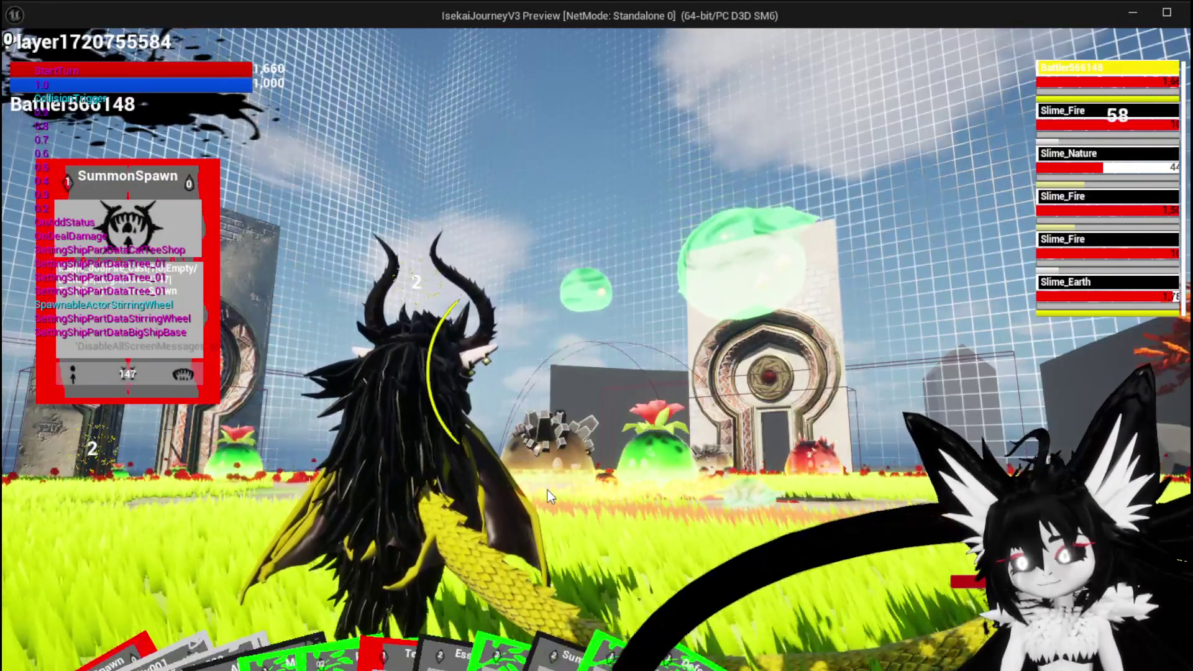
pyautogui.click(475, 539)
pyautogui.press('e')
pyautogui.press('e')
pyautogui.press('e')
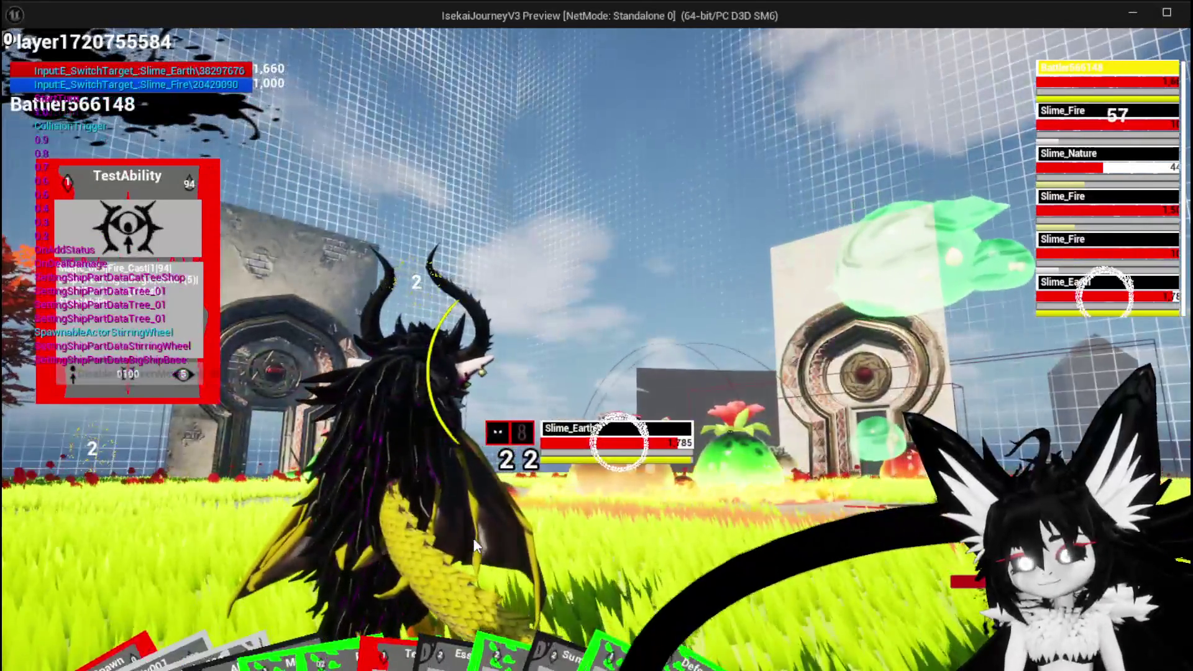
pyautogui.click(472, 538)
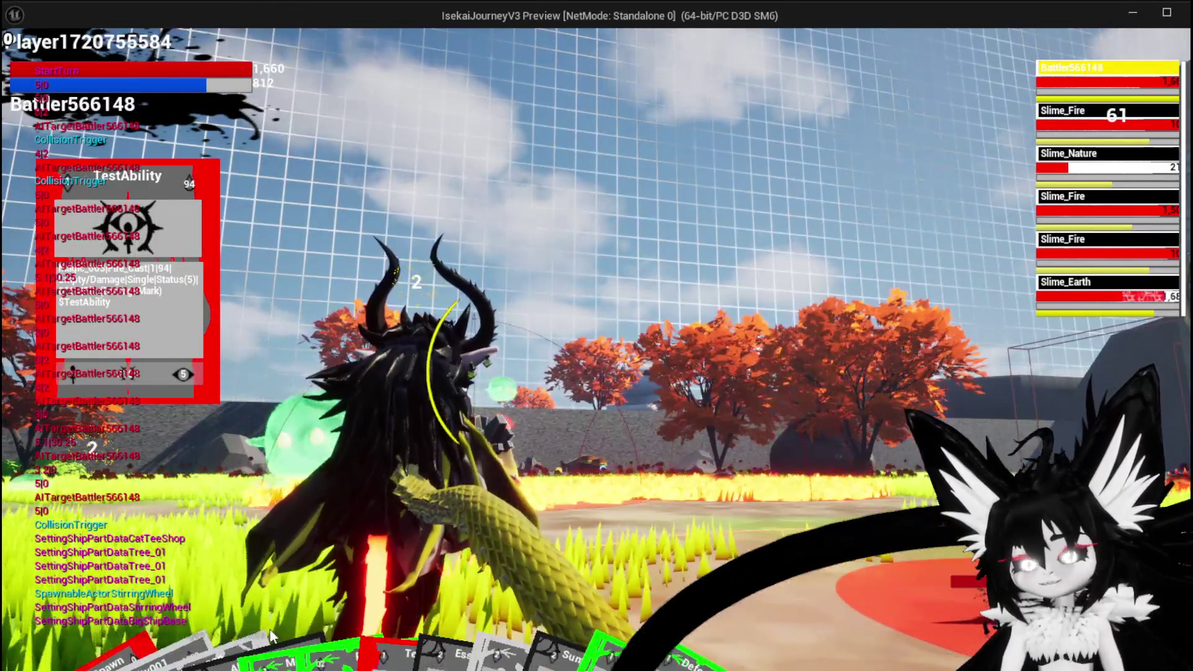
# - Cast SummonSpawn while cycling targets through the slimes to Slime_Fire, then stop the preview
pyautogui.click(34, 593)
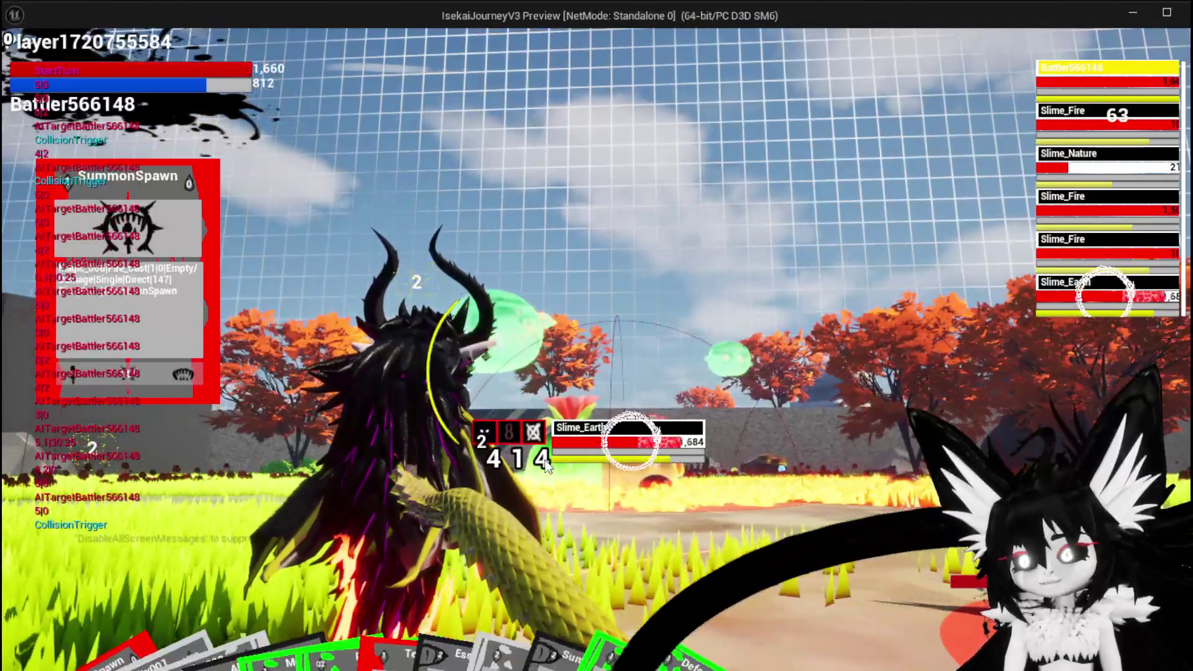
pyautogui.press('e')
pyautogui.press('e')
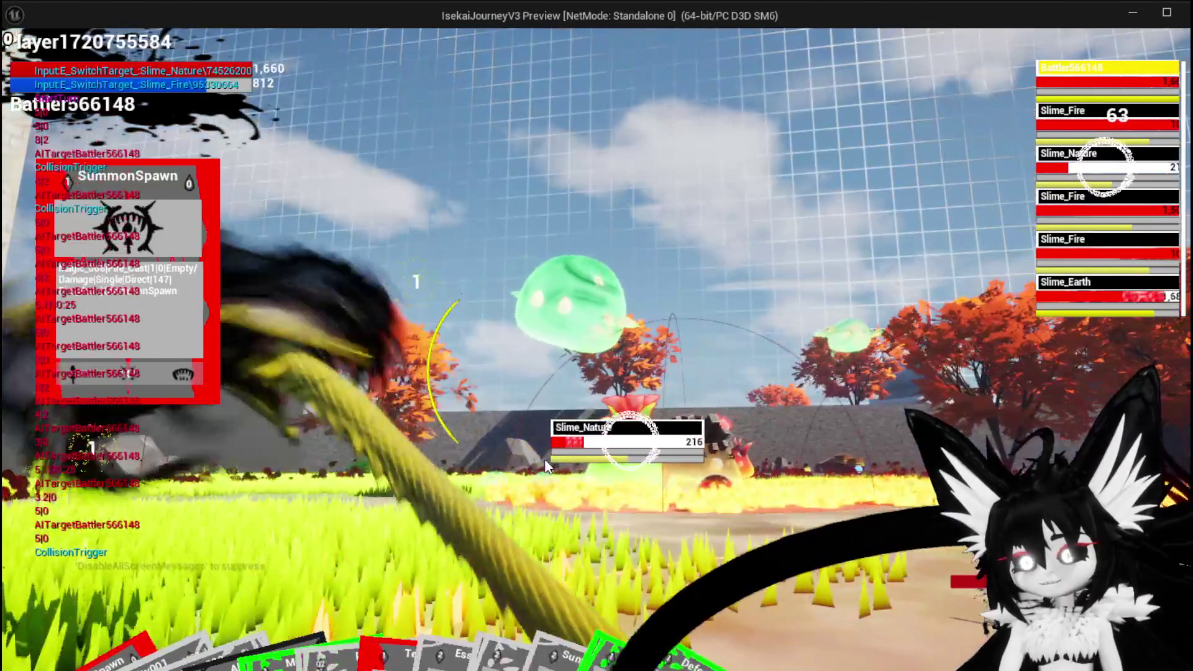
pyautogui.press('e')
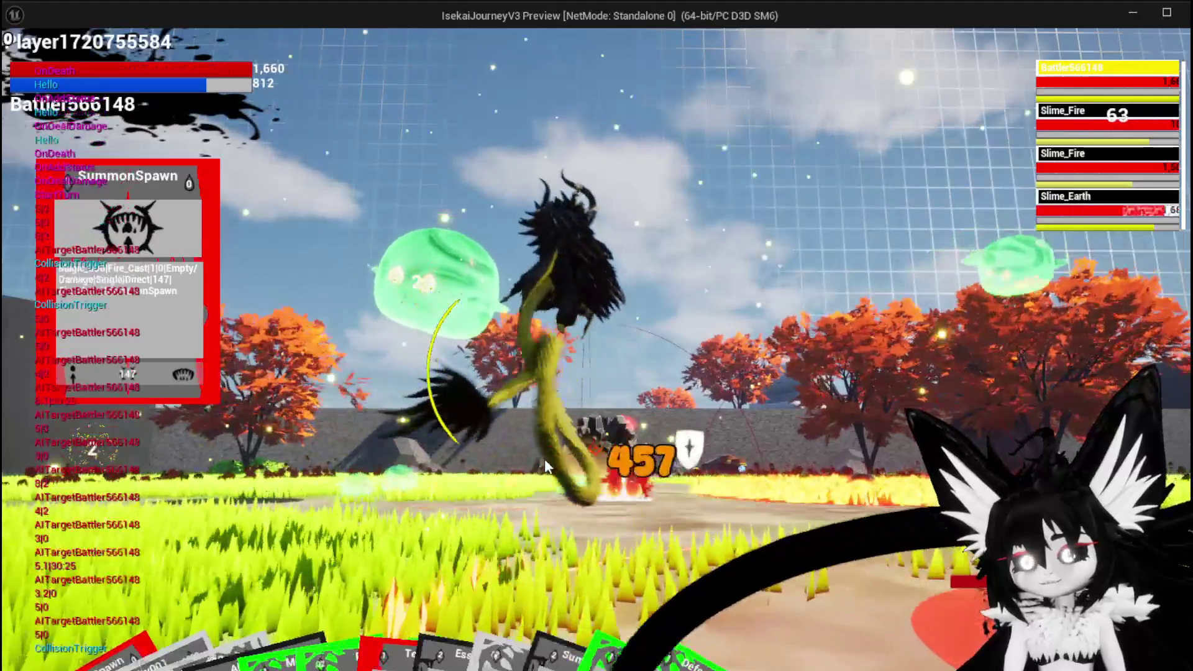
pyautogui.press('e')
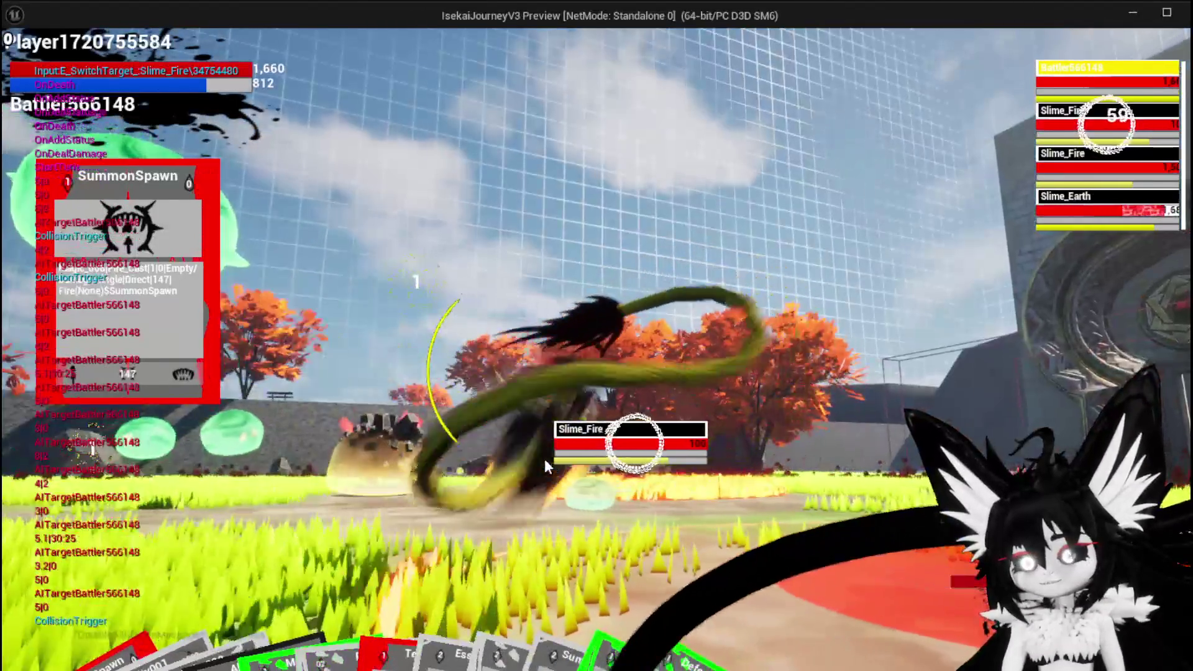
pyautogui.press('e')
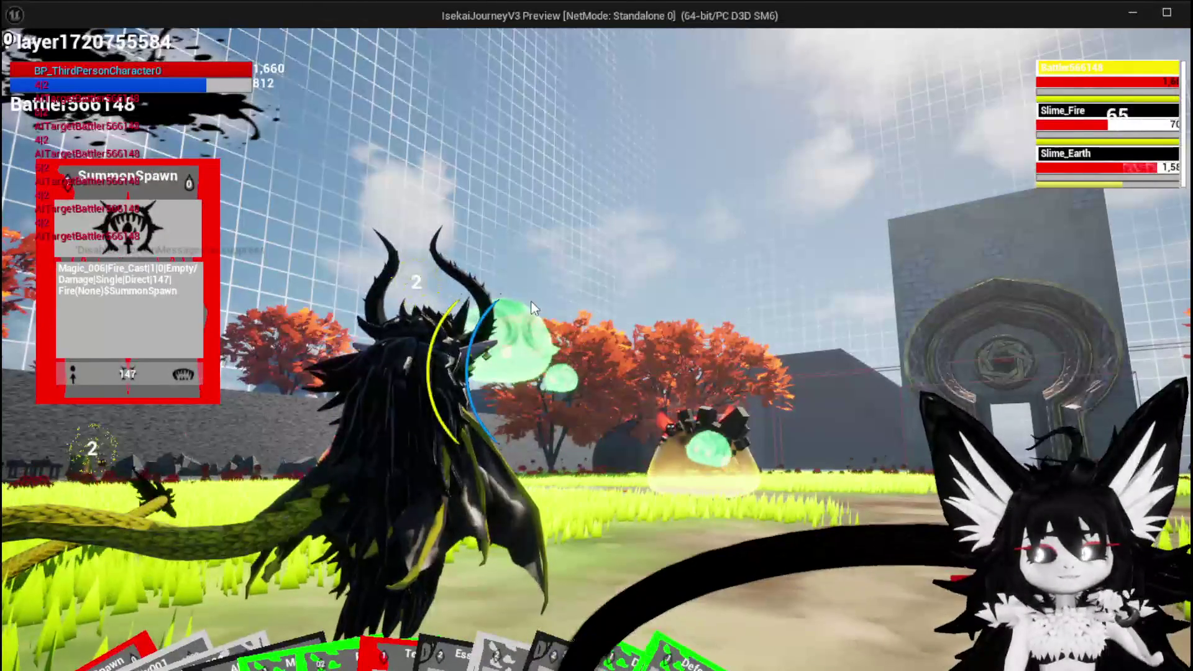
pyautogui.press('Escape')
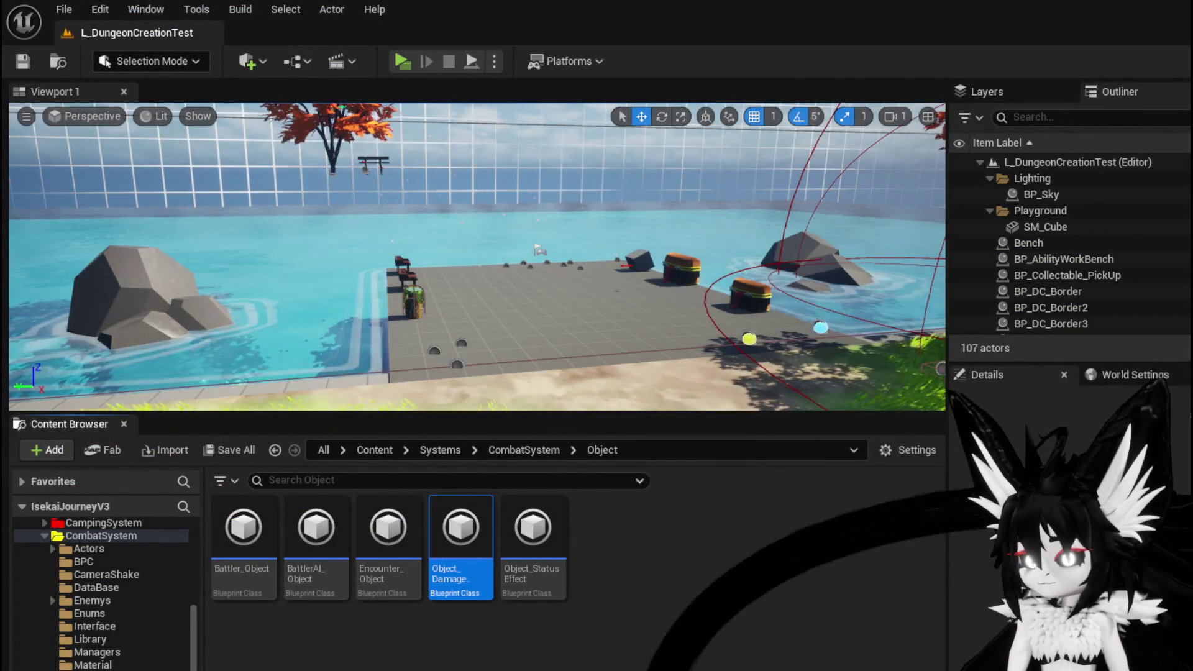
# - Pan the Encounter_Object damage graph, minimize the Blueprint, and open CombatSystem's Actors folder
pyautogui.hotkey('alt', 'Tab')
pyautogui.moveTo(640, 280)
pyautogui.mouseDown()
pyautogui.moveTo(661, 214)
pyautogui.moveTo(438, 165)
pyautogui.mouseUp()
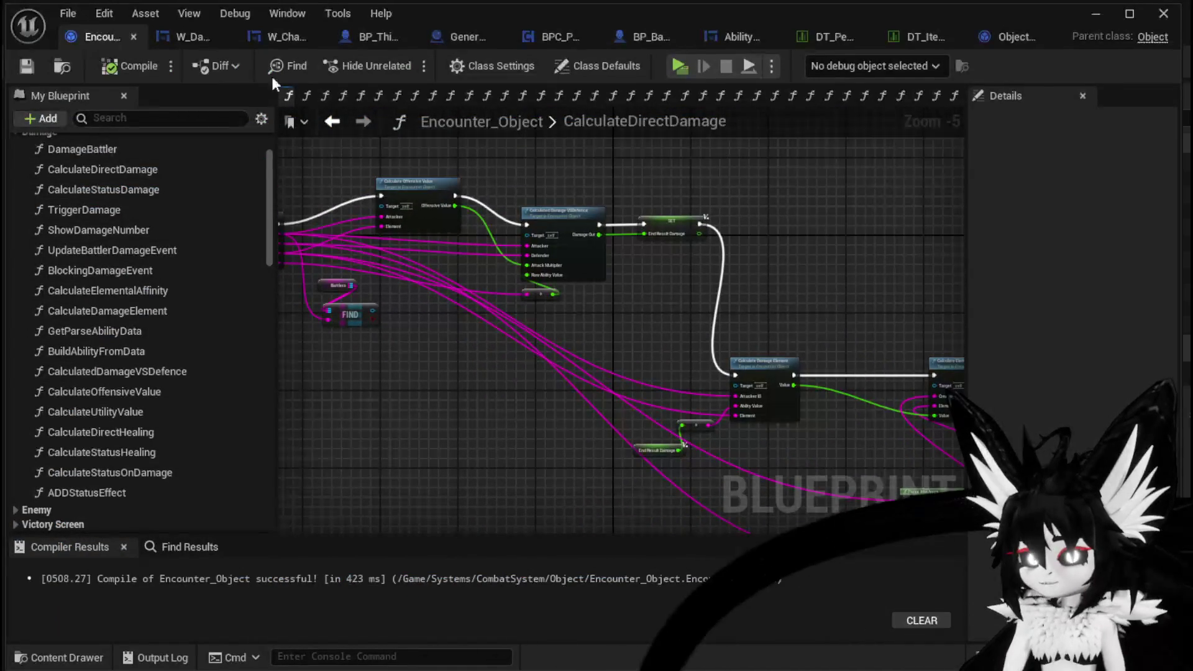
pyautogui.click(1091, 14)
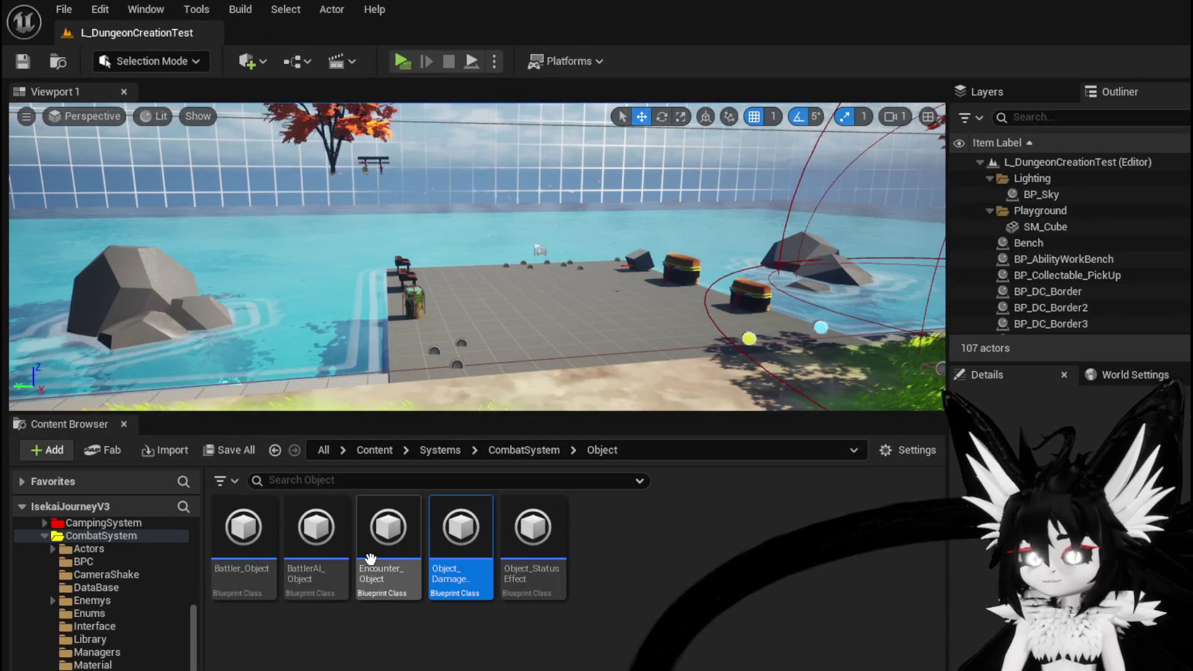
pyautogui.click(101, 552)
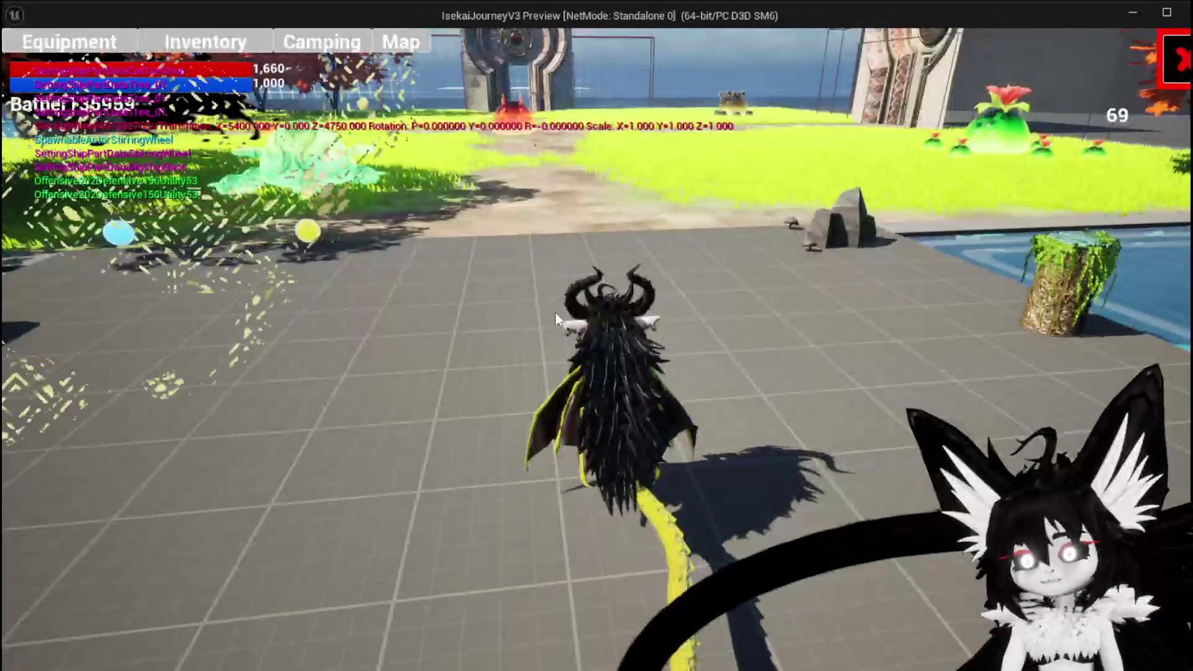
# - Dismantle Simple Mashroom food in the Materials > Food inventory down to 13, then show Equipment
pyautogui.click(205, 42)
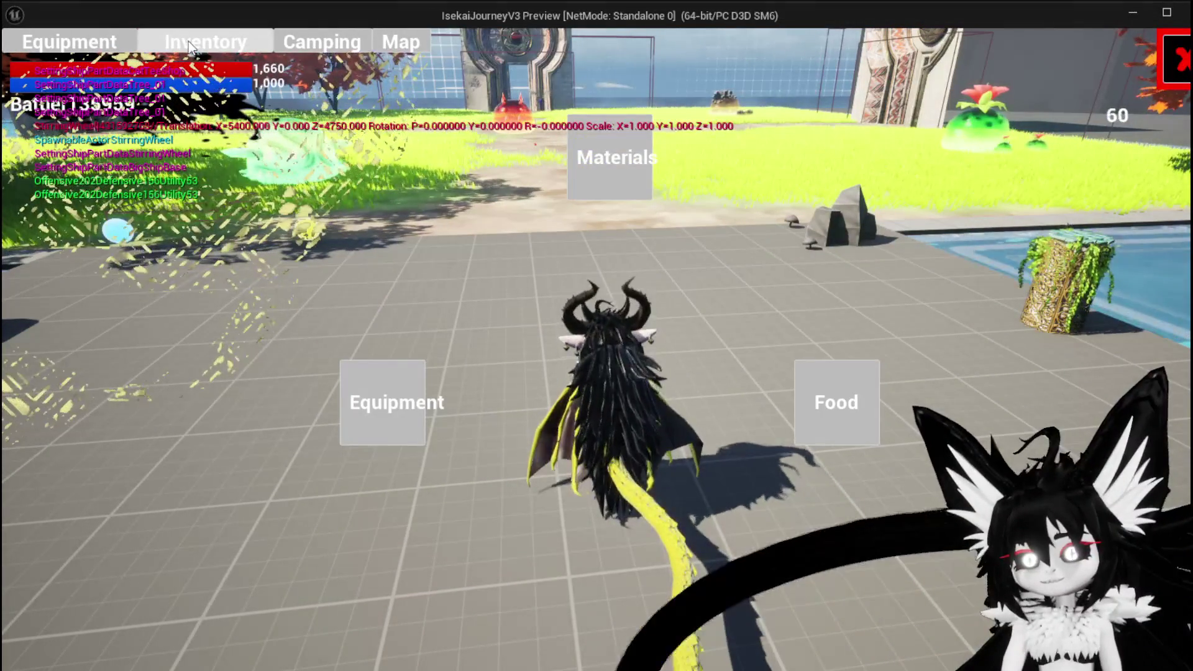
pyautogui.click(624, 193)
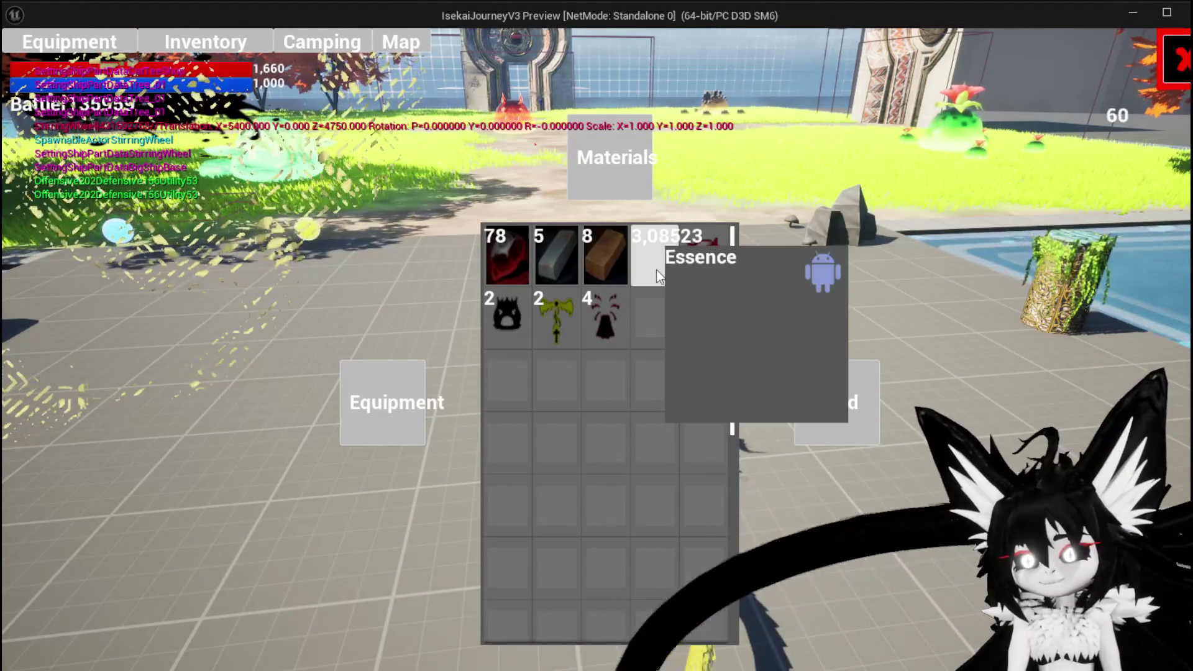
pyautogui.click(847, 418)
pyautogui.click(518, 244)
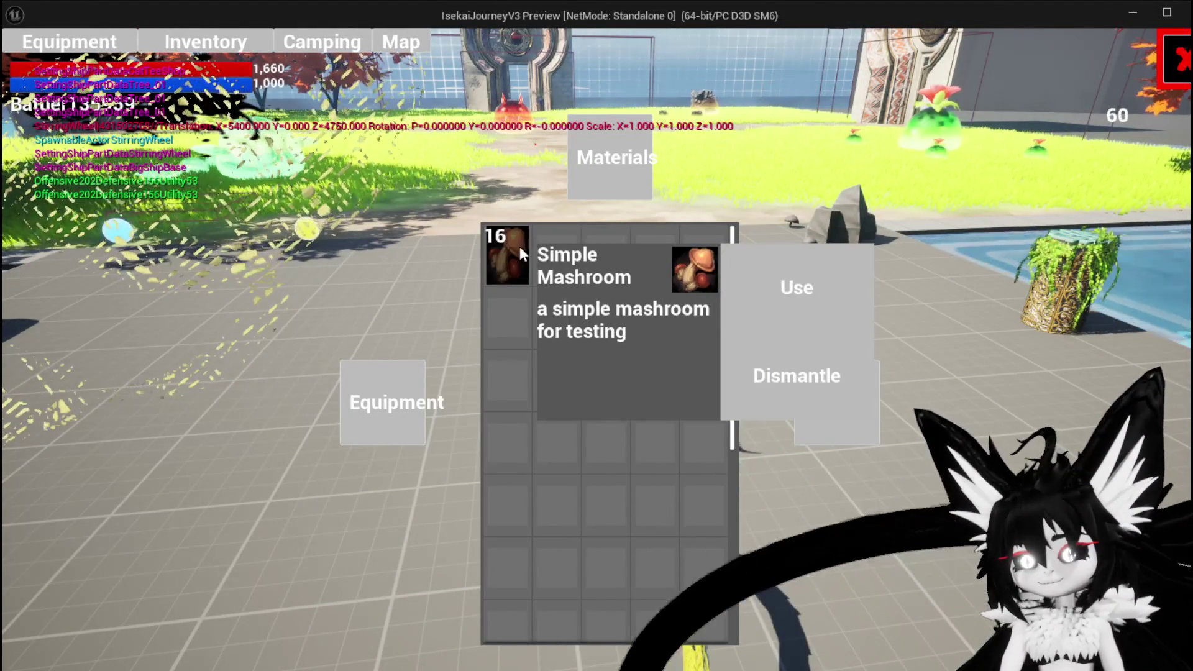
pyautogui.moveTo(780, 367); pyautogui.dragTo(780, 367)
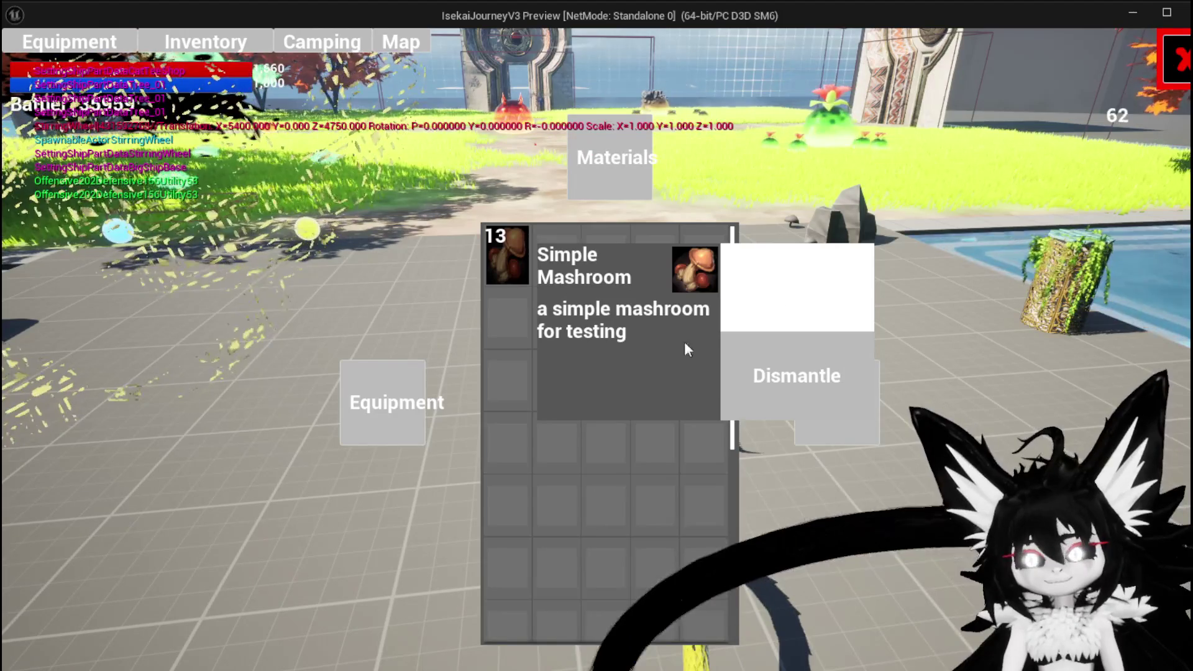
pyautogui.click(387, 401)
pyautogui.click(388, 400)
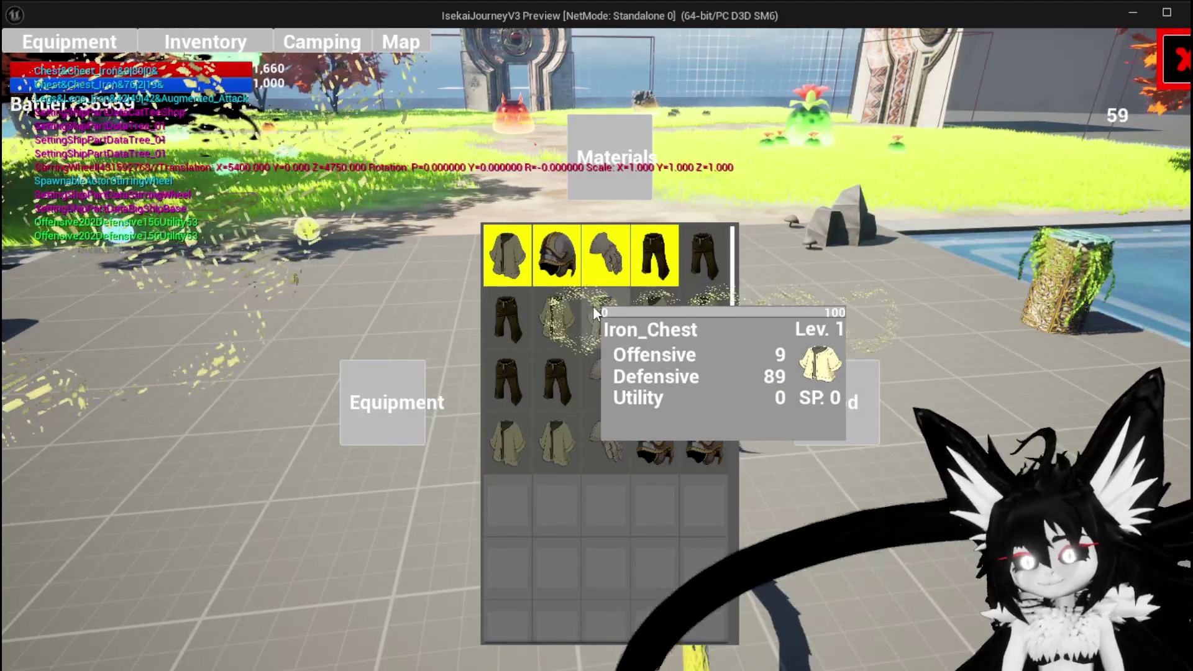
# - Inspect the Iron_Chest equipment options, then the Iron Ingot options under Materials
pyautogui.click(593, 309)
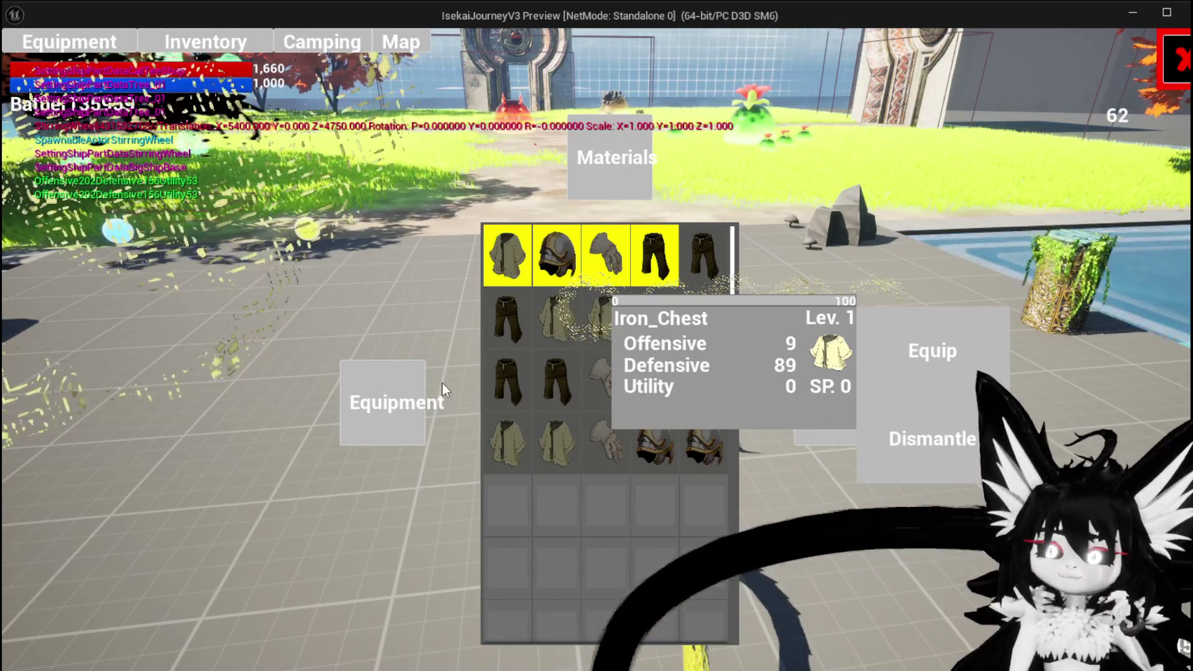
pyautogui.click(365, 381)
pyautogui.click(631, 146)
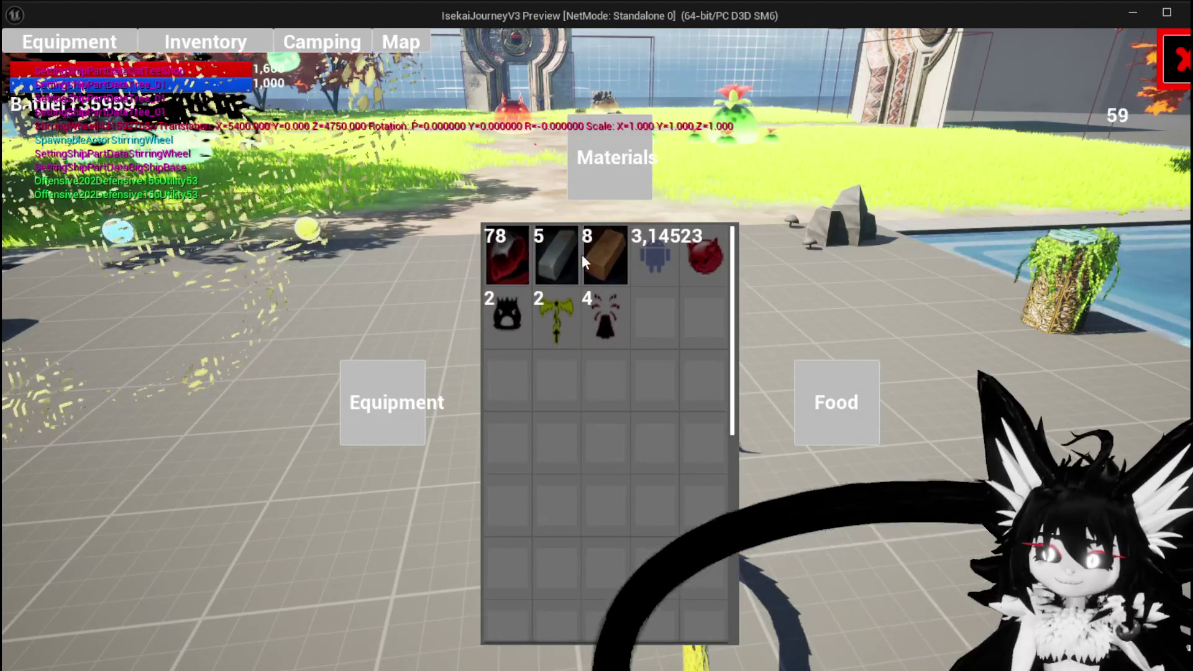
pyautogui.click(542, 251)
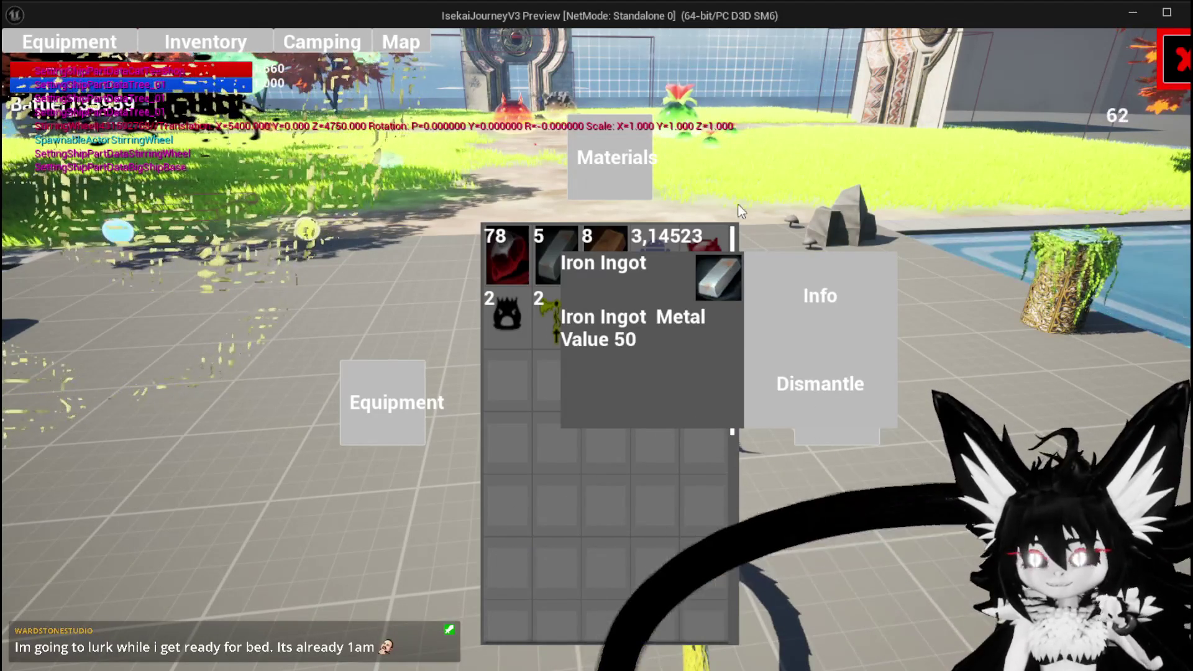
pyautogui.click(398, 385)
# - Toggle between Equipment and Materials, close the inventory, and stop the play session
pyautogui.click(398, 385)
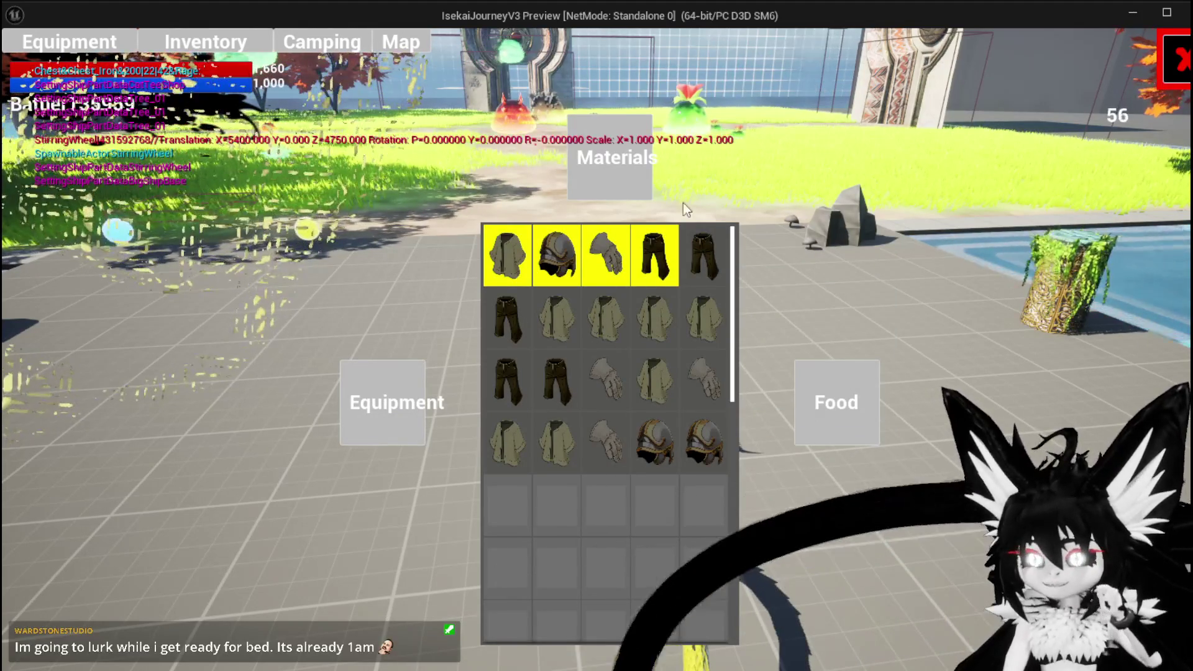
pyautogui.click(595, 139)
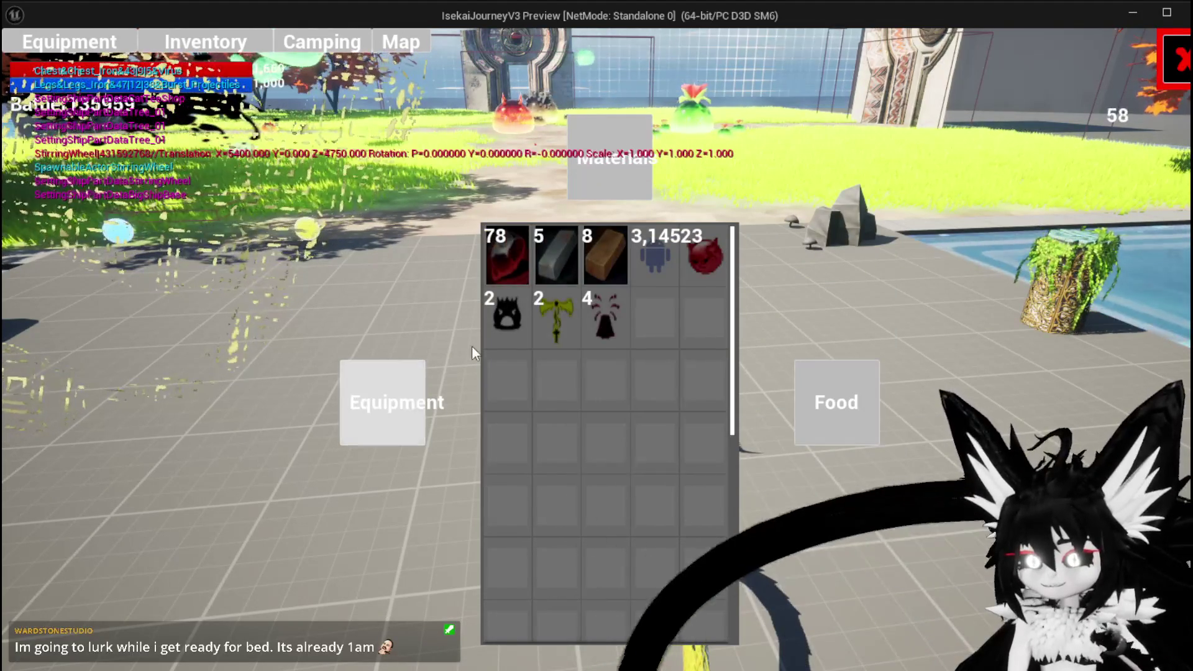
pyautogui.click(421, 391)
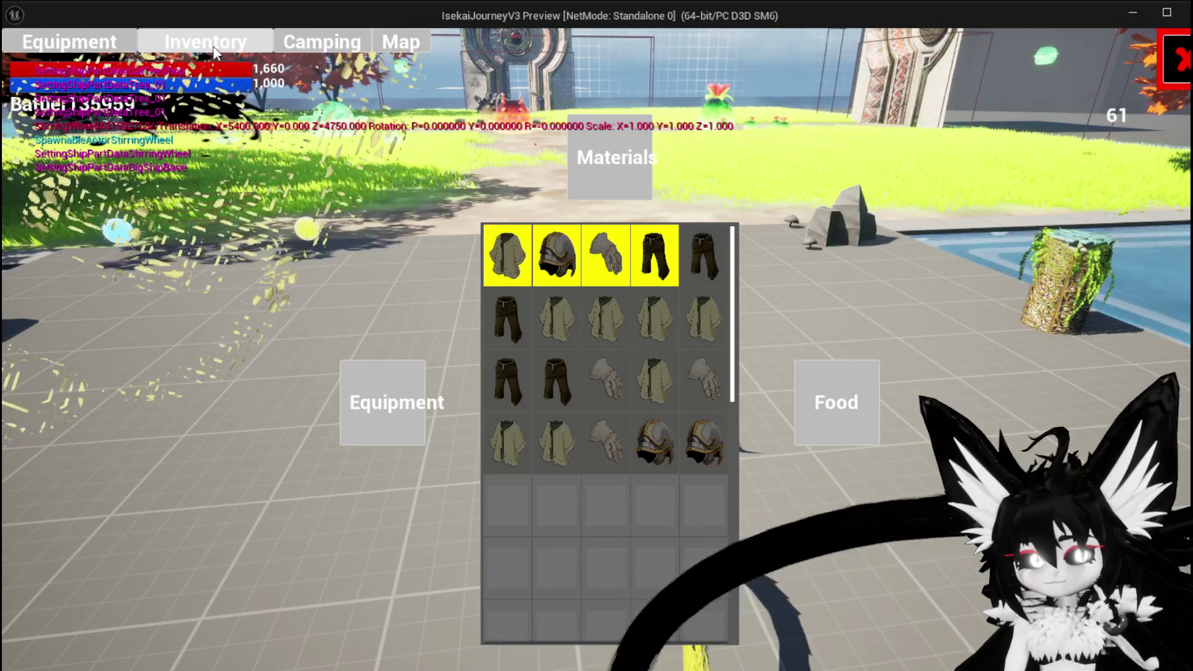
pyautogui.moveTo(525, 368)
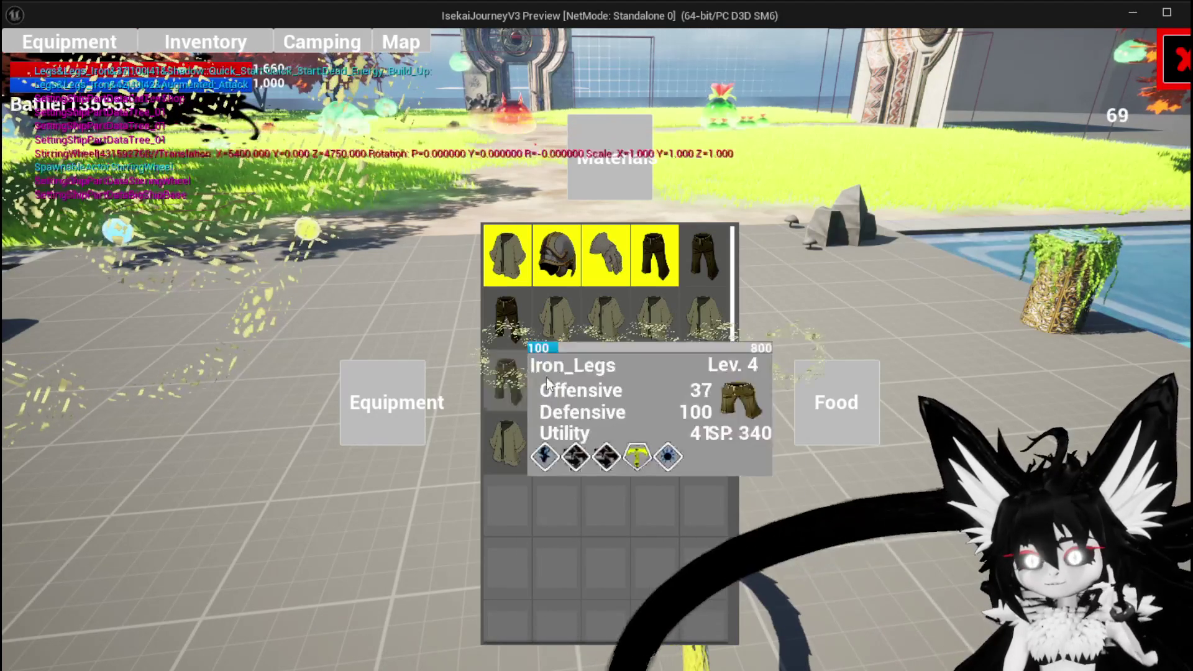
pyautogui.click(1180, 70)
pyautogui.press('Escape')
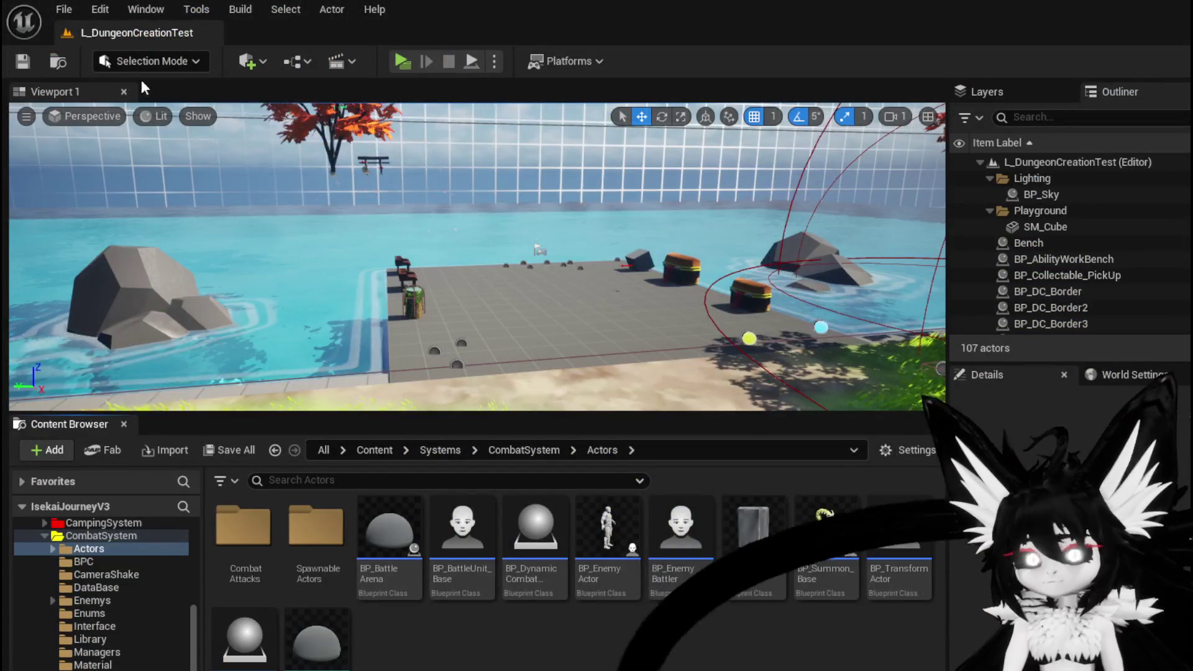
# - Save the level and glance at the Encounter_Object graph before minimizing it
pyautogui.click(22, 61)
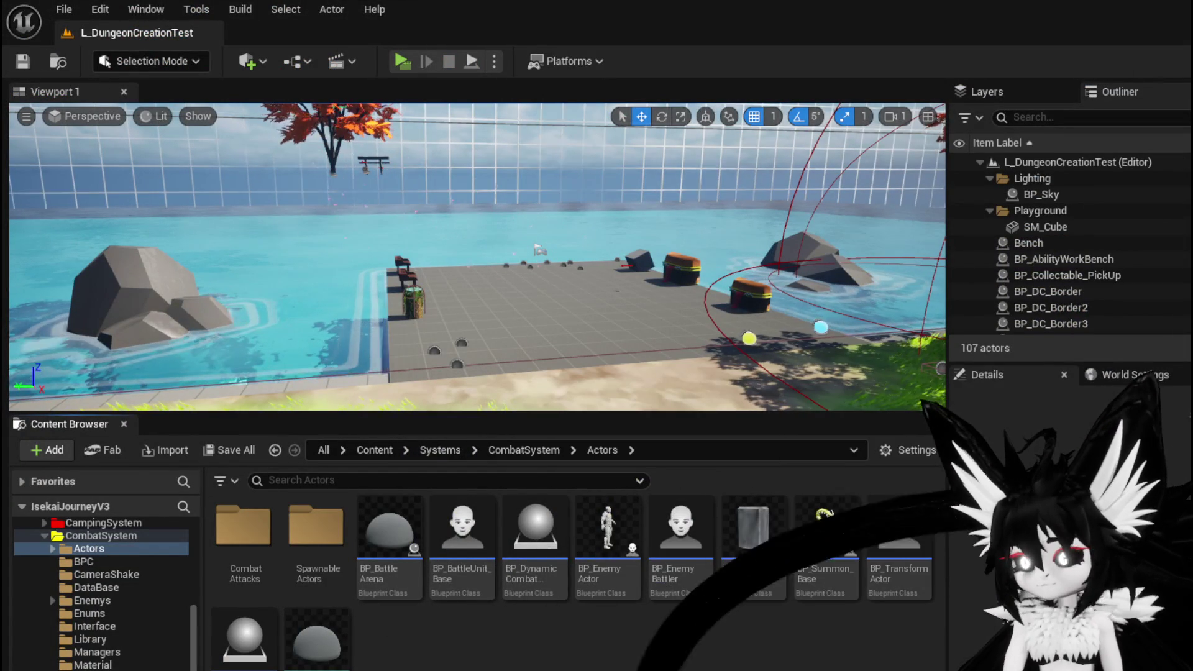
pyautogui.hotkey('alt', 'Tab')
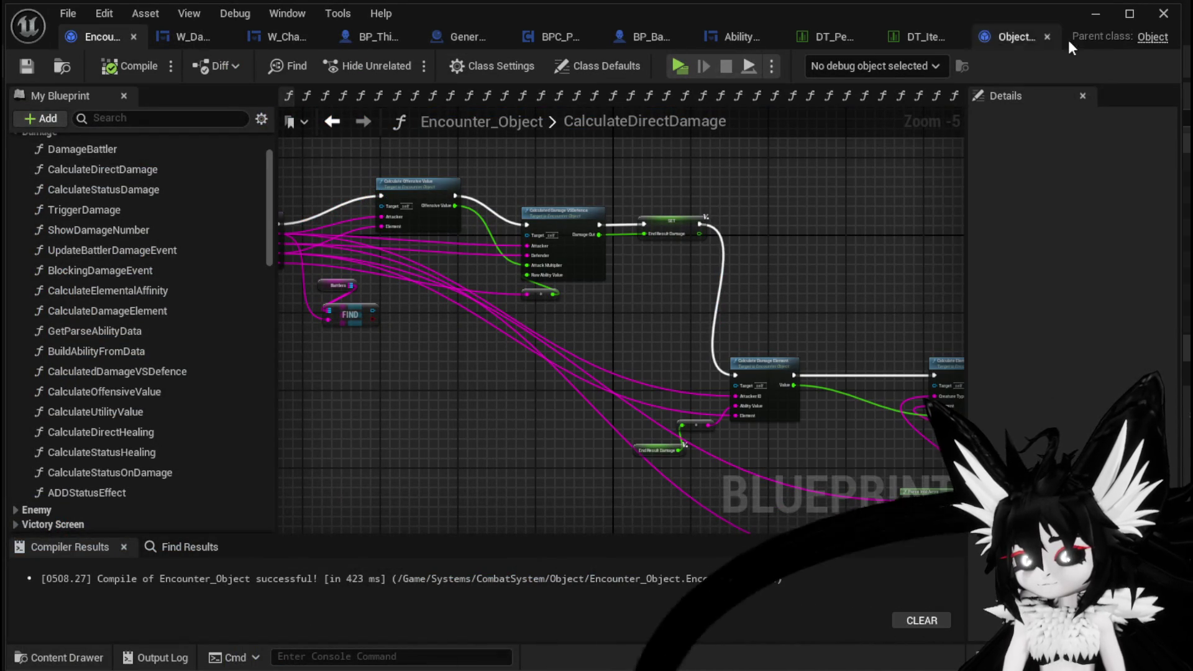
pyautogui.click(1106, 17)
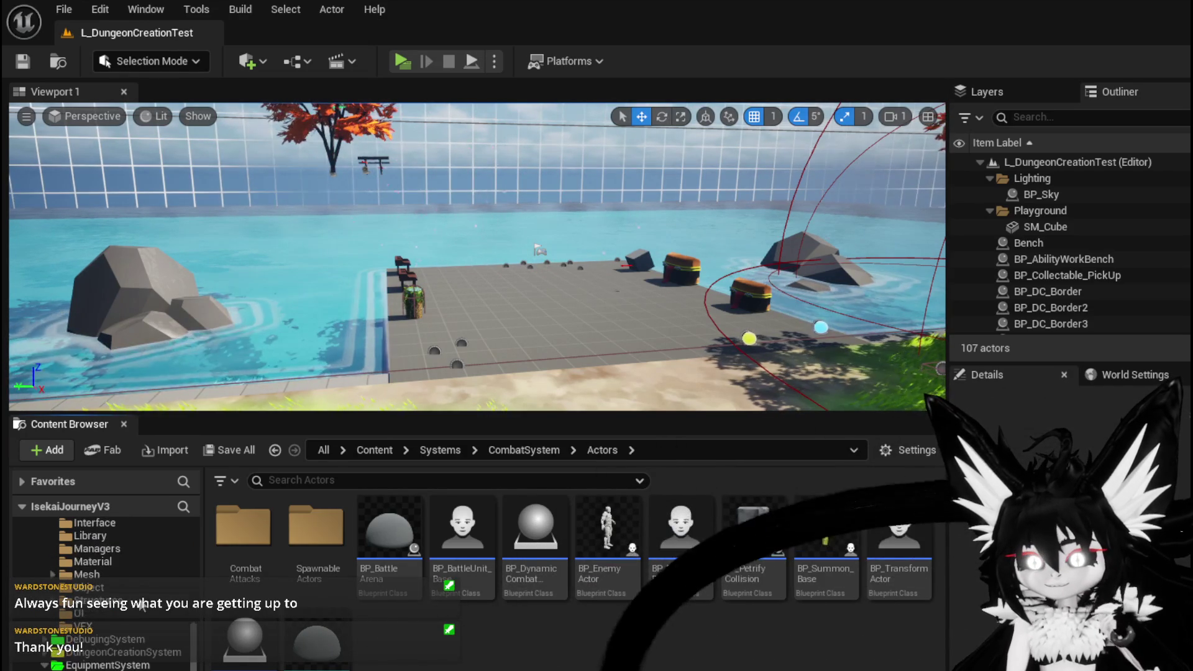
# - Scroll the Content Browser tree and launch a new play-in-editor session
pyautogui.scroll(-4, 141, 606)
pyautogui.scroll(-2, 105, 634)
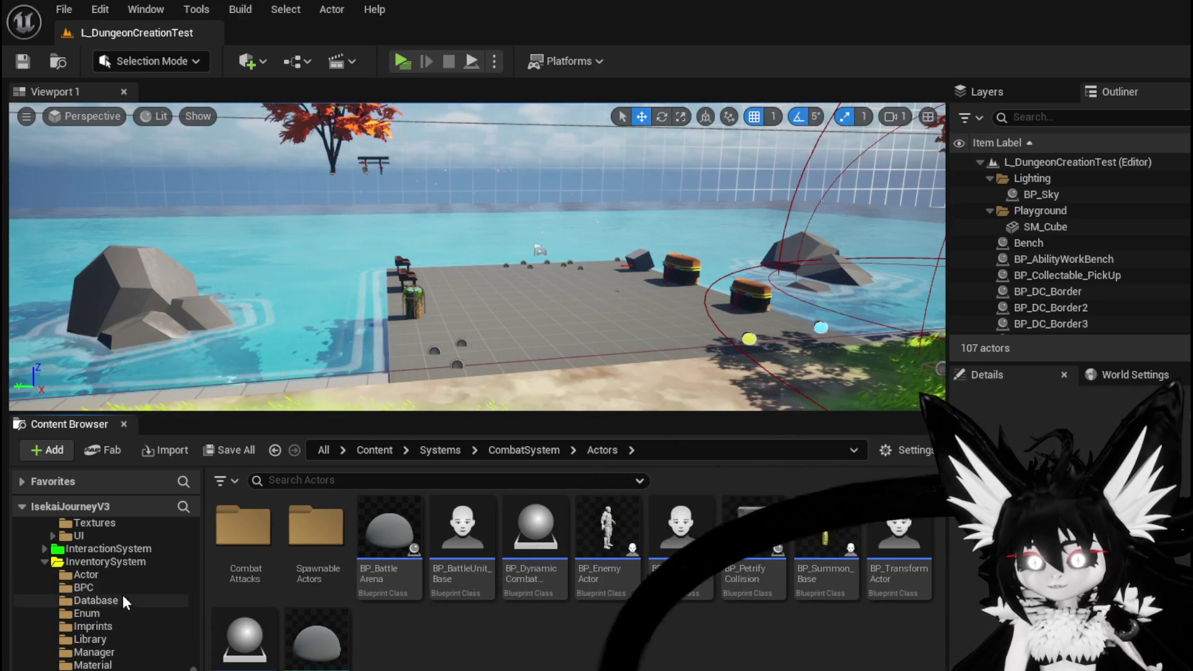
pyautogui.click(400, 66)
# - Run into the fire slime, defeat it with the SummonSpawn card, close the results, and move on
pyautogui.press('space')
pyautogui.press('space')
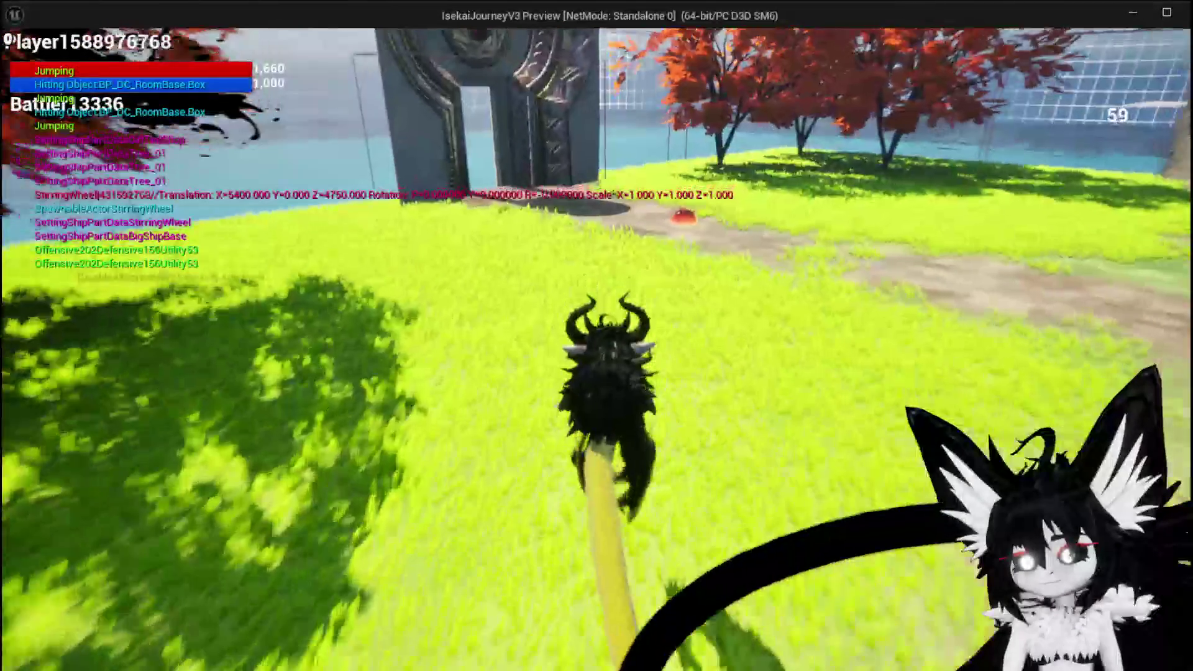
pyautogui.press('space')
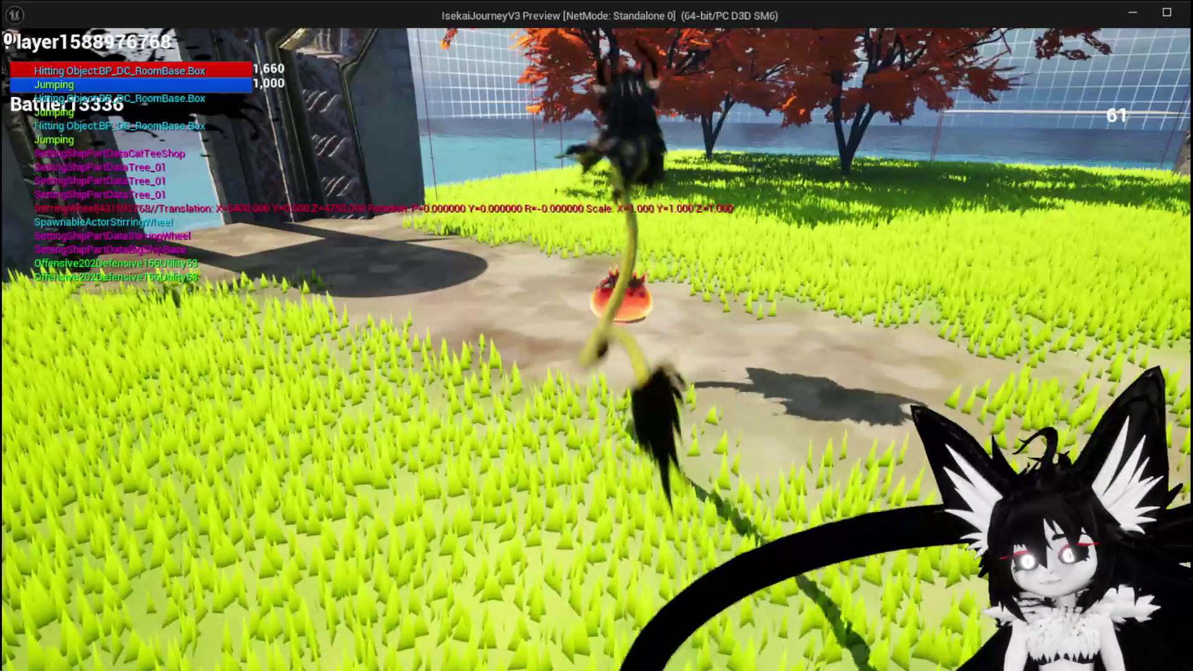
pyautogui.press('w')
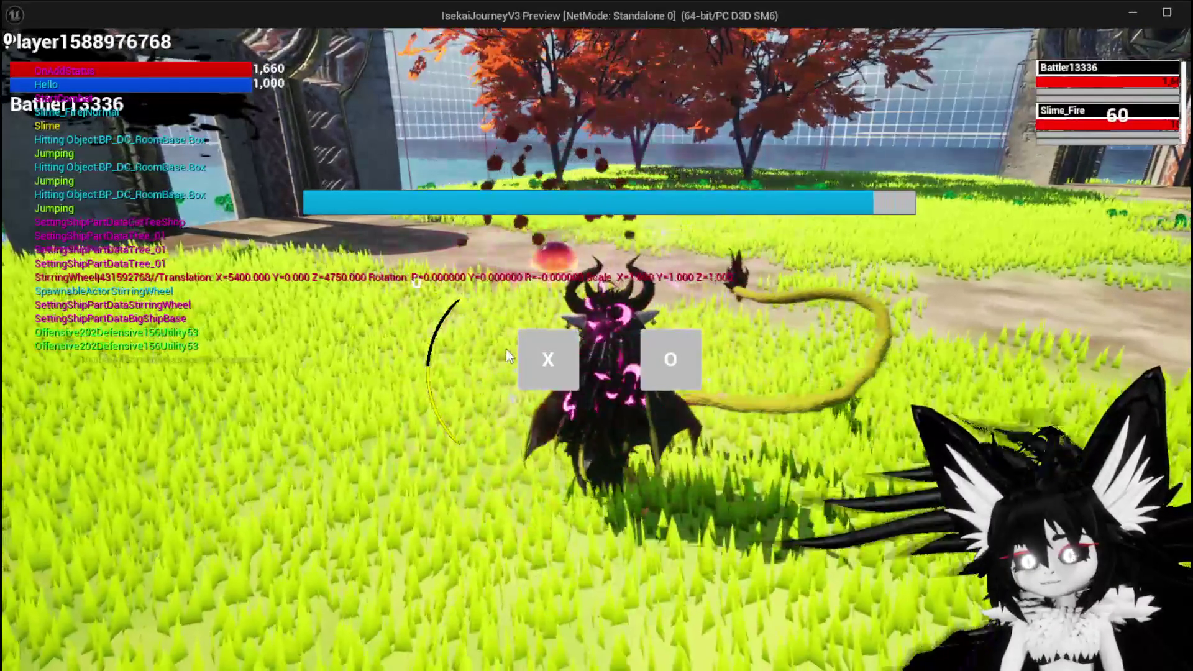
pyautogui.click(546, 359)
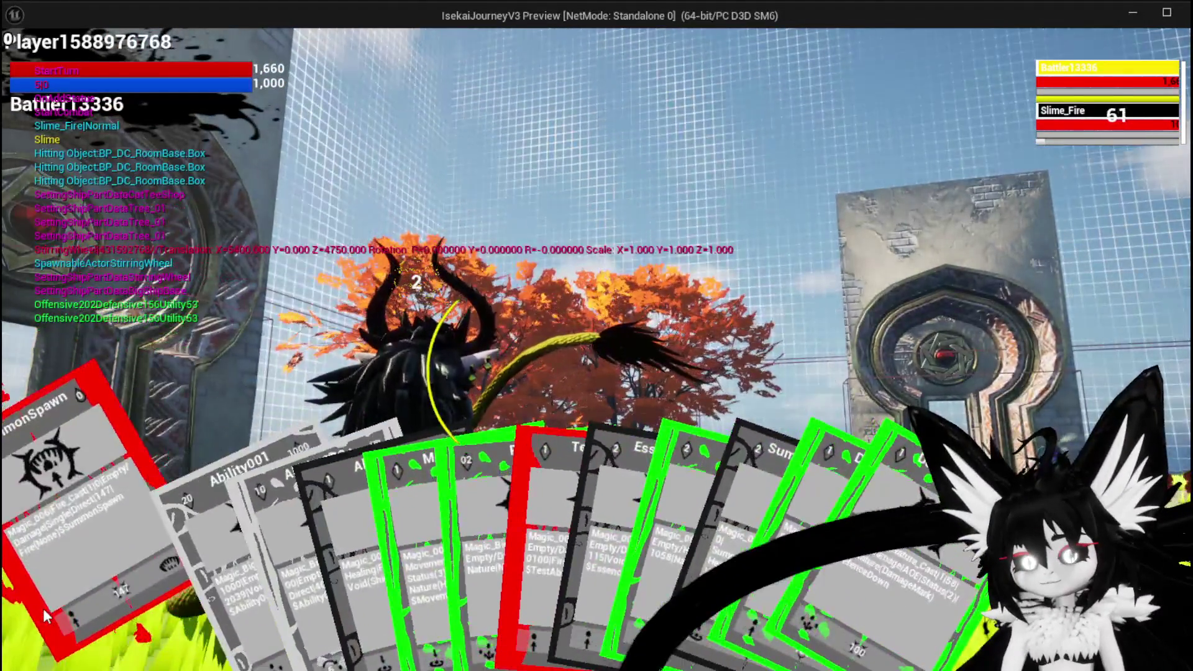
pyautogui.click(43, 608)
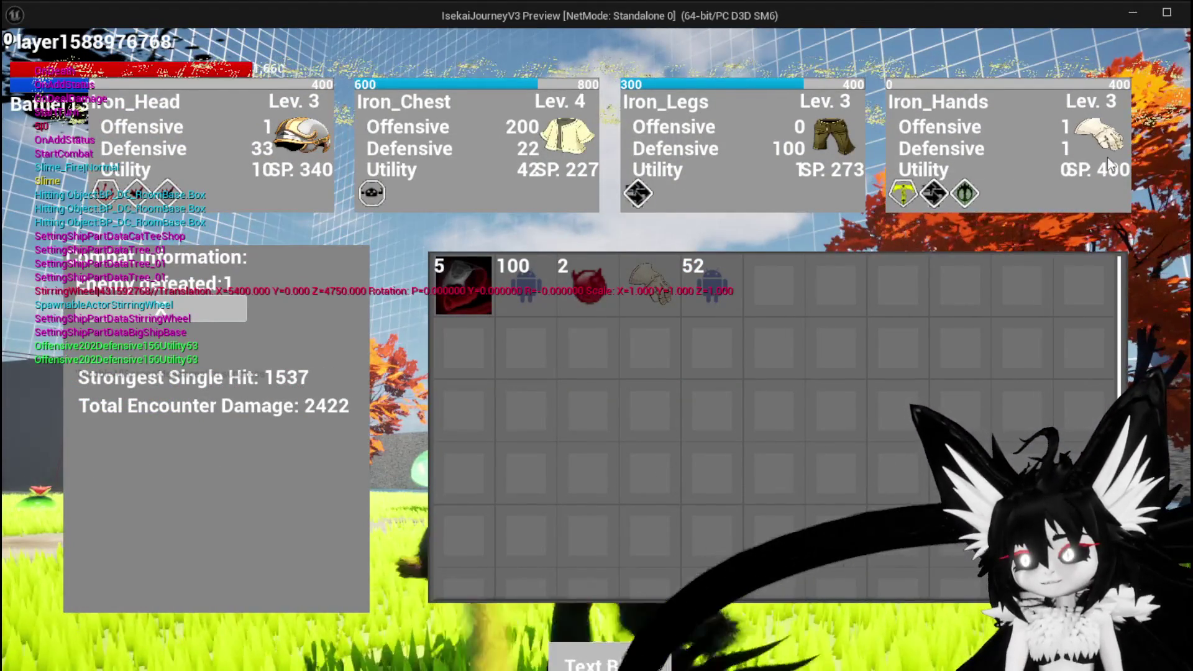
pyautogui.click(587, 612)
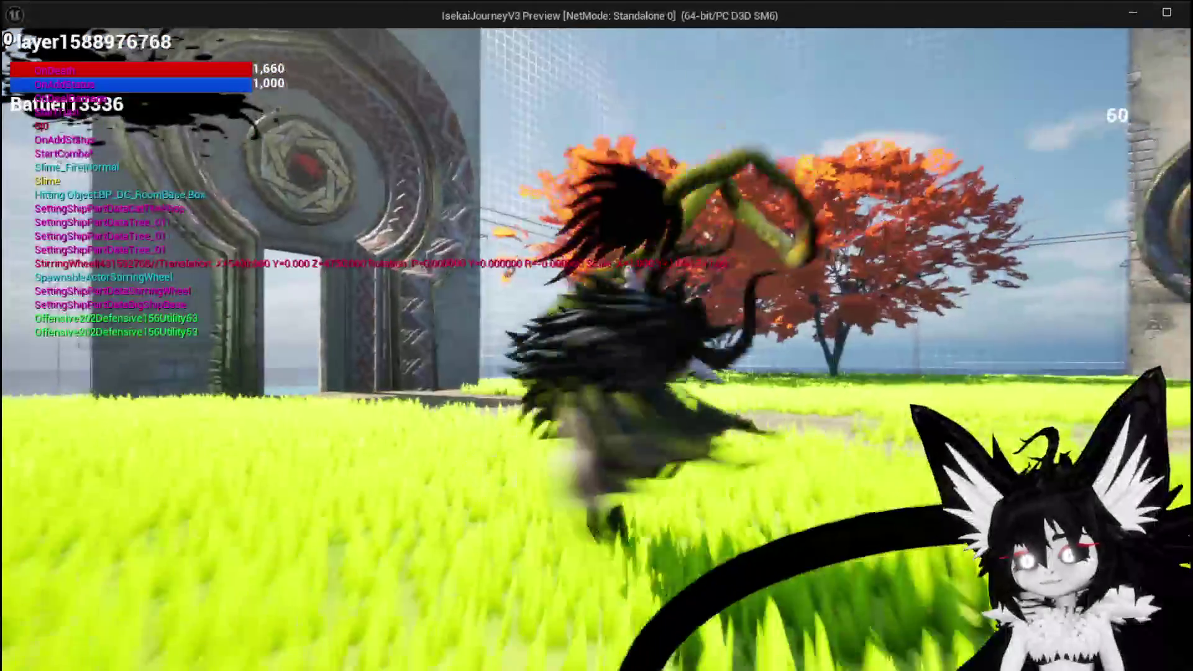
pyautogui.press('space')
# - At the workbench, load Iron_Legs onto the upgrade card and begin raising its Utility stat
pyautogui.press('w')
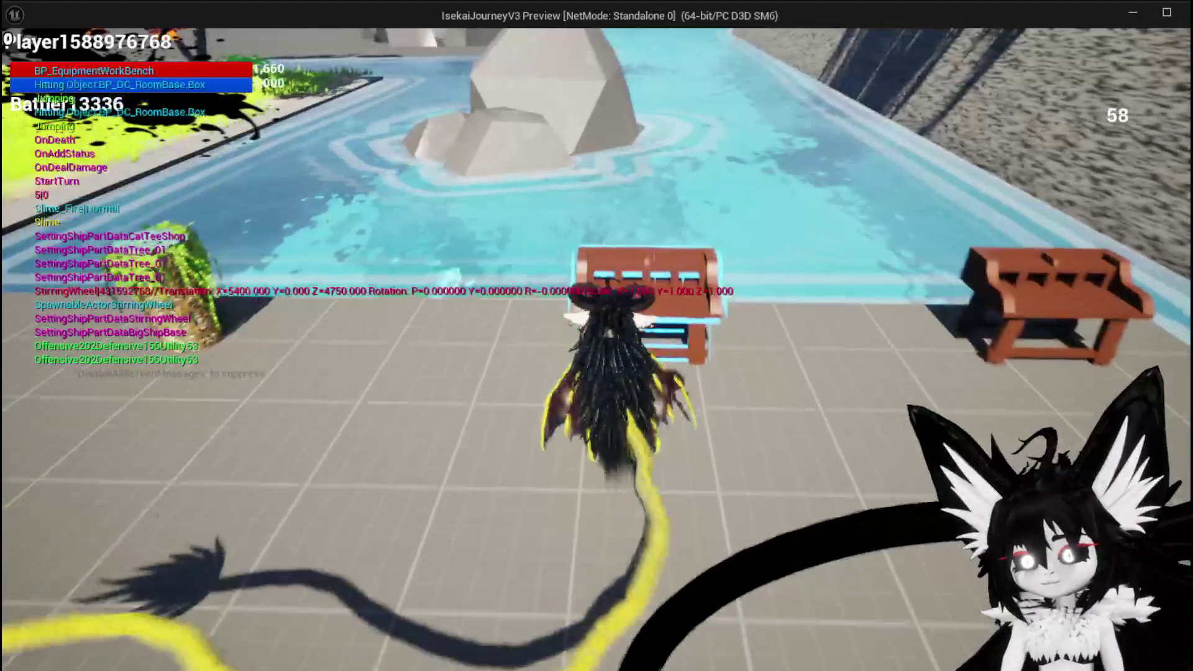
pyautogui.press('e')
pyautogui.moveTo(190, 184)
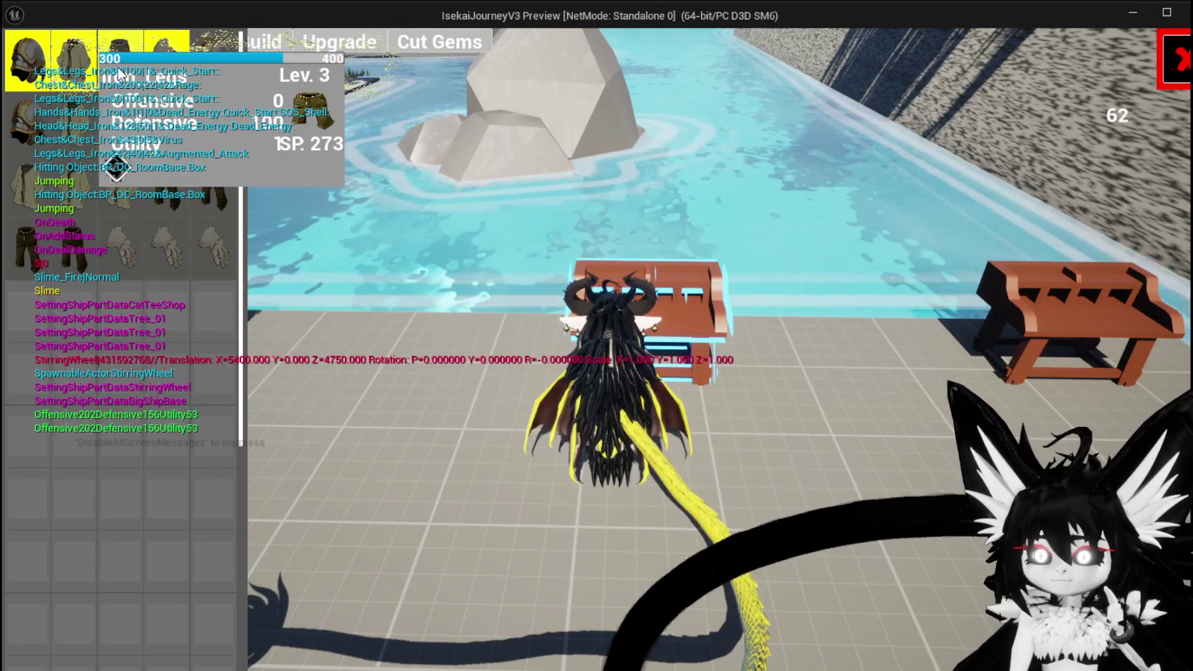
pyautogui.click(118, 73)
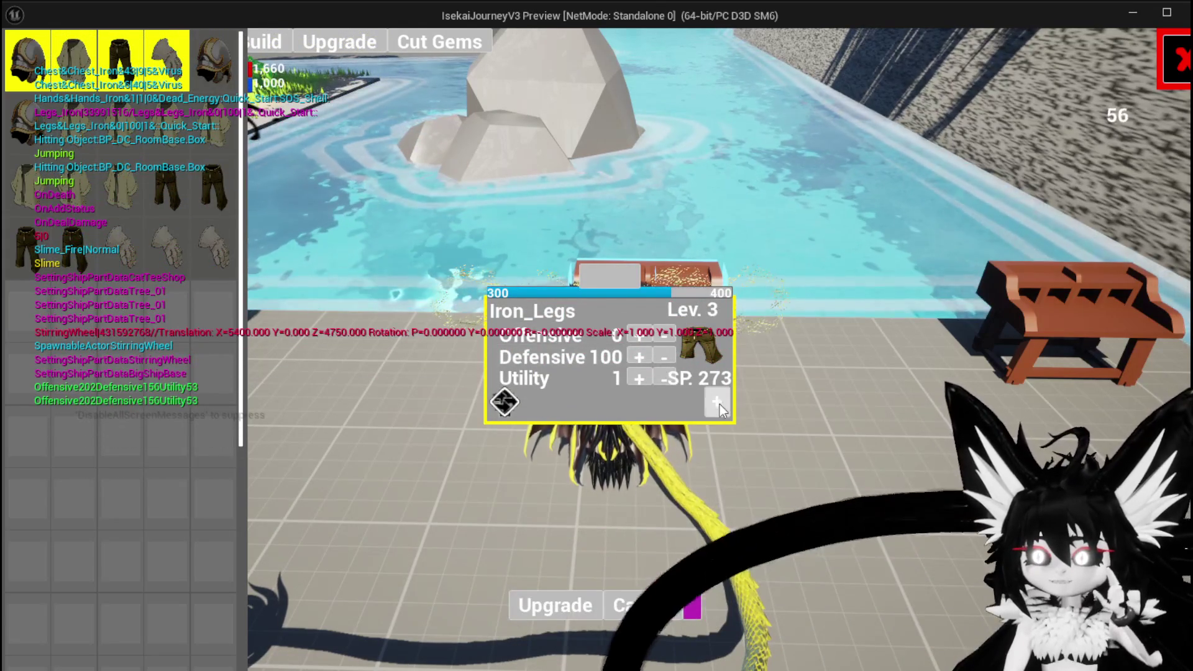
pyautogui.click(712, 401)
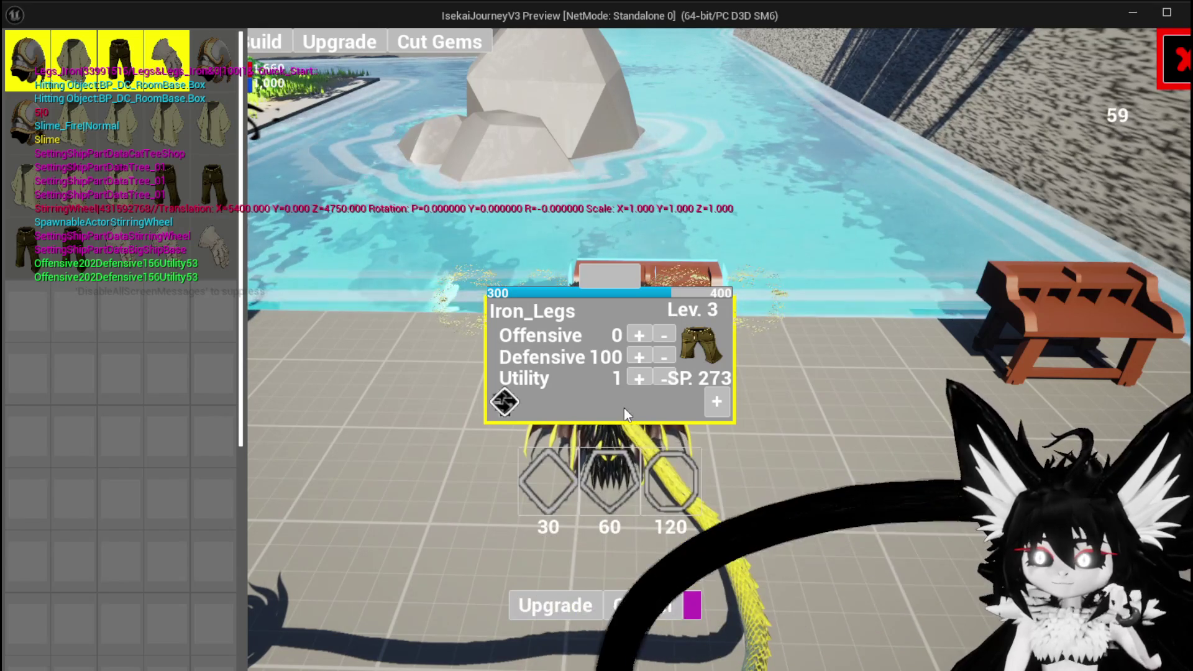
pyautogui.click(636, 376)
pyautogui.moveTo(636, 377); pyautogui.dragTo(635, 376)
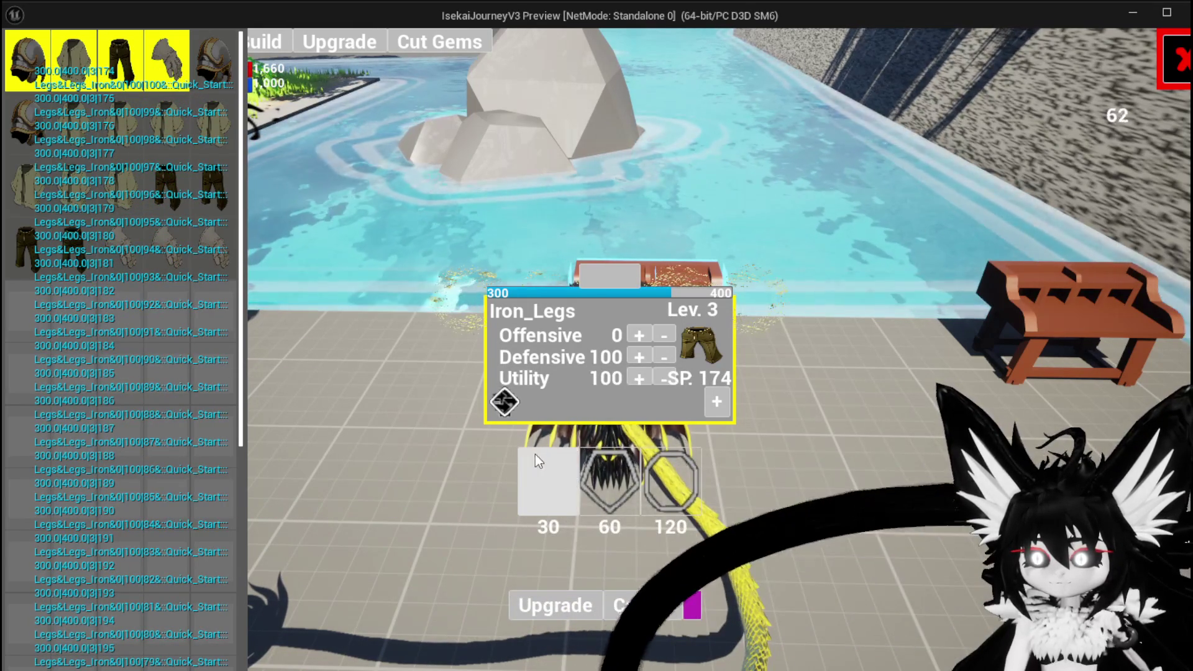
# - Buy five extra gem sockets for Iron_Legs at 30 SP each
pyautogui.click(547, 476)
pyautogui.click(543, 484)
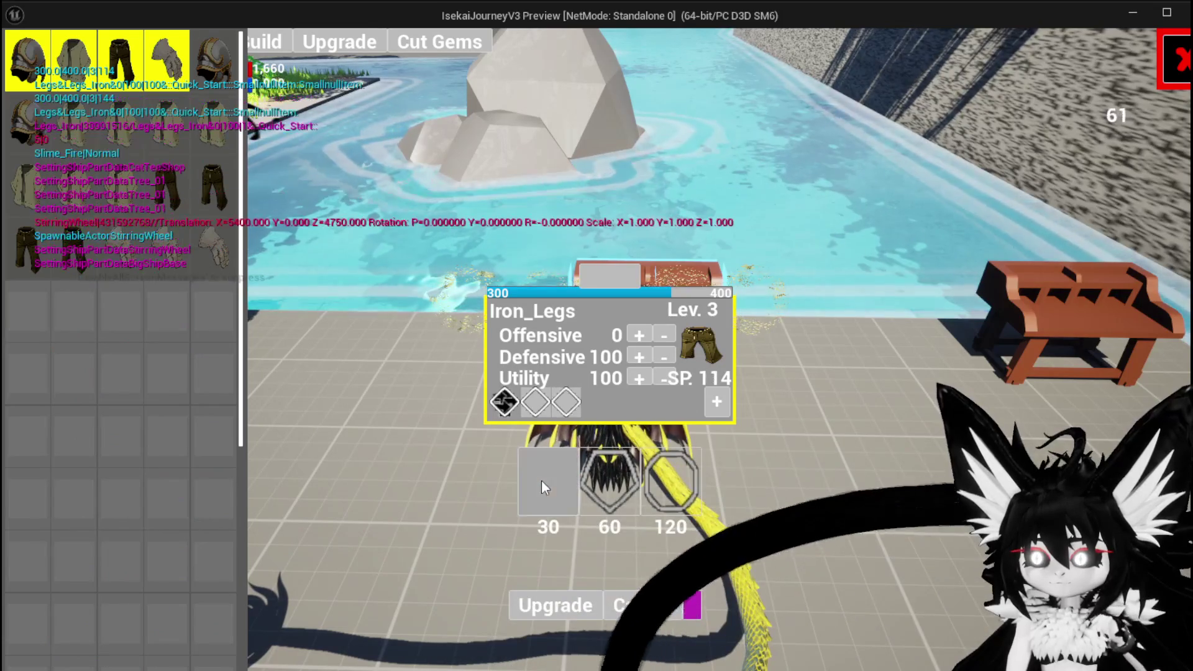
pyautogui.click(559, 476)
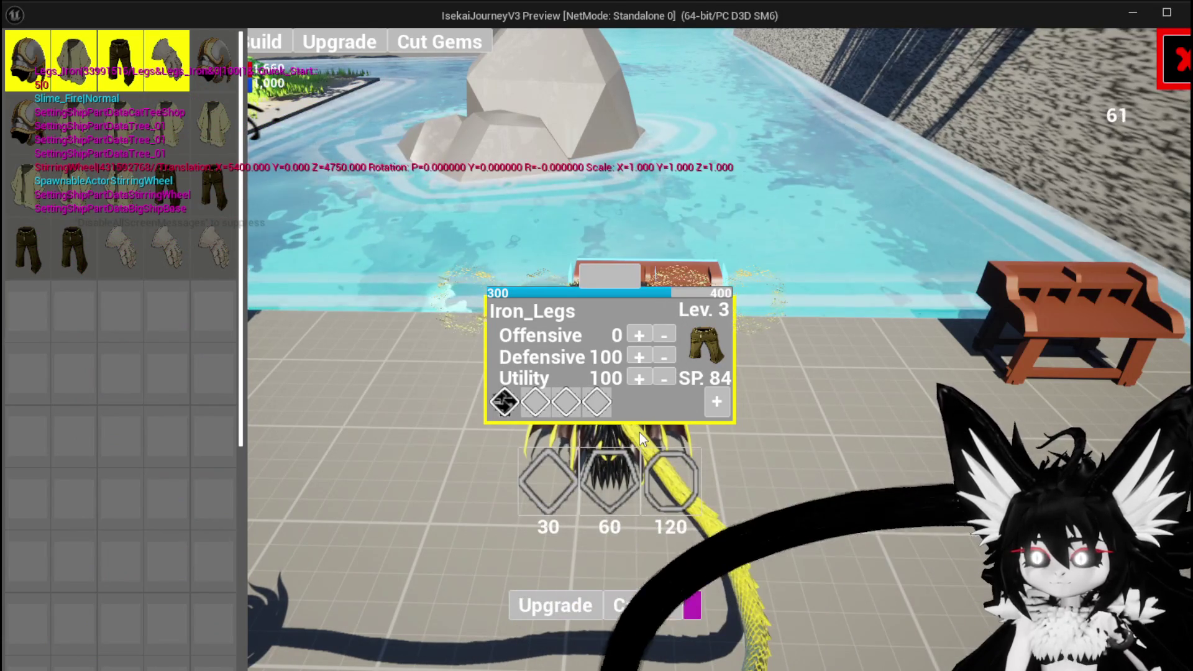
pyautogui.click(551, 465)
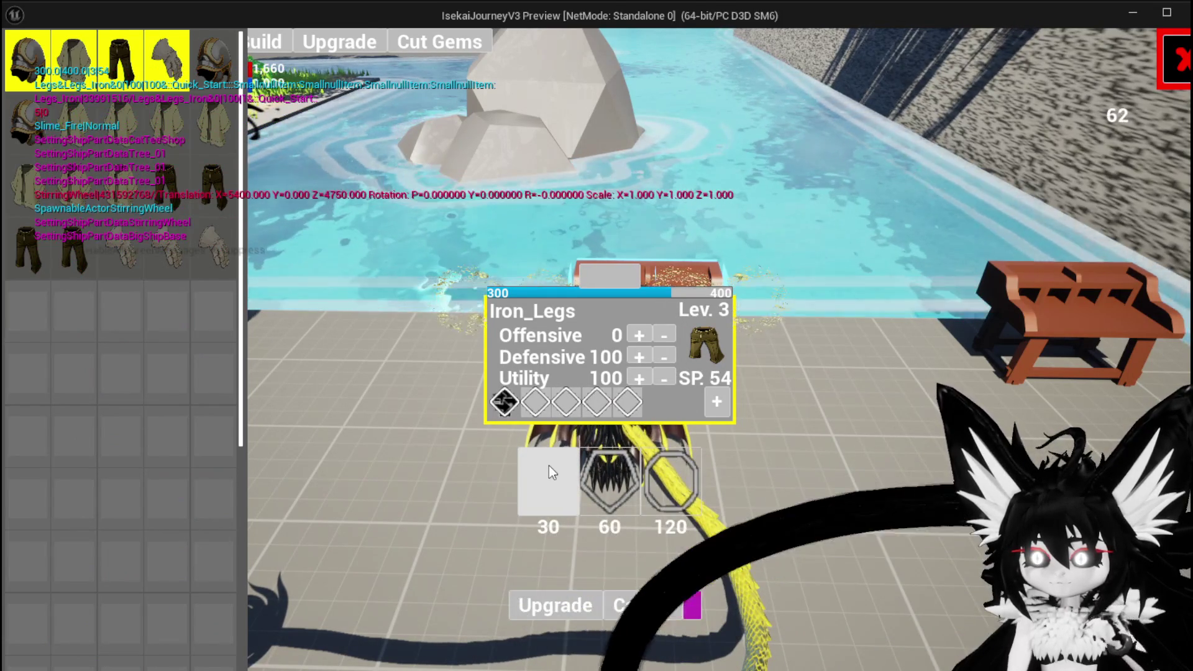
pyautogui.click(549, 467)
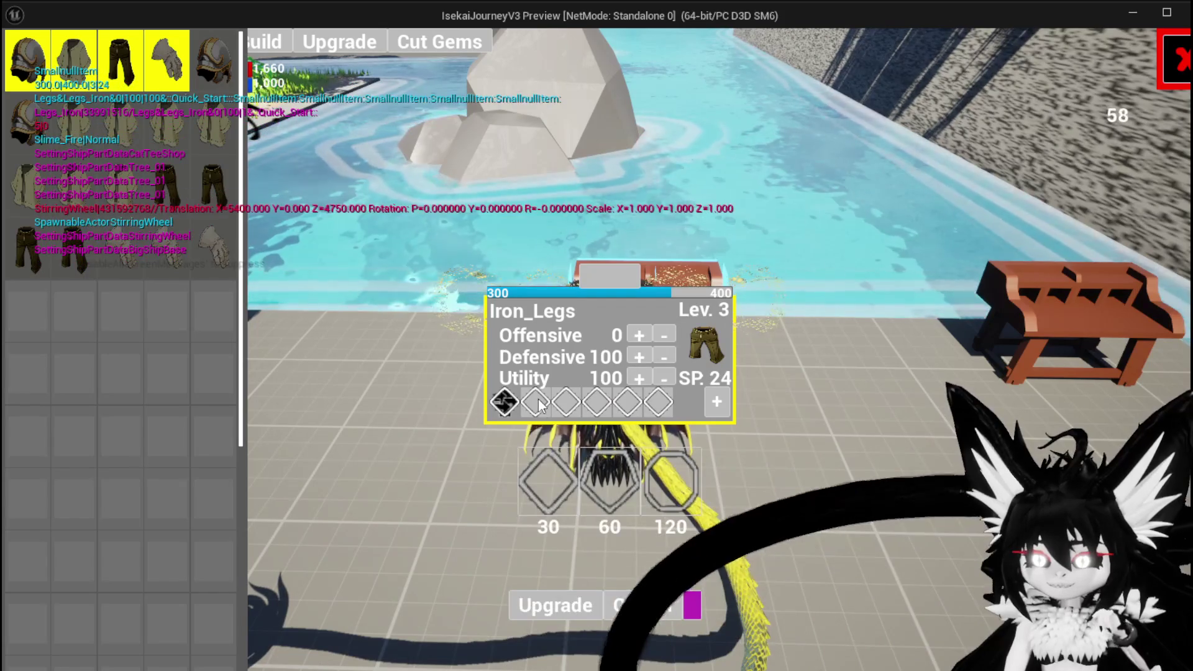
pyautogui.click(538, 400)
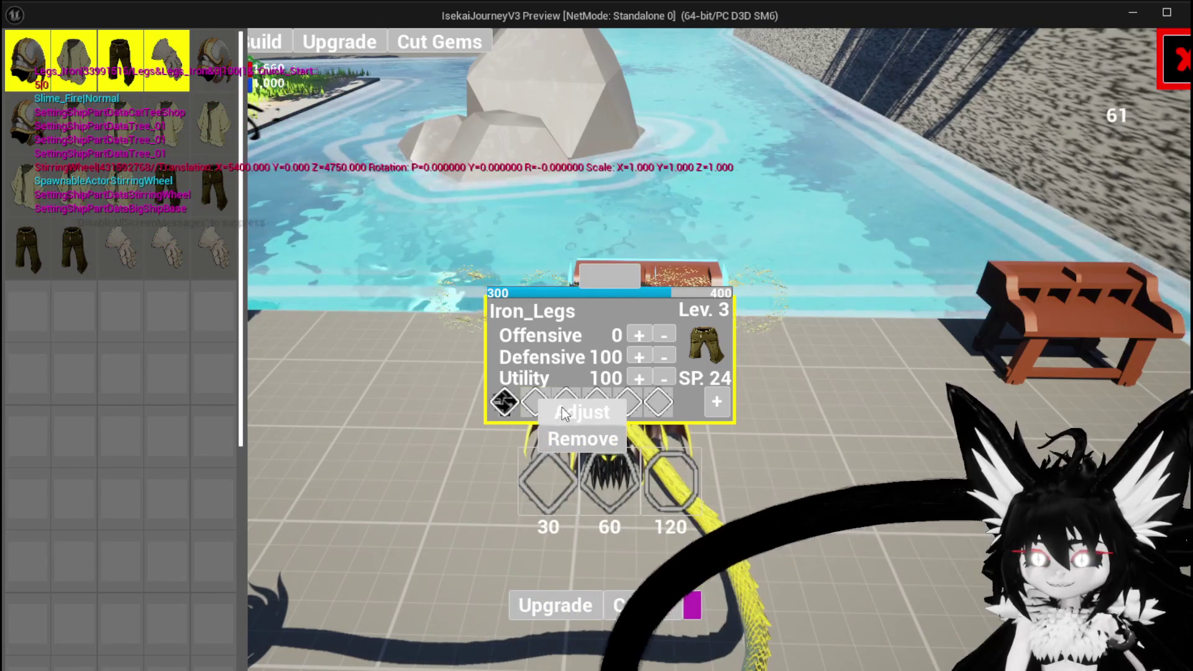
pyautogui.click(561, 407)
# - Reset the pending upgrade, re-add 30 SP sockets, and push Utility up until SP runs out
pyautogui.click(601, 268)
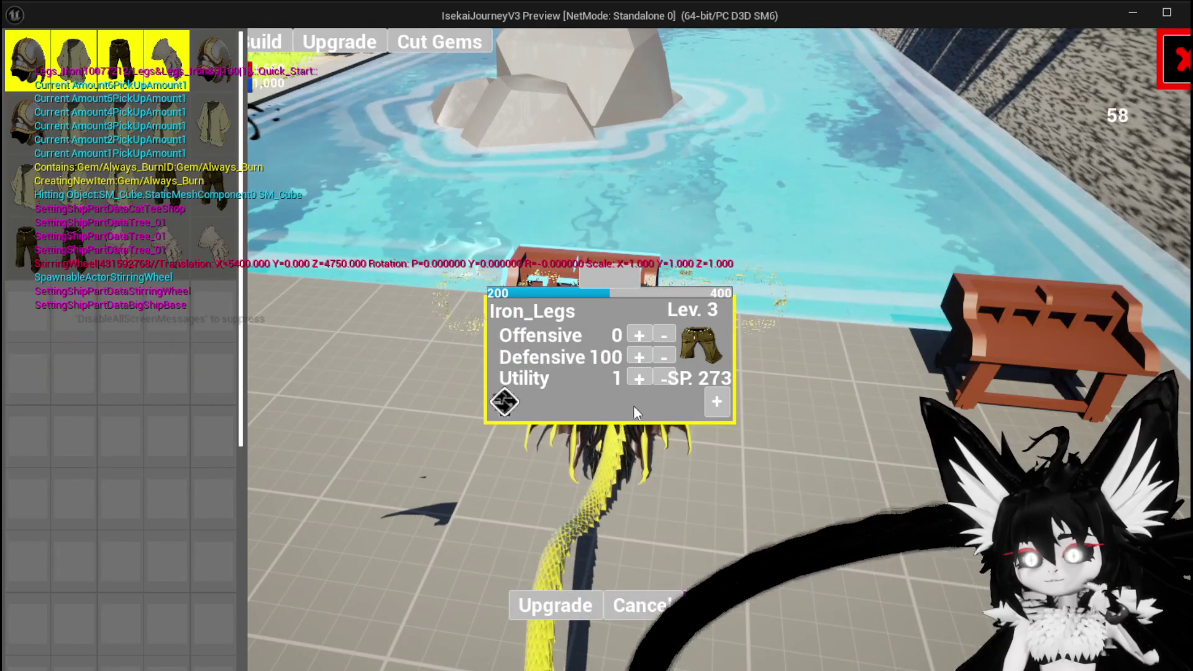
pyautogui.moveTo(635, 454)
pyautogui.click(532, 489)
pyautogui.click(532, 490)
pyautogui.click(531, 489)
pyautogui.click(532, 490)
pyautogui.click(532, 489)
pyautogui.click(640, 372)
pyautogui.moveTo(640, 378); pyautogui.dragTo(658, 380)
# - Lower Utility back to exactly 100, commit the Iron_Legs upgrade, and leave the workbench
pyautogui.click(660, 380)
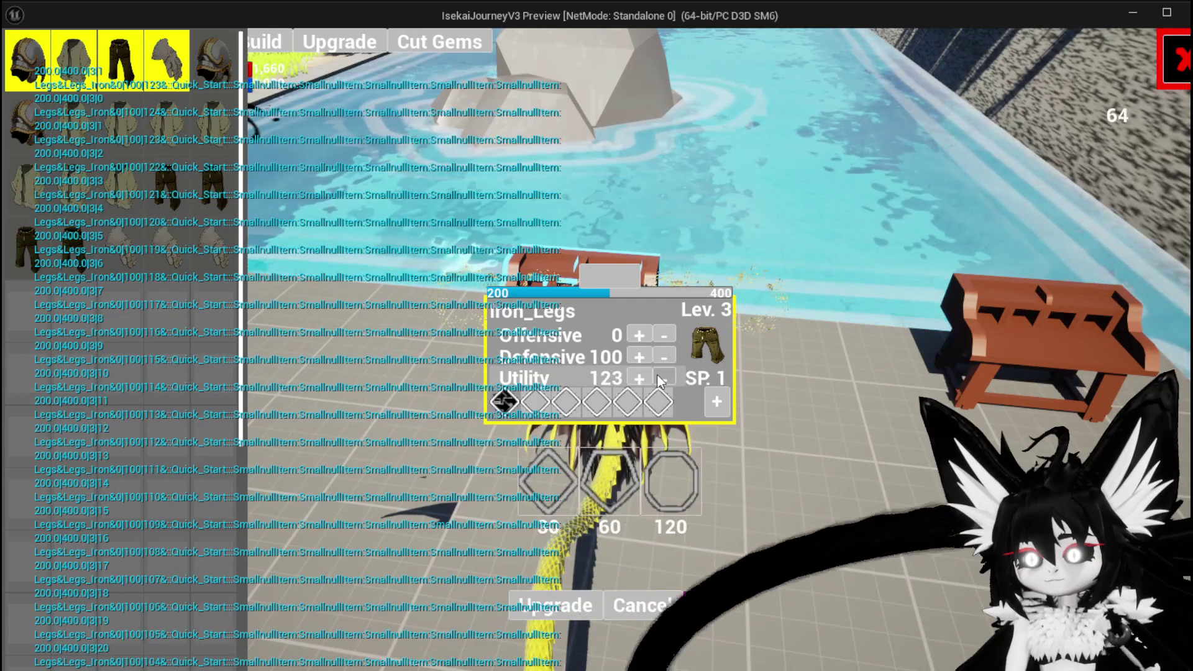
pyautogui.click(660, 381)
pyautogui.click(660, 380)
pyautogui.click(660, 380)
pyautogui.click(659, 380)
pyautogui.click(659, 381)
pyautogui.click(660, 380)
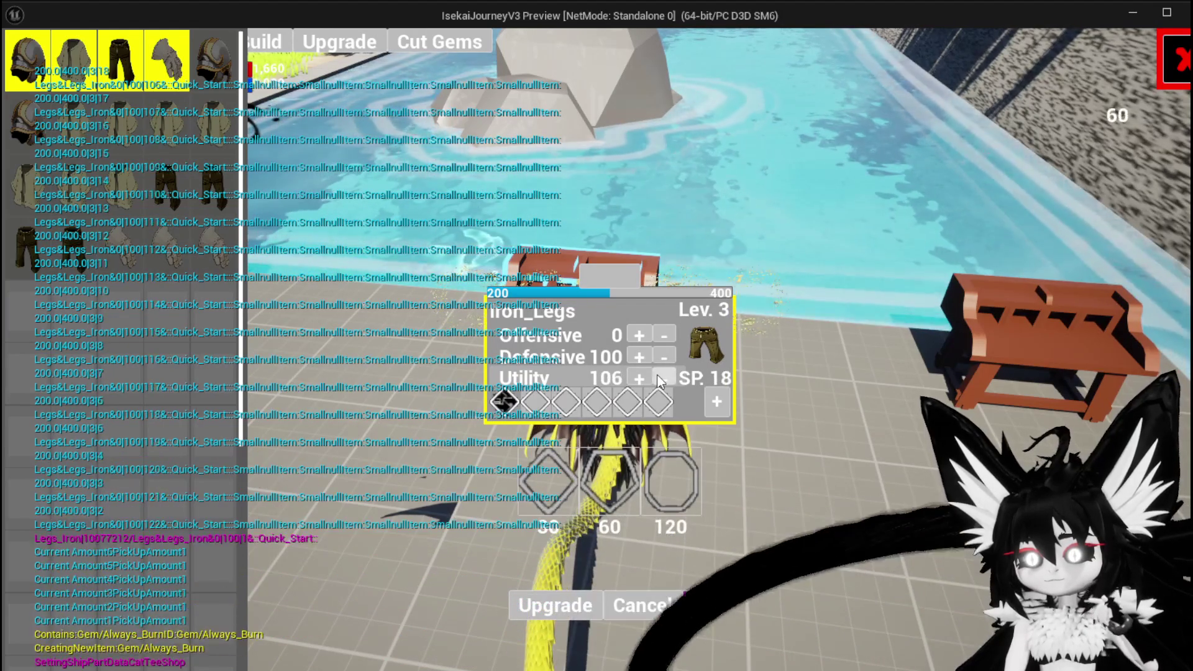
pyautogui.click(660, 380)
pyautogui.click(659, 380)
pyautogui.click(660, 379)
pyautogui.click(660, 379)
pyautogui.click(660, 379)
pyautogui.click(660, 379)
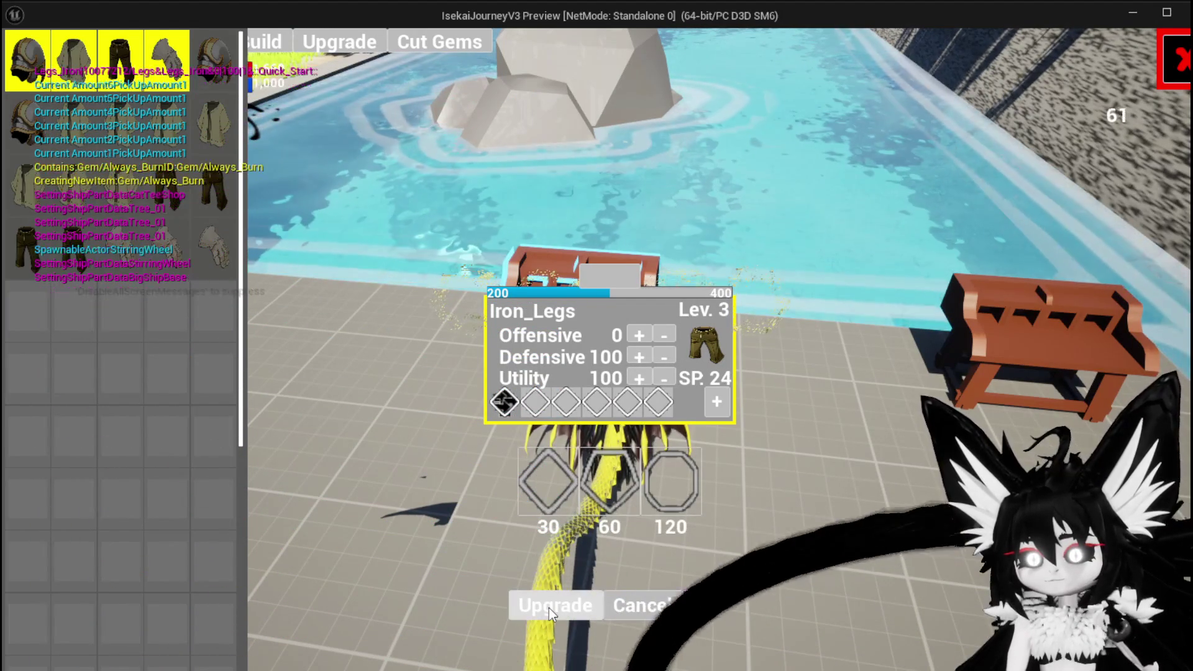
pyautogui.click(549, 607)
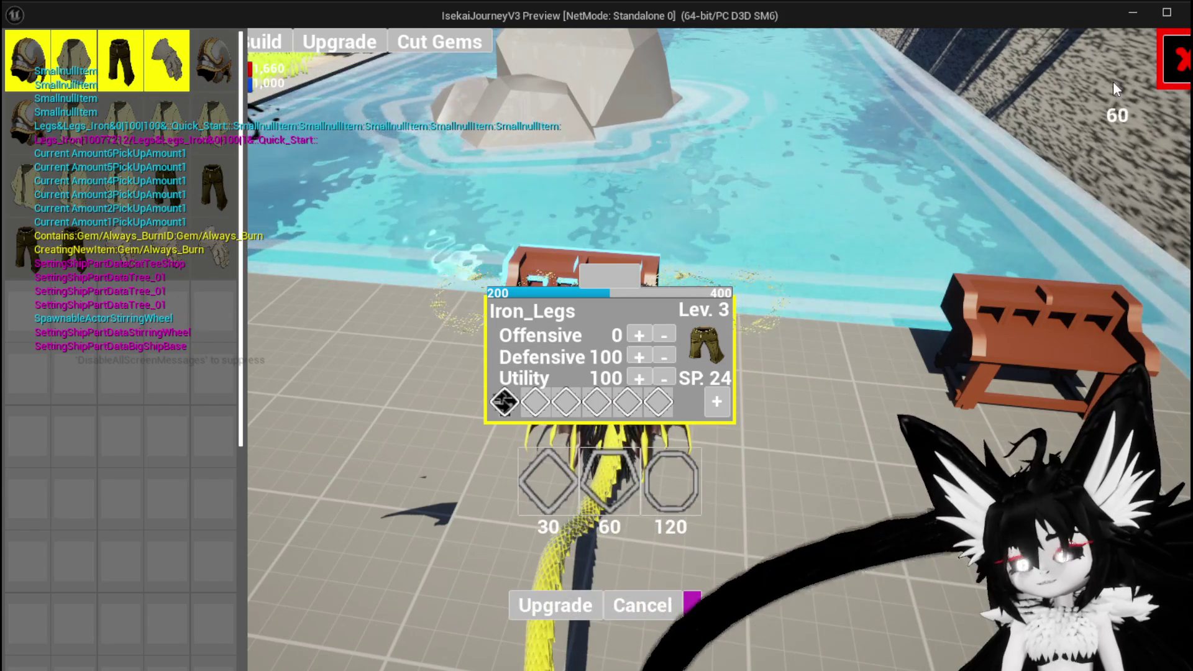
pyautogui.press('Escape')
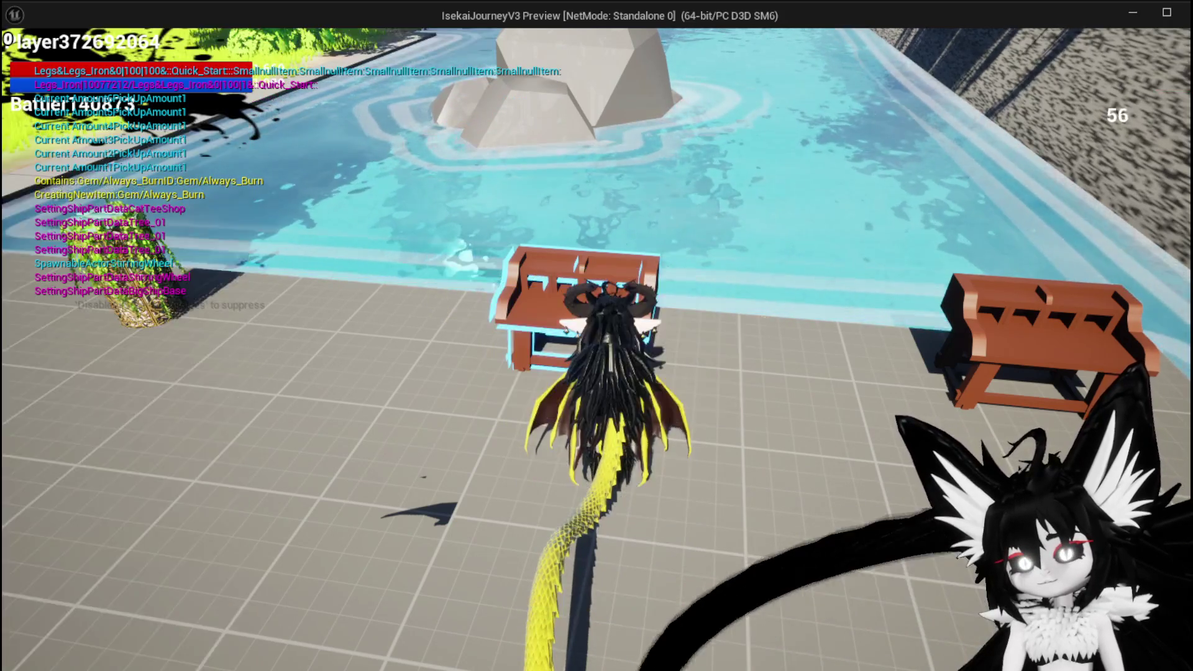
# - View the Iron_Legs stats card (Utility 100, SP 24, new sockets), then close and reopen to recheck
pyautogui.click(95, 50)
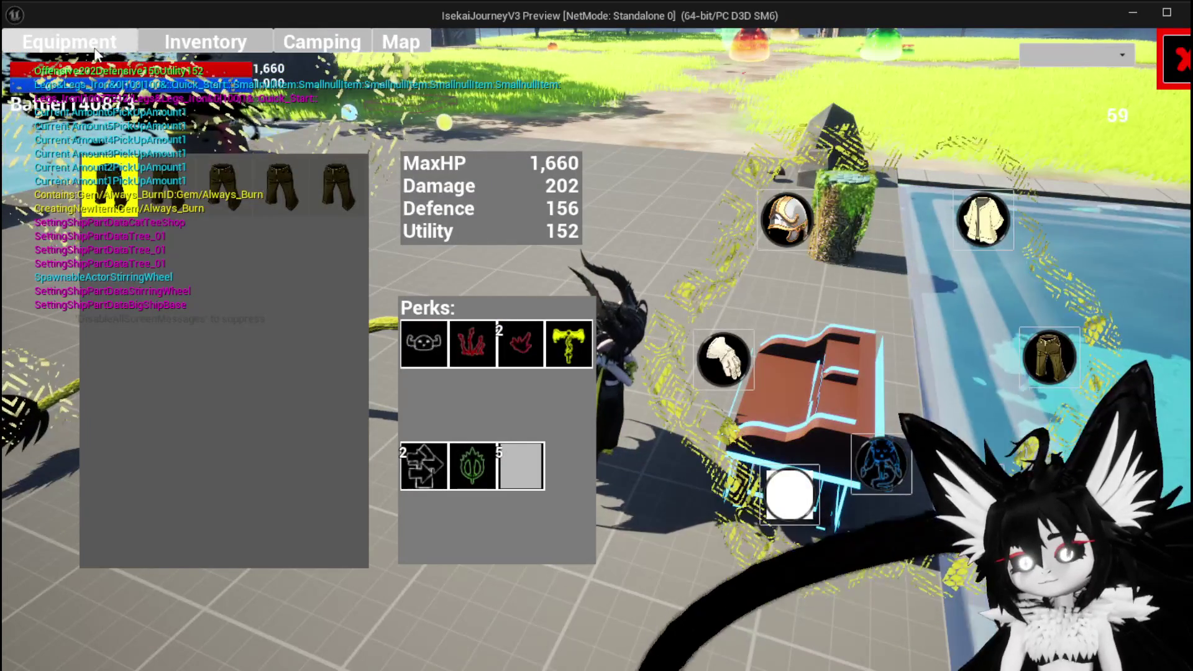
pyautogui.click(109, 187)
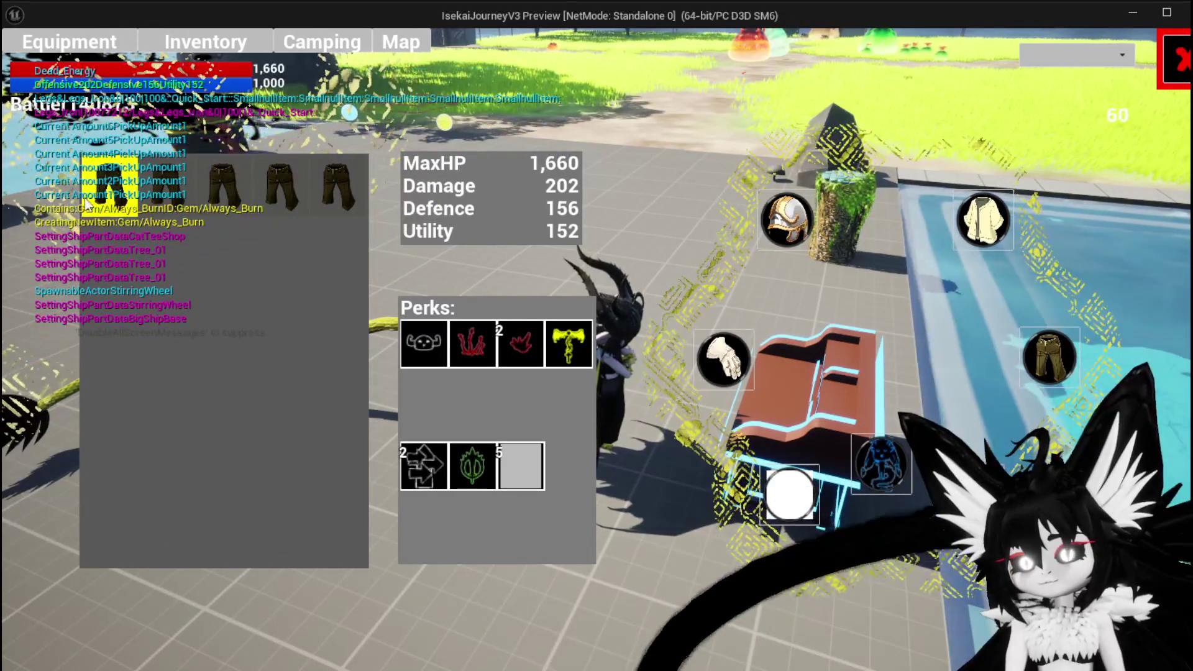
pyautogui.moveTo(105, 189)
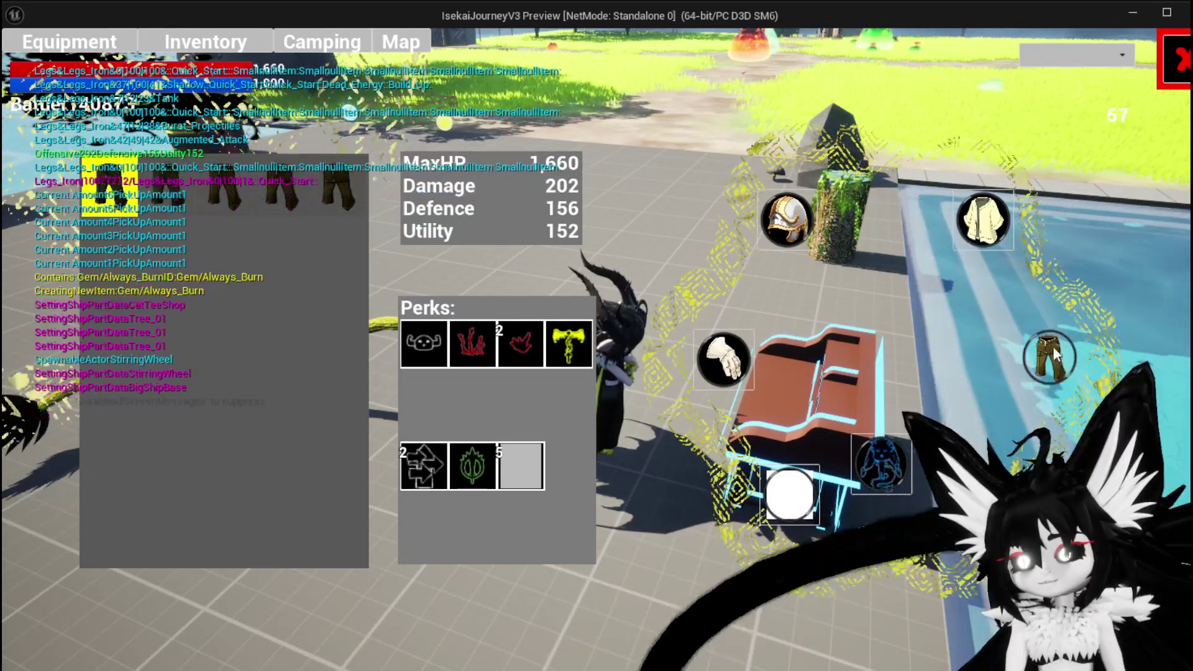
pyautogui.click(1173, 62)
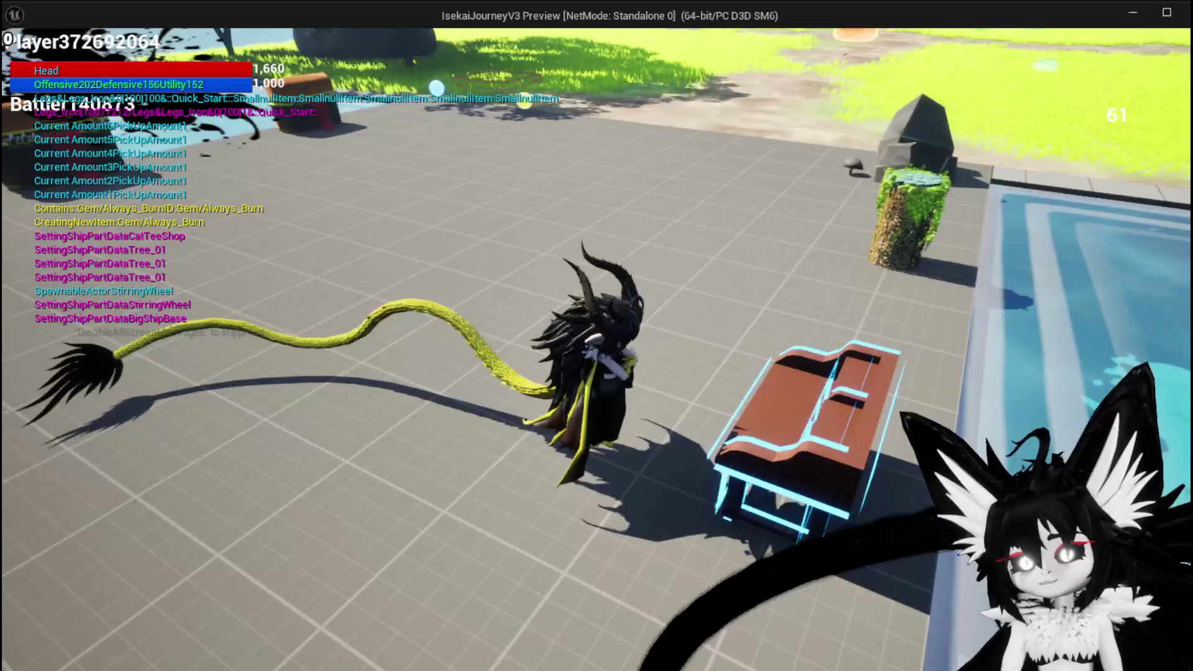
pyautogui.click(93, 44)
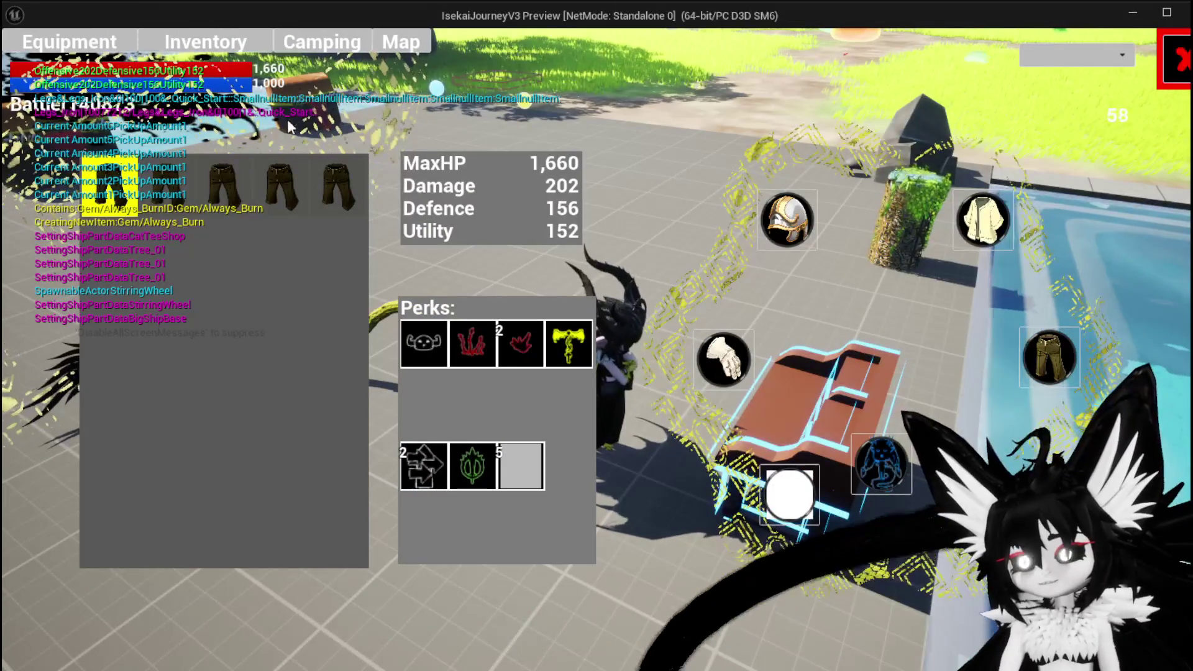
pyautogui.moveTo(232, 162)
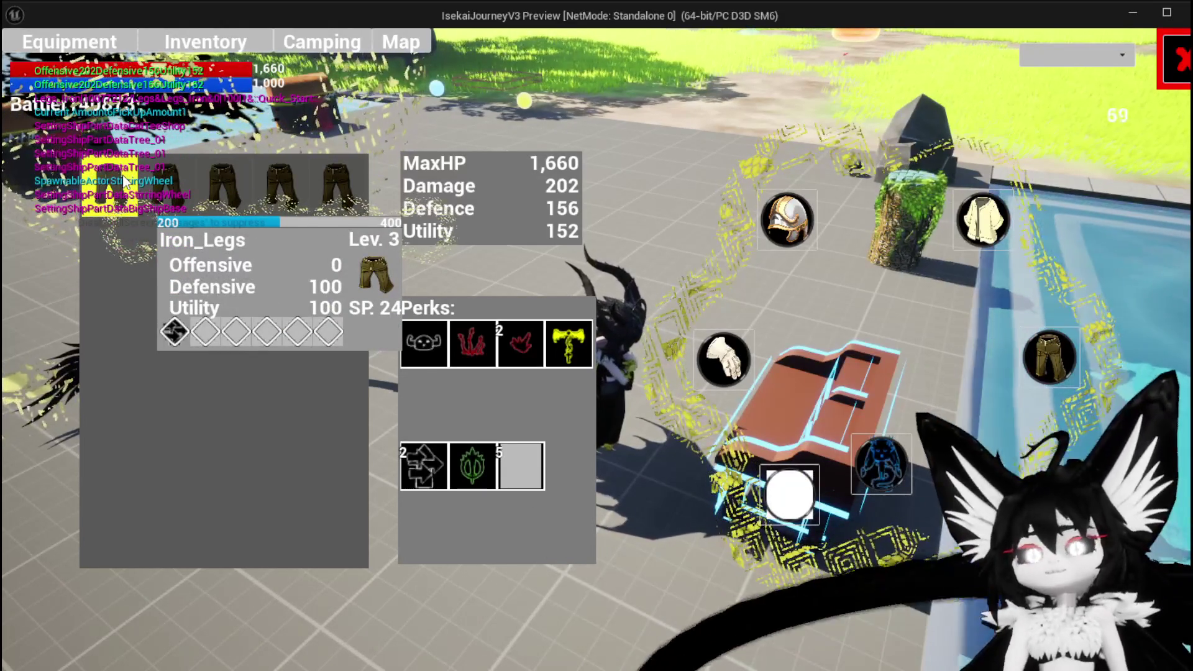
pyautogui.press('Tab')
# - Load Iron_Legs on the workbench upgrade screen and socket red gems into the last slot and slot five
pyautogui.press('e')
pyautogui.click(248, 46)
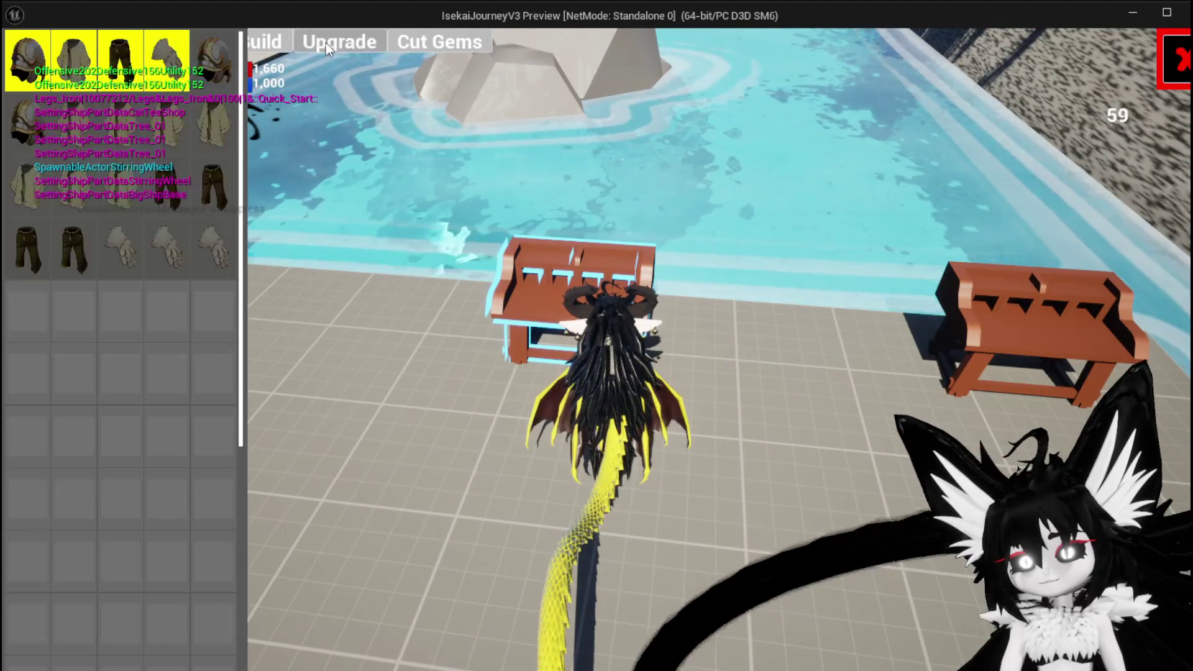
pyautogui.click(215, 187)
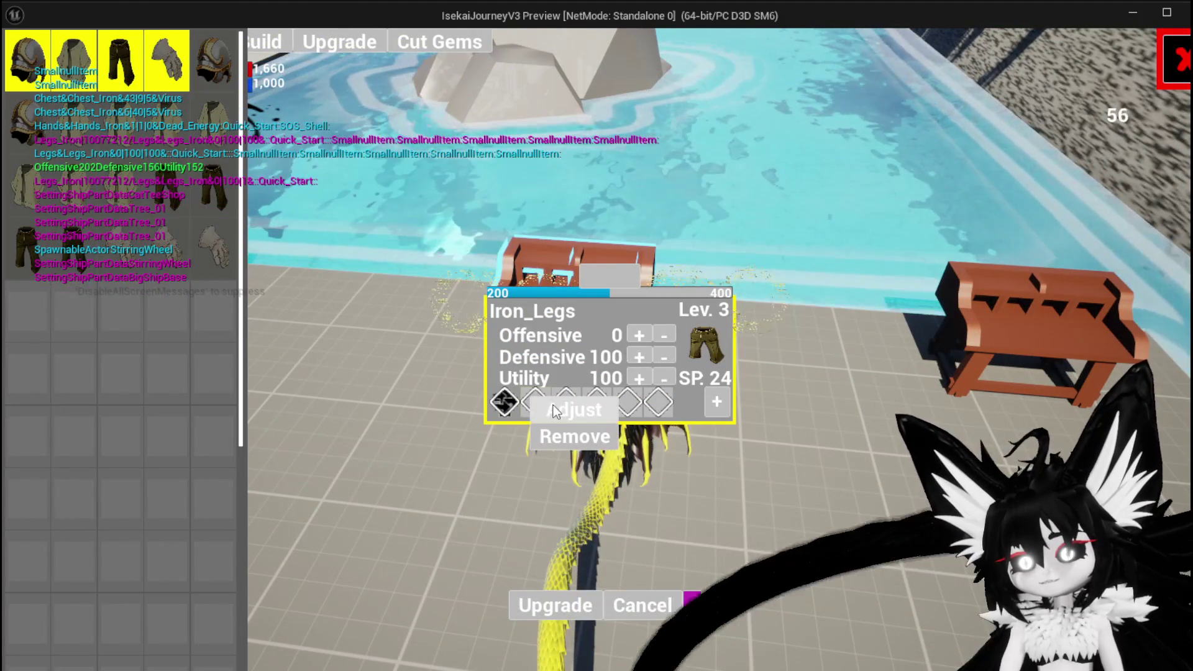
pyautogui.click(561, 412)
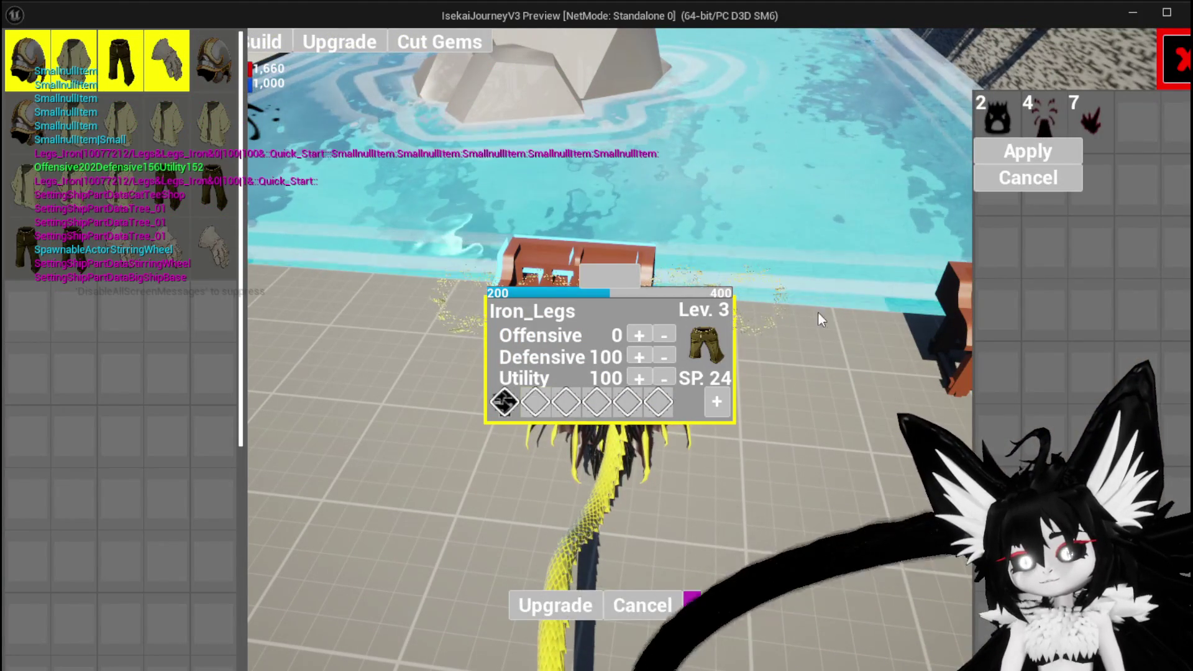
pyautogui.click(1026, 158)
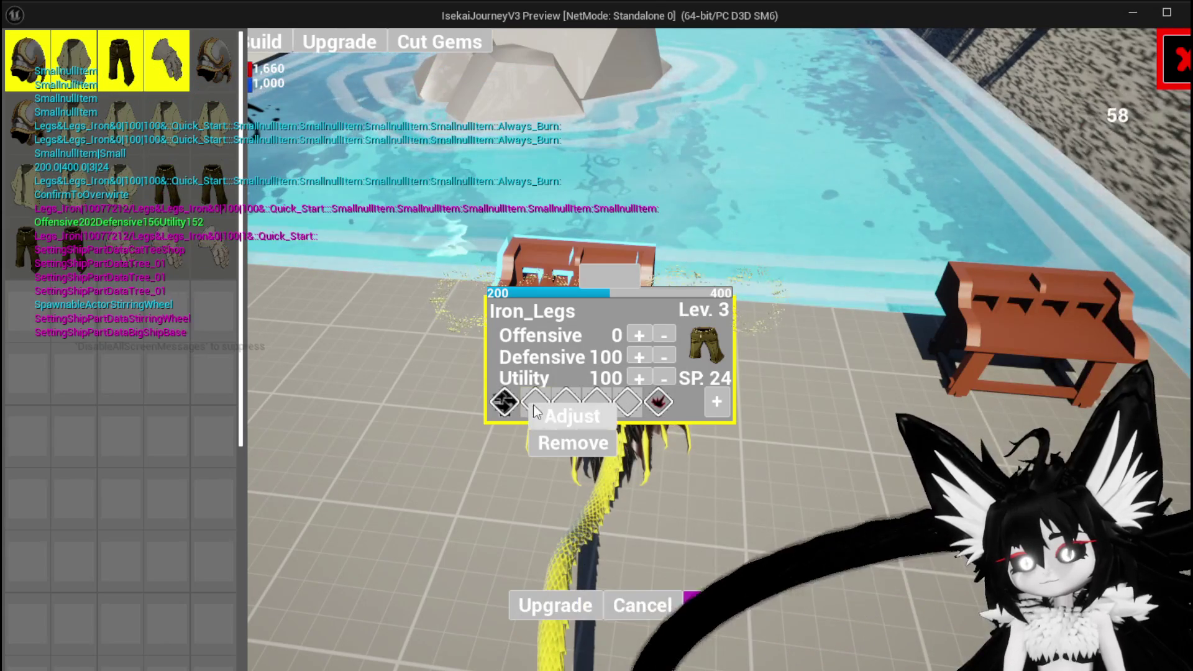
pyautogui.click(533, 414)
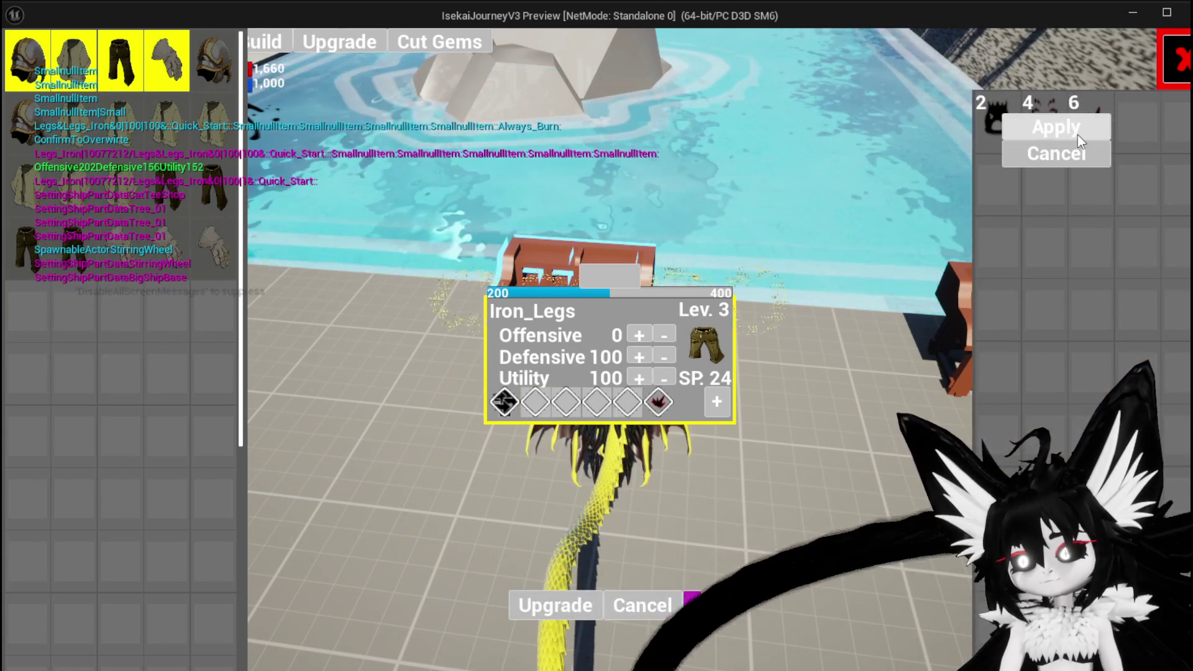
pyautogui.click(1078, 136)
pyautogui.click(534, 402)
# - Socket red gems into slots four, three and two, then leave the upgrade screen
pyautogui.click(563, 415)
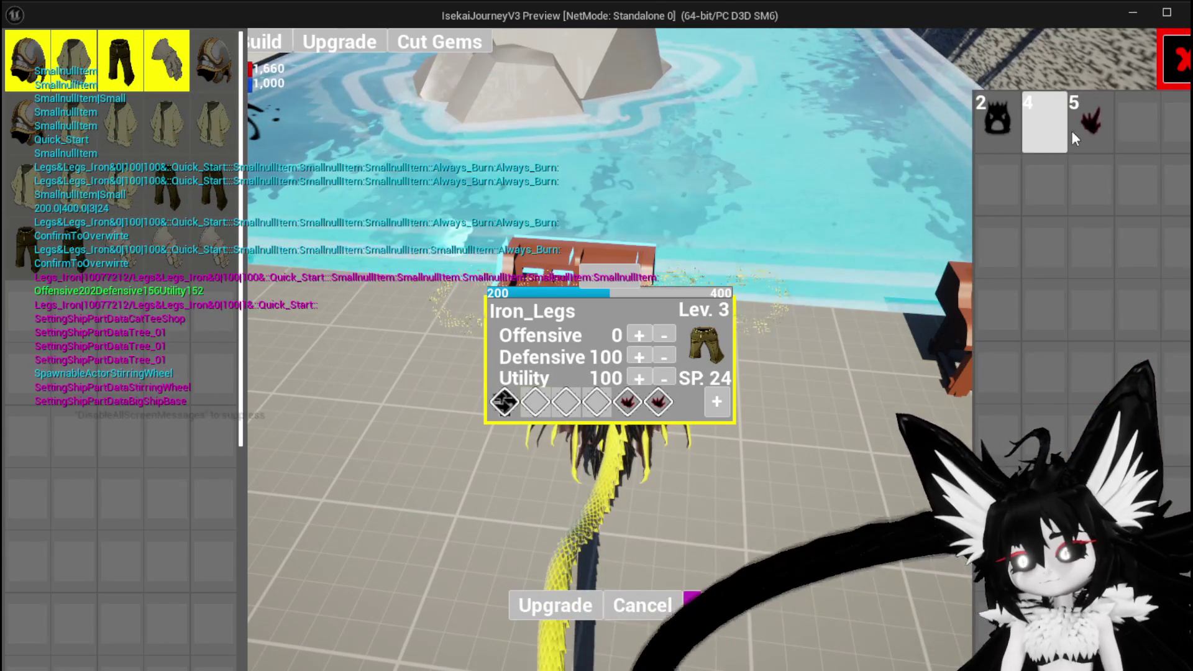
pyautogui.click(1076, 141)
pyautogui.click(536, 402)
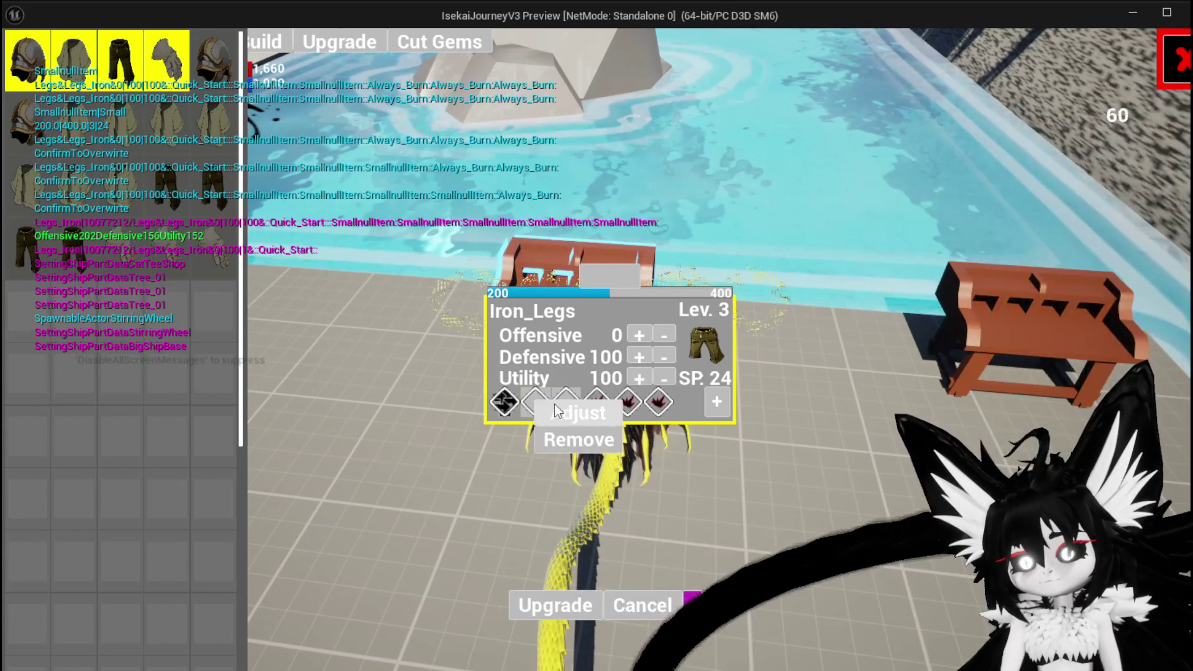
pyautogui.click(564, 413)
pyautogui.click(1088, 122)
pyautogui.click(1059, 138)
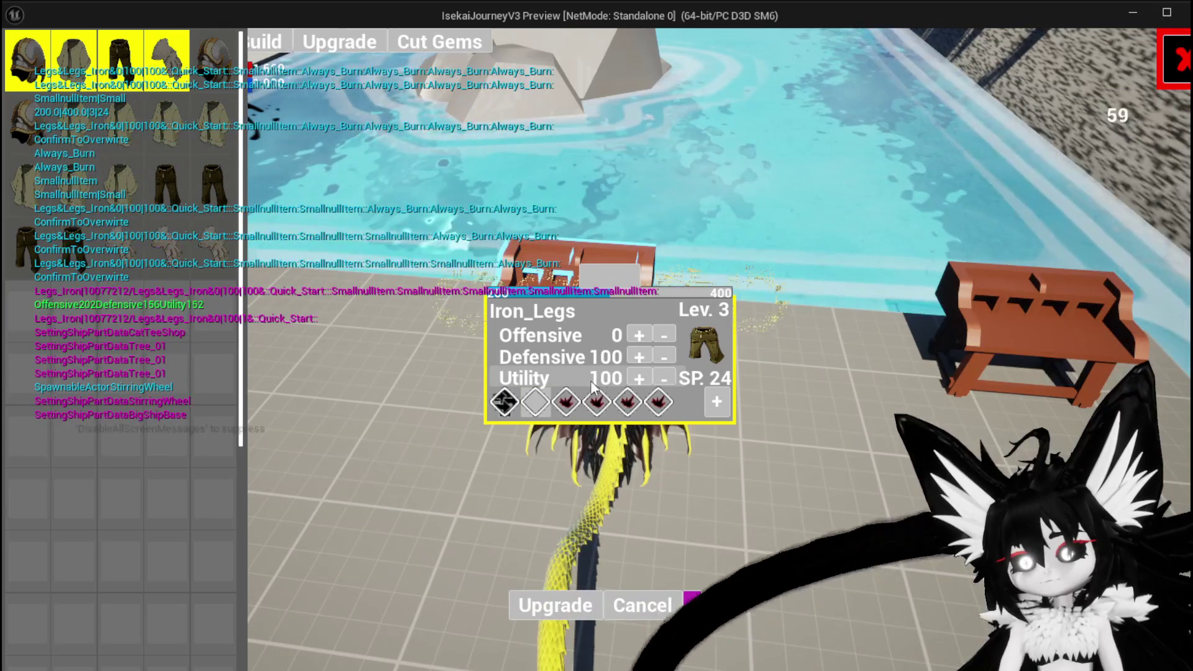
pyautogui.click(535, 402)
pyautogui.click(565, 414)
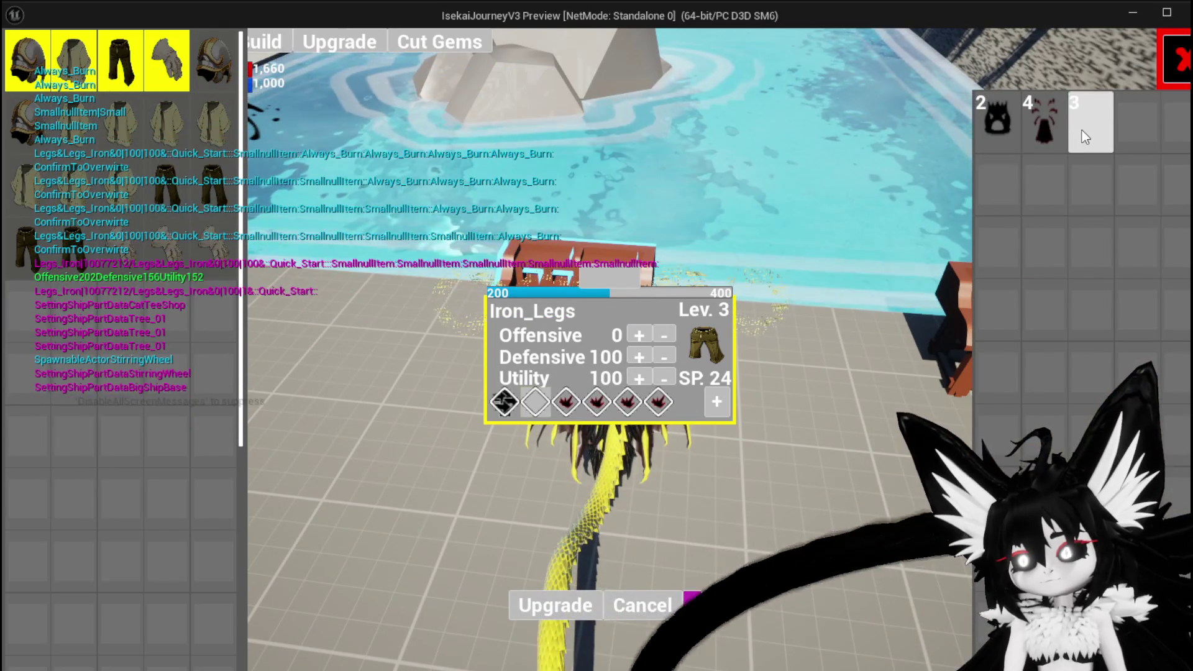
pyautogui.click(1079, 129)
pyautogui.click(1008, 149)
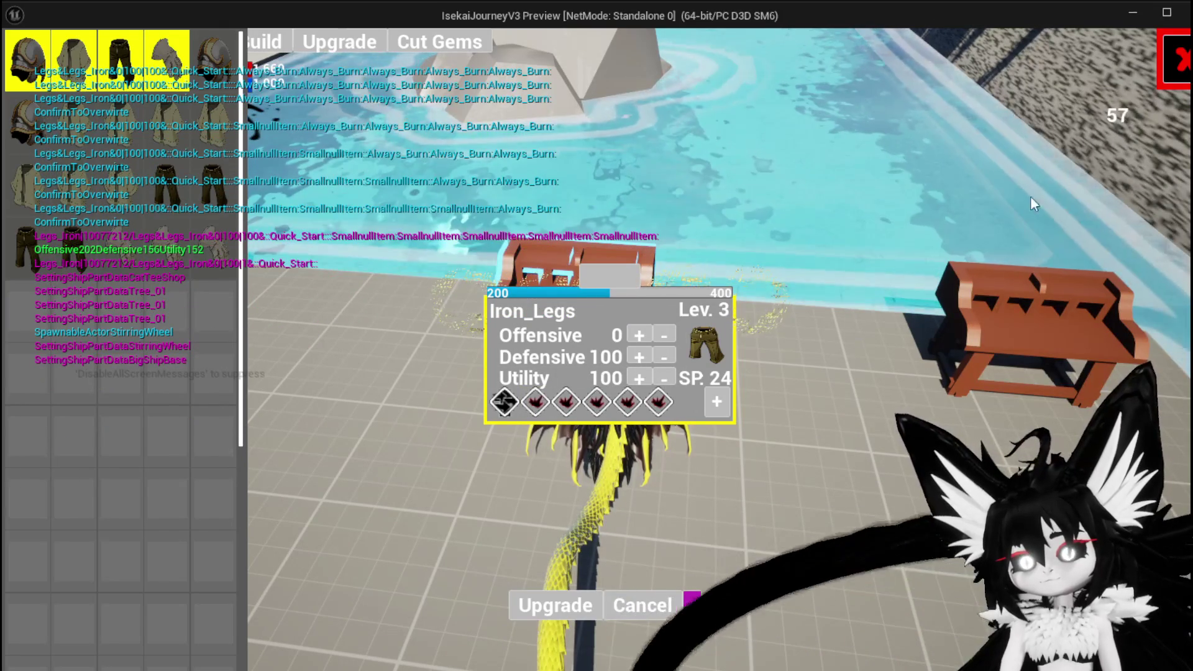
pyautogui.press('Escape')
pyautogui.press('Tab')
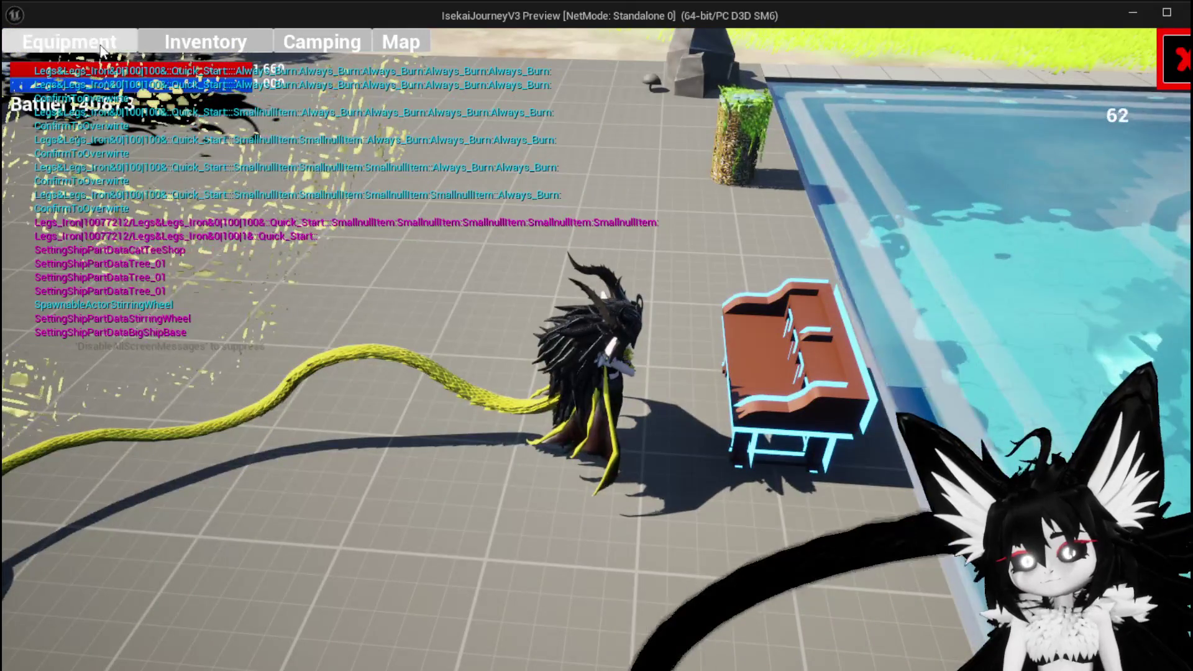
# - Check the owned leg items, including Iron_Legs, in the Equipment menu, then close it
pyautogui.click(102, 185)
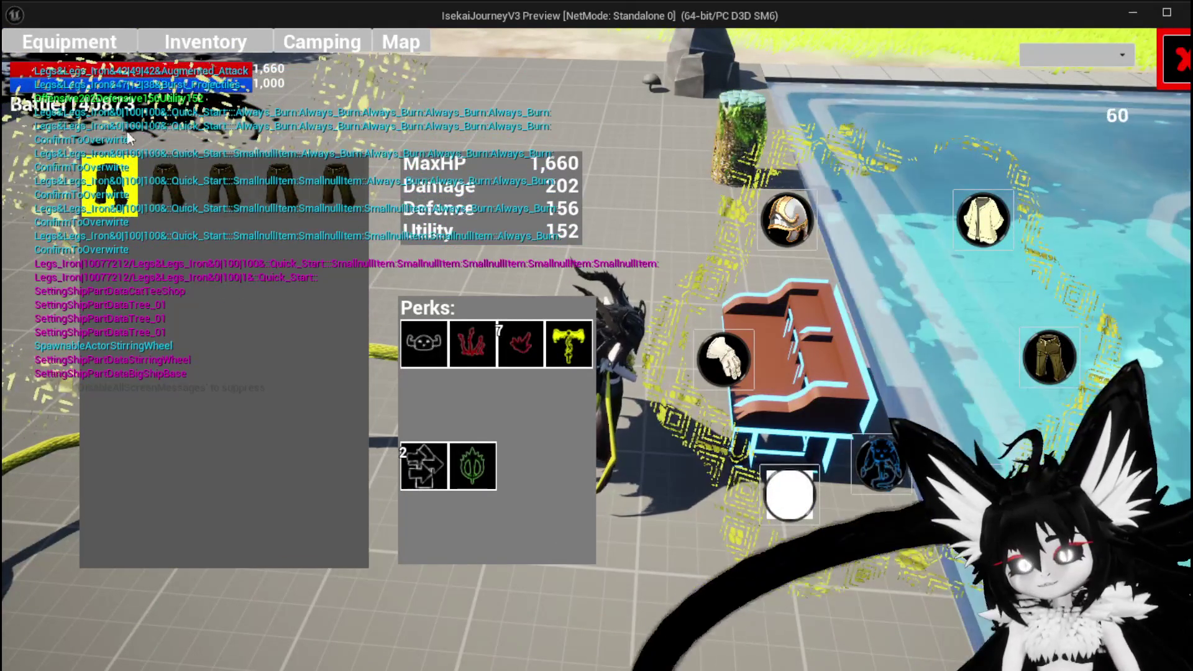
pyautogui.moveTo(118, 178)
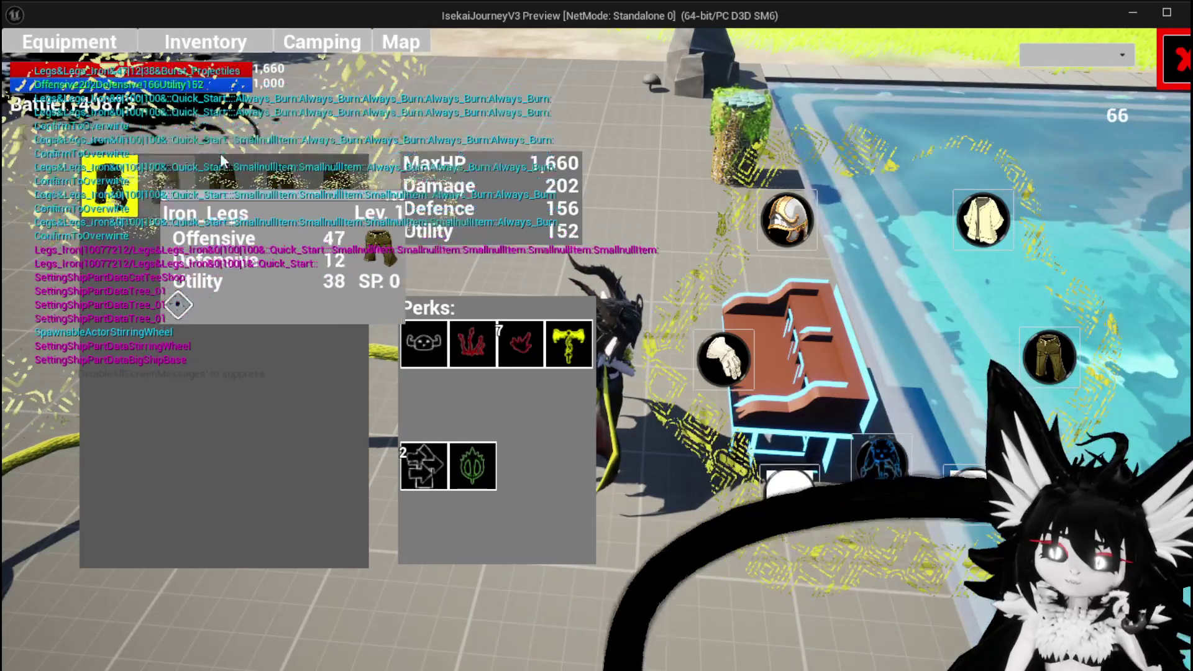
pyautogui.click(1176, 60)
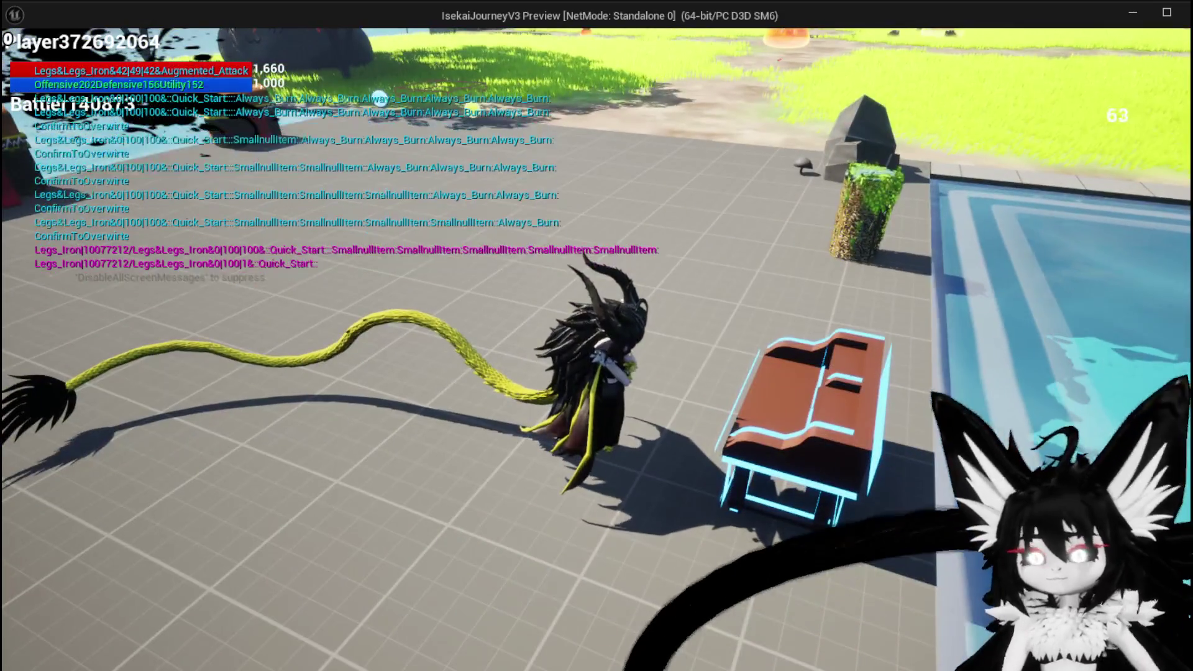
# - Save the game from the Esc menu, then stop the play session to return to the editor
pyautogui.press('Escape')
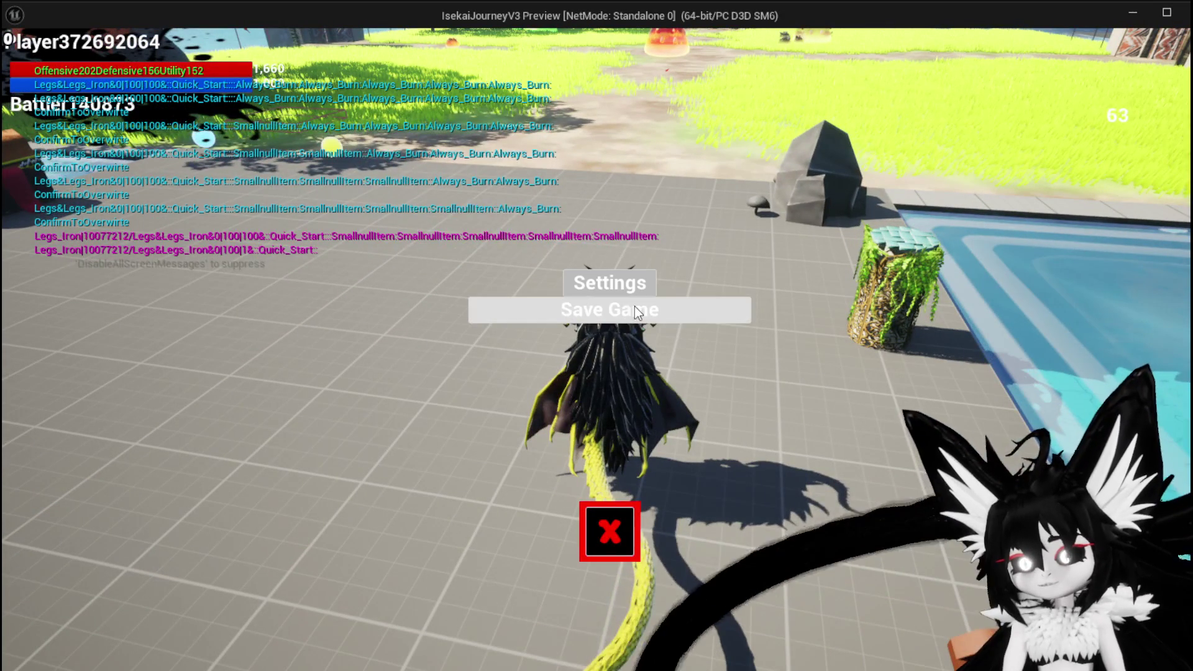
pyautogui.click(635, 309)
pyautogui.click(610, 532)
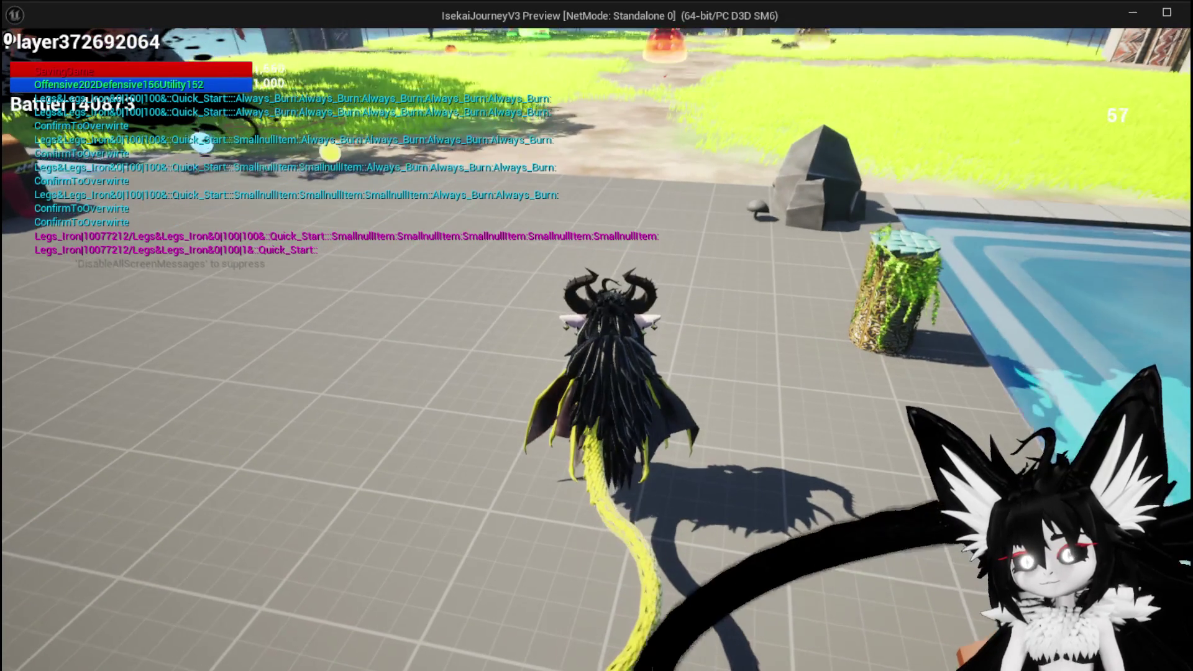
pyautogui.press('Escape')
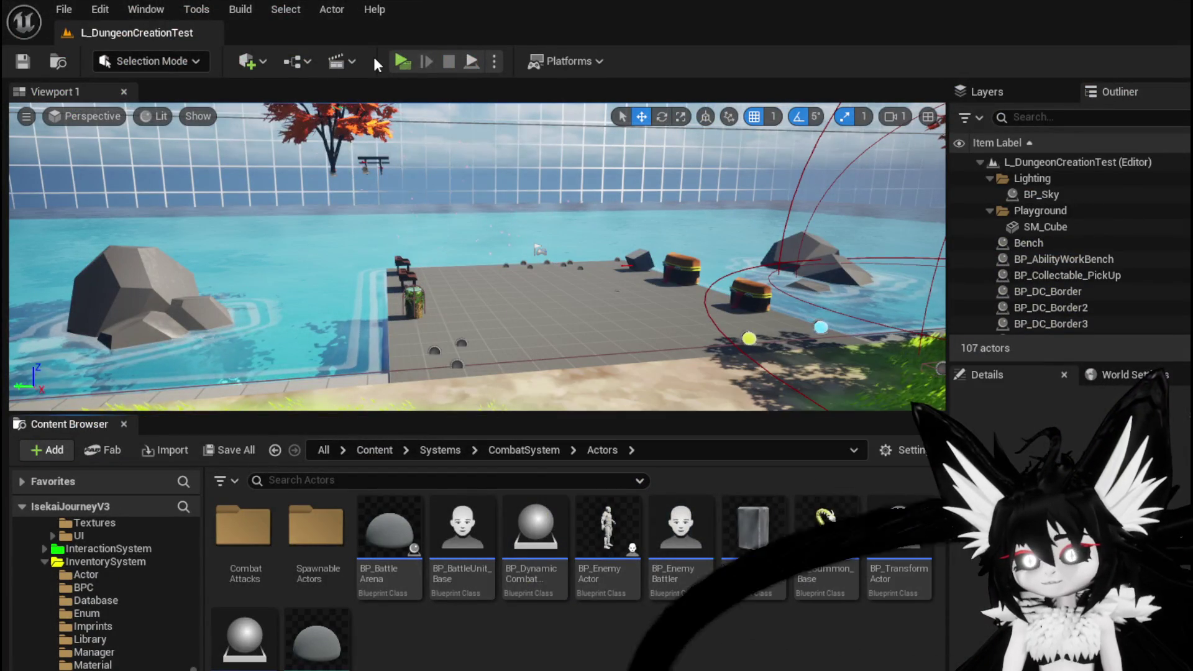
# - Relaunch Play In Editor and confirm the pants slot and Iron_Legs card reloaded from the save
pyautogui.click(401, 61)
pyautogui.press('Escape')
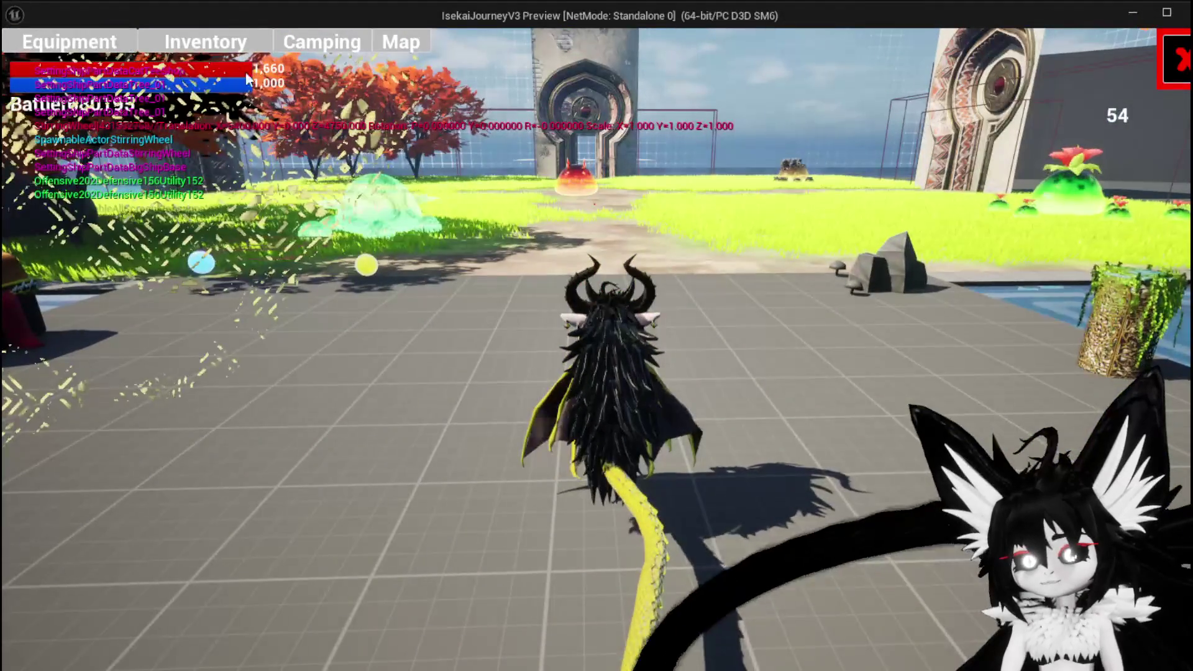
pyautogui.click(72, 39)
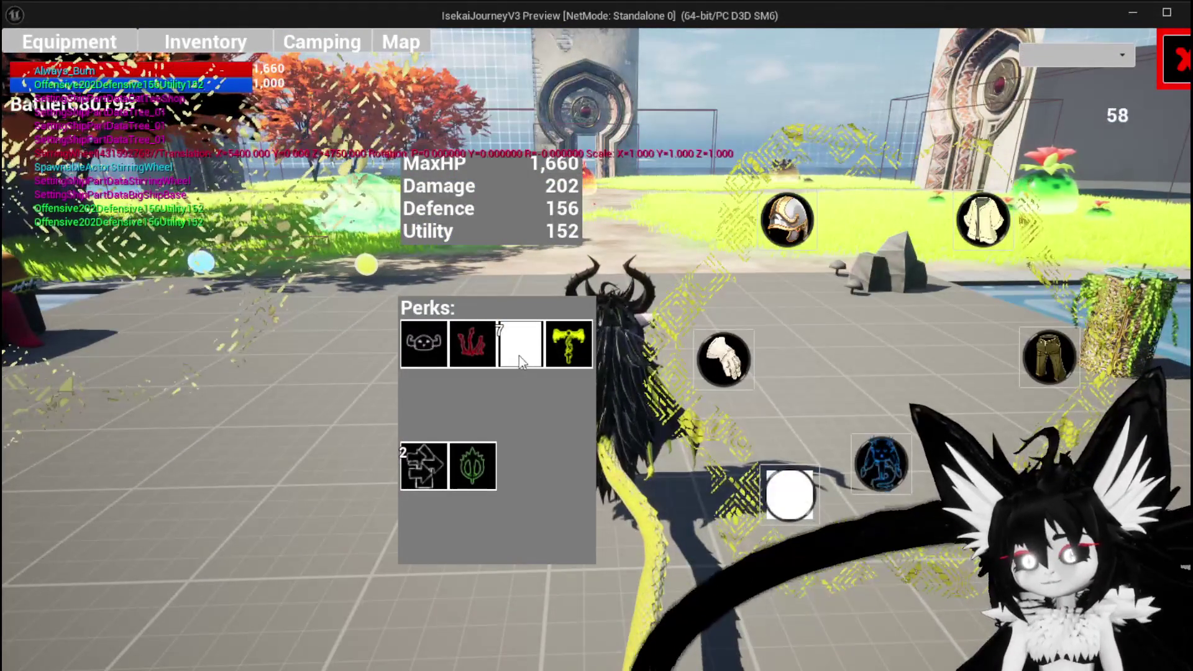
pyautogui.click(1071, 363)
pyautogui.moveTo(109, 204)
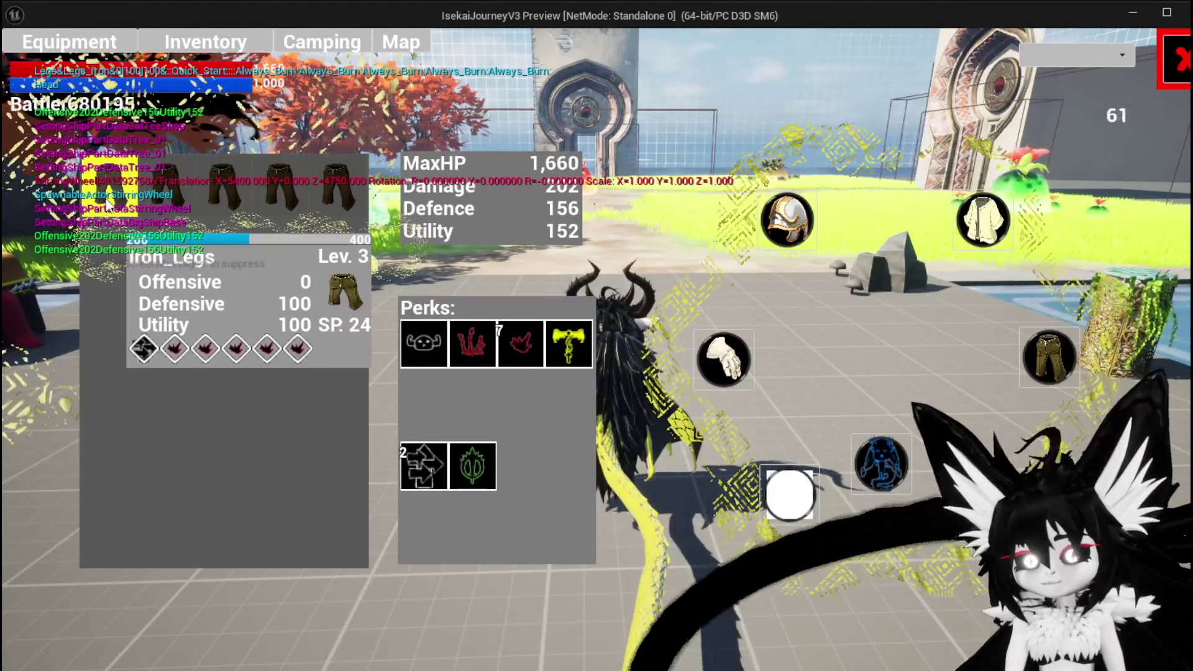
pyautogui.hotkey('alt', 'Tab')
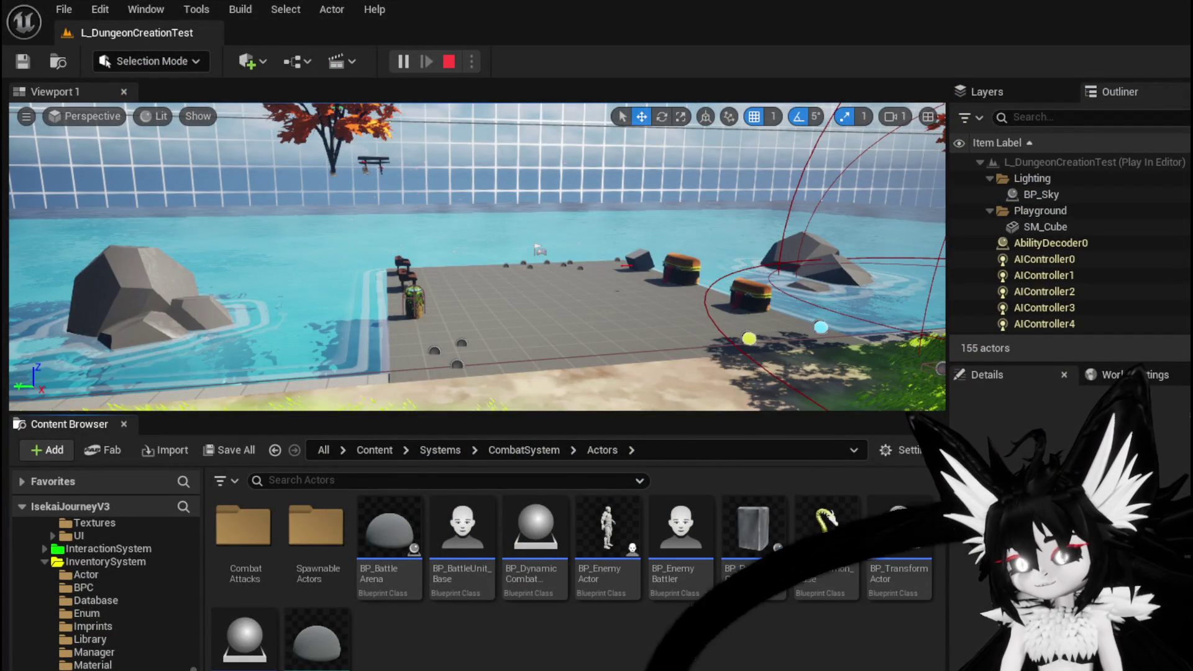
pyautogui.hotkey('alt', 'Tab')
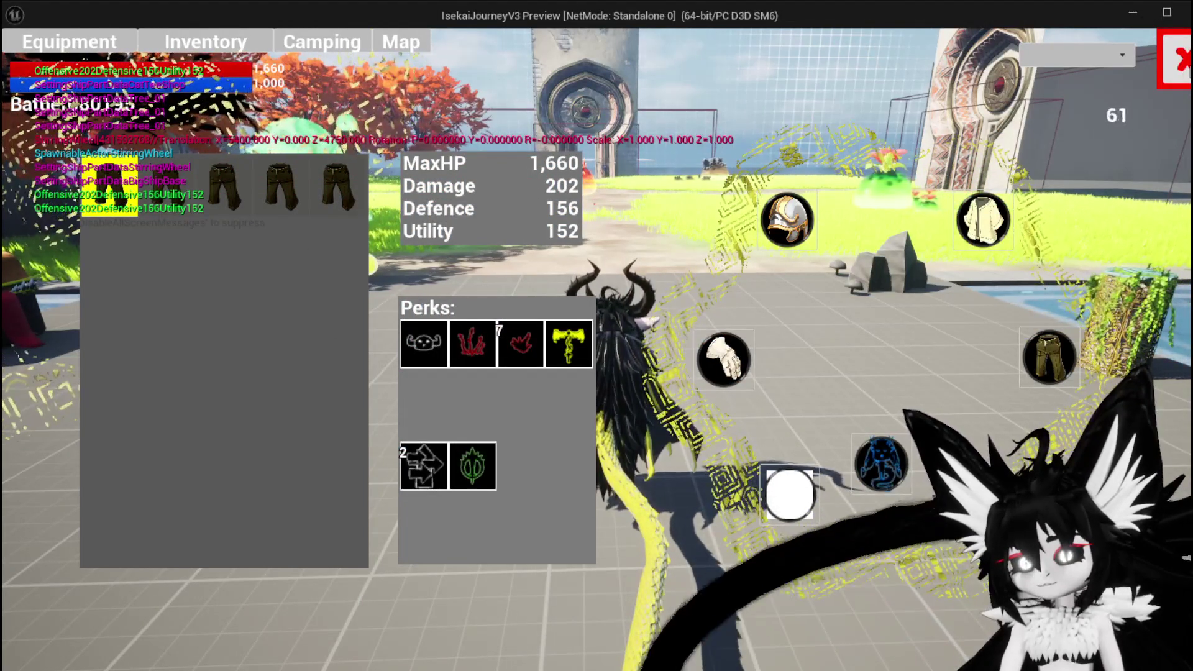
# - Close the equipment menu and run and jump toward Slime_Fire to start combat
pyautogui.press('Tab')
pyautogui.press('w')
pyautogui.press('space')
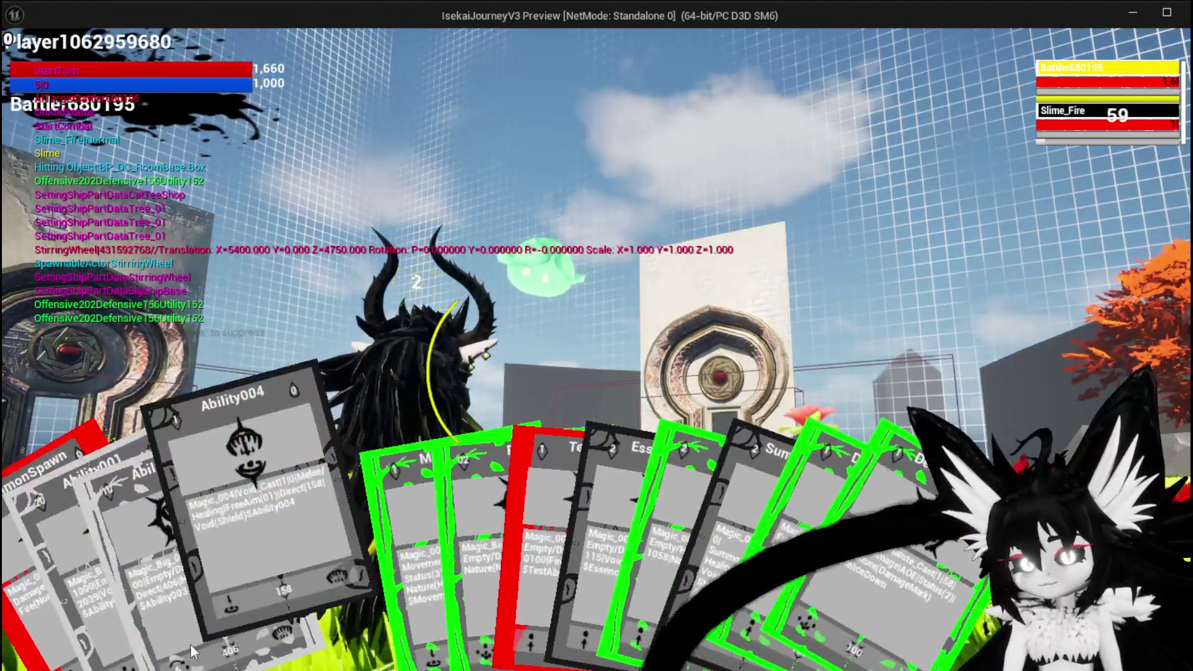
# - Play the SummonSpawn card to defeat Slime_Fire, review the 2797-damage combat summary, then close it
pyautogui.click(80, 528)
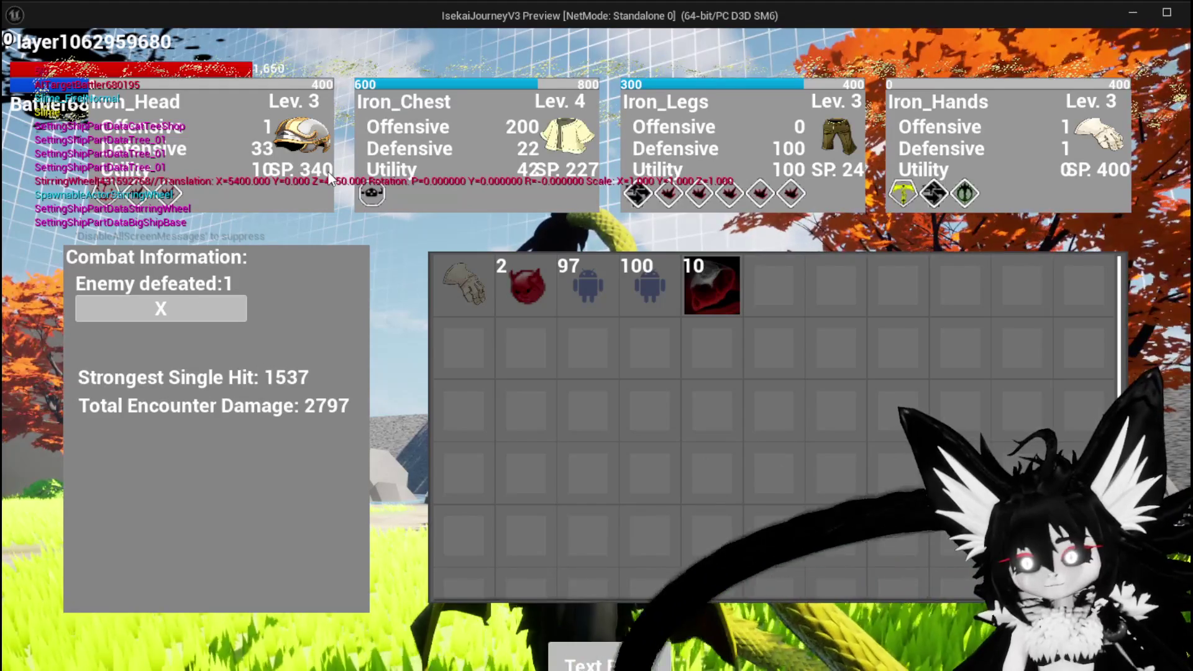
pyautogui.moveTo(458, 287)
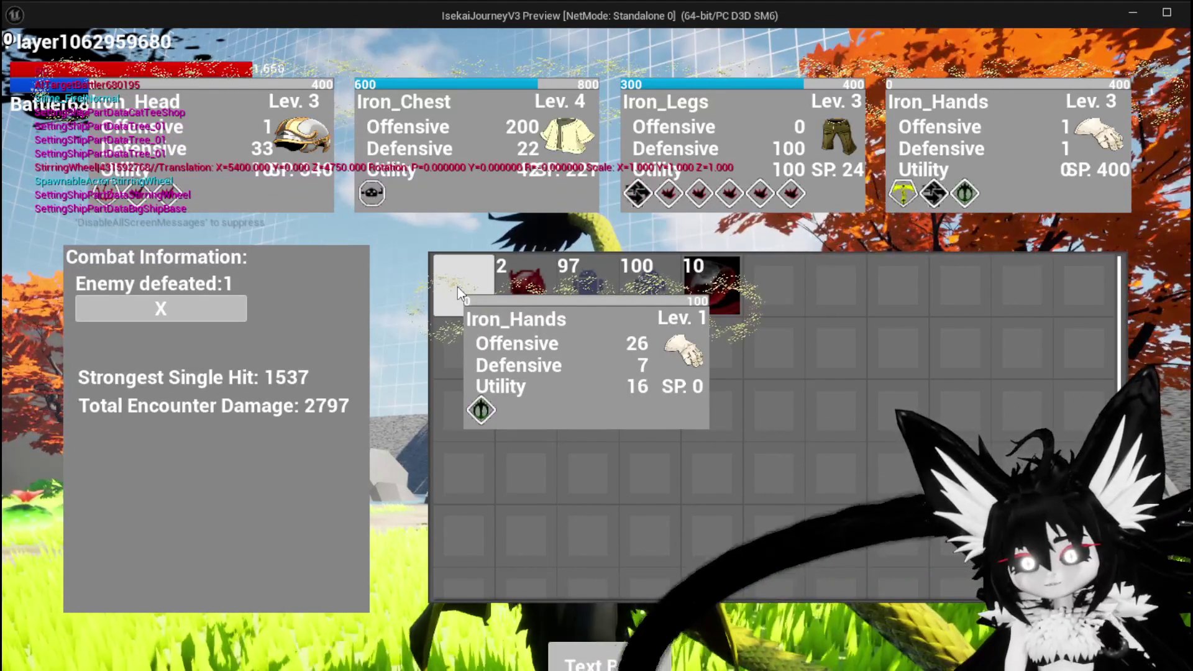
pyautogui.press('i')
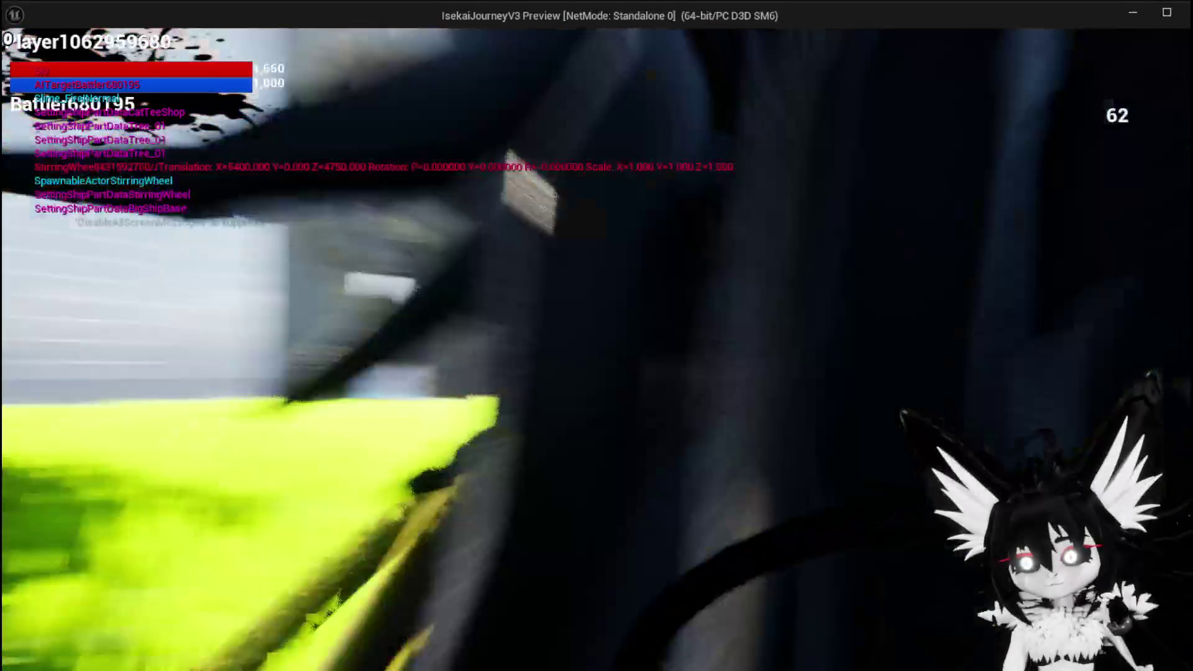
# - Fly the character over the water to the workbench and open its crafting menu
pyautogui.press('space')
pyautogui.press('w')
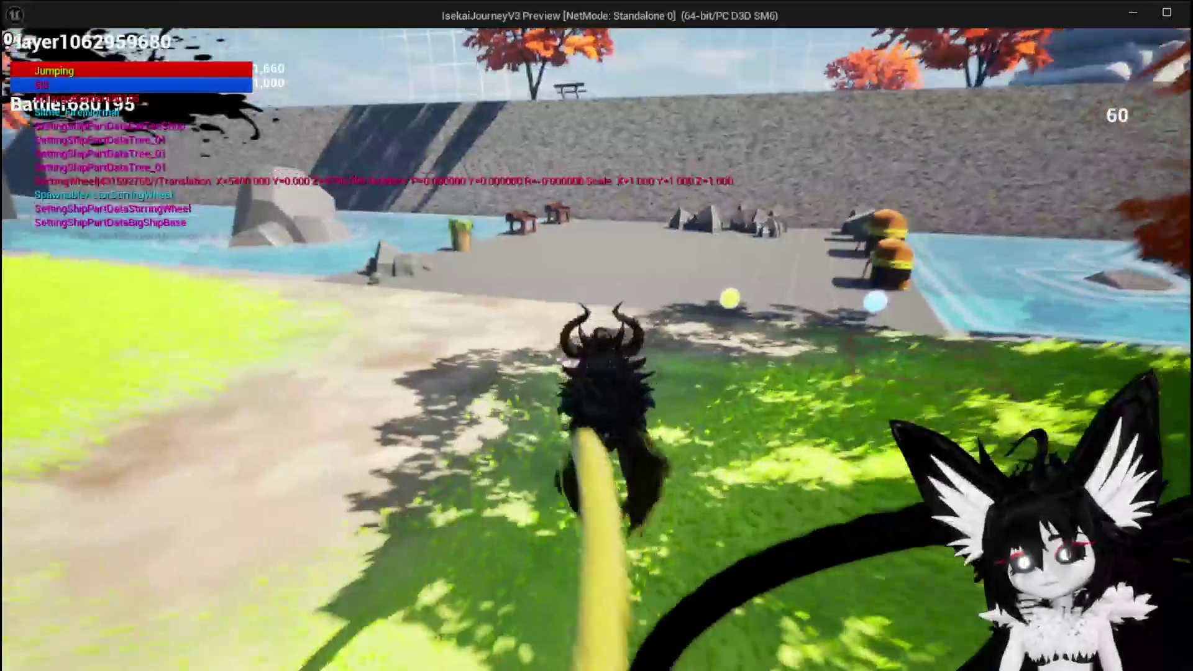
pyautogui.press('w')
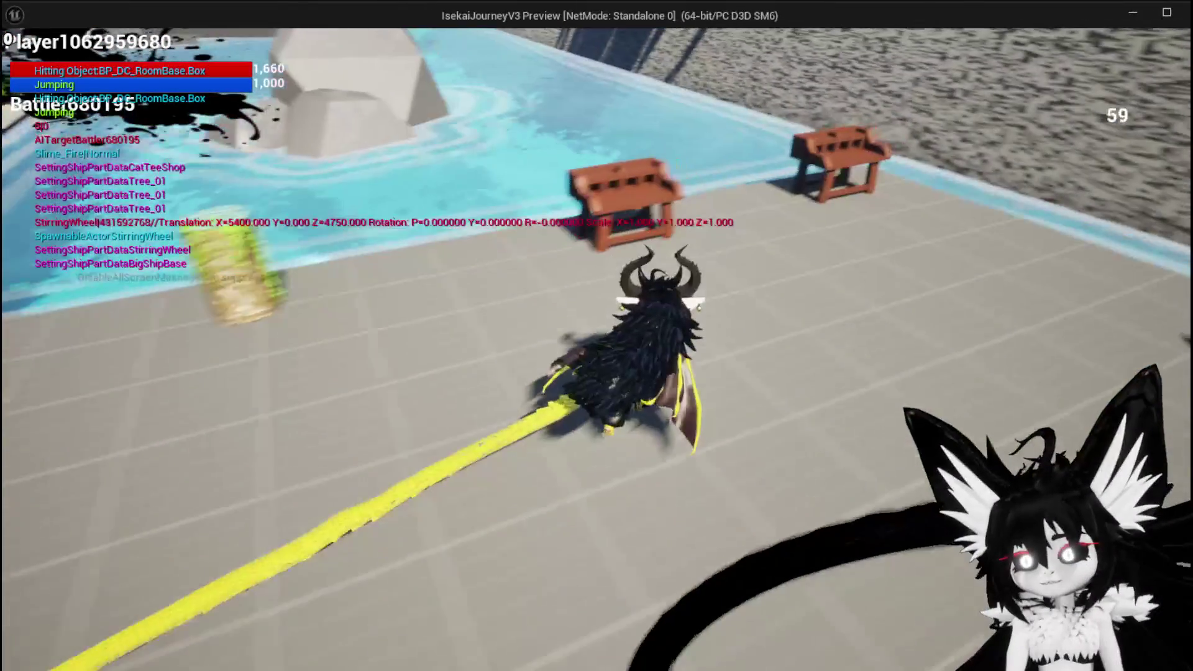
pyautogui.press('e')
pyautogui.click(246, 43)
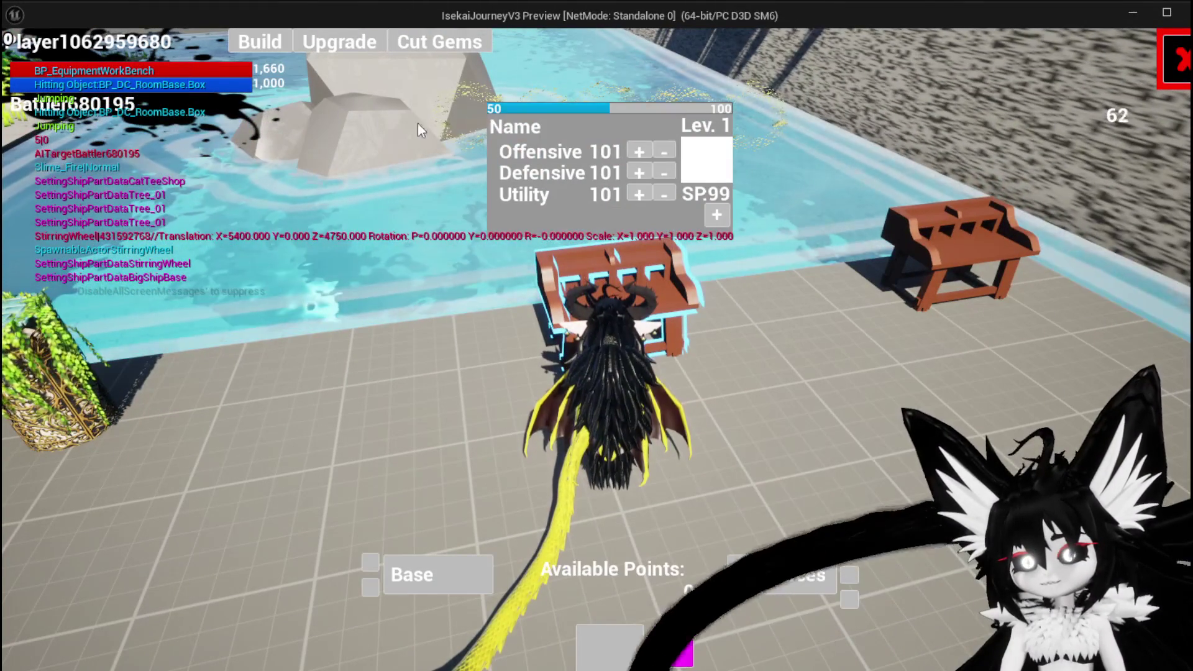
# - Convert three workbench resources into points, reaching 150 available points
pyautogui.click(779, 566)
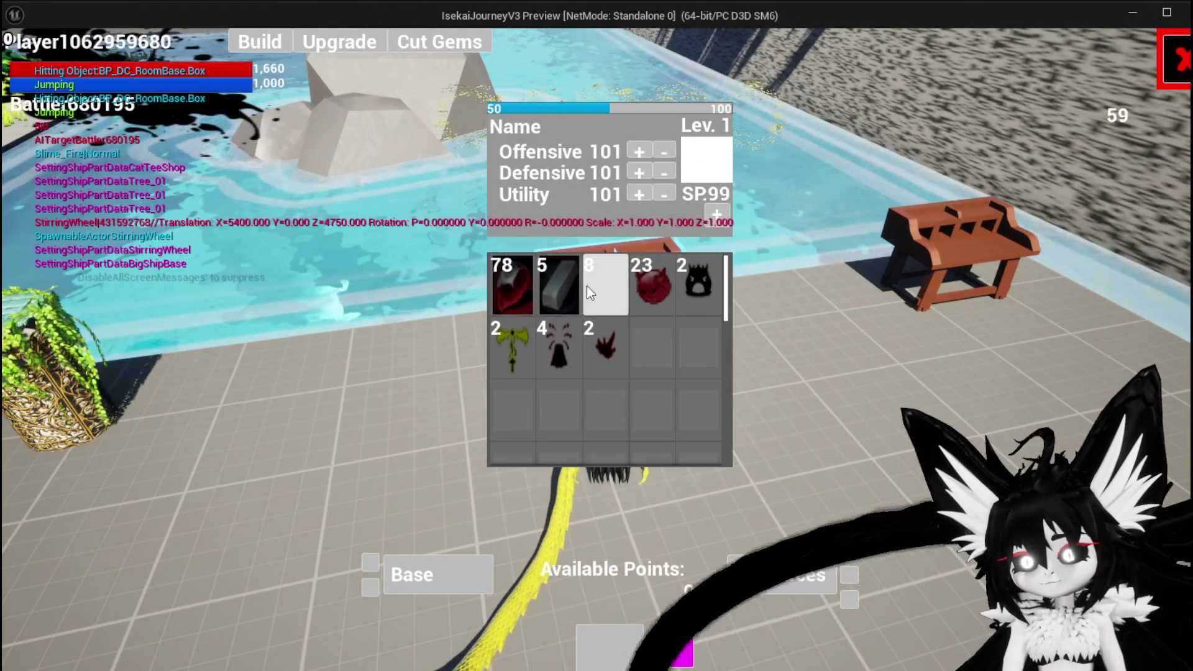
pyautogui.click(562, 285)
pyautogui.click(561, 285)
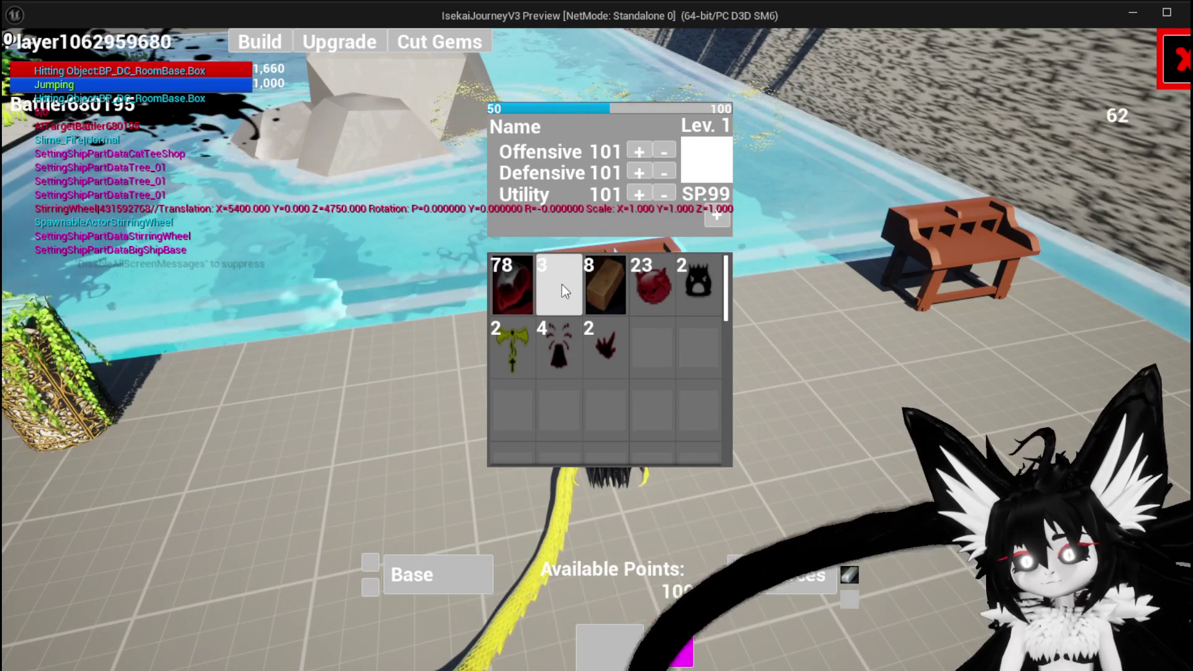
pyautogui.click(562, 285)
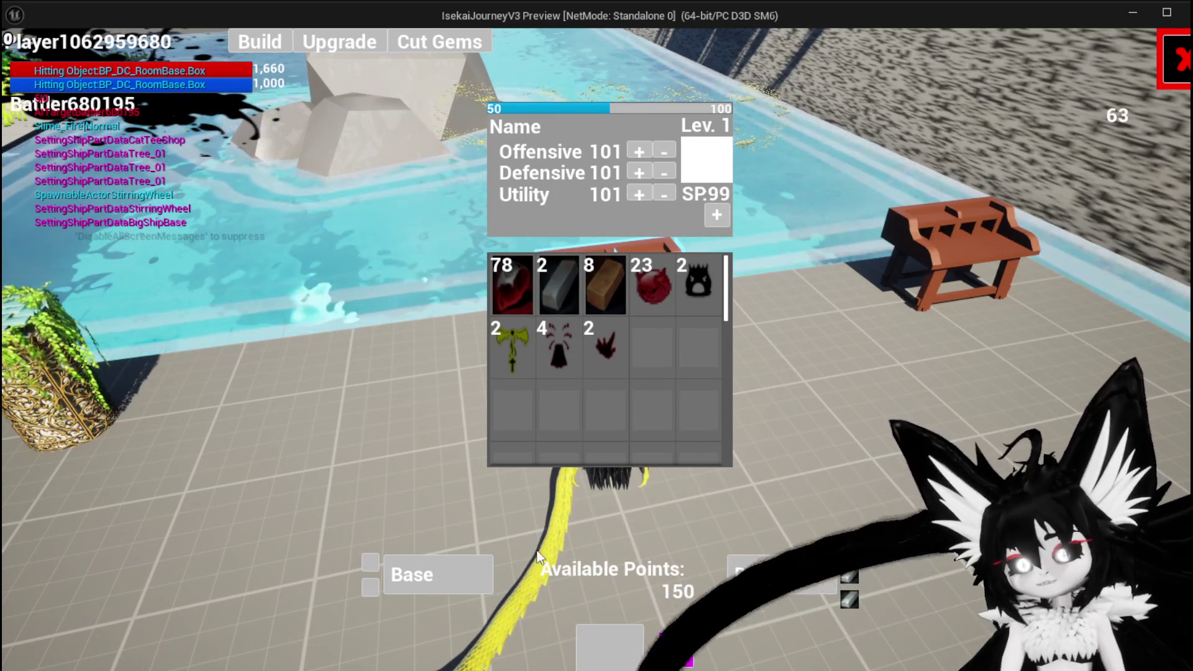
# - Choose Head as the equipment base and display the 30, 60 and 120 gem shape options
pyautogui.click(415, 575)
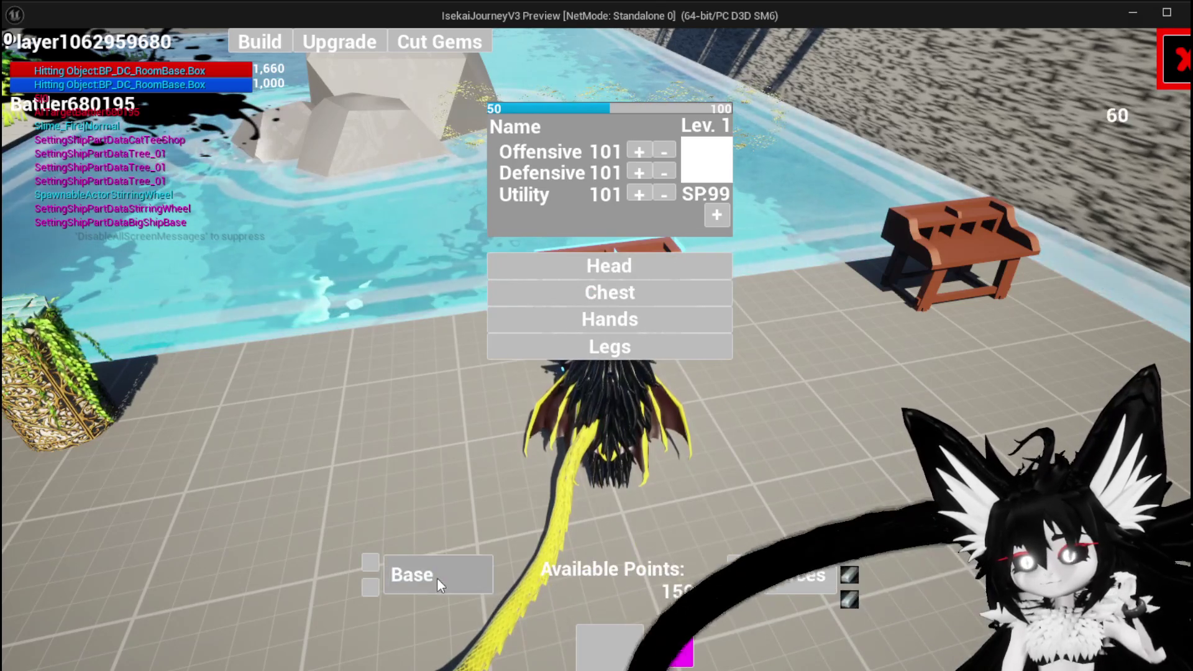
pyautogui.click(560, 271)
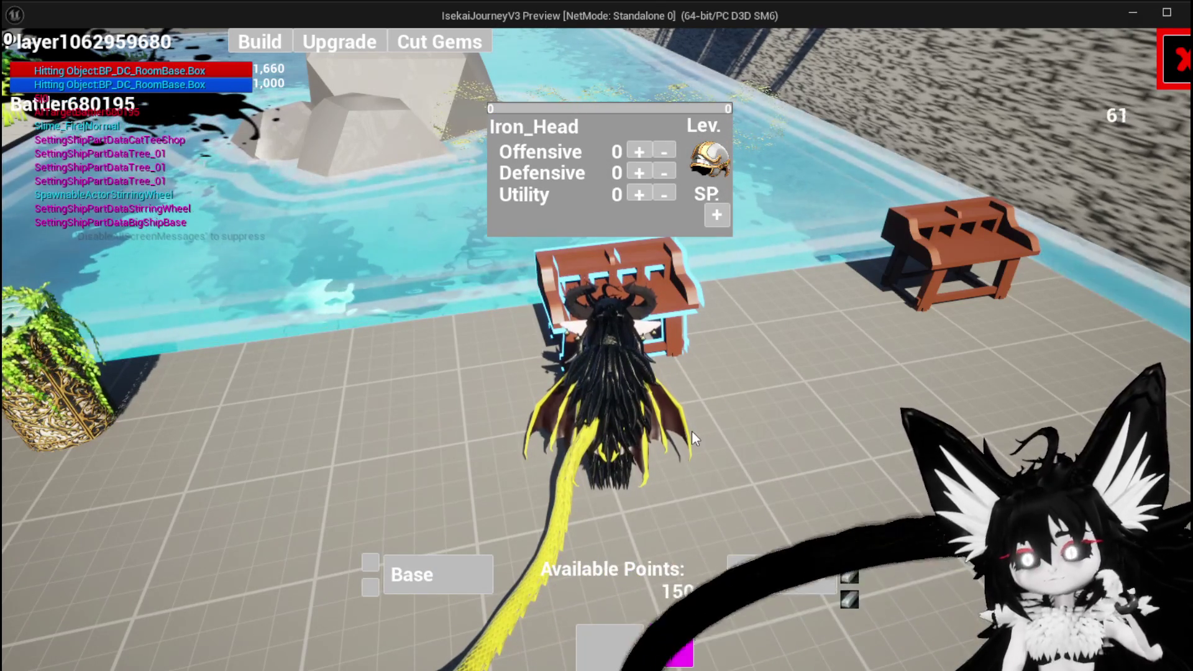
pyautogui.click(718, 216)
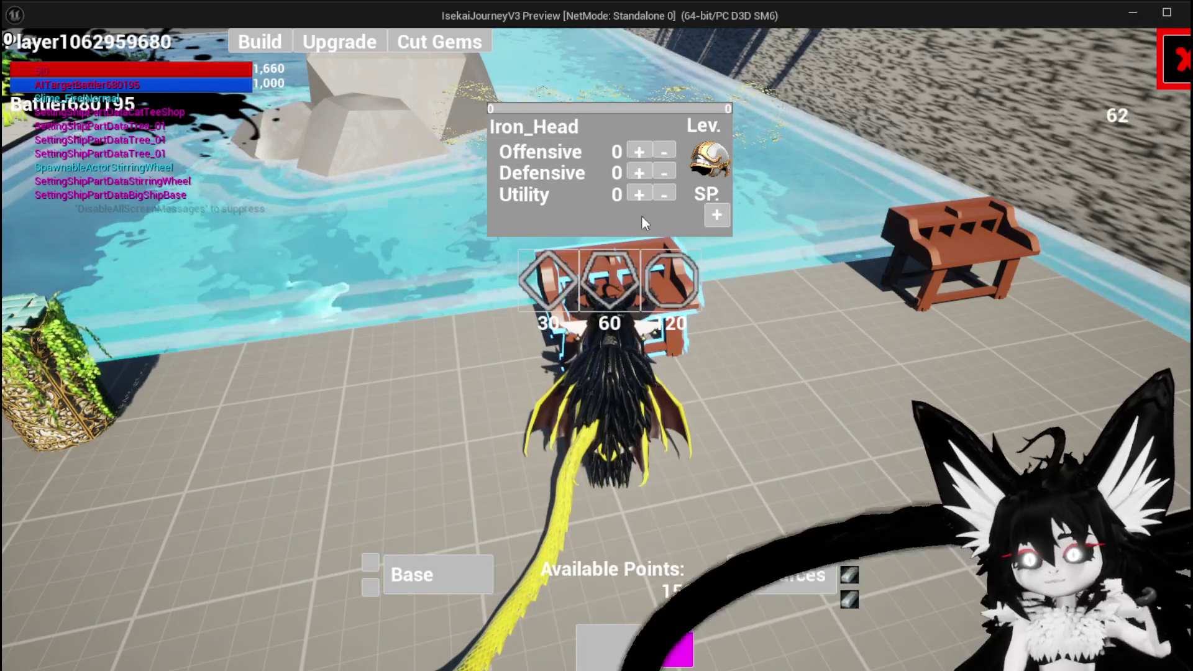
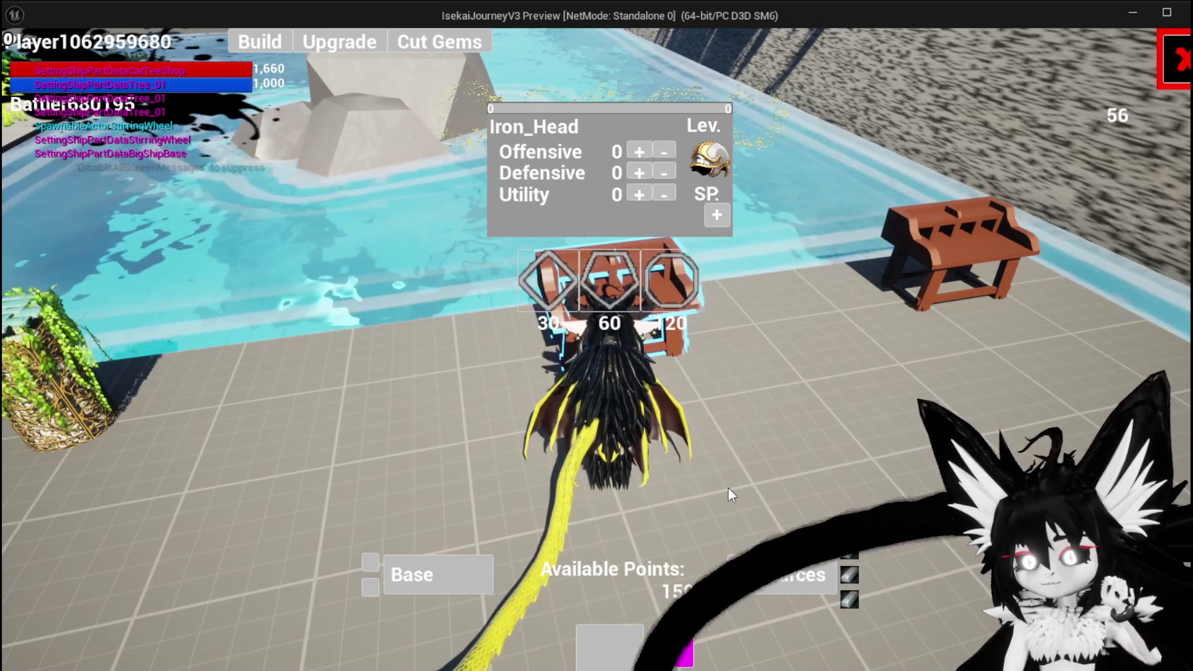
# - Open the Resources inventory grid in the game preview, browse it, then end Play-In-Editor
pyautogui.click(743, 560)
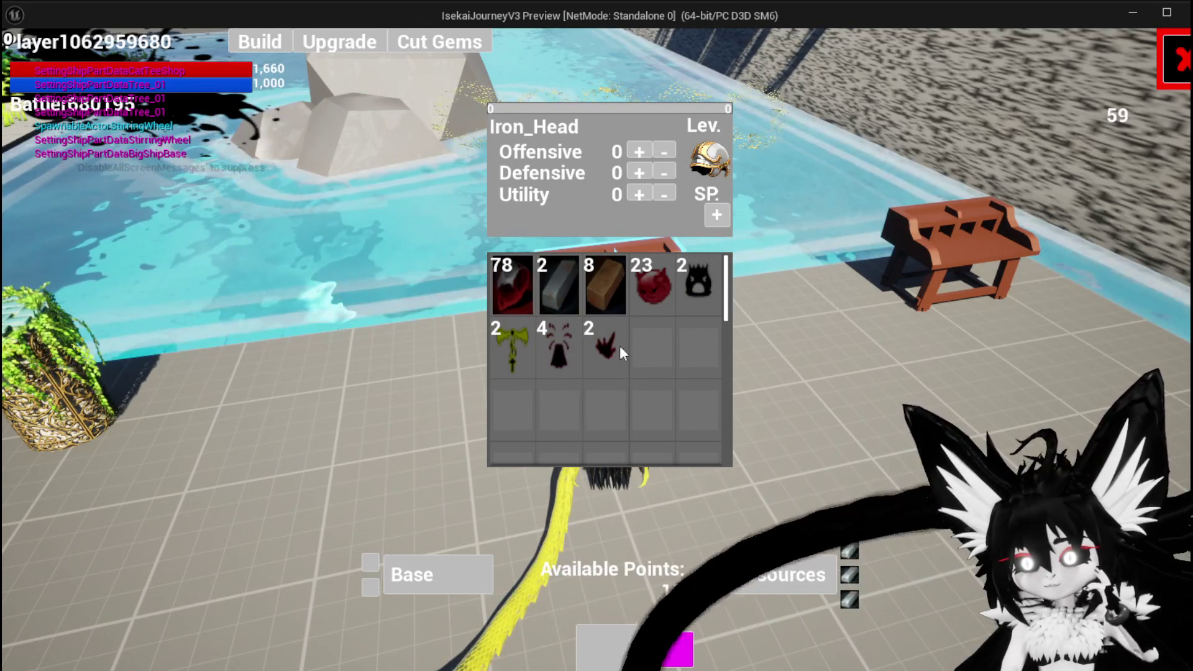
pyautogui.scroll(-1, 593, 377)
pyautogui.scroll(-1, 593, 373)
pyautogui.scroll(2, 594, 371)
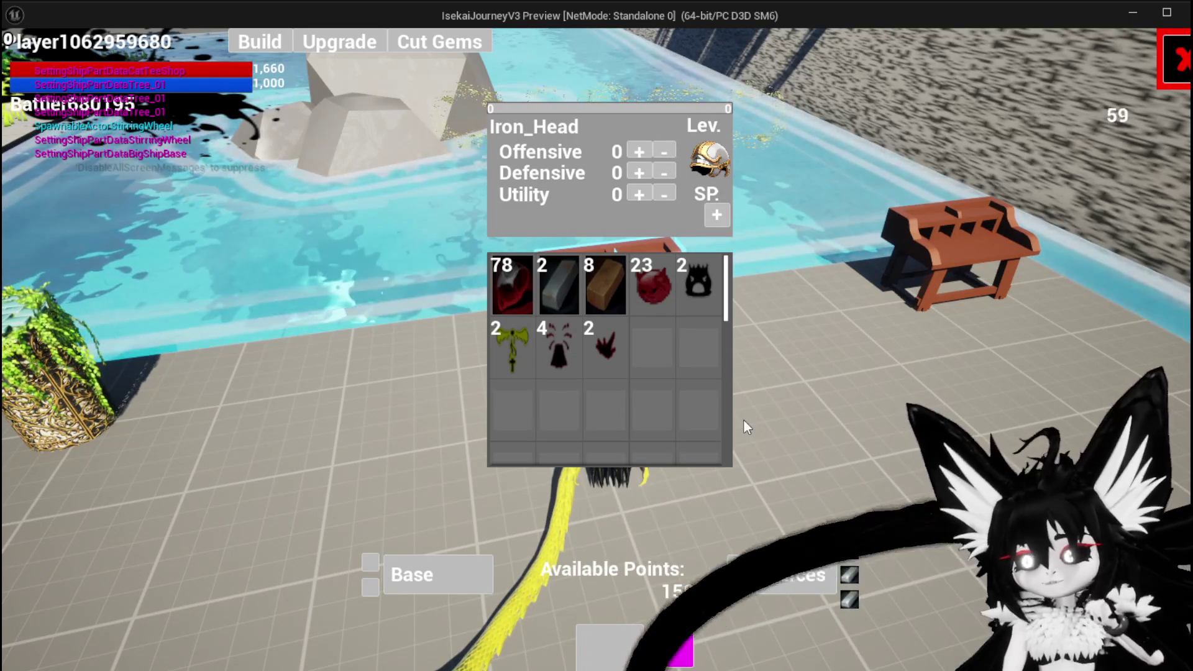
pyautogui.press('Escape')
# - Save the level and bring up the blueprint editor on the CalculateDirectDamage graph
pyautogui.click(22, 60)
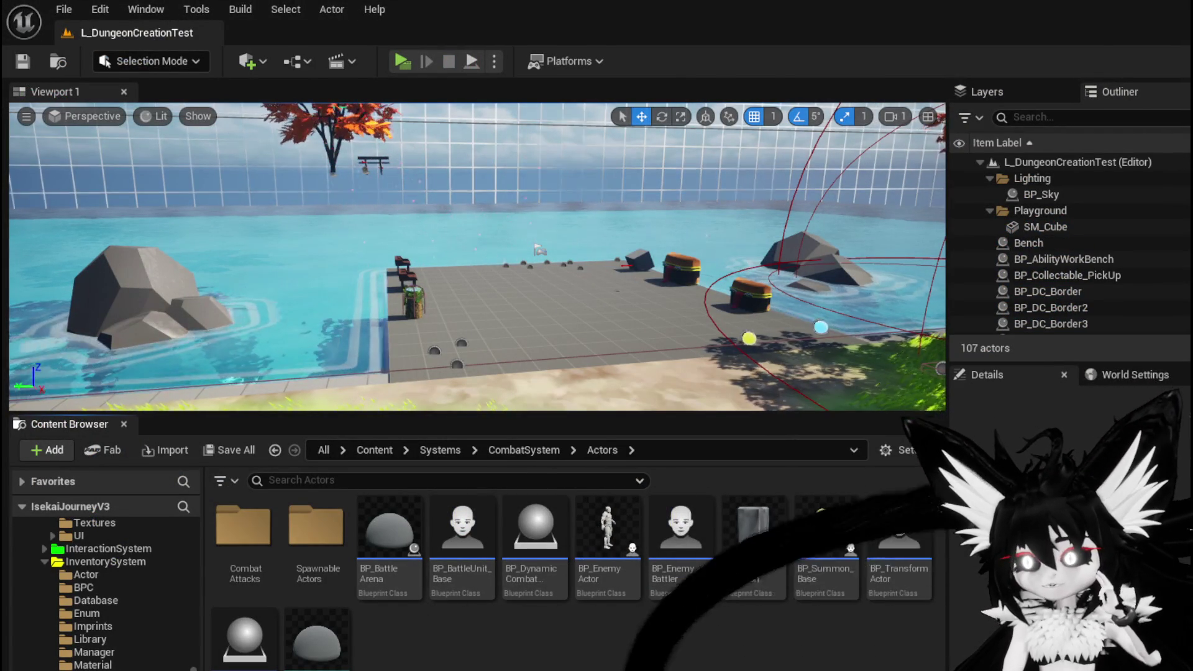
pyautogui.hotkey('alt', 'Tab')
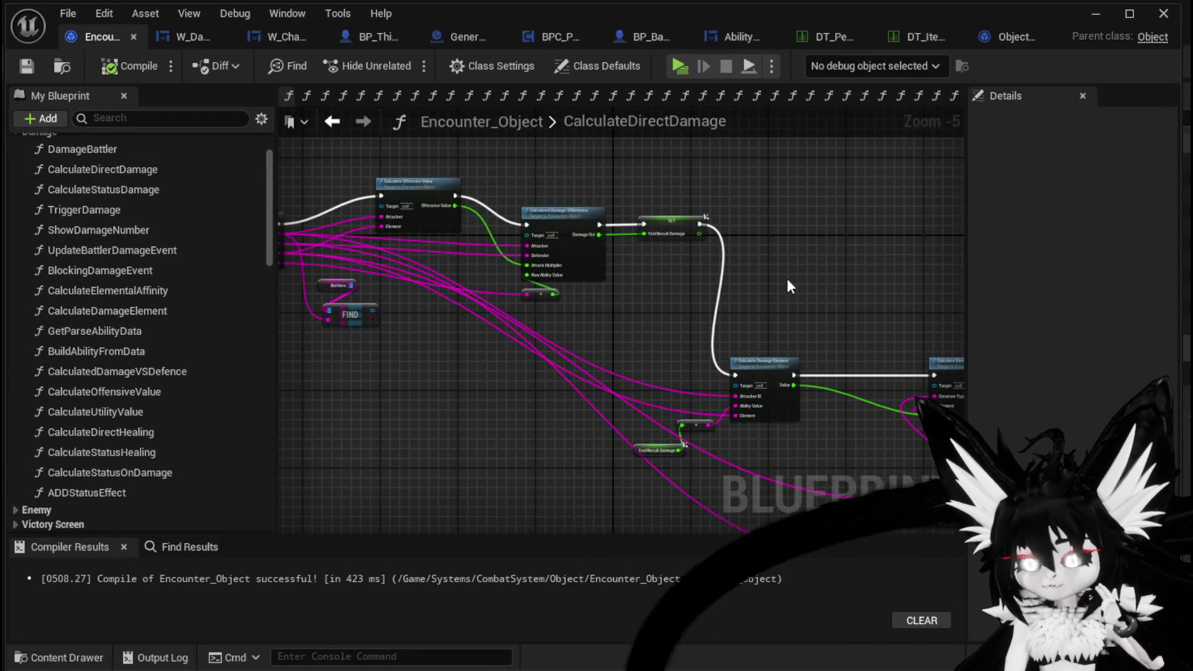
pyautogui.moveTo(820, 285)
pyautogui.mouseDown()
pyautogui.moveTo(482, 249)
pyautogui.moveTo(783, 268)
pyautogui.mouseUp()
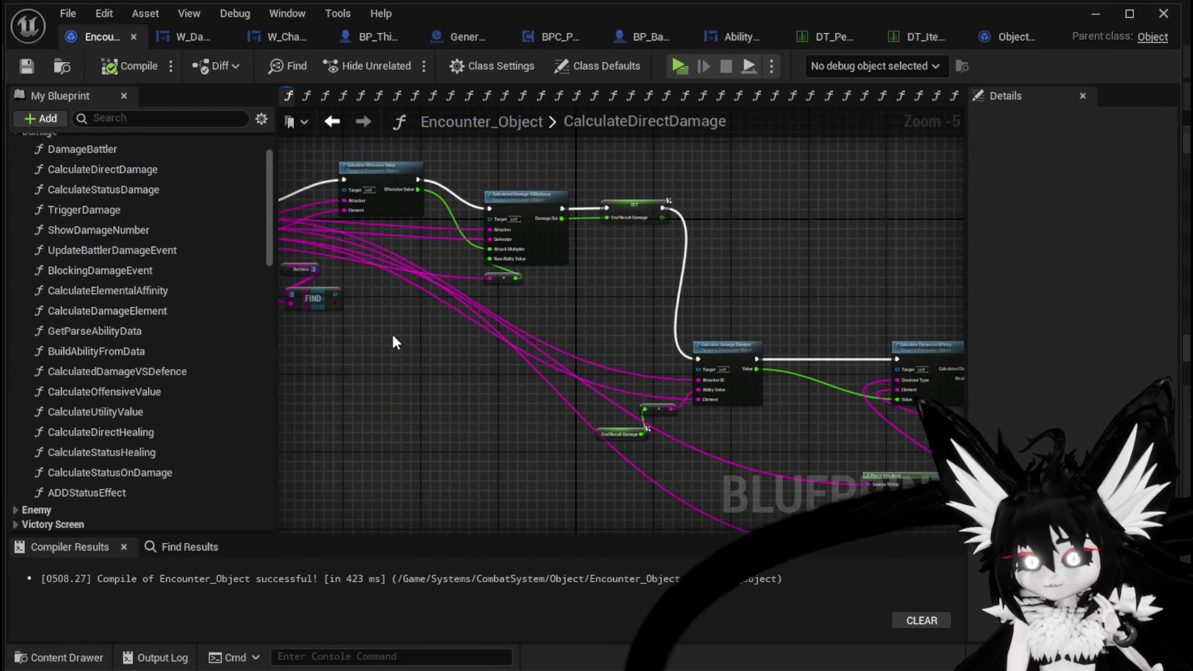
pyautogui.moveTo(396, 328); pyautogui.dragTo(580, 346)
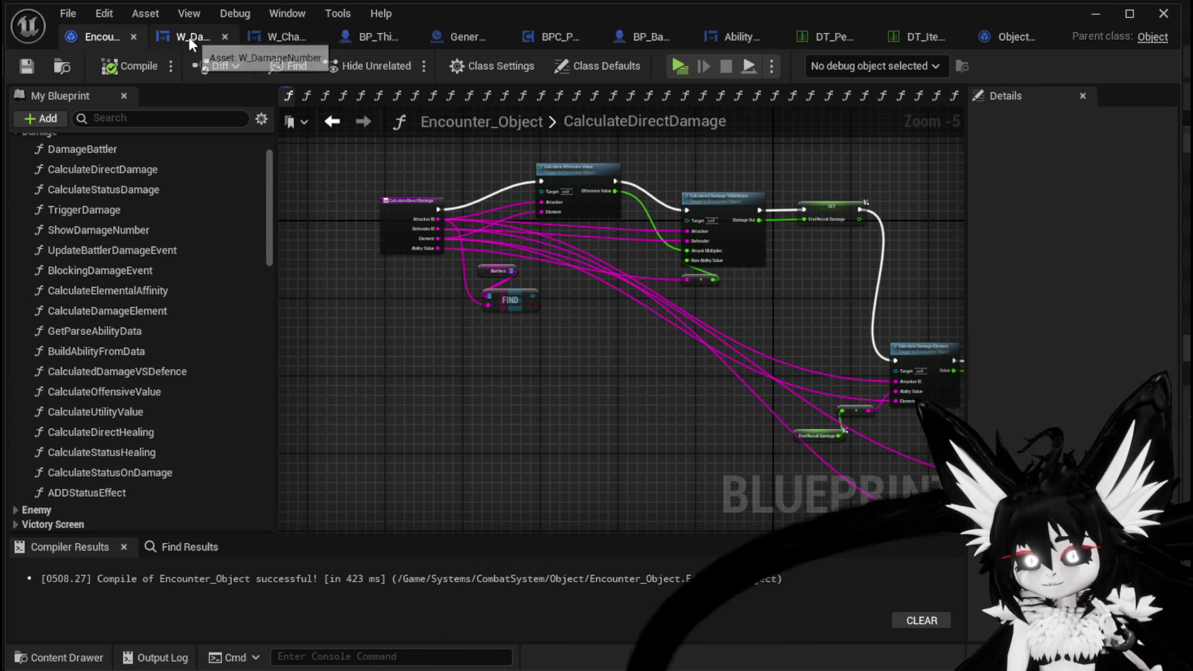
# - Close the Encounter_Object, W_DamageNumber, BPC_Perks, DT_Perks, DT_ItemInfo and other asset tabs and the editor window
pyautogui.click(128, 36)
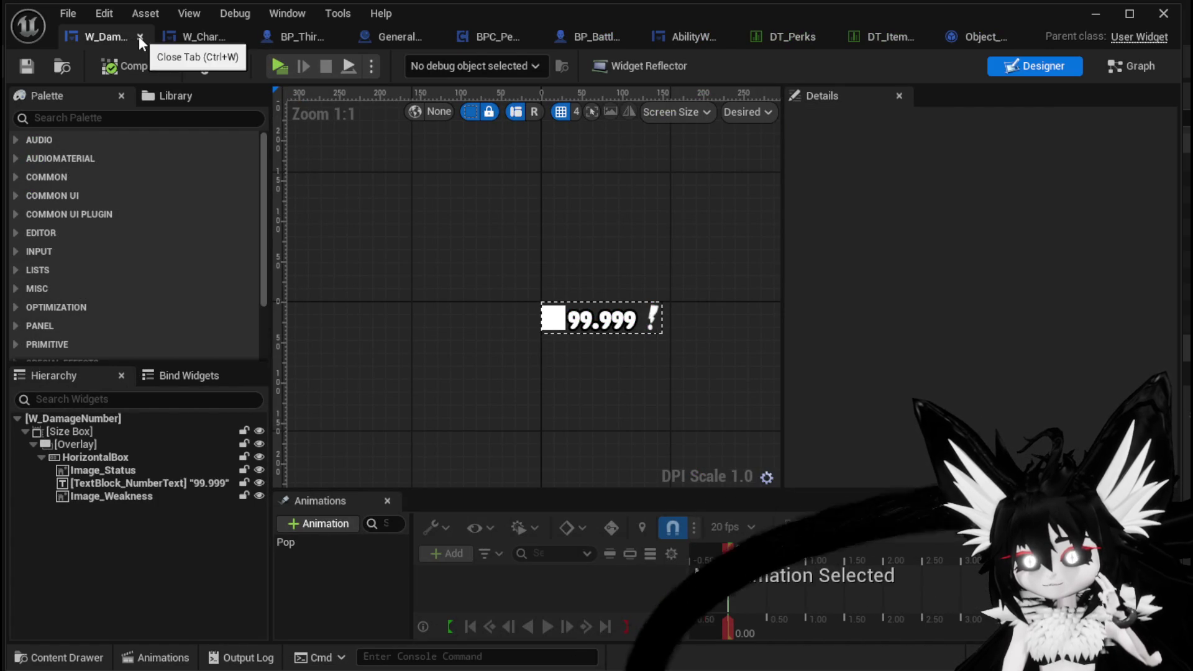
pyautogui.click(139, 36)
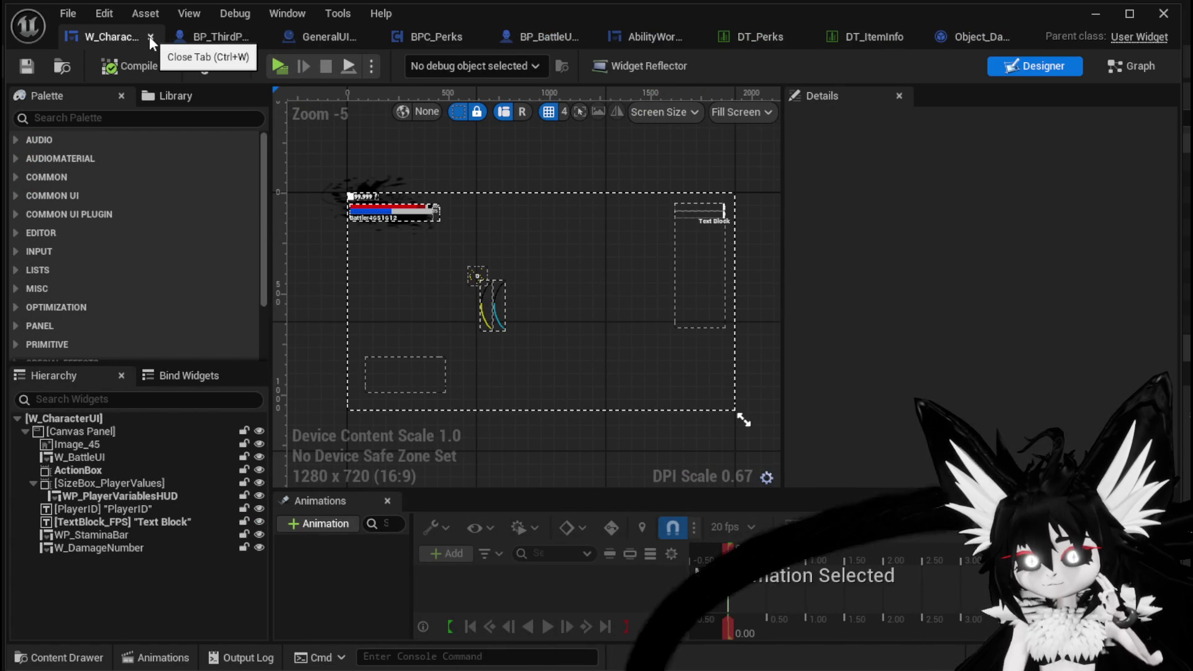
pyautogui.click(149, 36)
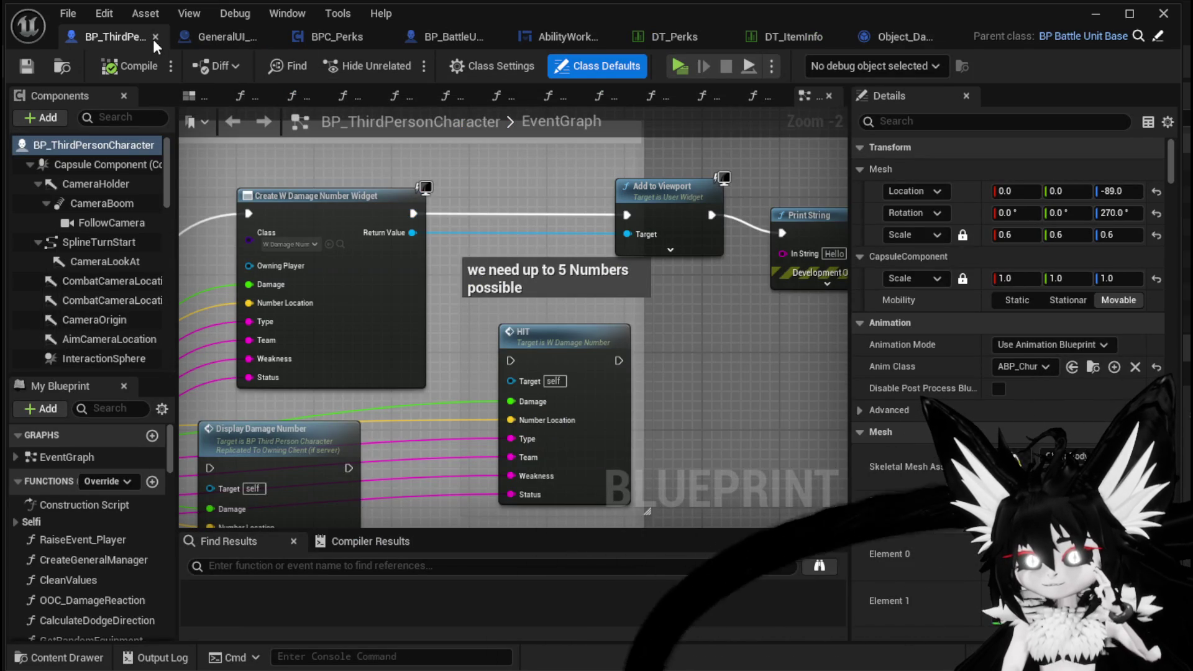
pyautogui.click(154, 38)
pyautogui.click(186, 37)
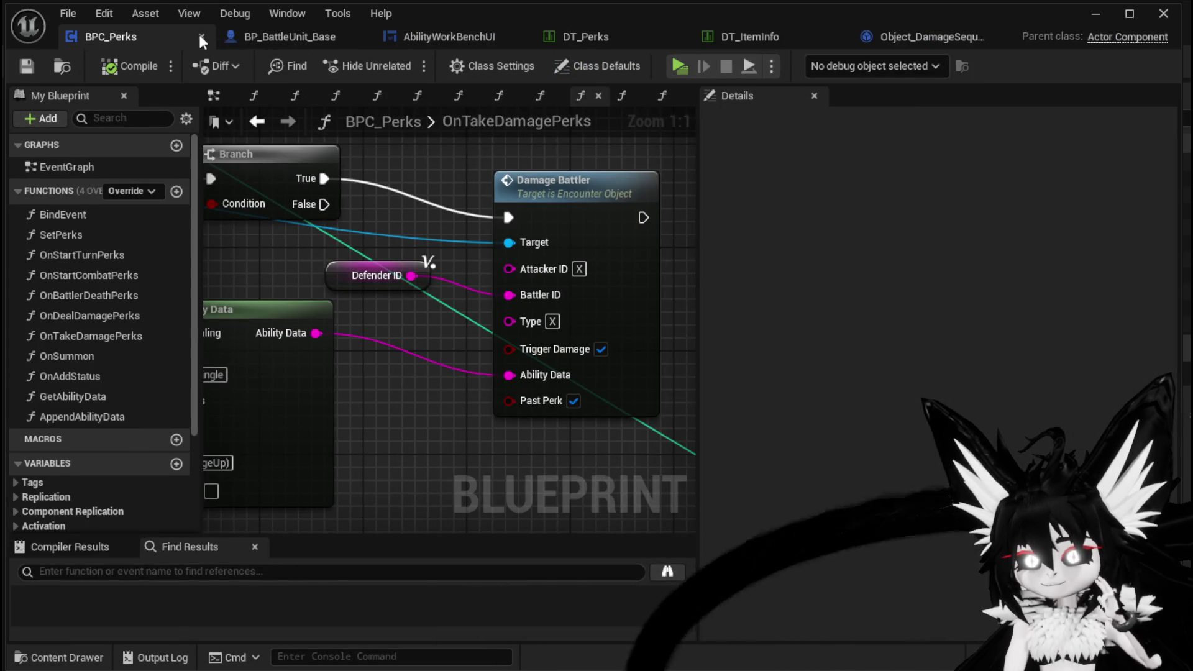
pyautogui.click(200, 36)
pyautogui.click(215, 36)
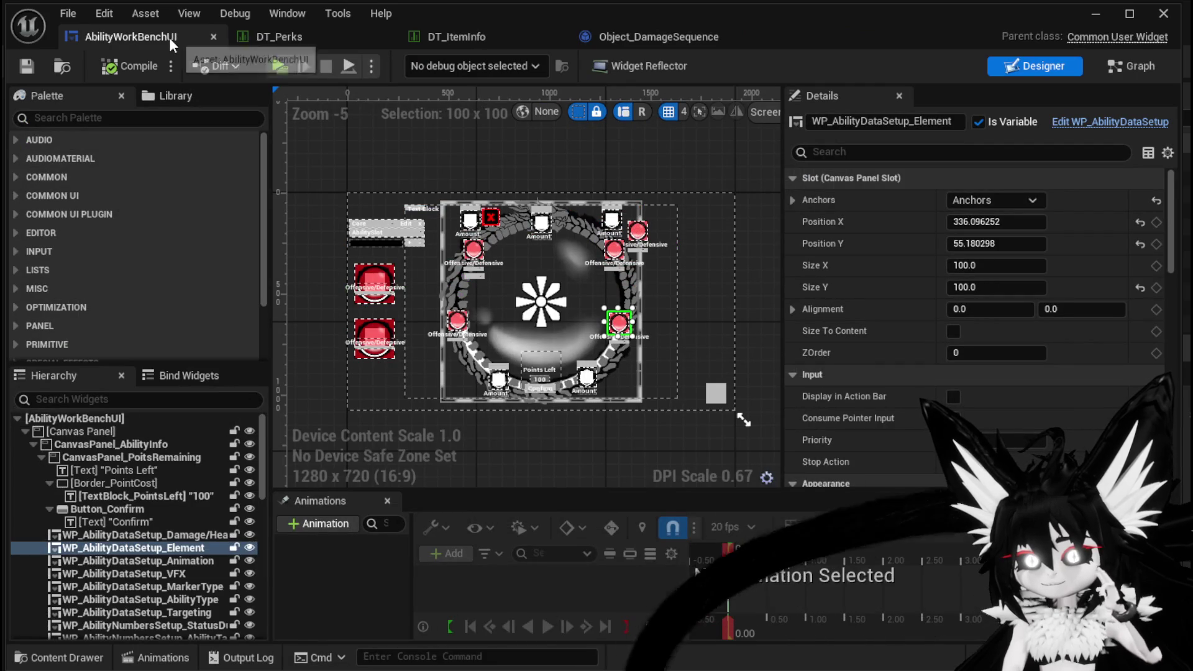
pyautogui.click(213, 37)
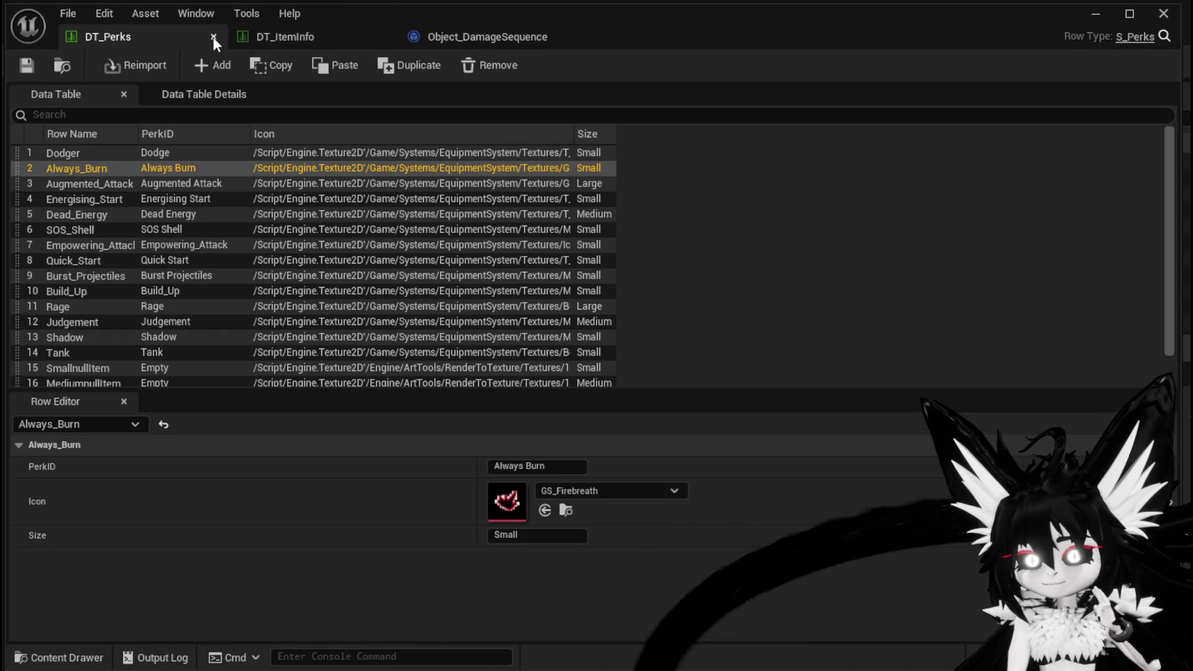
pyautogui.click(214, 37)
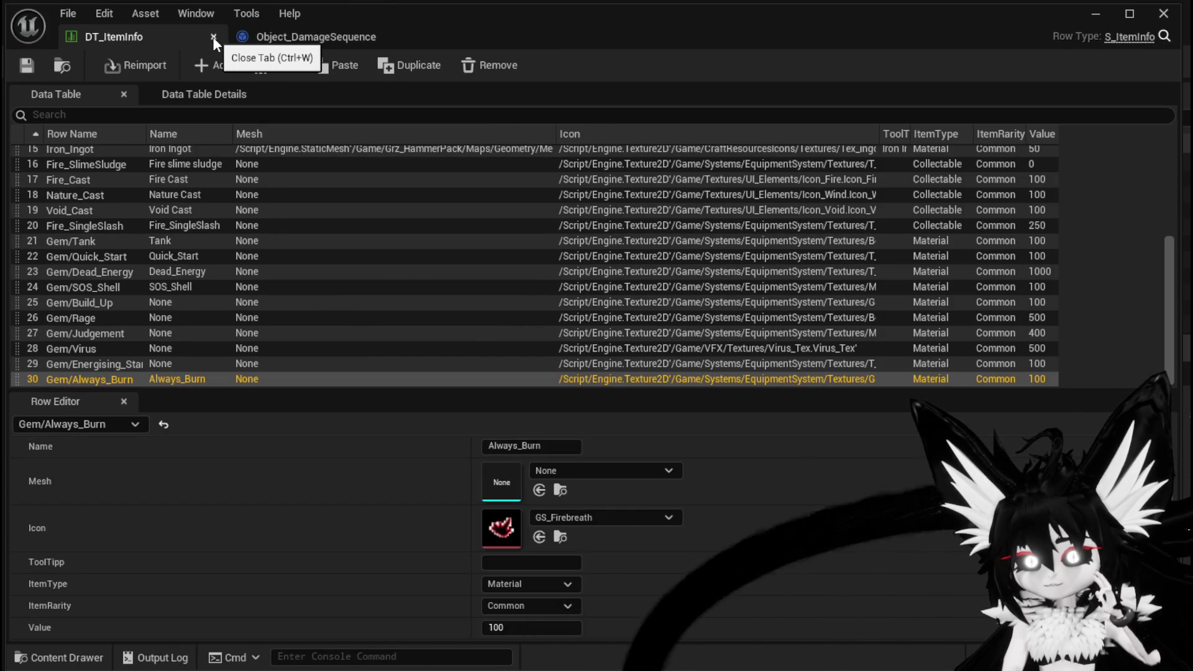
pyautogui.click(213, 37)
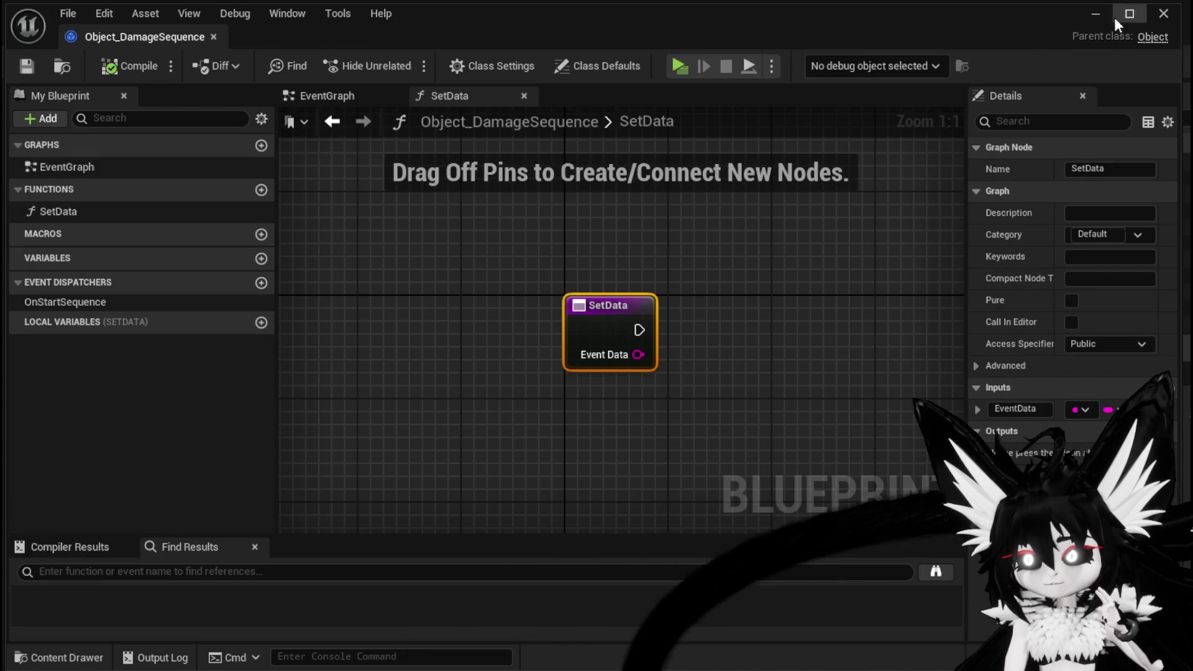
pyautogui.click(1148, 22)
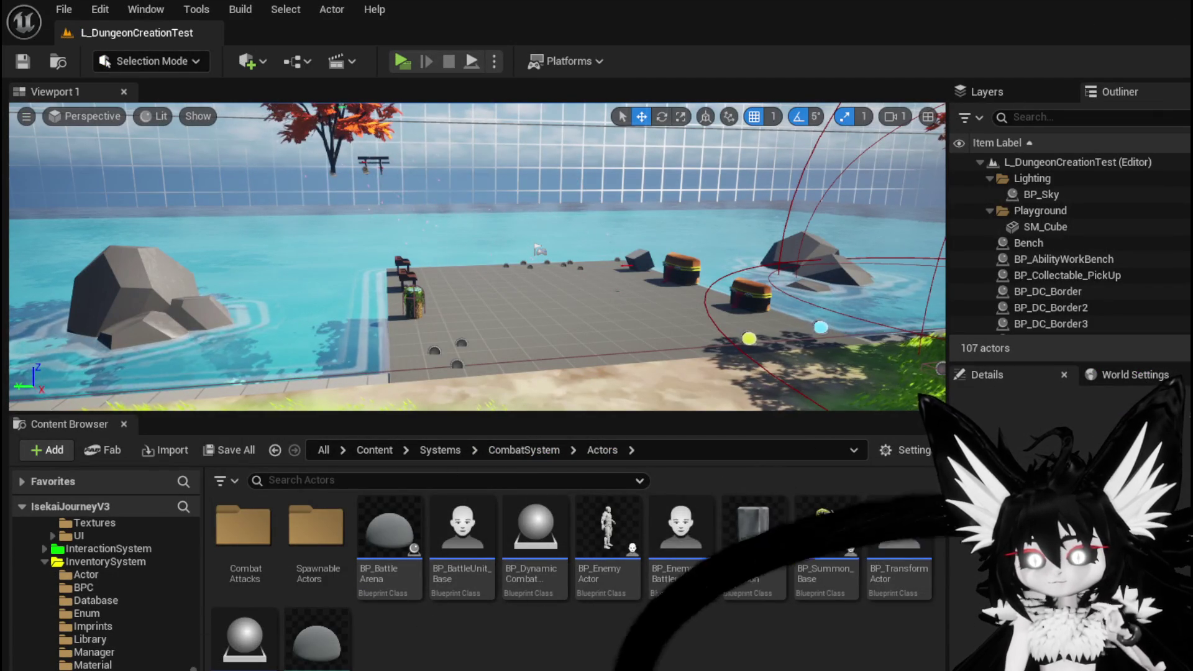
# - Open WPU_SlotInteraction from InventorySystem/UI, inspect its progress bar and button, then view Object_DamageSequence
pyautogui.hotkey('alt', 'Left')
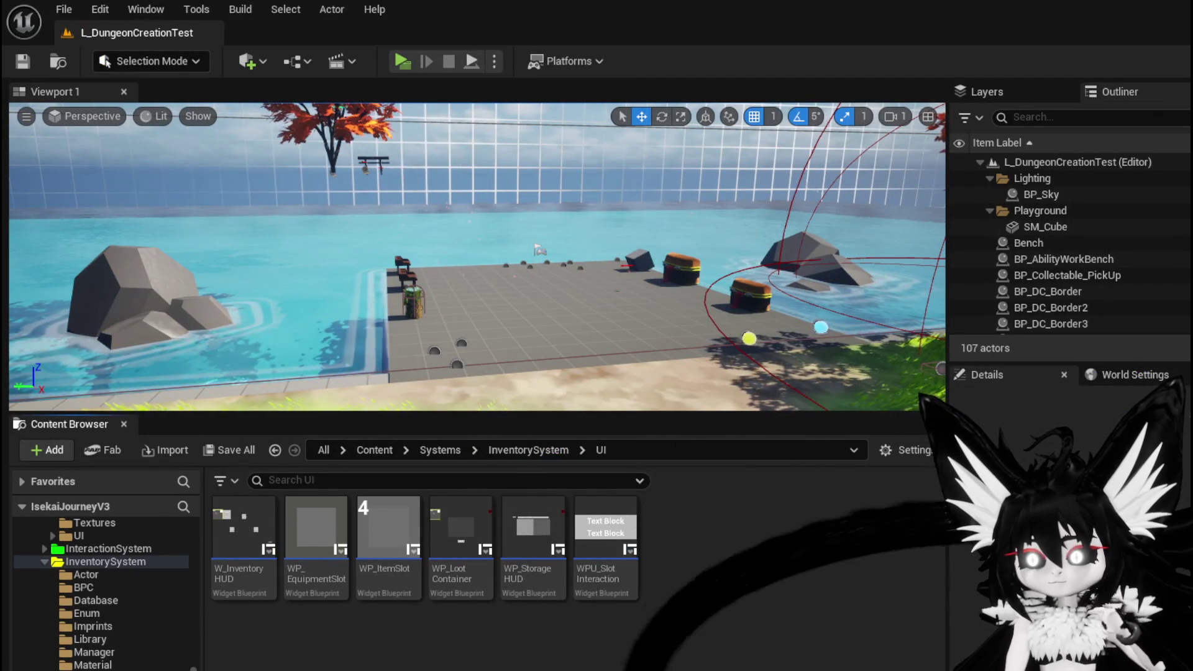
pyautogui.doubleClick(613, 566)
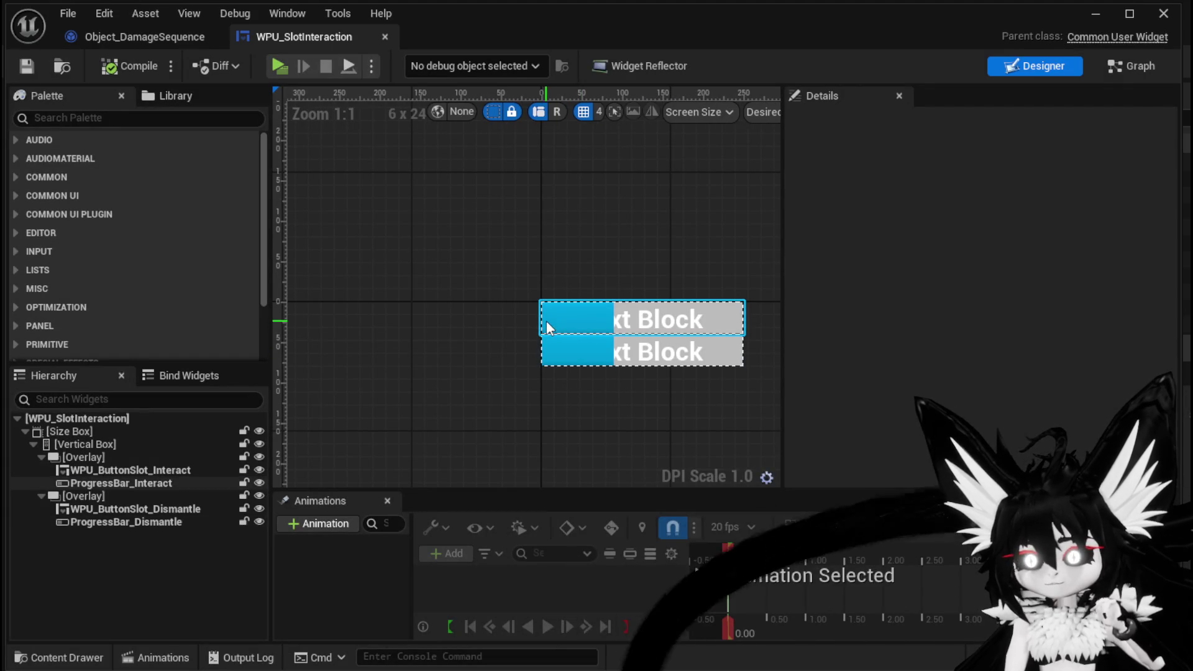
pyautogui.click(546, 321)
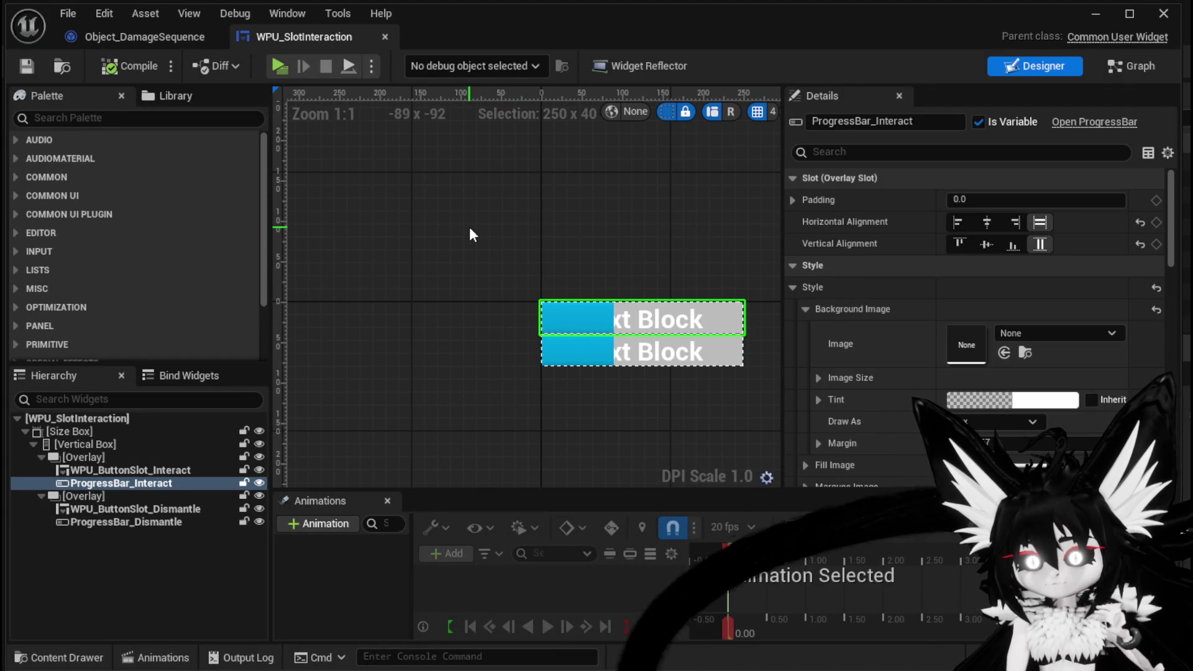
pyautogui.click(132, 468)
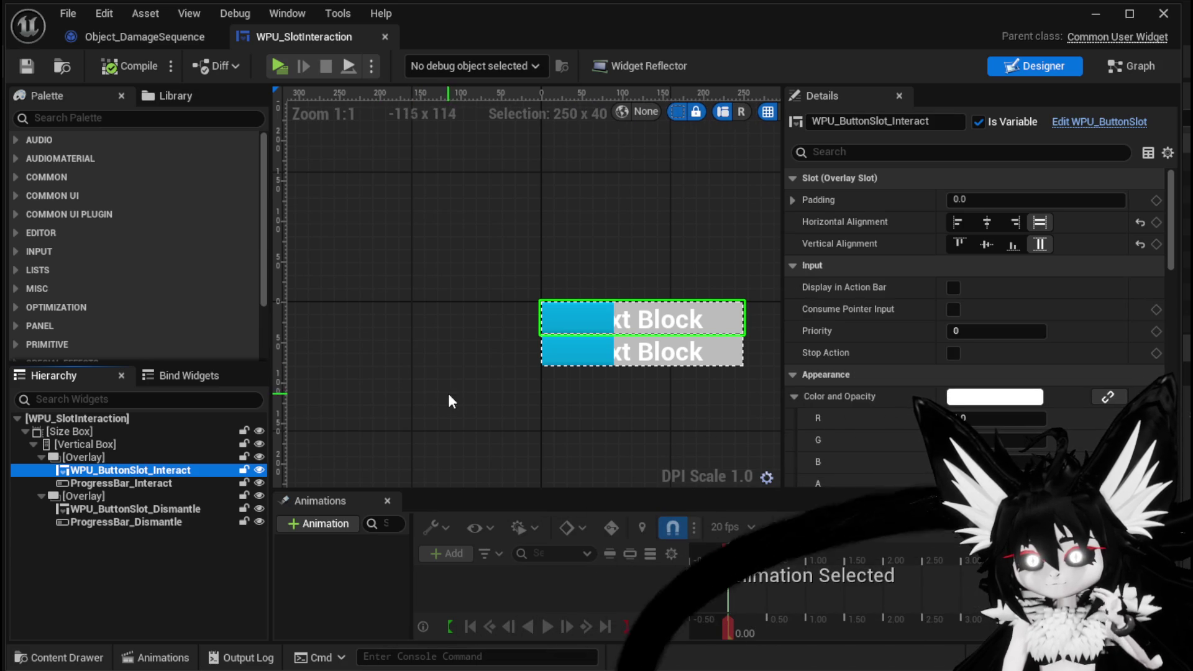
pyautogui.click(163, 36)
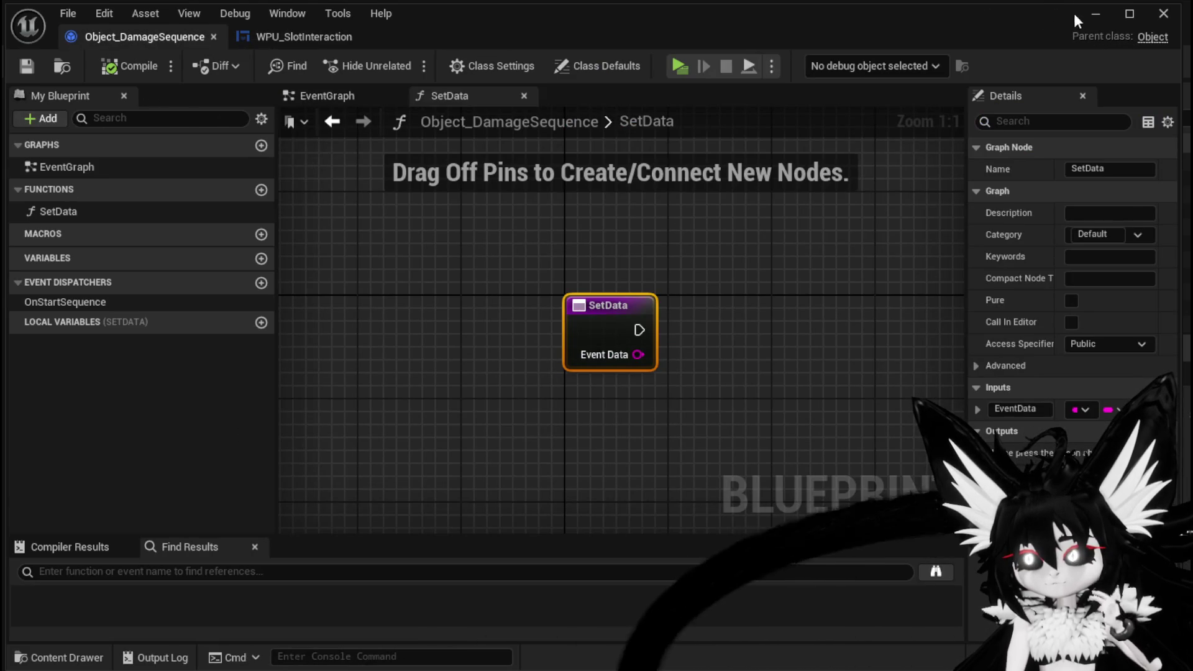
# - Open W_InventoryHUD, select its WPU_SlotInteraction widget, and open the BindEvent function graph
pyautogui.click(1095, 14)
pyautogui.doubleClick(607, 577)
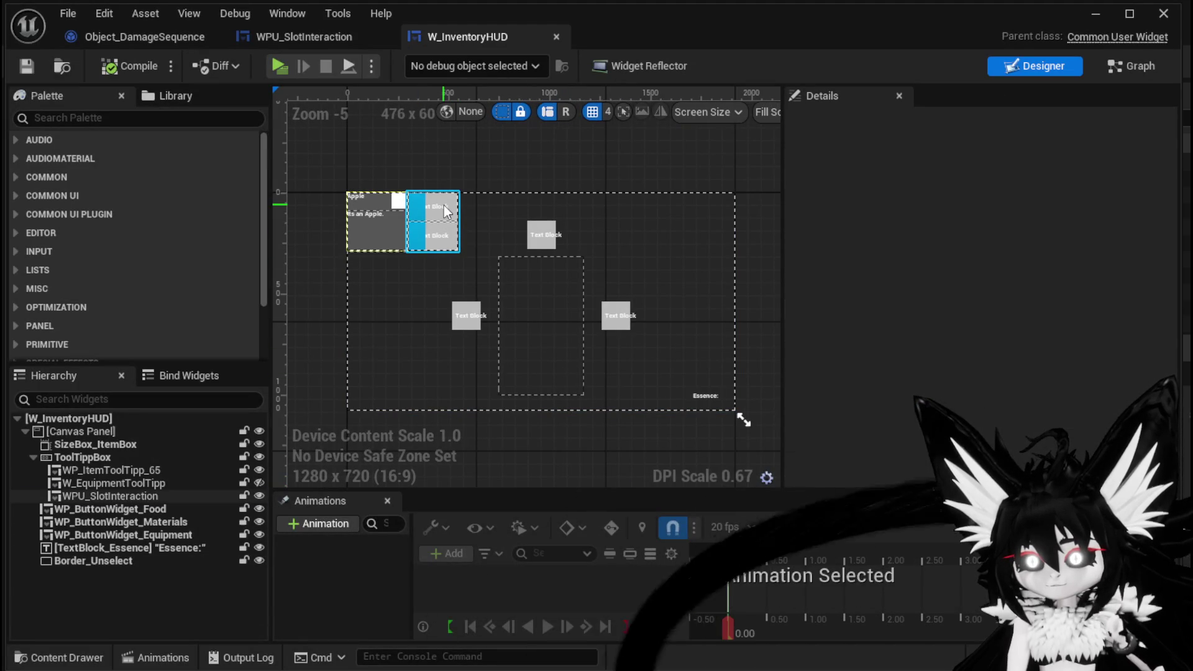
pyautogui.click(443, 205)
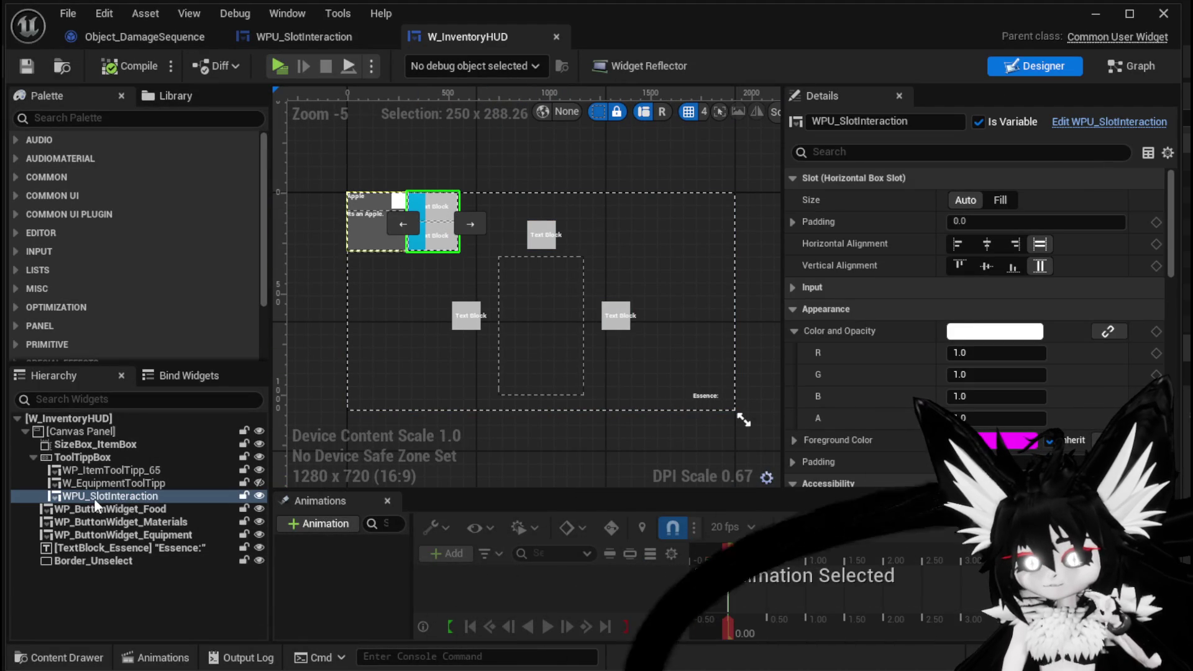
pyautogui.click(1133, 63)
pyautogui.scroll(10, 110, 273)
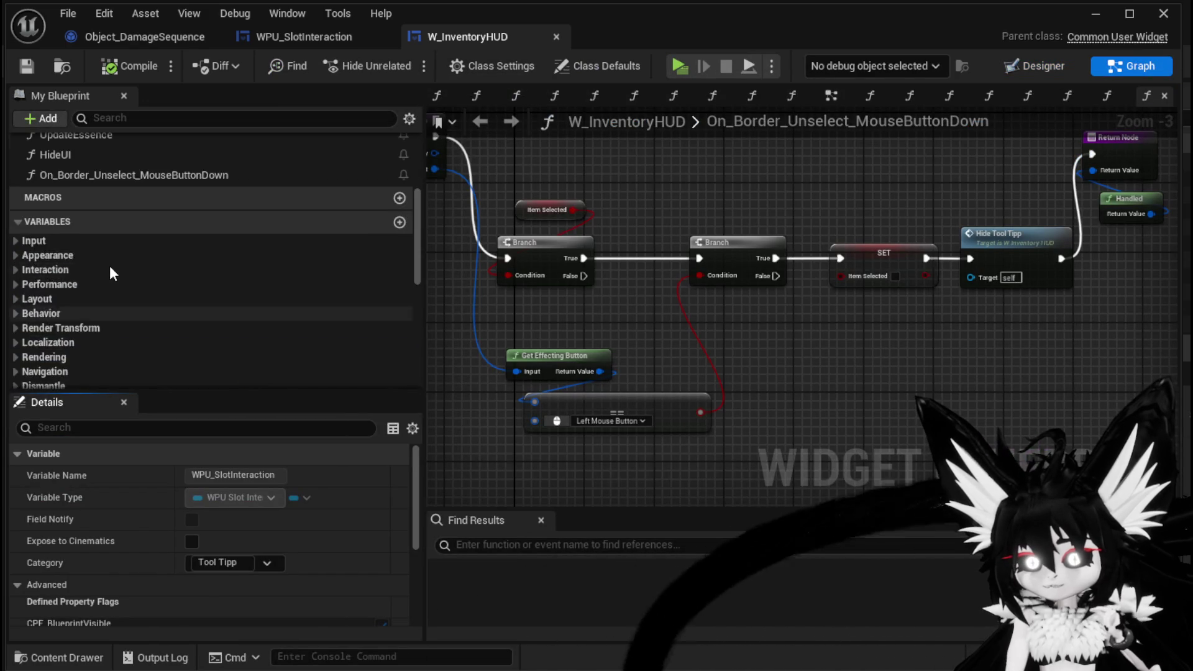
pyautogui.click(100, 246)
pyautogui.doubleClick(101, 246)
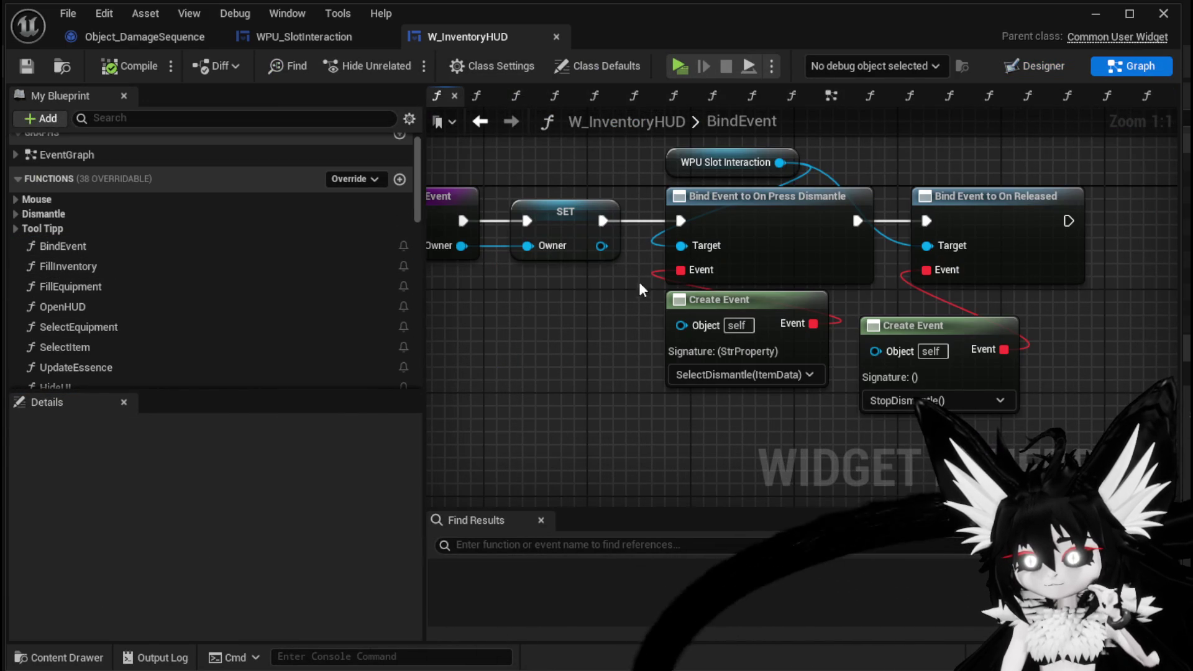
# - Move the WPU Slot Interaction node above the binds, then view WPU_SlotInteraction's event graph
pyautogui.moveTo(598, 456)
pyautogui.mouseDown()
pyautogui.moveTo(564, 362)
pyautogui.moveTo(560, 420)
pyautogui.mouseUp()
pyautogui.moveTo(562, 190)
pyautogui.mouseDown()
pyautogui.moveTo(461, 163)
pyautogui.moveTo(662, 185)
pyautogui.mouseUp()
pyautogui.moveTo(842, 224); pyautogui.dragTo(746, 261)
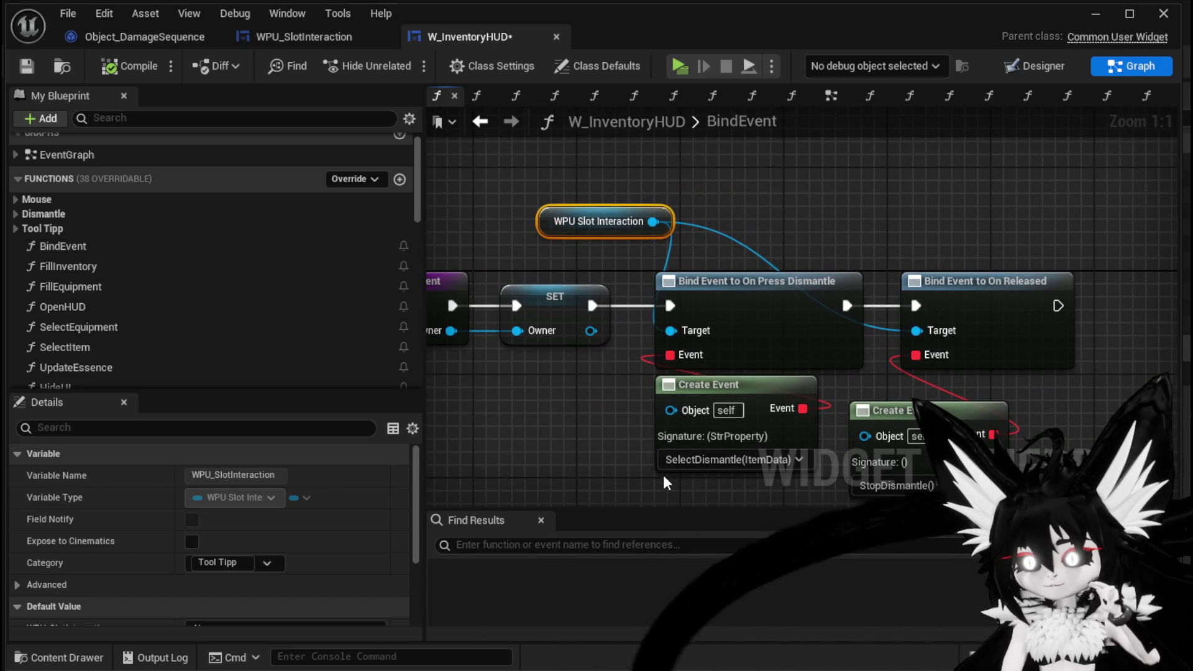
pyautogui.click(565, 412)
pyautogui.click(315, 43)
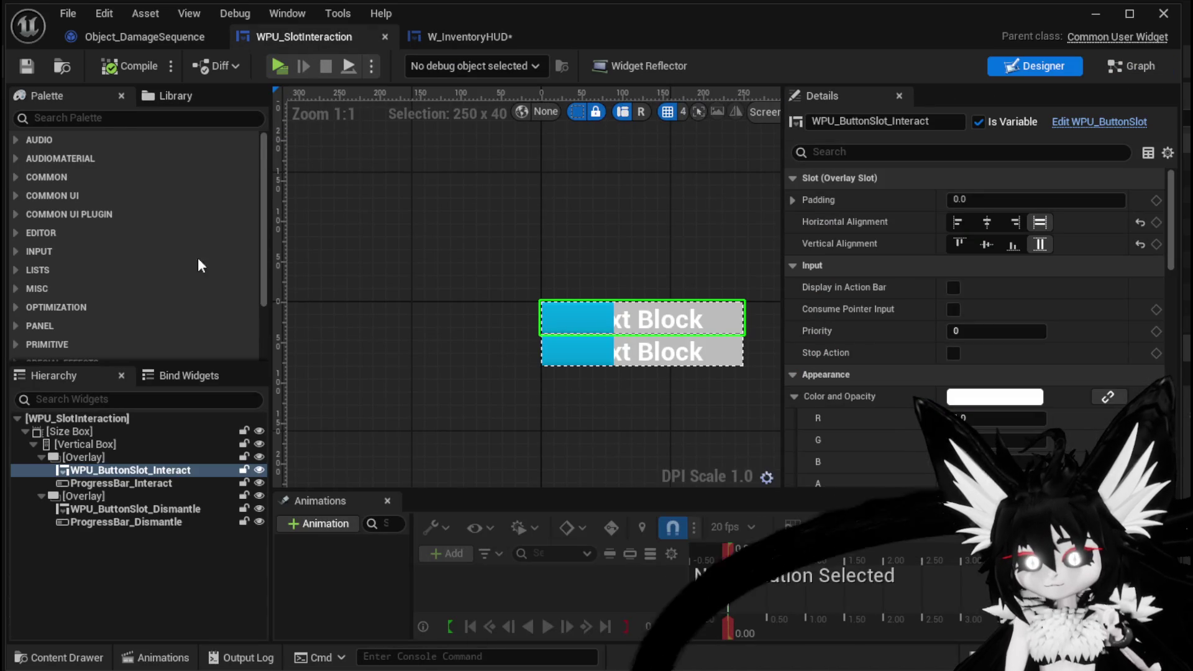
pyautogui.click(1153, 68)
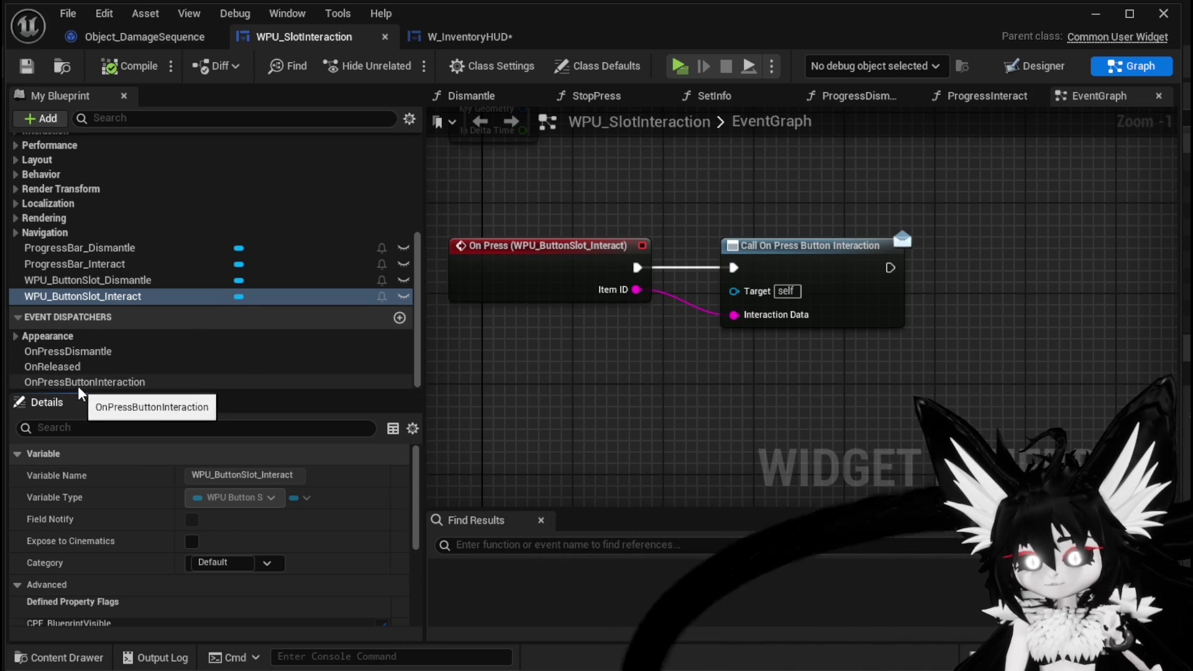
# - Add a Bind Event to On Press Button Interaction off WPU Slot Interaction and save W_InventoryHUD
pyautogui.click(494, 40)
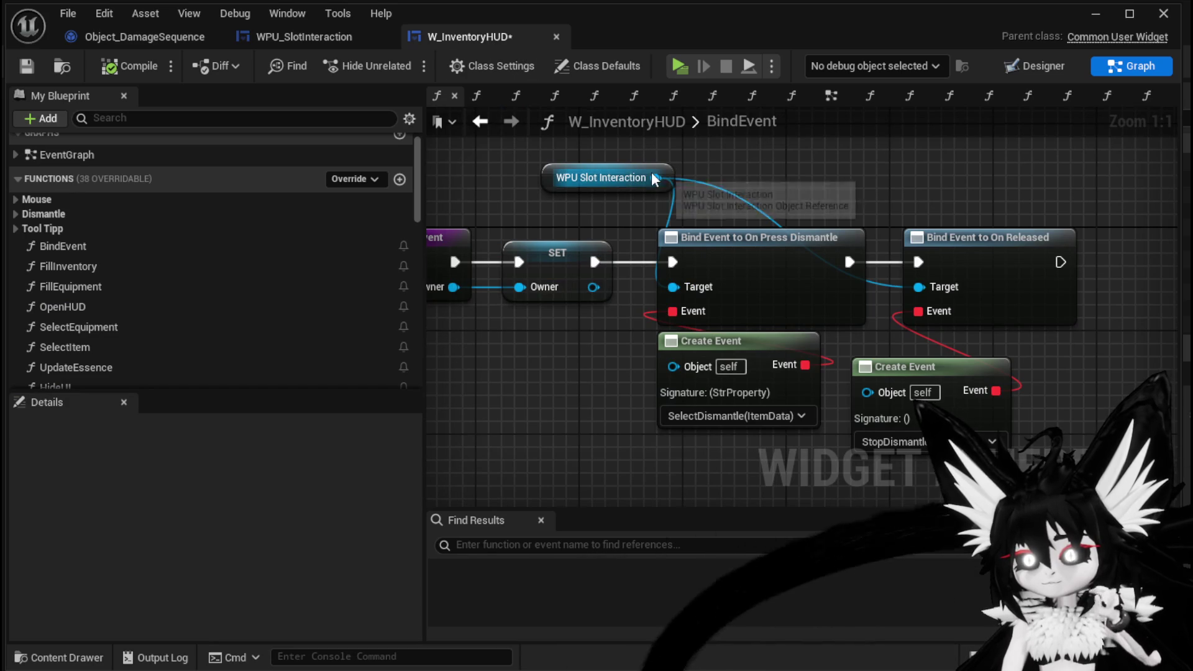
pyautogui.moveTo(655, 178); pyautogui.dragTo(793, 175)
pyautogui.write('Bind')
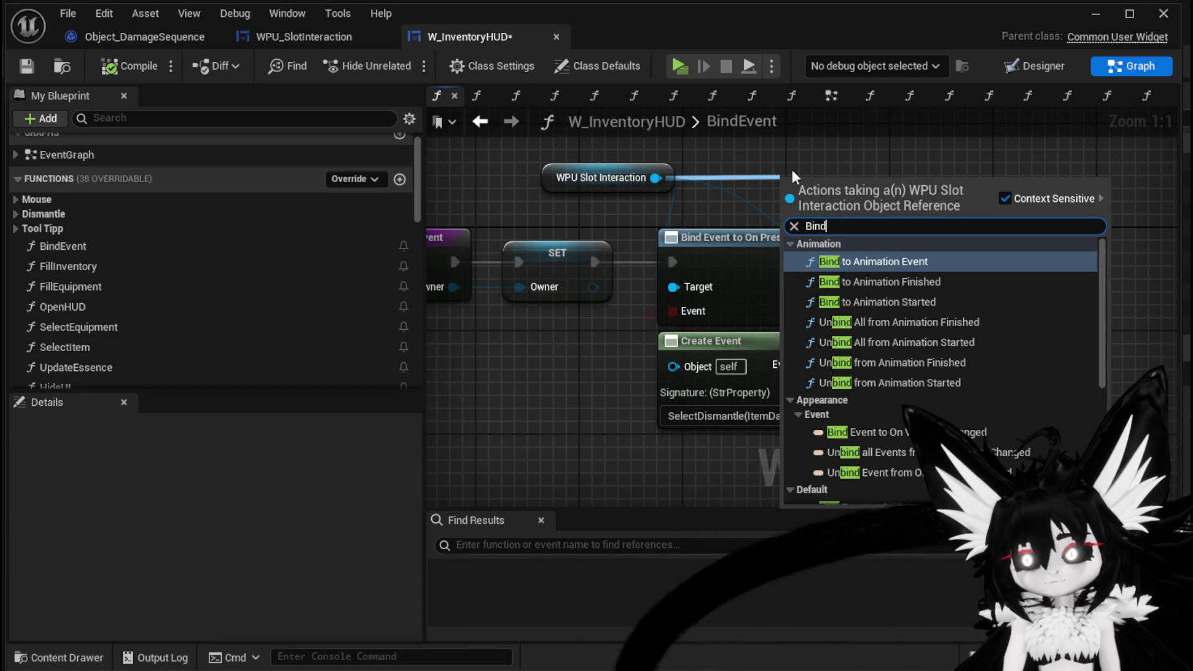
pyautogui.write(' on Press')
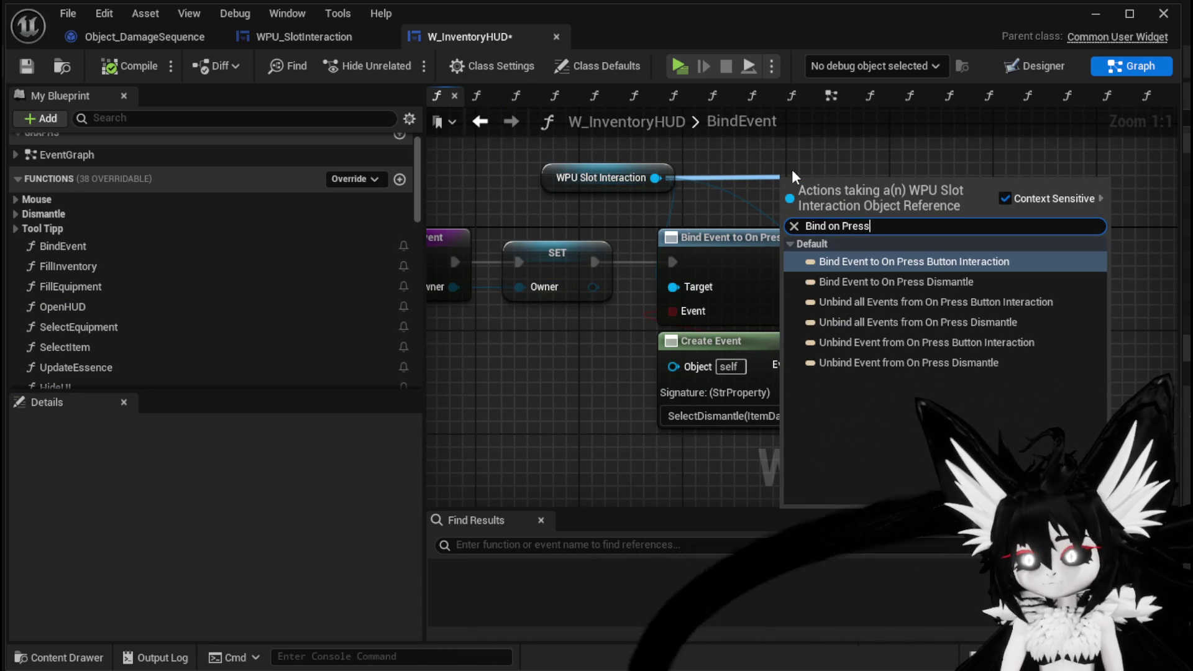
pyautogui.click(990, 260)
pyautogui.moveTo(693, 268); pyautogui.dragTo(1016, 209)
pyautogui.scroll(-3, 749, 211)
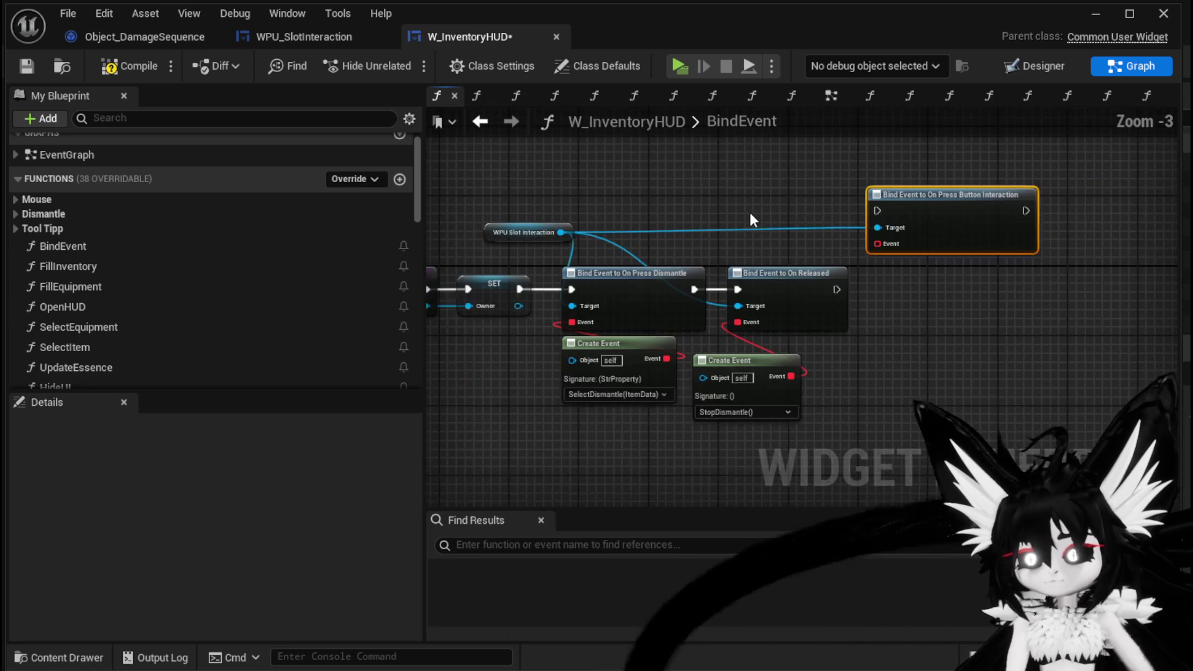
pyautogui.click(35, 66)
pyautogui.moveTo(974, 296)
pyautogui.mouseDown()
pyautogui.moveTo(895, 236)
pyautogui.moveTo(870, 181)
pyautogui.moveTo(882, 258)
pyautogui.mouseUp()
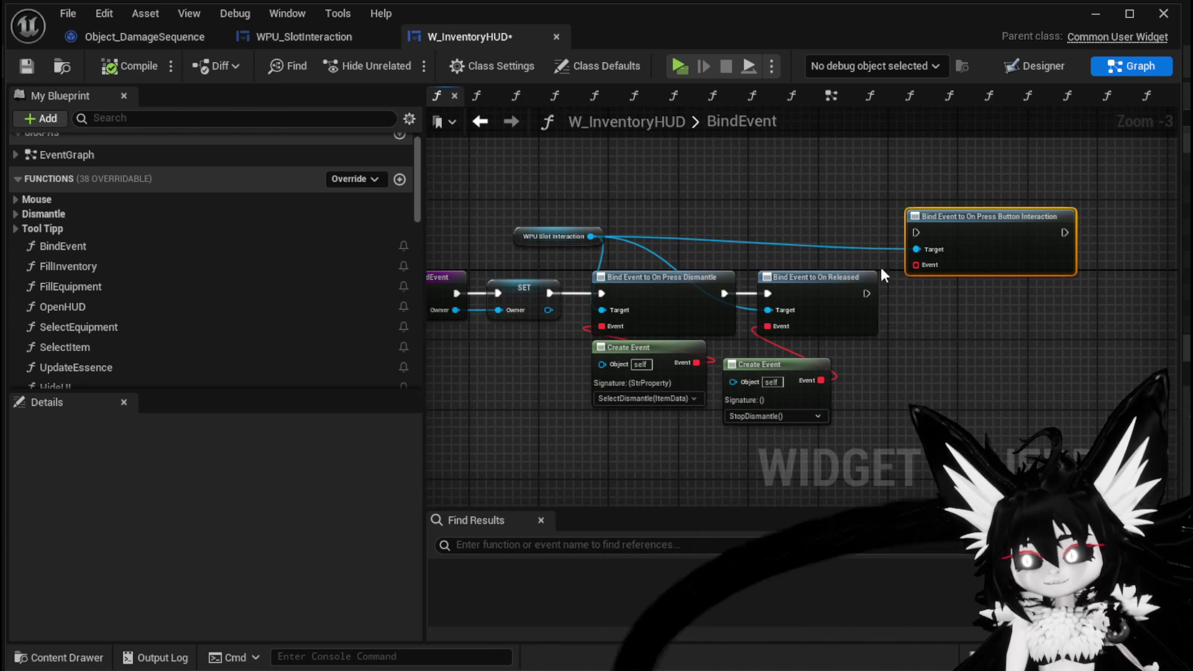
pyautogui.click(26, 69)
pyautogui.click(281, 36)
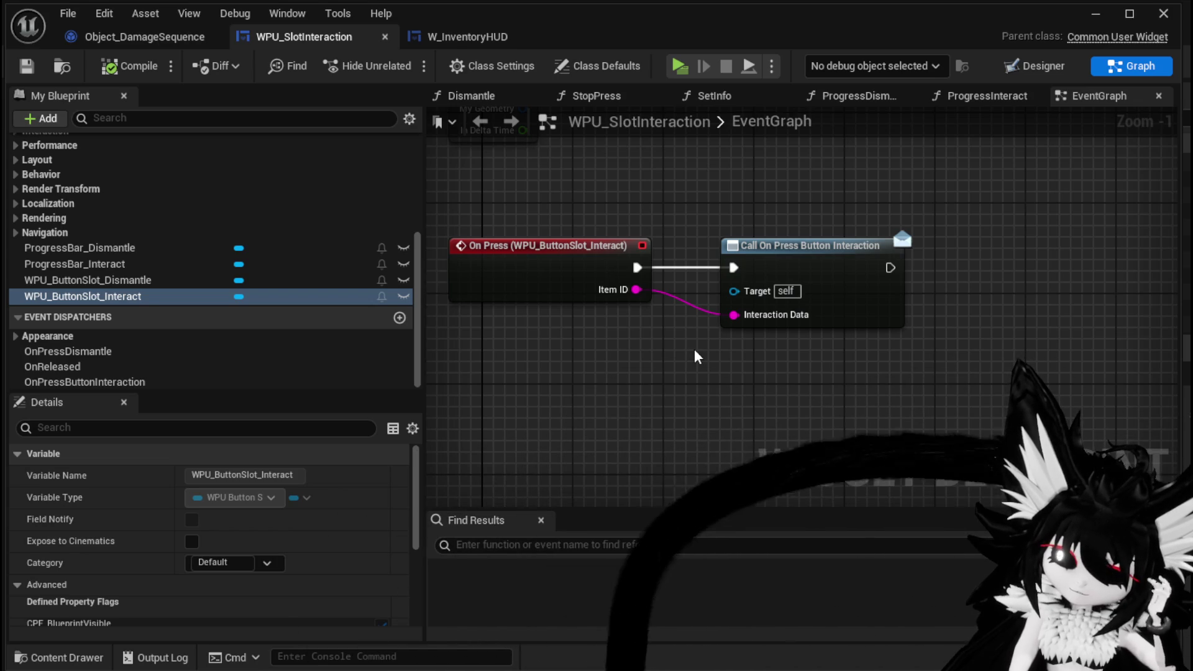
# - Open WPU_SlotInteraction's SetInfo graph and pan across its Bind and Create Event nodes
pyautogui.scroll(3, 346, 292)
pyautogui.scroll(6, 345, 292)
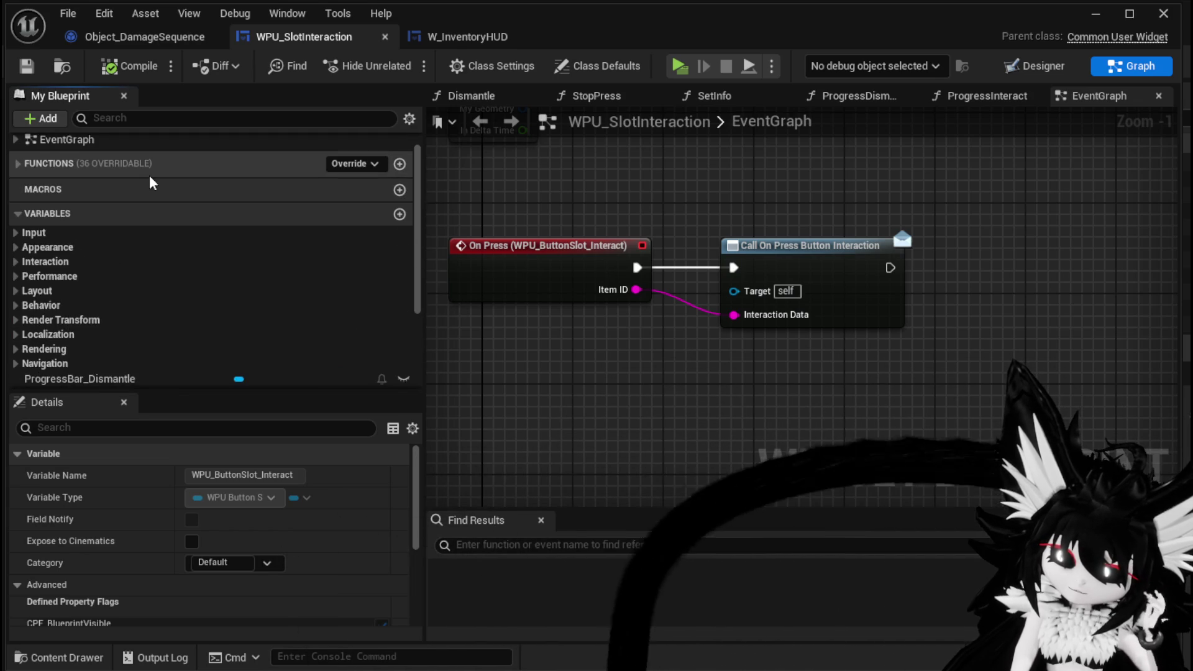
pyautogui.doubleClick(144, 188)
pyautogui.moveTo(815, 238); pyautogui.dragTo(589, 212)
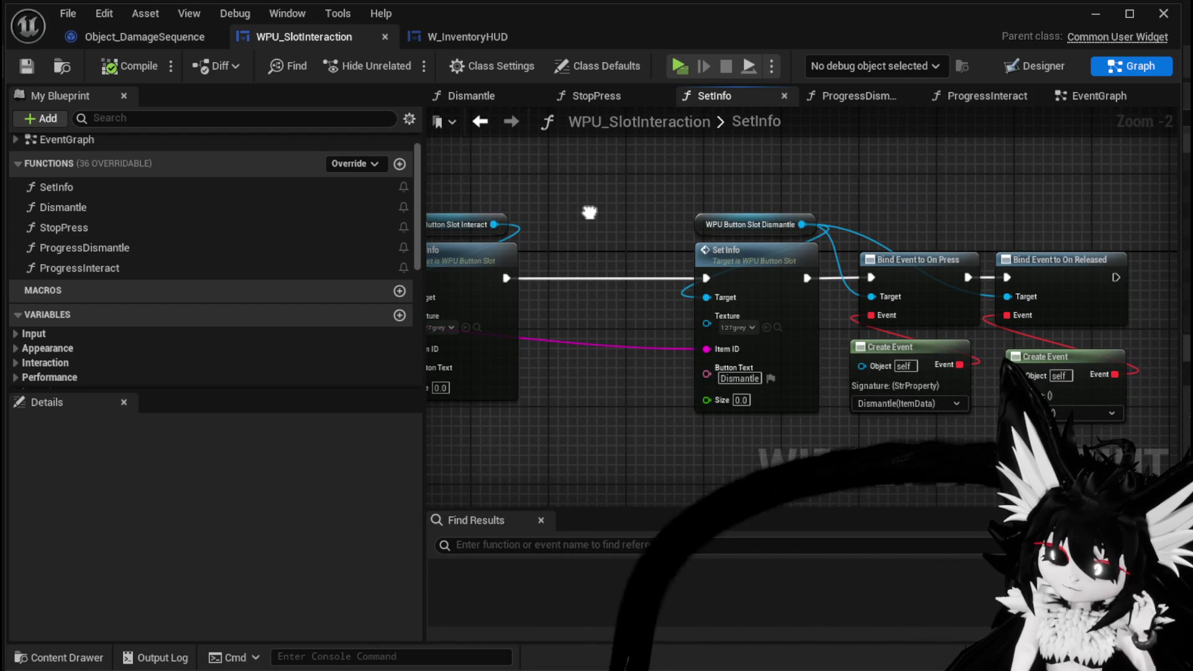
pyautogui.moveTo(589, 213); pyautogui.dragTo(935, 232)
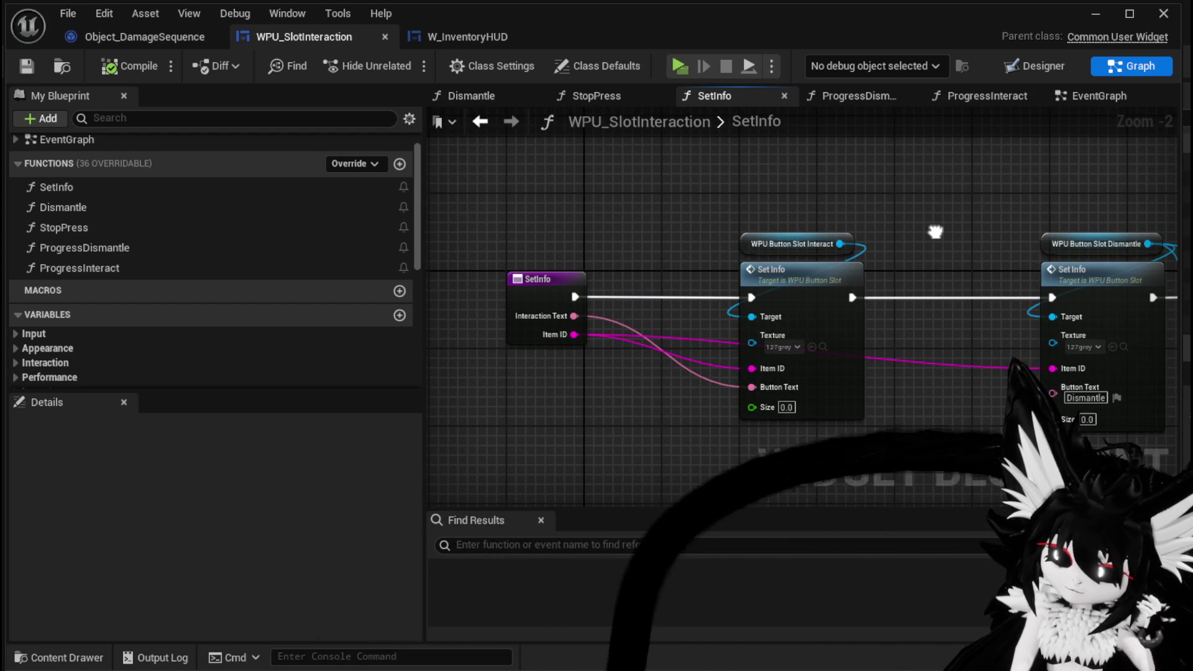
pyautogui.moveTo(935, 231); pyautogui.dragTo(609, 196)
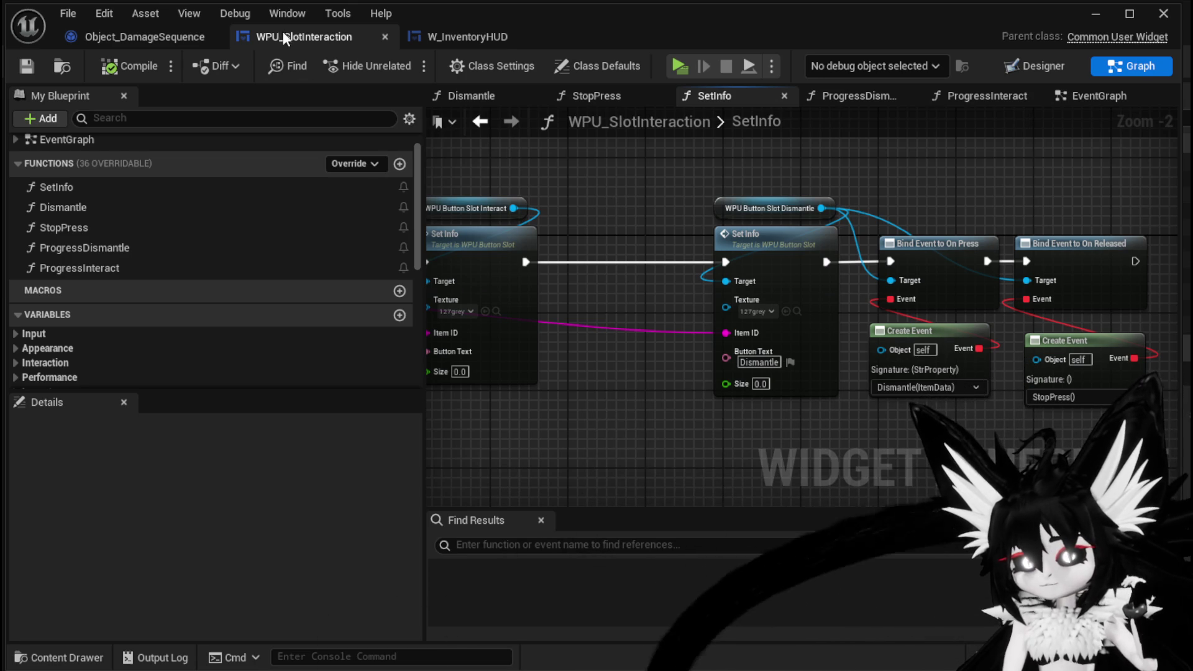
pyautogui.click(463, 36)
# - Chain the new bind after On Released and wire a Create Event into its Event pin
pyautogui.moveTo(867, 293)
pyautogui.mouseDown()
pyautogui.moveTo(915, 233)
pyautogui.moveTo(960, 300)
pyautogui.mouseUp()
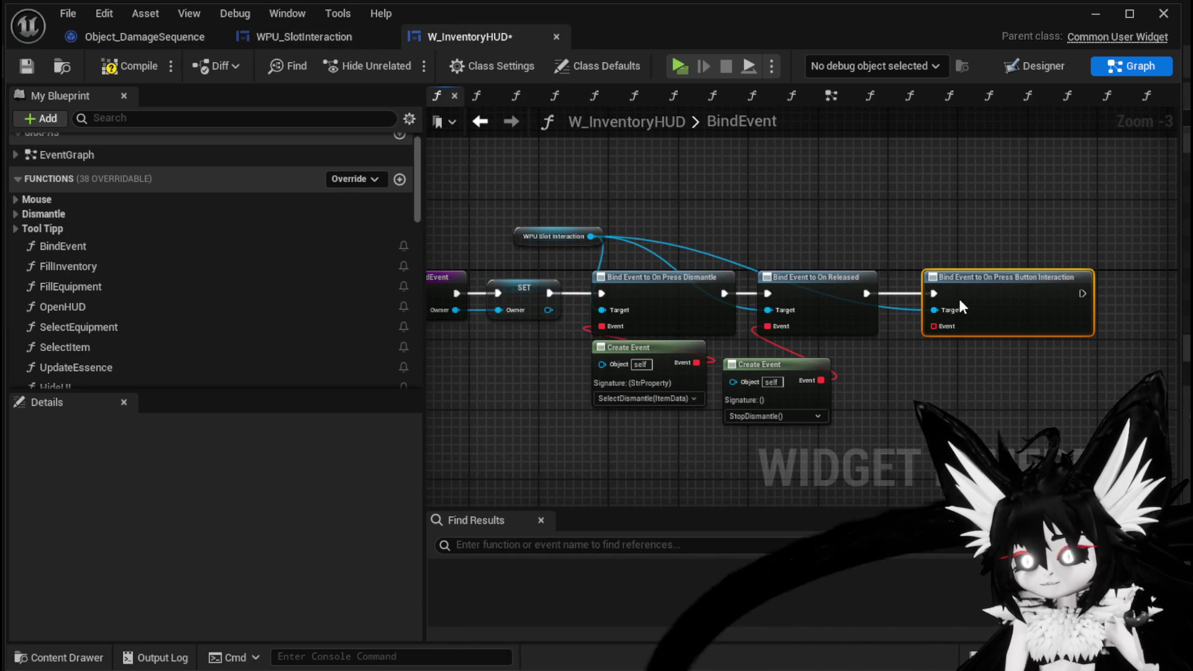
pyautogui.scroll(1, 700, 330)
pyautogui.moveTo(725, 304); pyautogui.dragTo(763, 382)
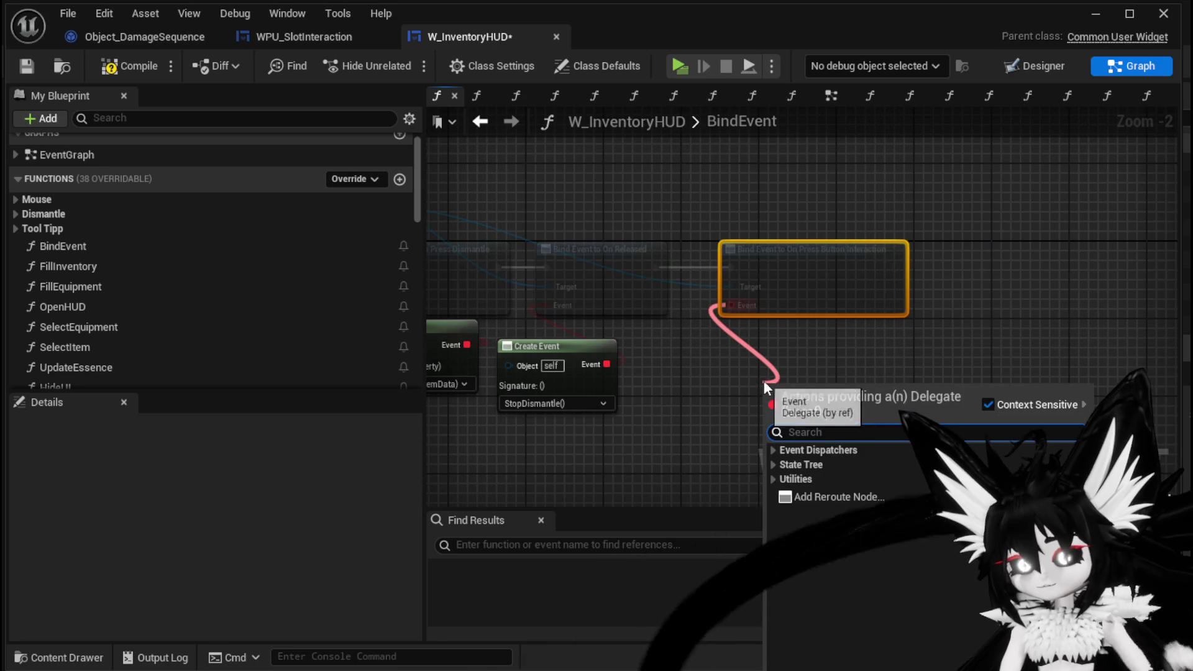
pyautogui.write('create')
pyautogui.click(826, 465)
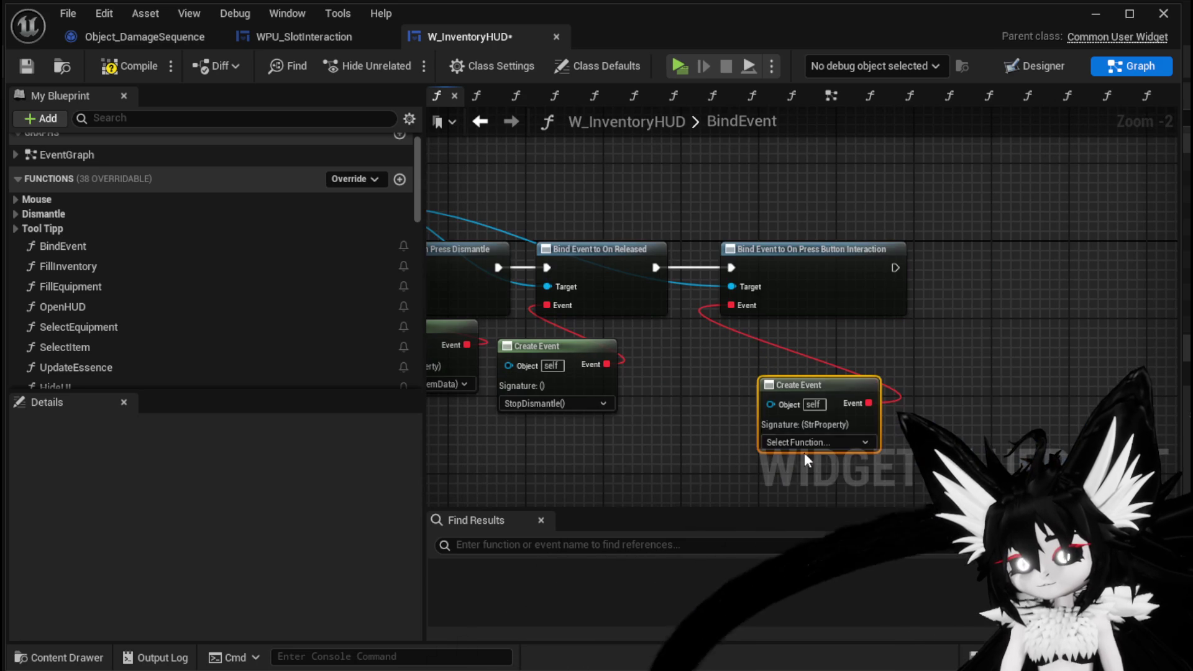
pyautogui.moveTo(807, 383); pyautogui.dragTo(769, 334)
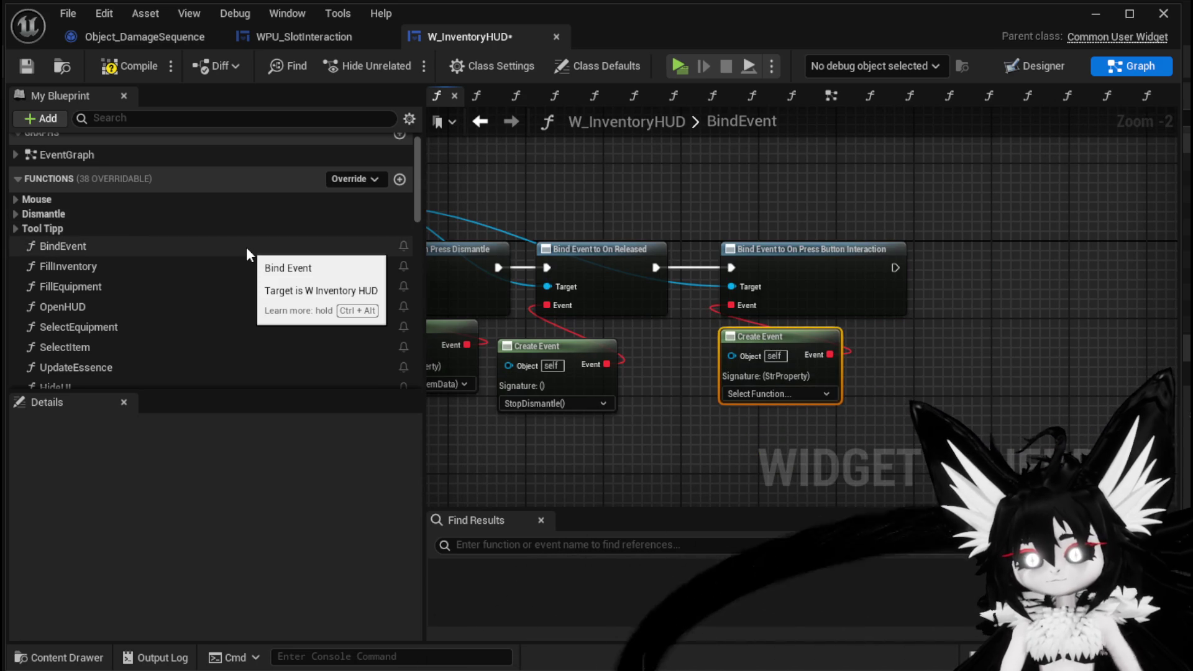
# - Point the Create Event at a newly generated matching function, W_InventoryHUD_AutoGenFunc
pyautogui.click(798, 391)
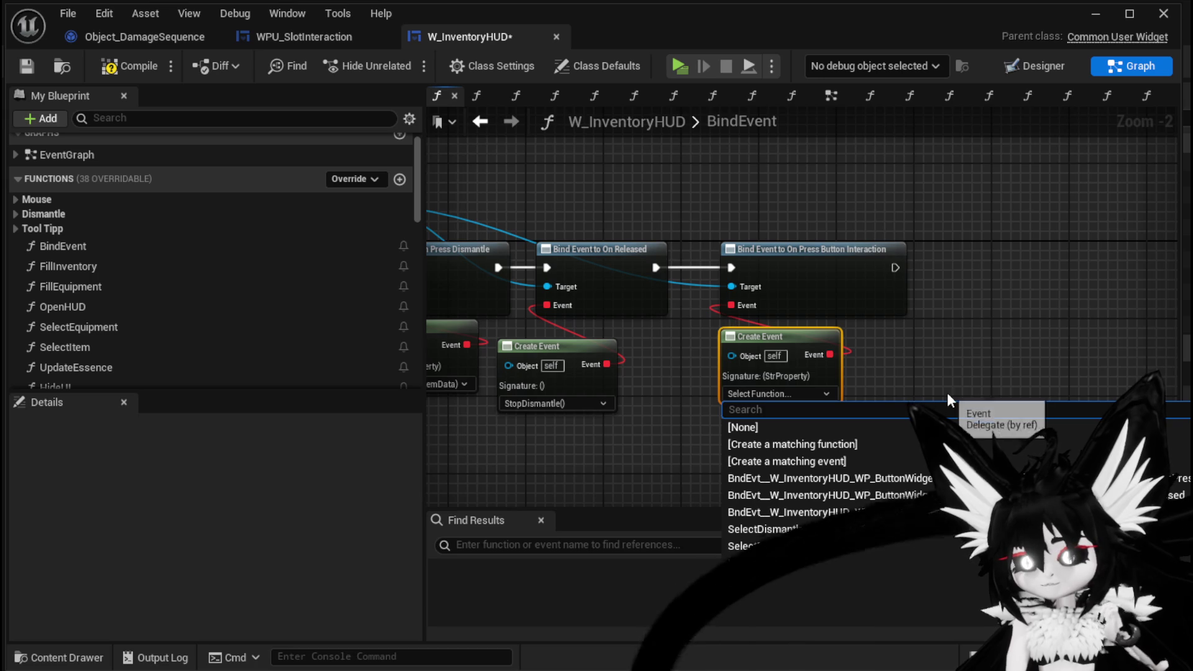
pyautogui.click(819, 445)
pyautogui.scroll(-6, 267, 342)
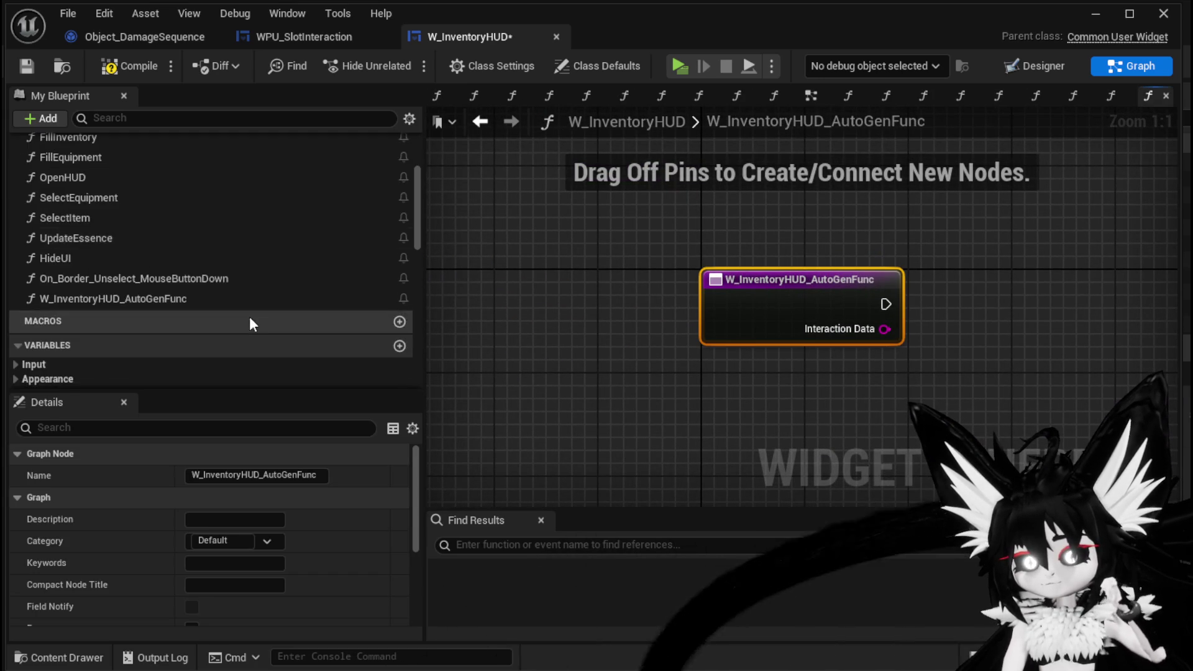
pyautogui.scroll(2, 95, 287)
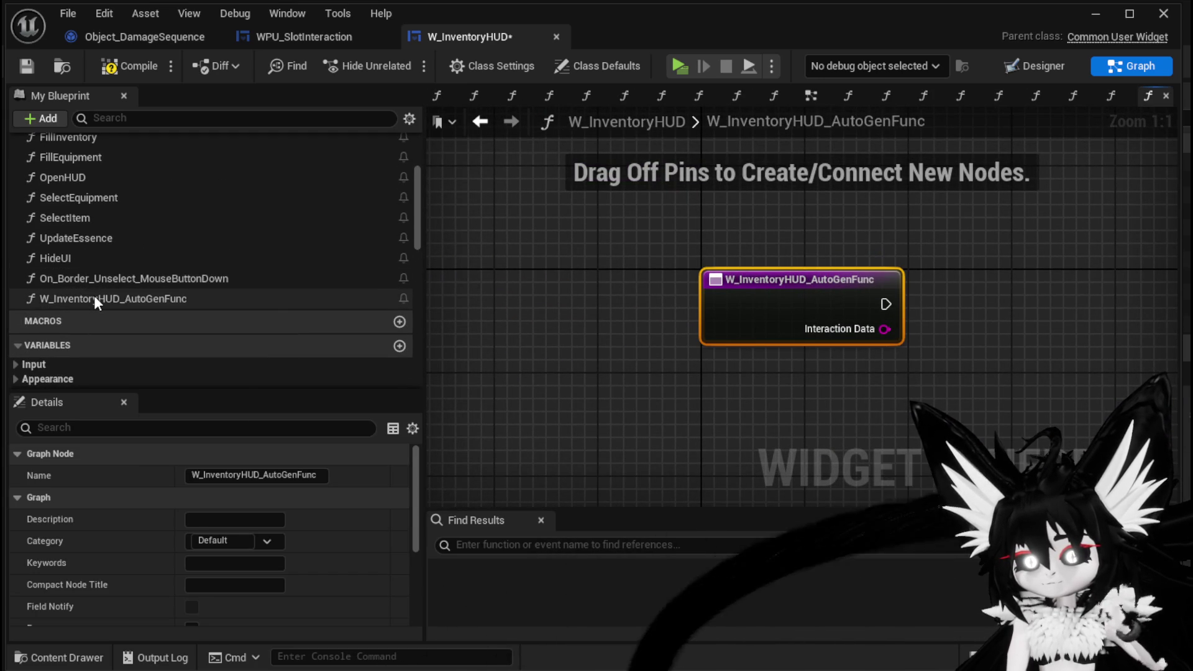
pyautogui.rightClick(94, 296)
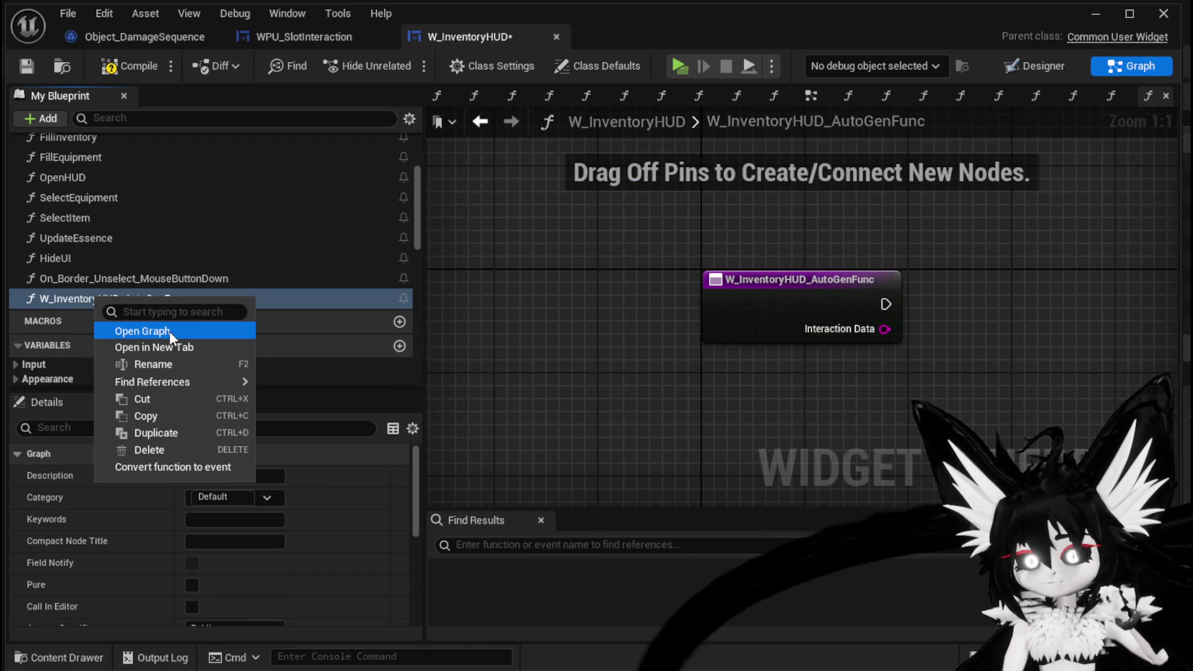
# - Rename the generated function to InteractWithSelected and compile
pyautogui.click(147, 365)
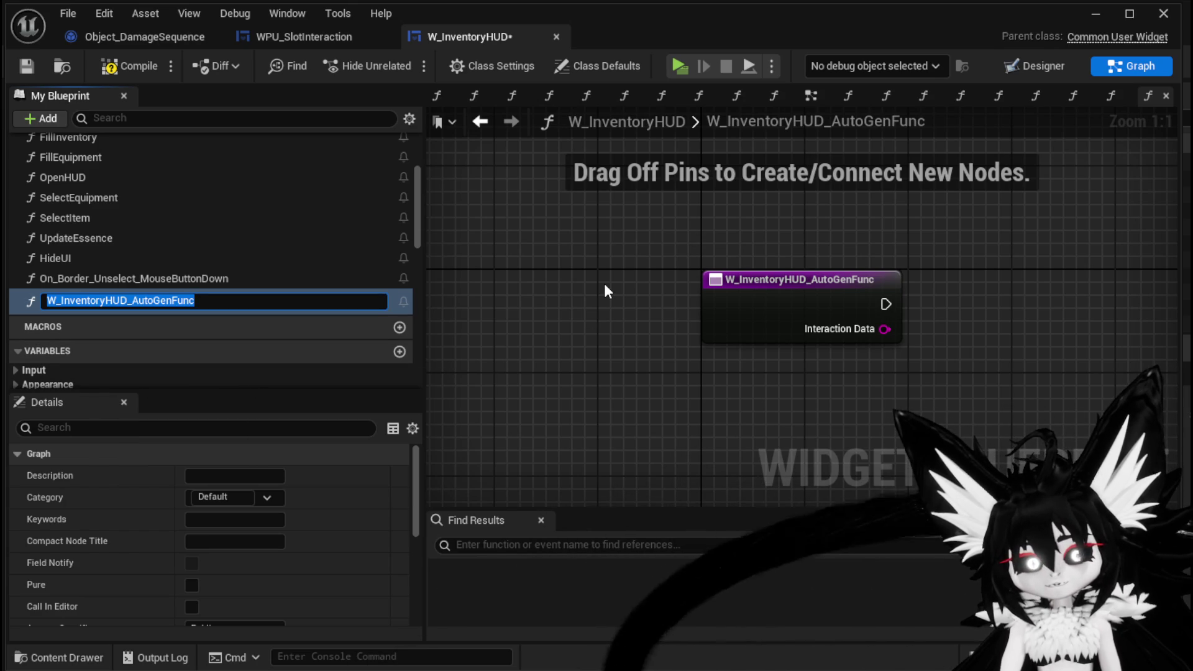
pyautogui.write('InteractW')
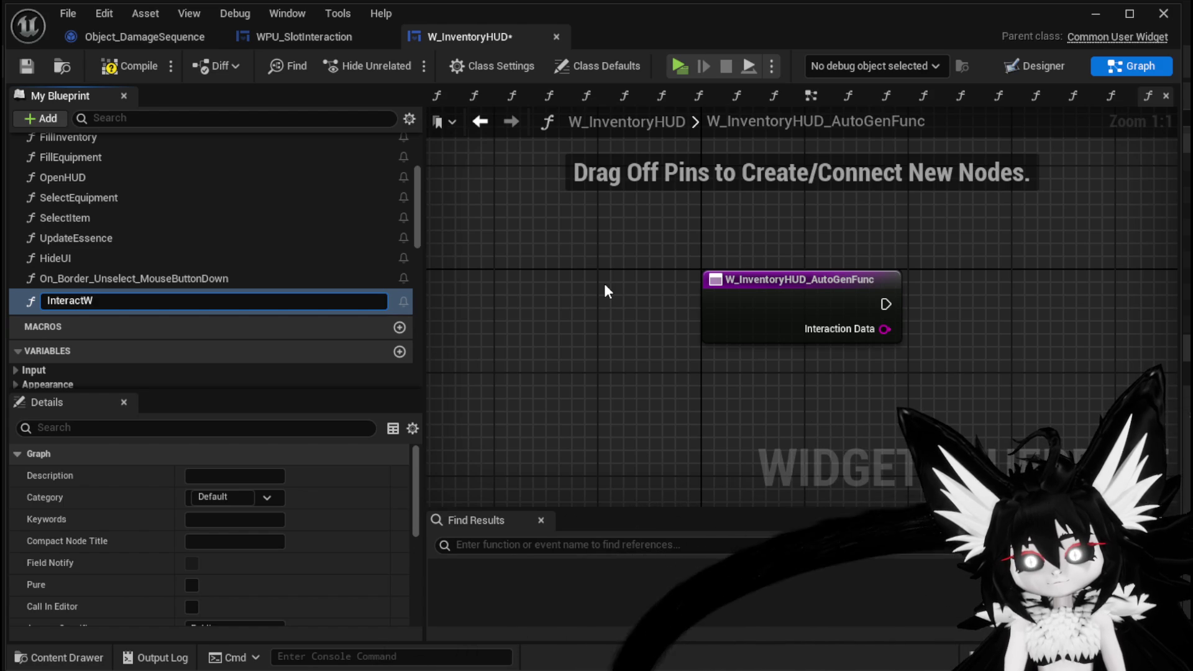
pyautogui.write('ithSelected')
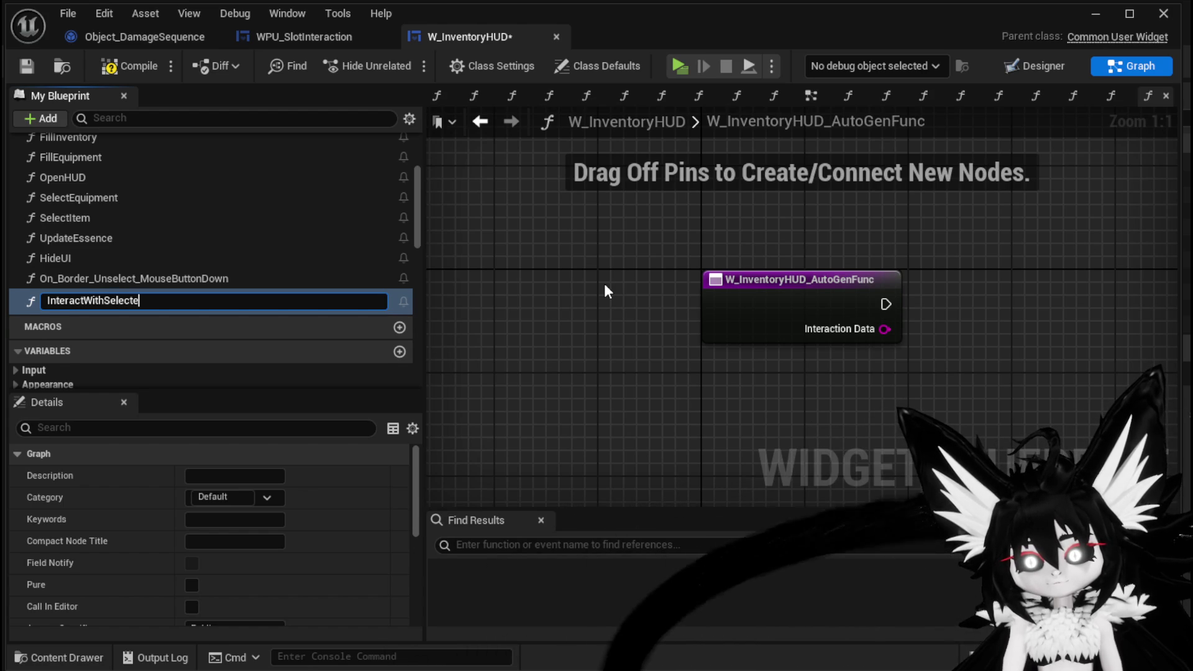
pyautogui.press('Return')
pyautogui.click(129, 66)
# - Rename On_Border_Unselect_MouseButtonDown to BorderPressHideUI and save the blueprint
pyautogui.click(155, 280)
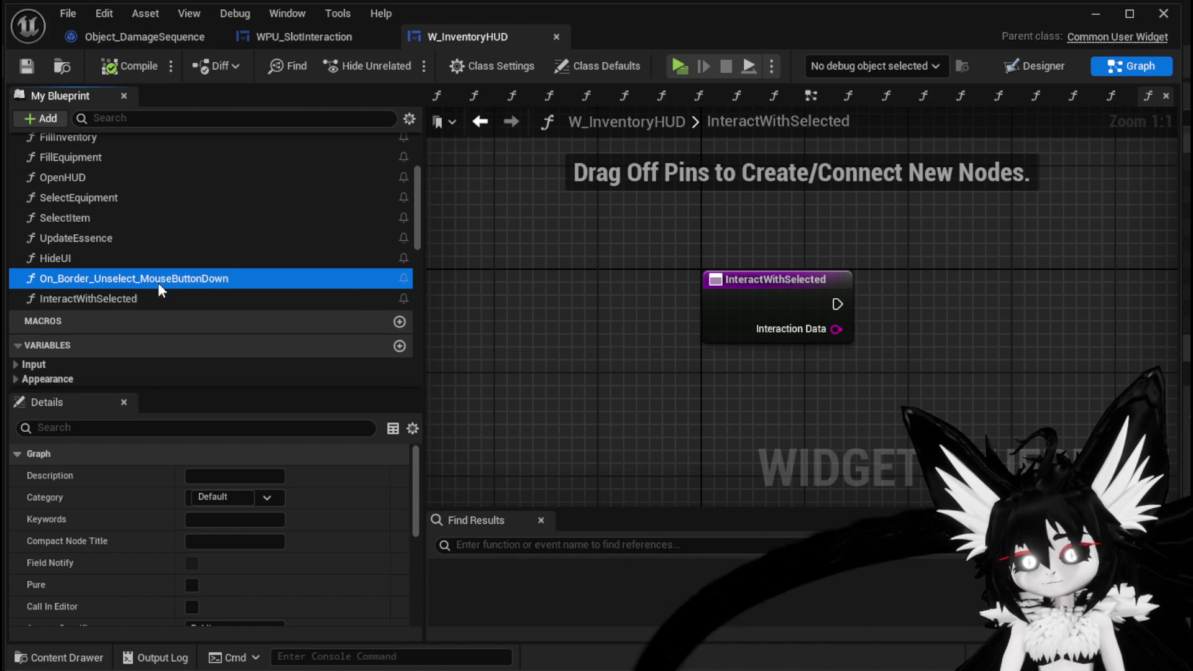
pyautogui.rightClick(155, 279)
pyautogui.click(226, 348)
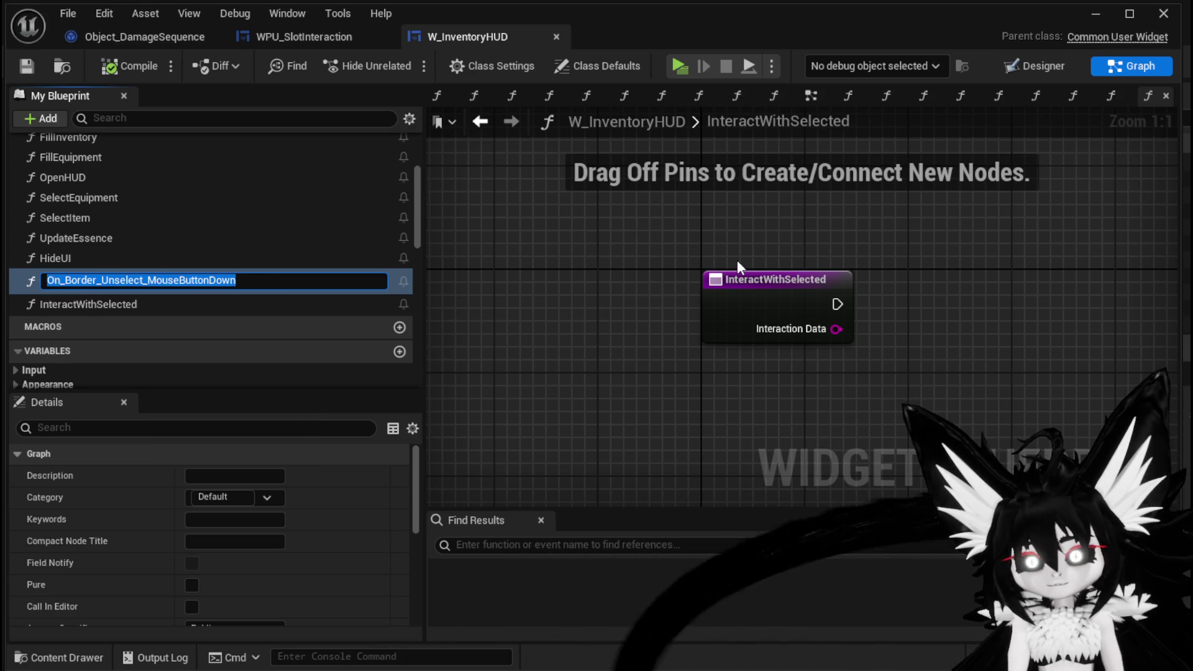
pyautogui.write('BorderPress')
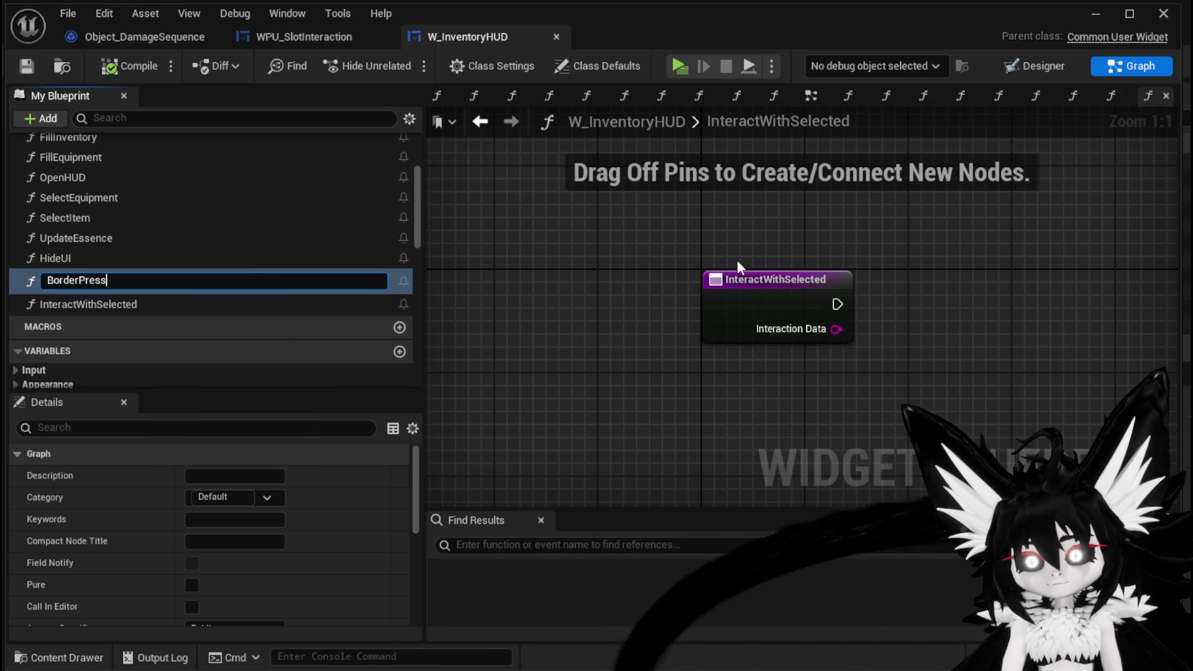
pyautogui.write('HideUI')
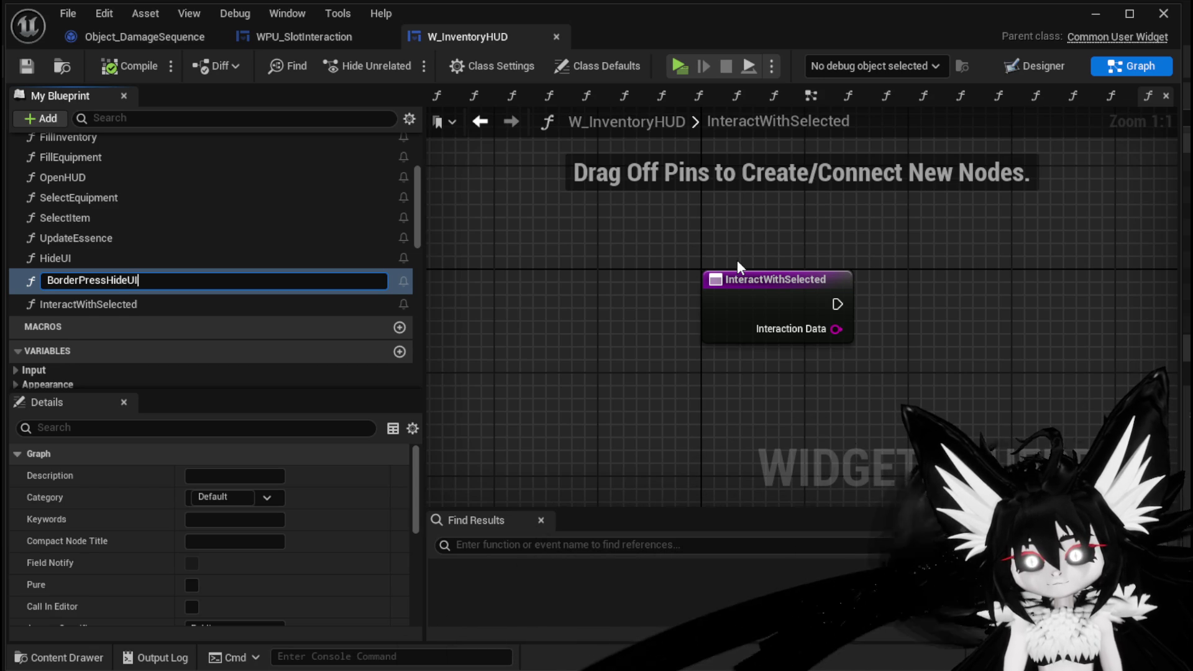
pyautogui.press('Return')
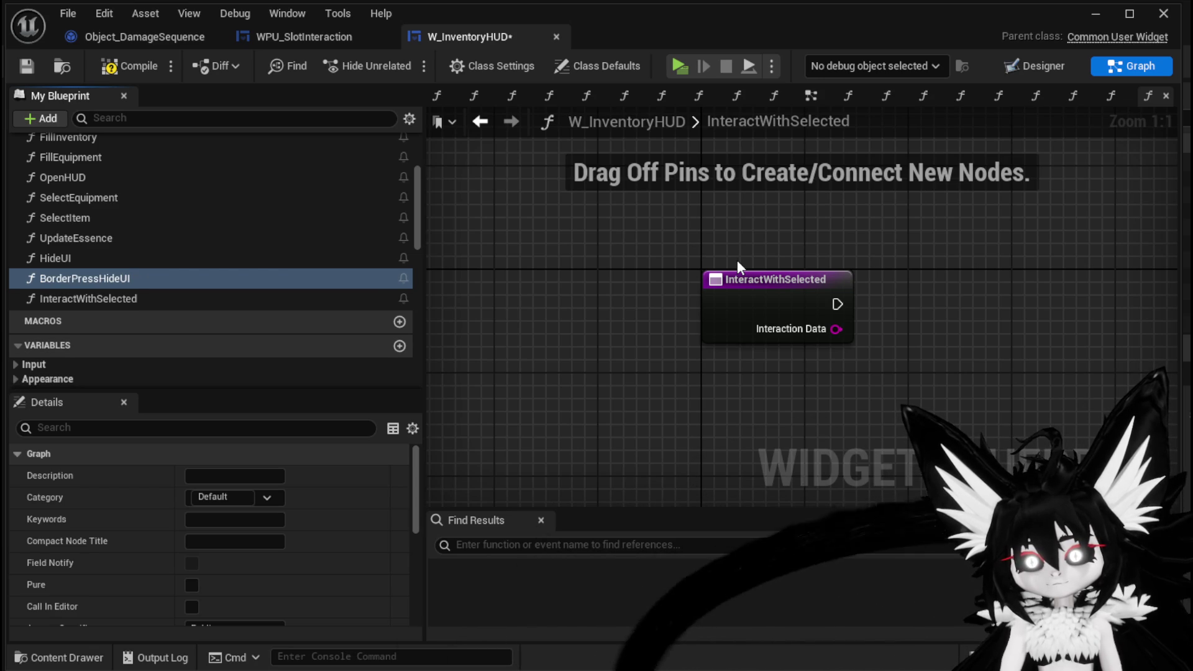
pyautogui.click(28, 68)
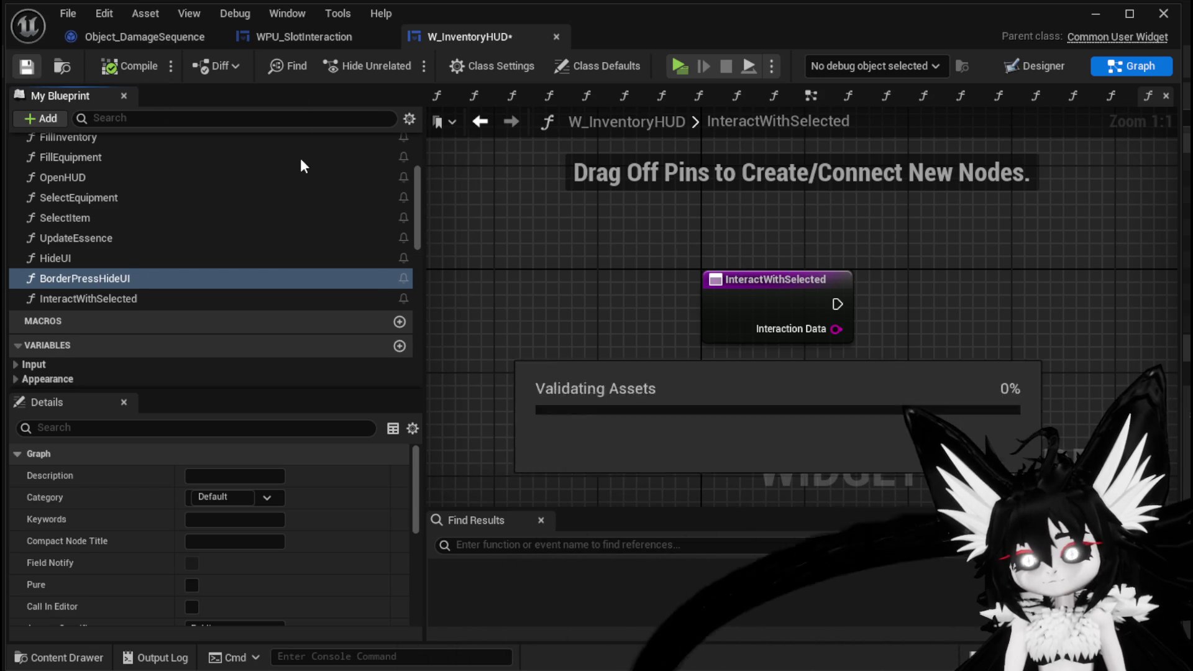
# - Add a Print String to InteractWithSelected that prints the Interaction Data
pyautogui.moveTo(874, 304)
pyautogui.mouseDown()
pyautogui.moveTo(623, 317)
pyautogui.moveTo(732, 292)
pyautogui.moveTo(851, 305)
pyautogui.mouseUp()
pyautogui.write('Print Strin')
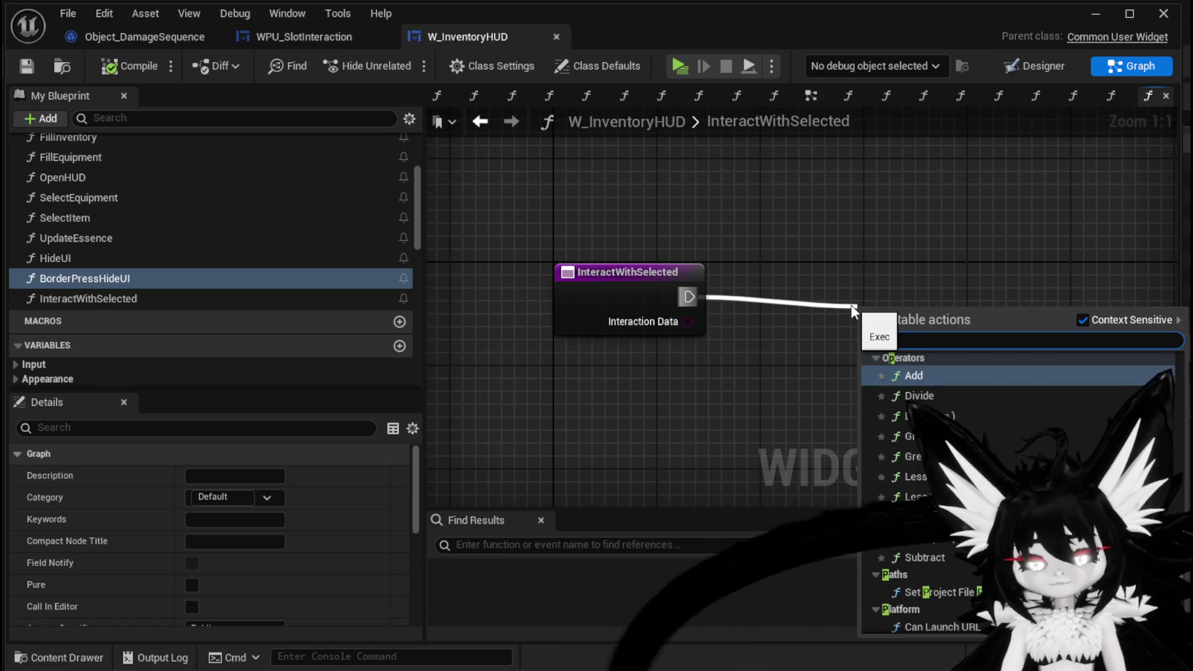
pyautogui.press('Return')
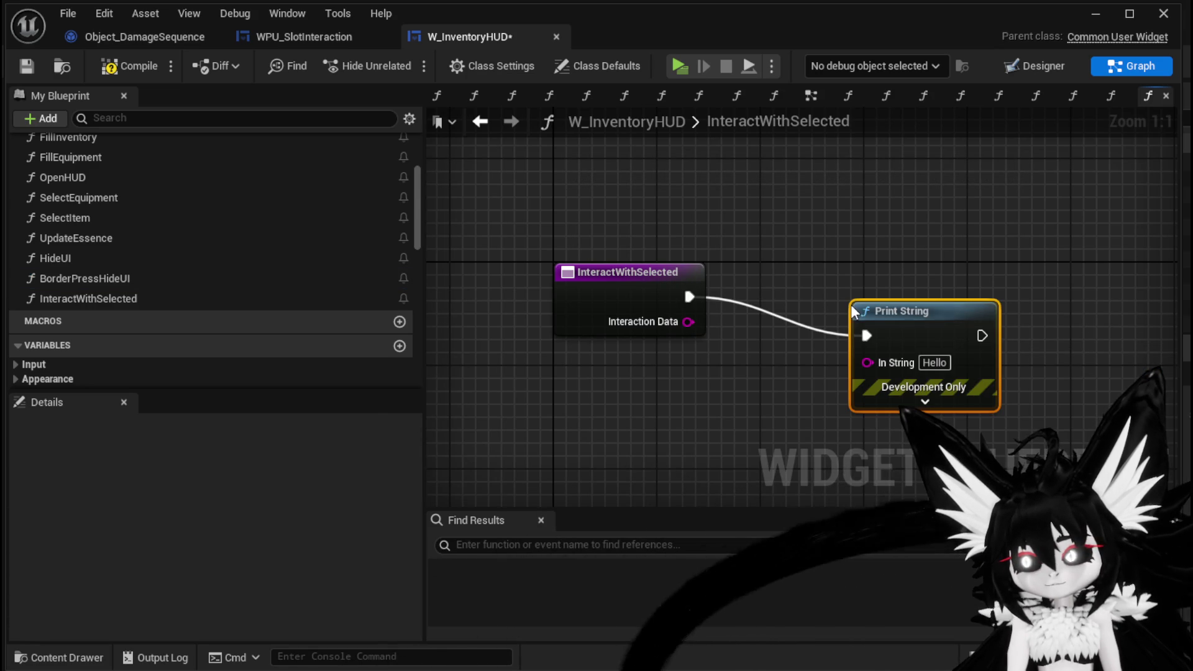
pyautogui.moveTo(851, 361); pyautogui.dragTo(867, 362)
pyautogui.moveTo(901, 310)
pyautogui.mouseDown()
pyautogui.moveTo(888, 258)
pyautogui.moveTo(873, 258)
pyautogui.mouseUp()
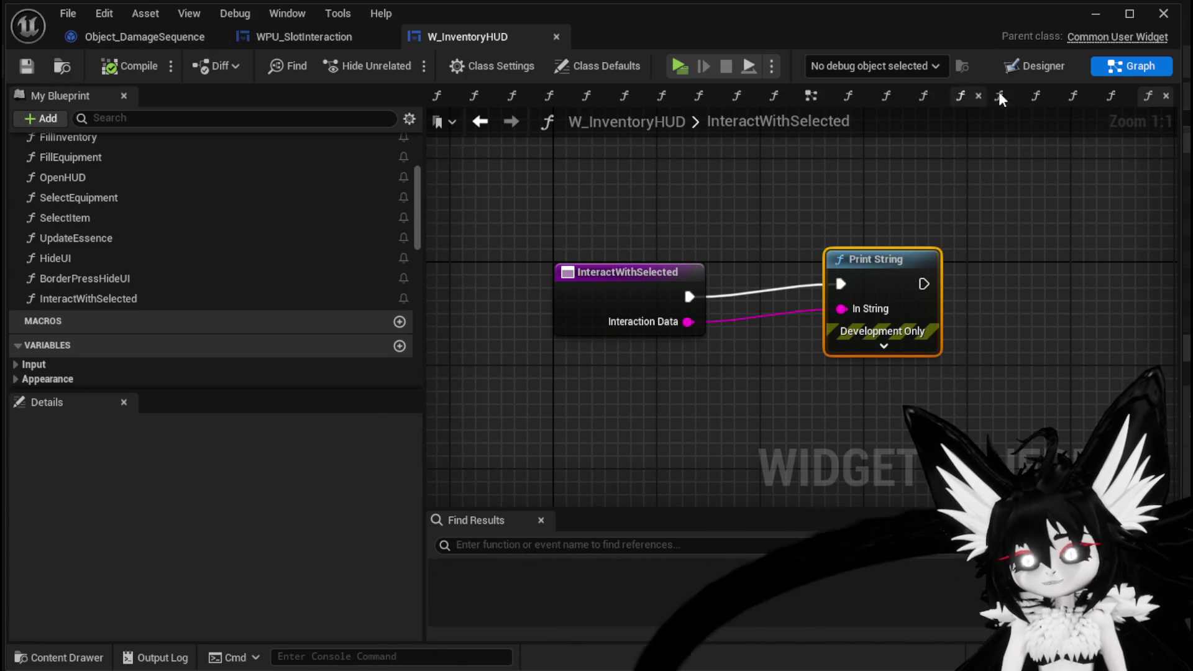
# - Launch a standalone game preview and open the in-game player menu
pyautogui.click(1096, 13)
pyautogui.click(404, 57)
pyautogui.press('Tab')
# - In the Equipment inventory category, equip the Iron_Chest to test the interaction
pyautogui.click(138, 47)
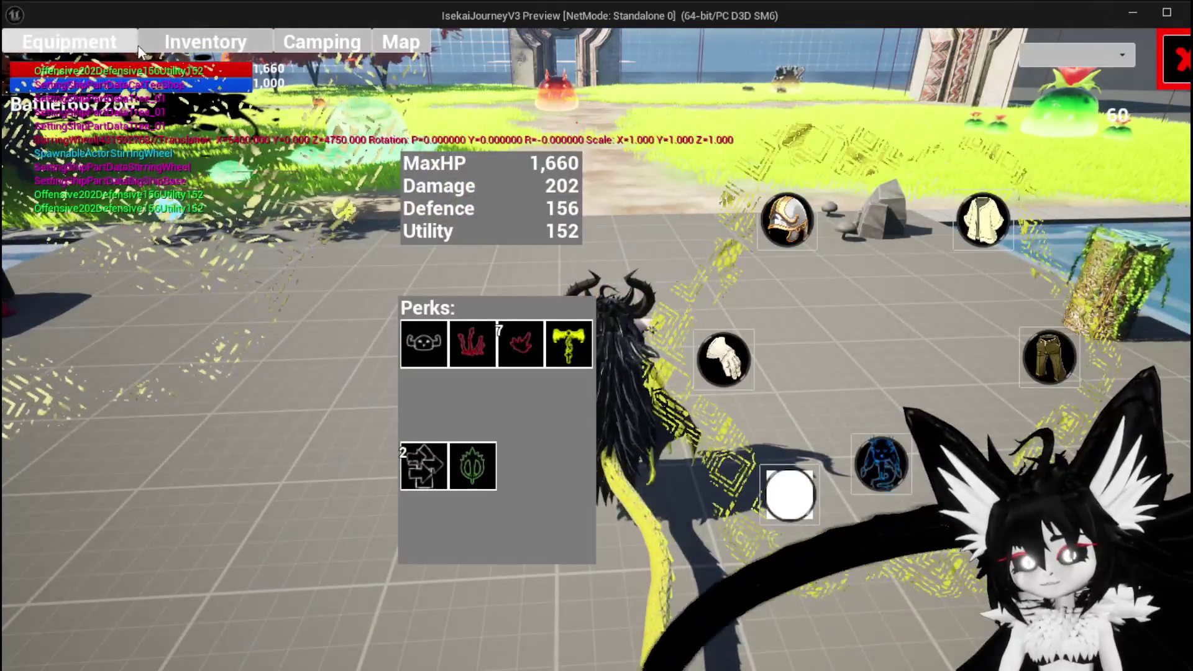
pyautogui.click(142, 49)
pyautogui.click(398, 397)
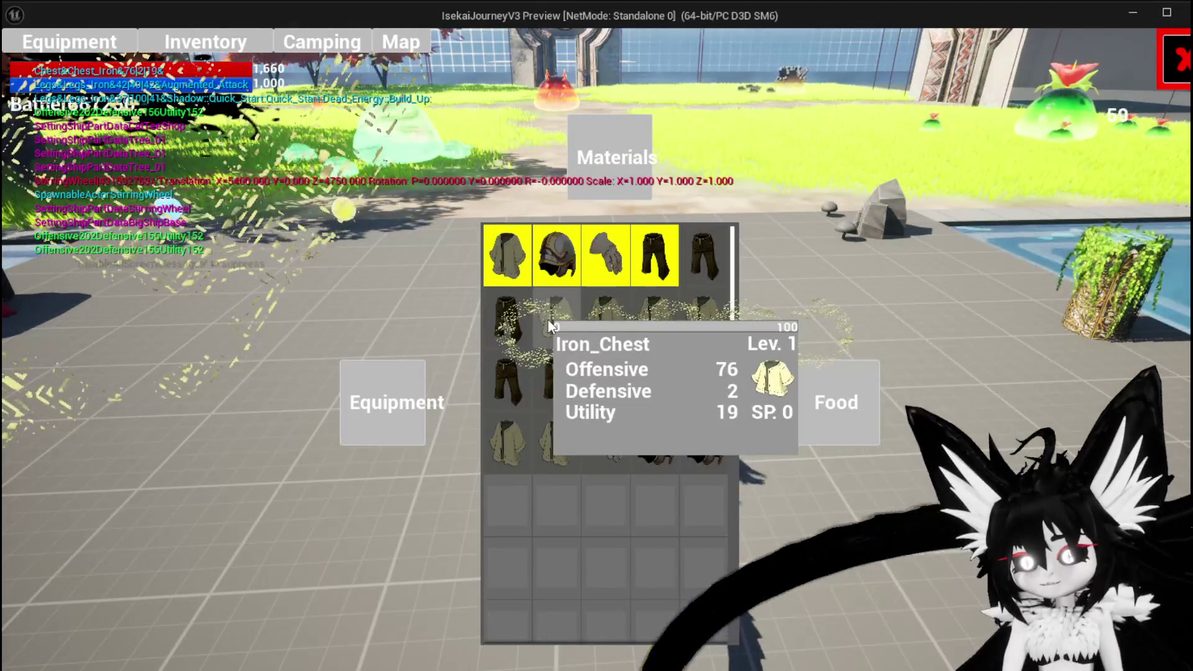
pyautogui.click(549, 323)
pyautogui.click(877, 358)
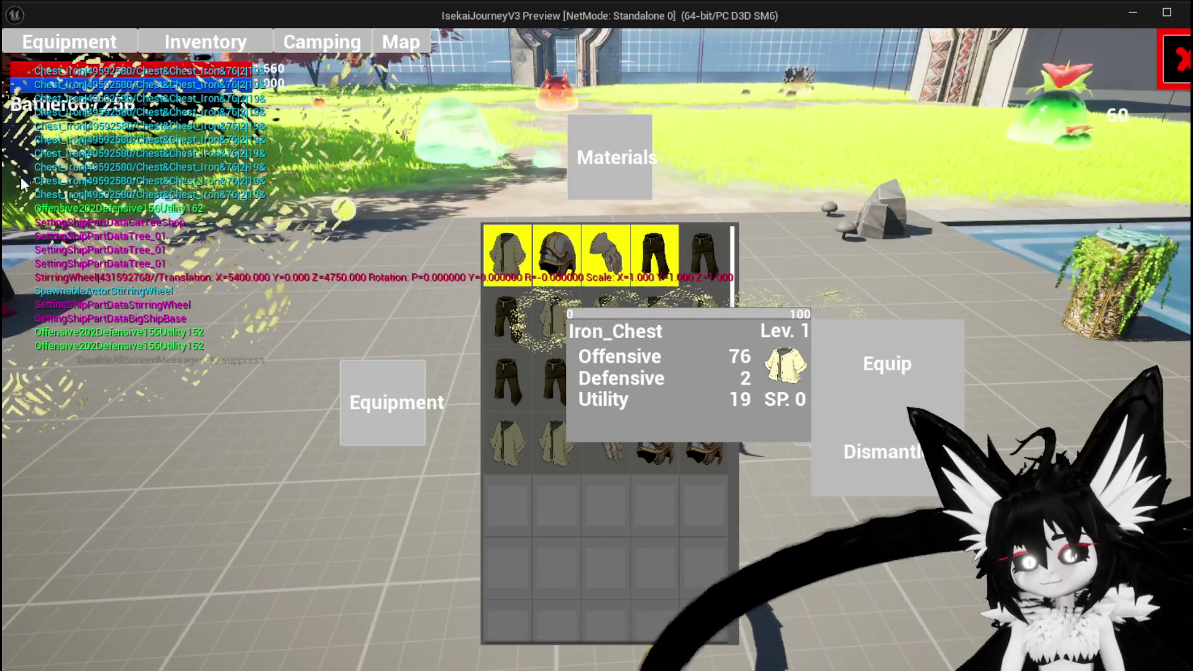
pyautogui.click(598, 162)
# - Switch to Materials and trigger the Iron Ingot's Info interaction
pyautogui.click(599, 163)
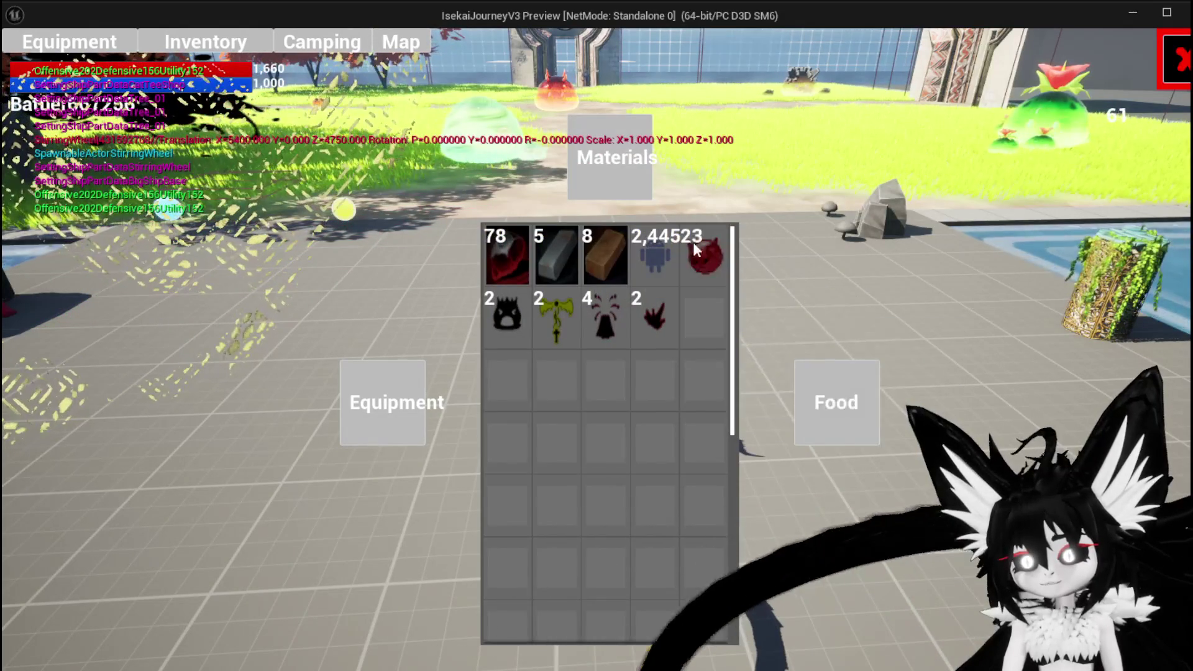
pyautogui.click(694, 244)
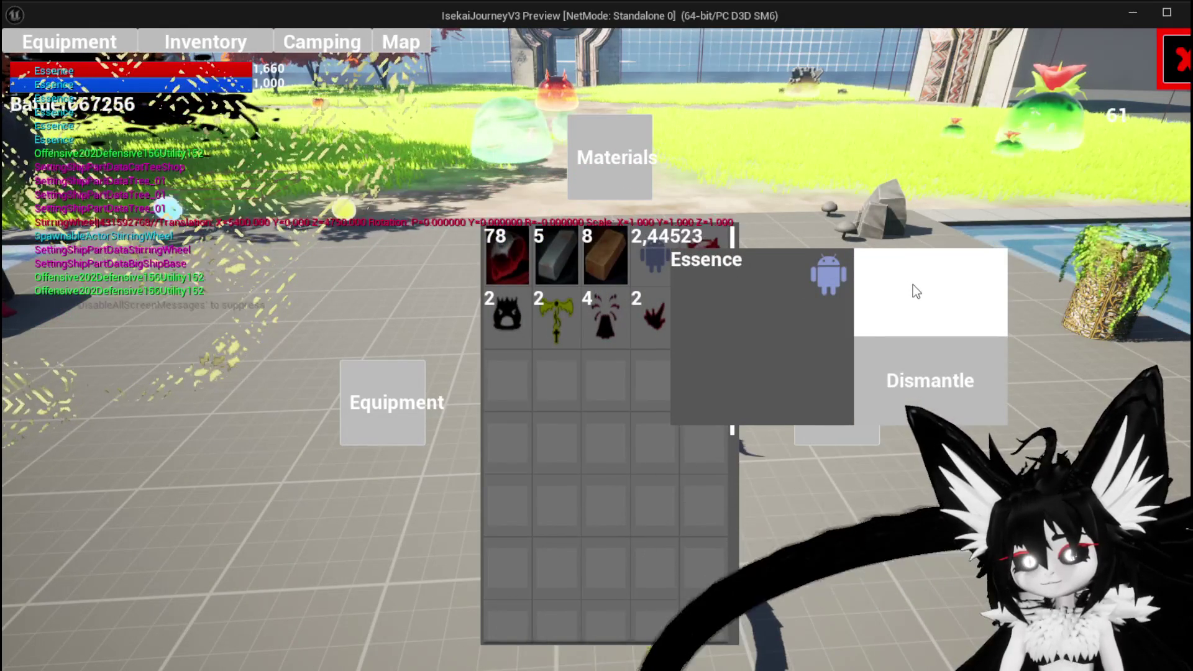
pyautogui.click(553, 245)
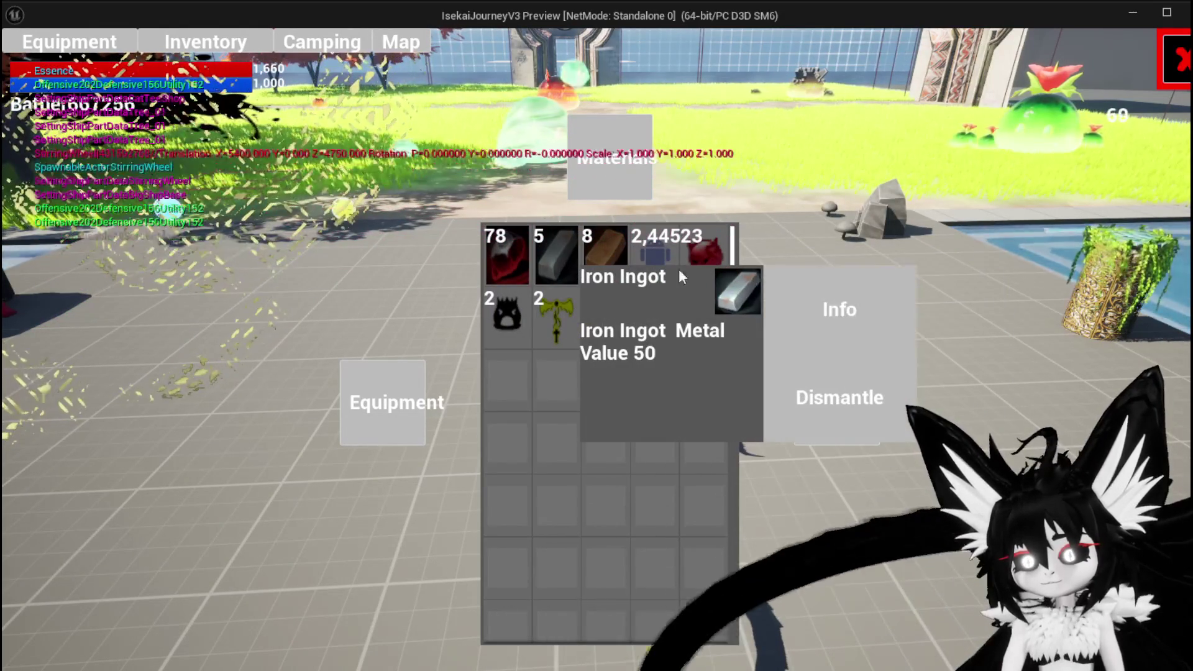
pyautogui.click(826, 277)
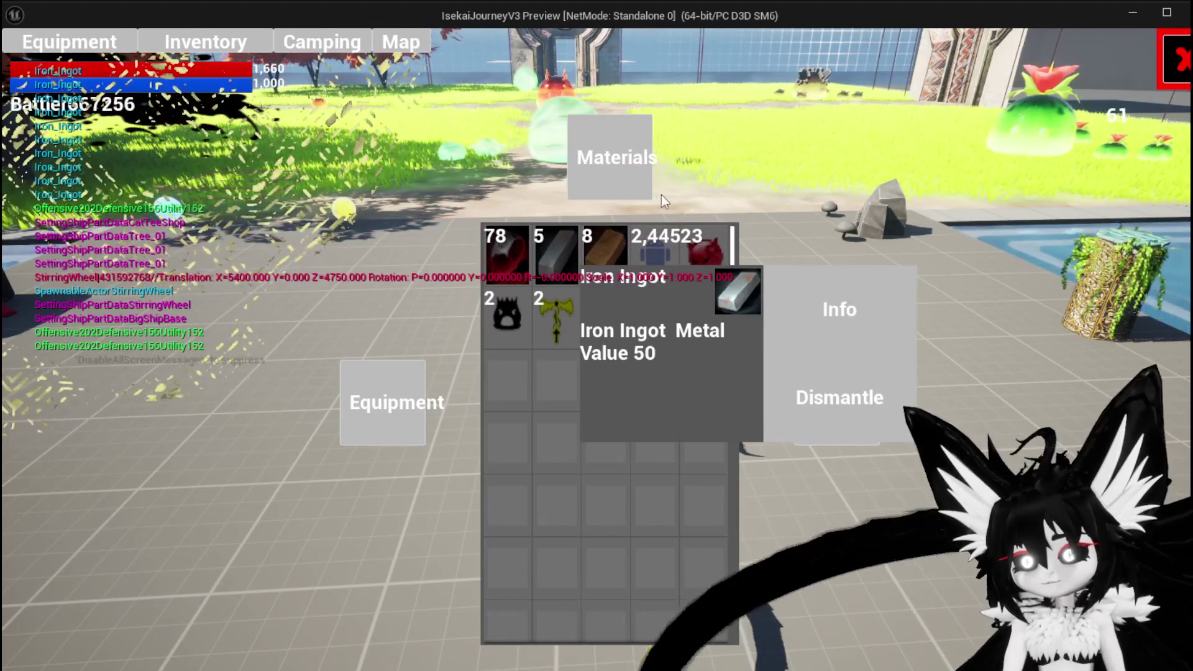
pyautogui.click(619, 173)
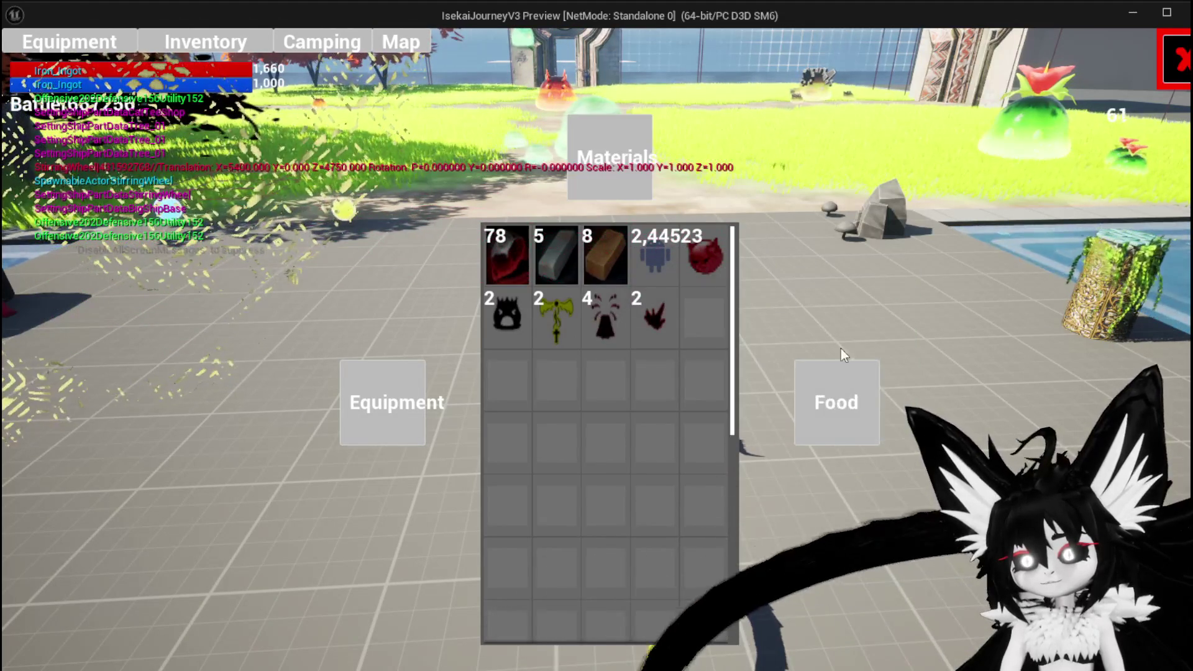
# - Trigger an interaction on the Simple Mashroom in Food, then stop the preview and save all
pyautogui.click(836, 398)
pyautogui.click(506, 257)
pyautogui.click(781, 304)
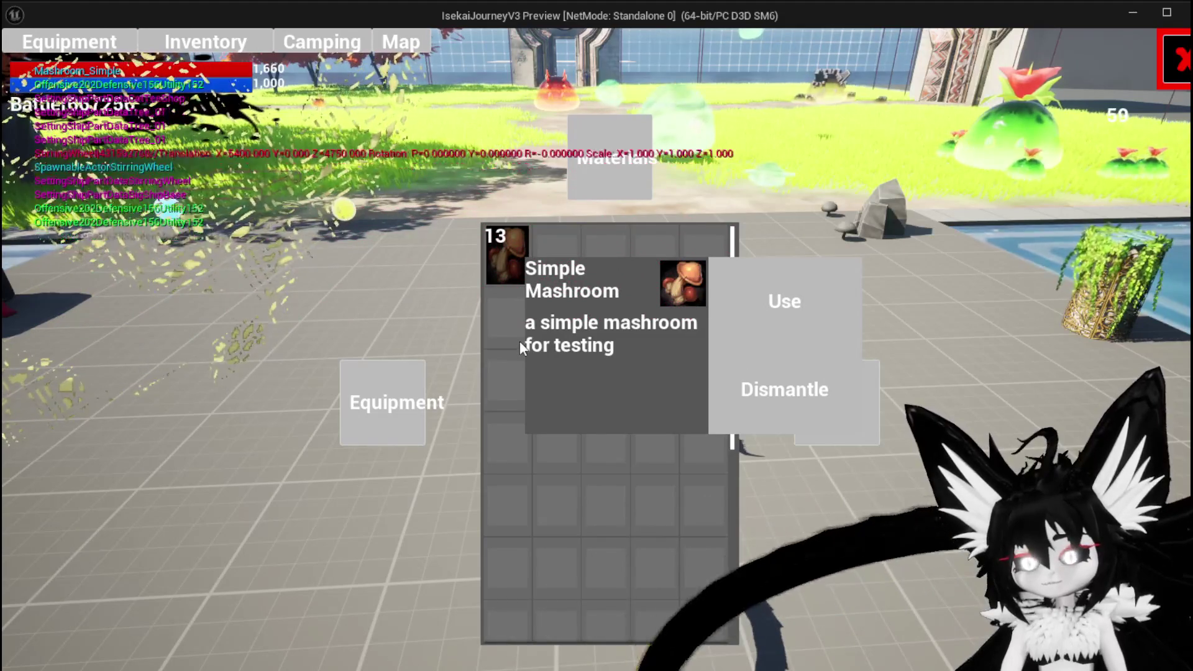
pyautogui.press('Escape')
pyautogui.click(31, 67)
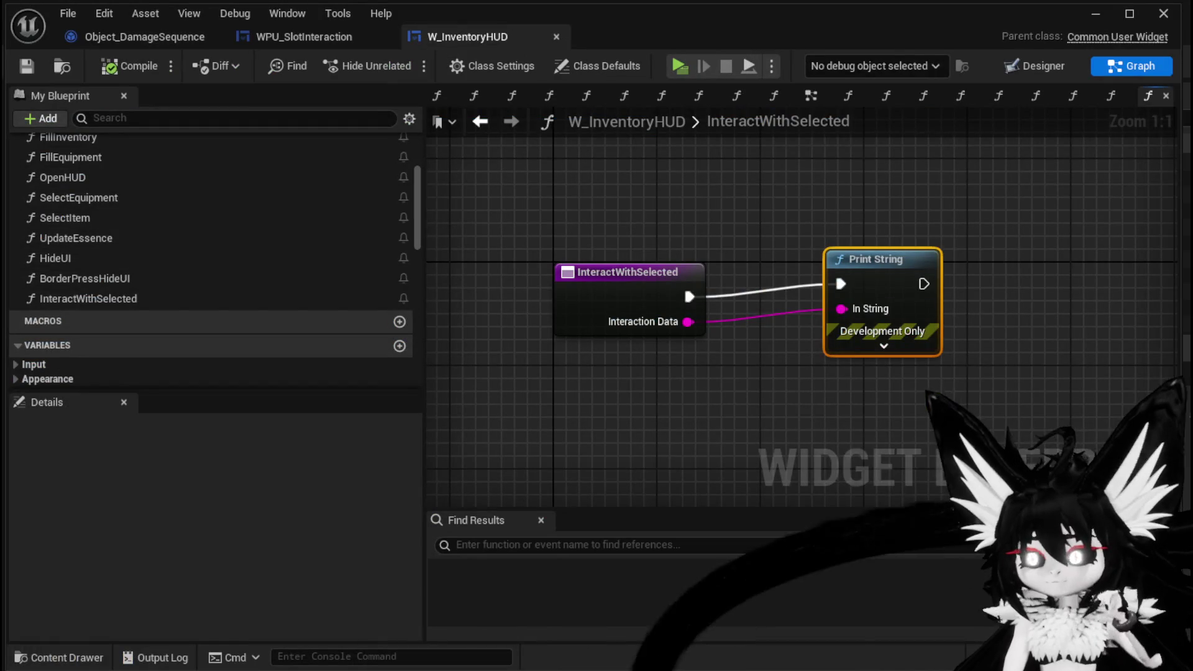
# - Look over the W_InventoryHUD graph and variables, then close its blueprint editor
pyautogui.moveTo(923, 374); pyautogui.dragTo(580, 394)
pyautogui.moveTo(890, 216); pyautogui.dragTo(961, 197)
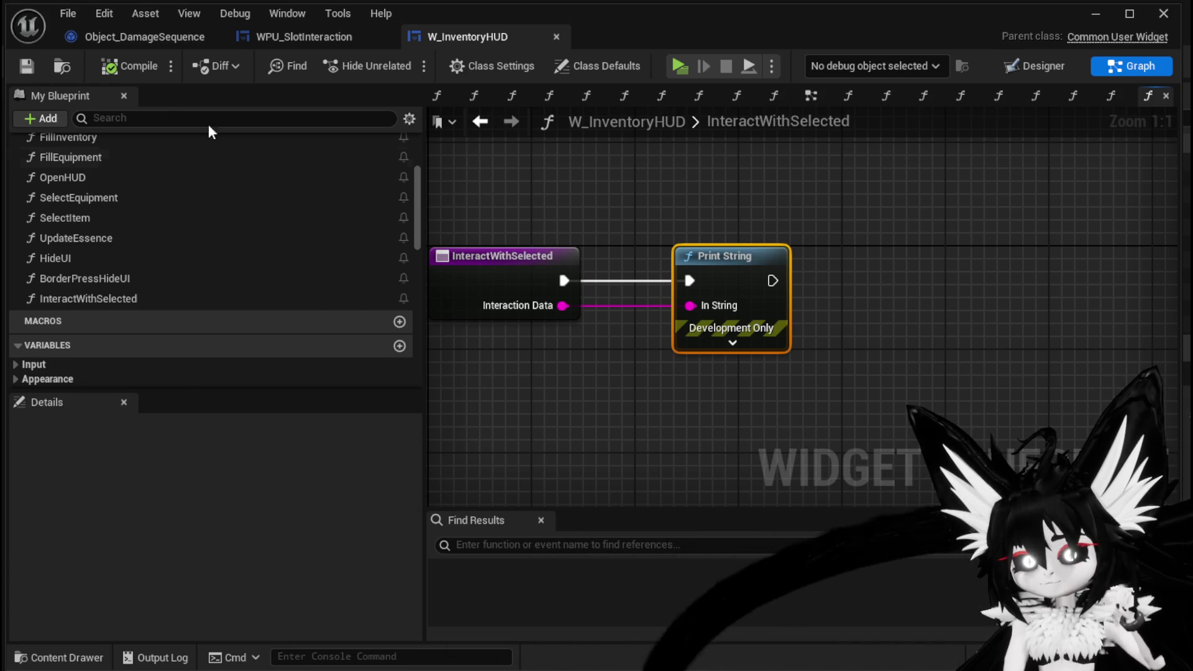
pyautogui.scroll(-5, 230, 214)
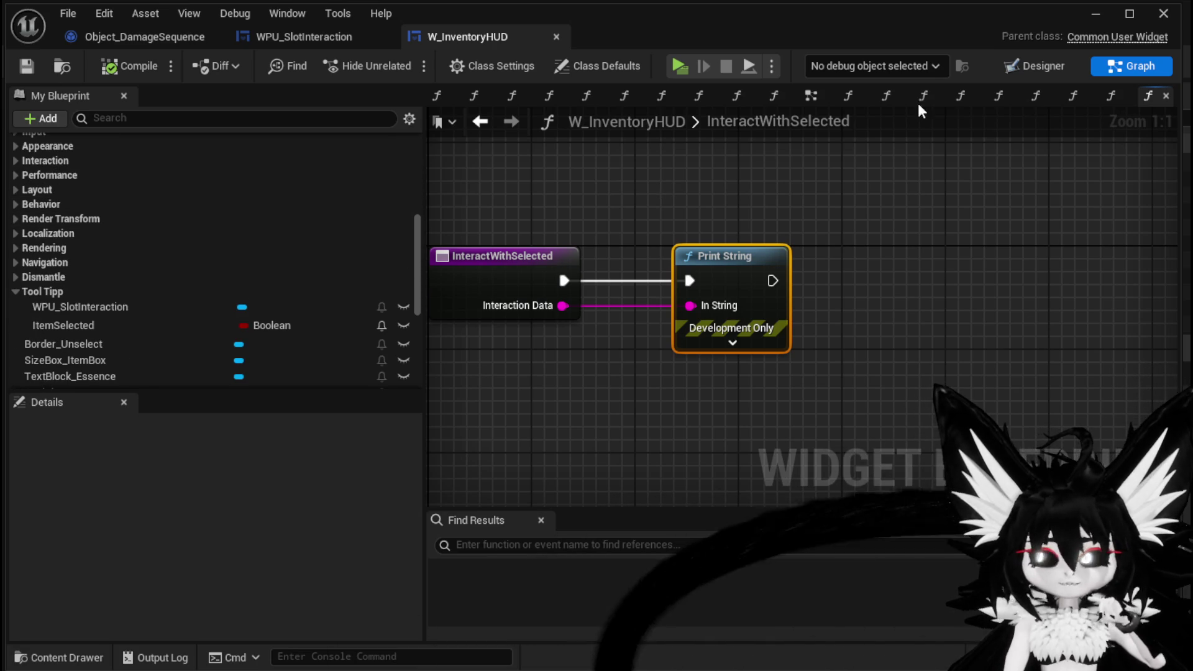
pyautogui.click(1095, 13)
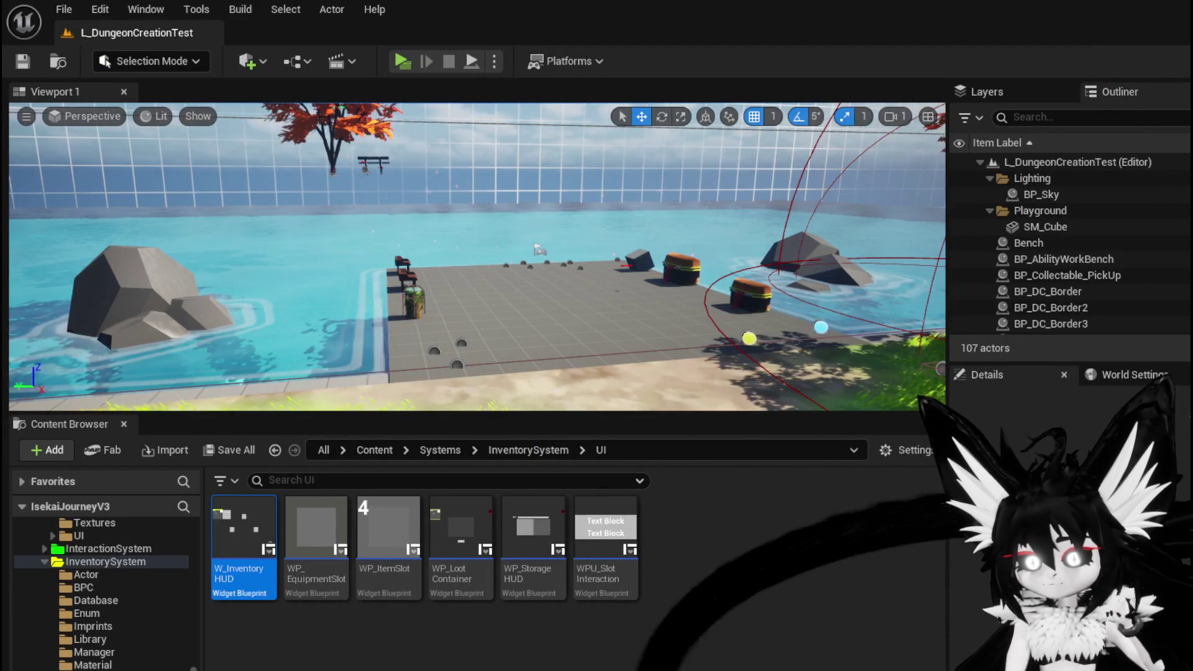
# - Browse the Content Browser folders into the EquipmentSystem UI folder
pyautogui.scroll(-2, 103, 590)
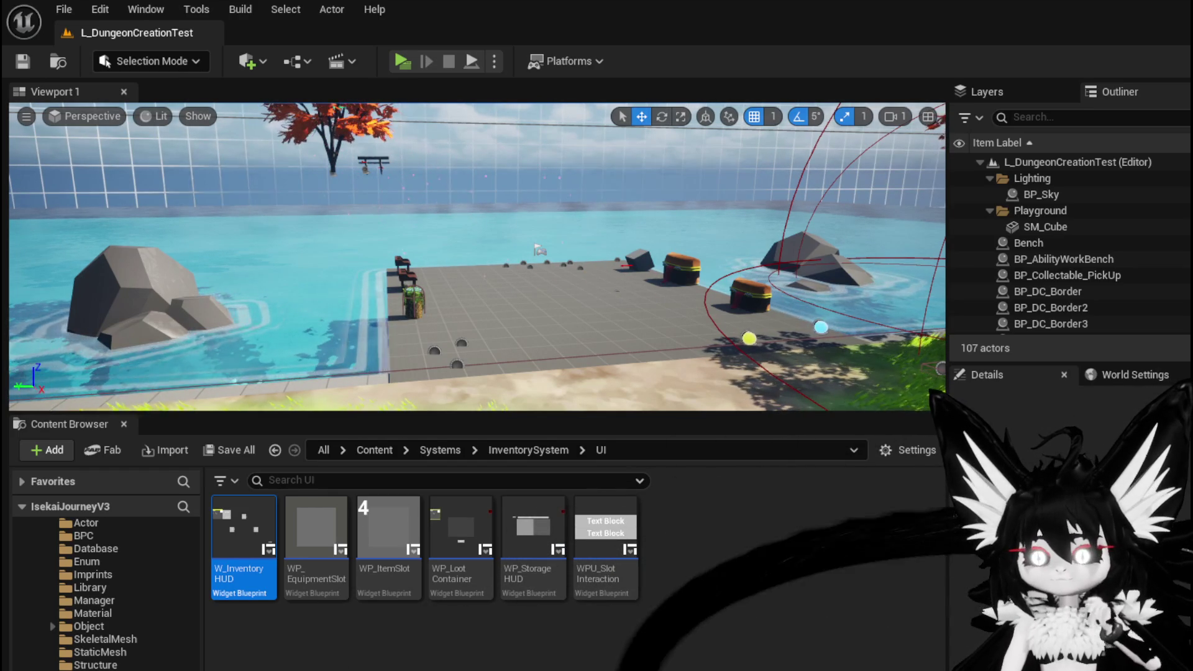
pyautogui.scroll(-5, 103, 590)
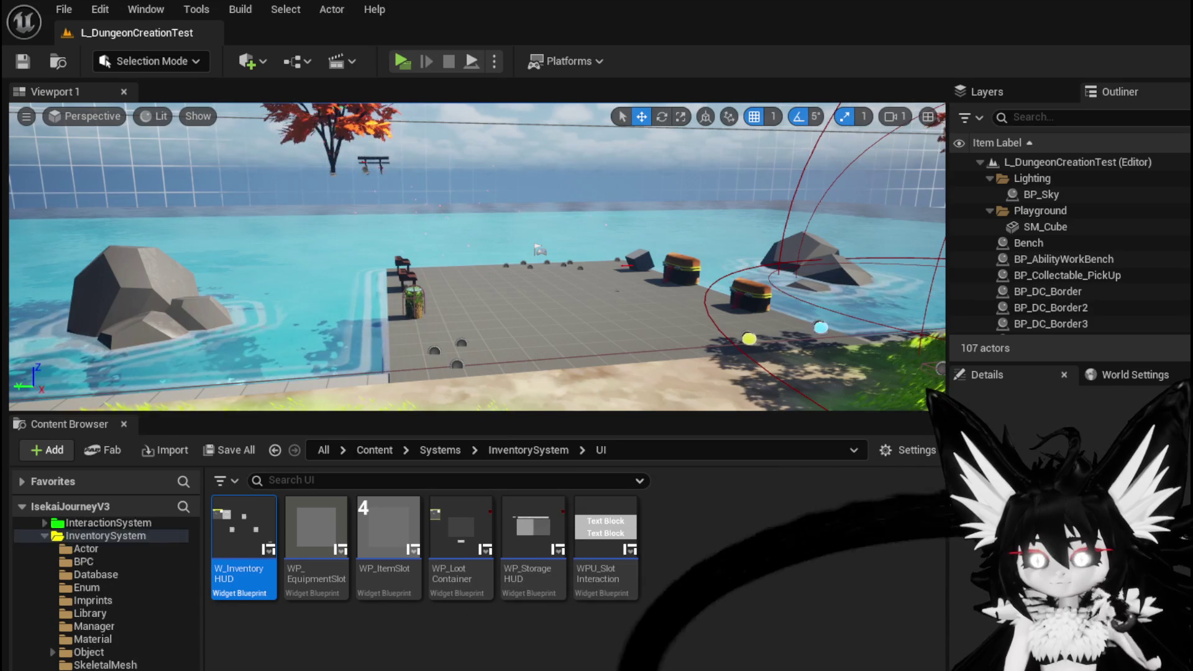
pyautogui.scroll(1, 93, 596)
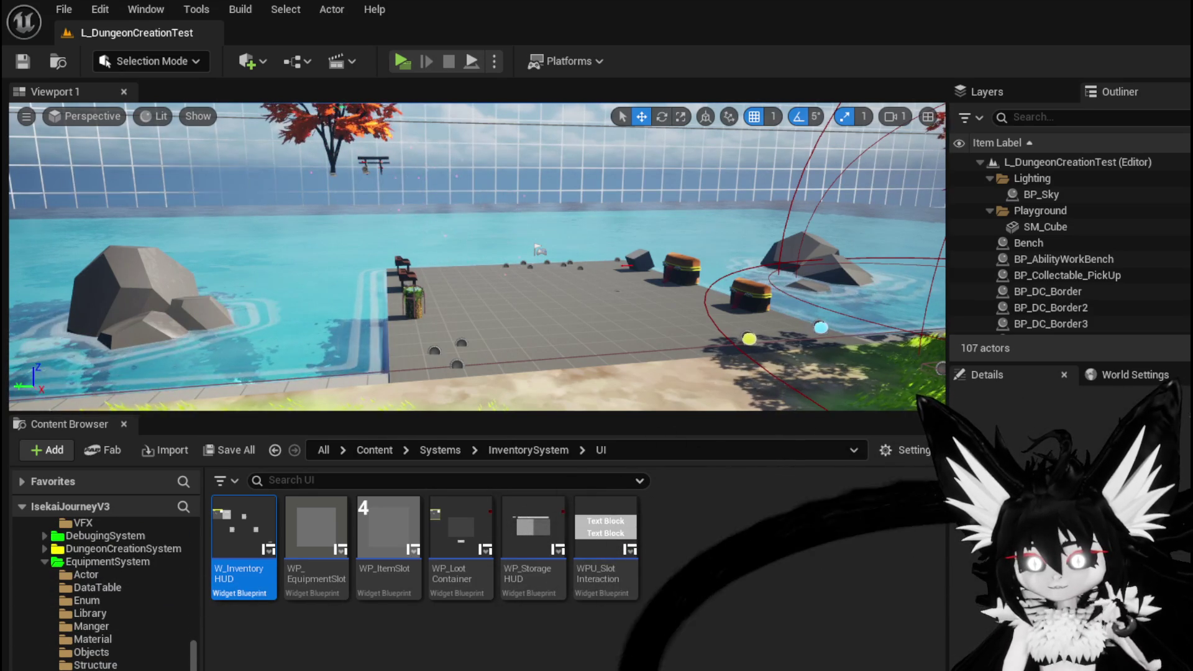
pyautogui.scroll(-3, 99, 659)
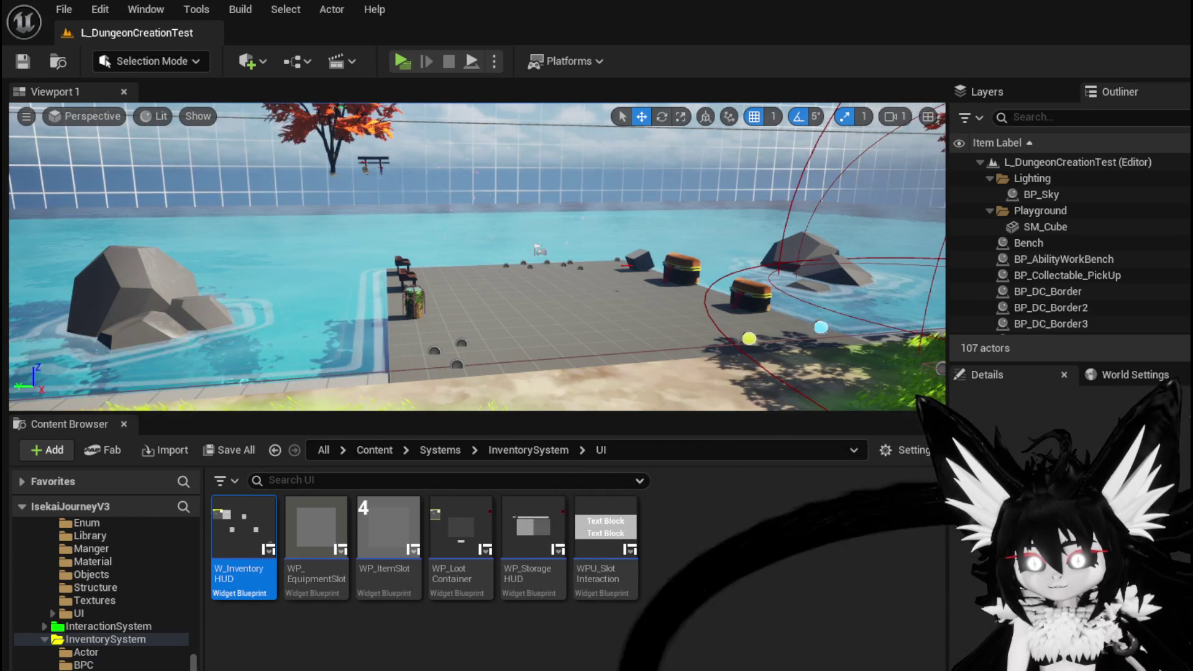
pyautogui.scroll(4, 103, 590)
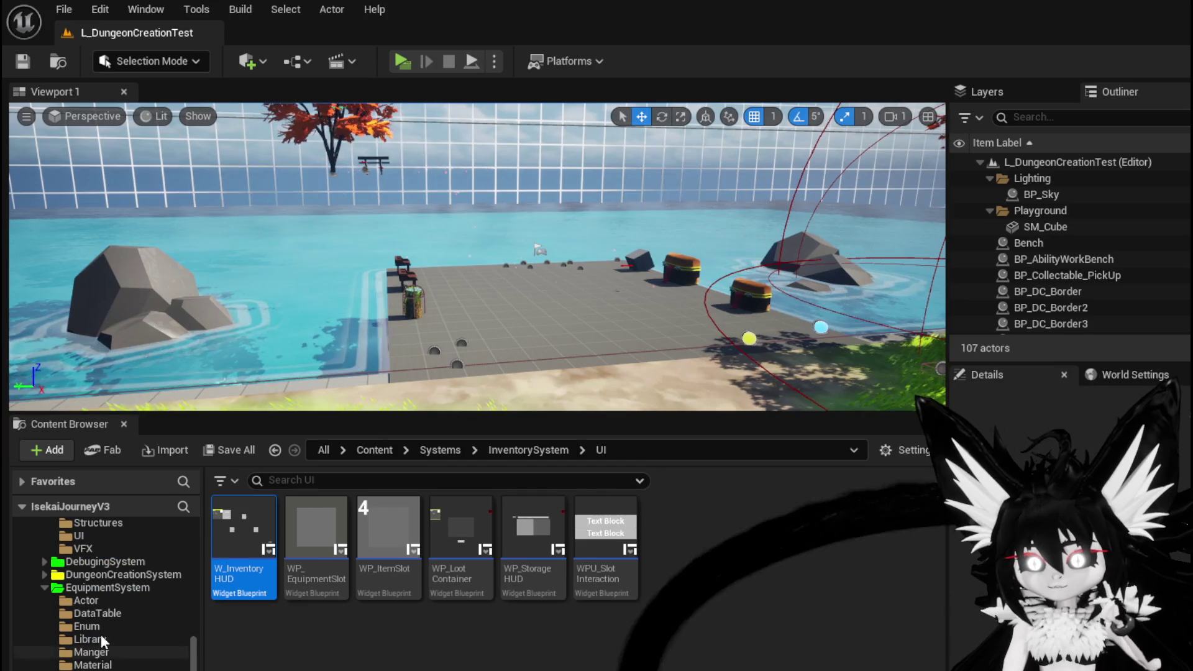
pyautogui.click(106, 587)
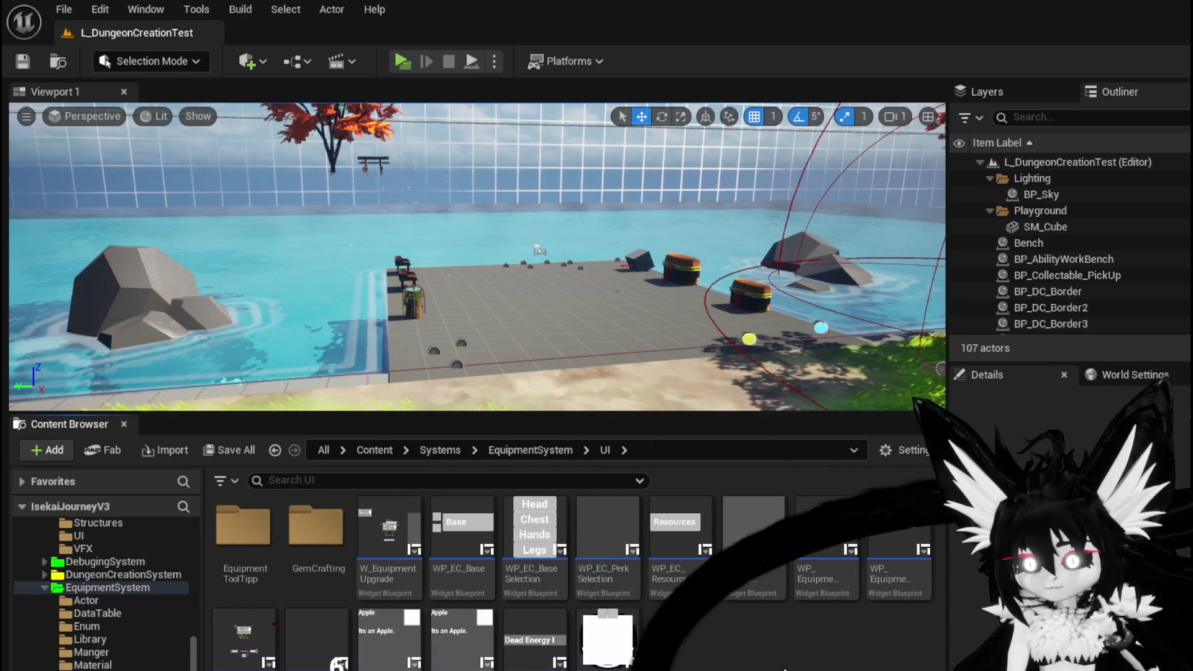
# - Go to the PlayerValuesSystem UI folder and open the PlayerStatsHUD widget blueprint
pyautogui.scroll(-2, 136, 666)
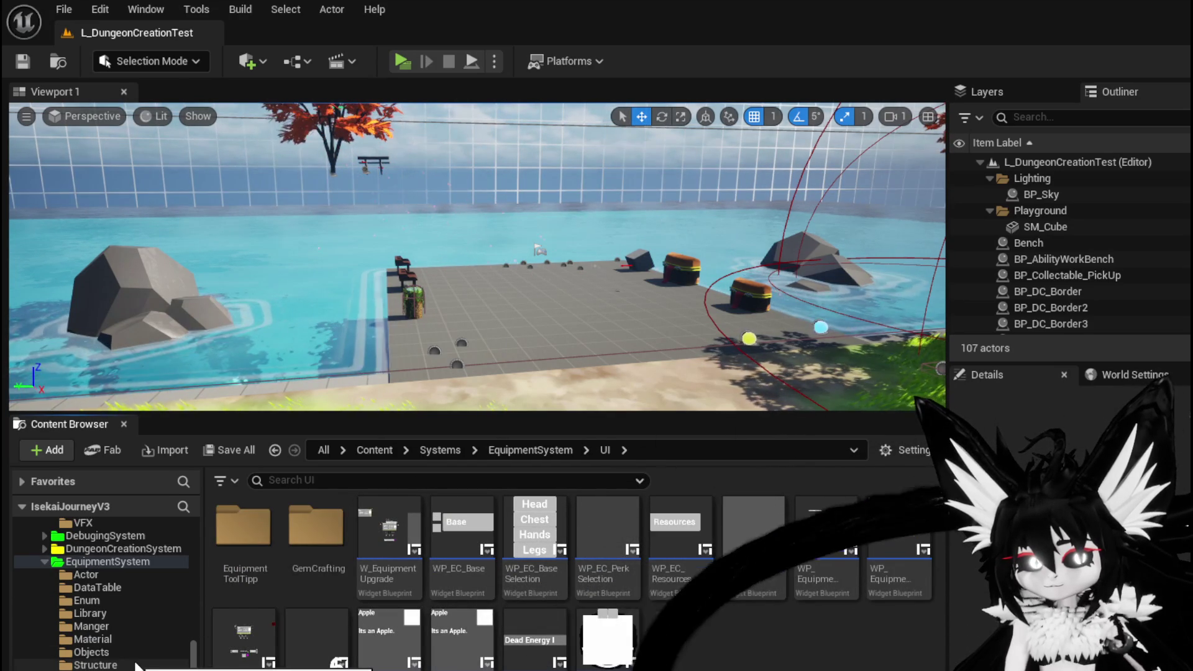
pyautogui.scroll(-2, 136, 666)
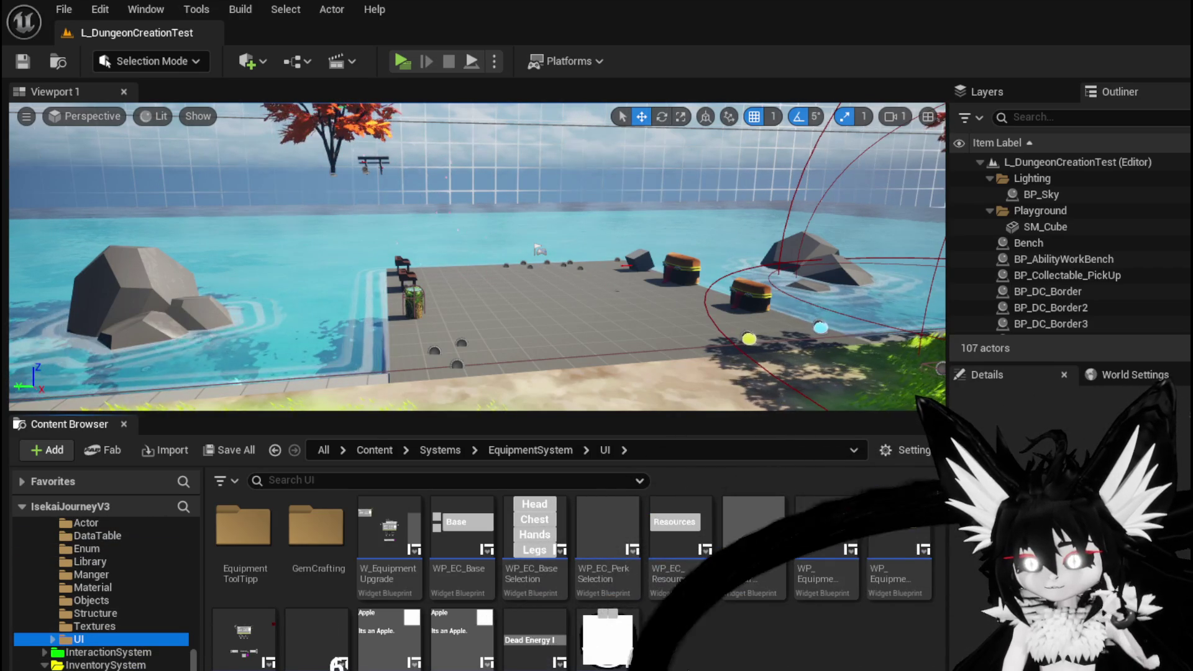
pyautogui.scroll(5, 95, 605)
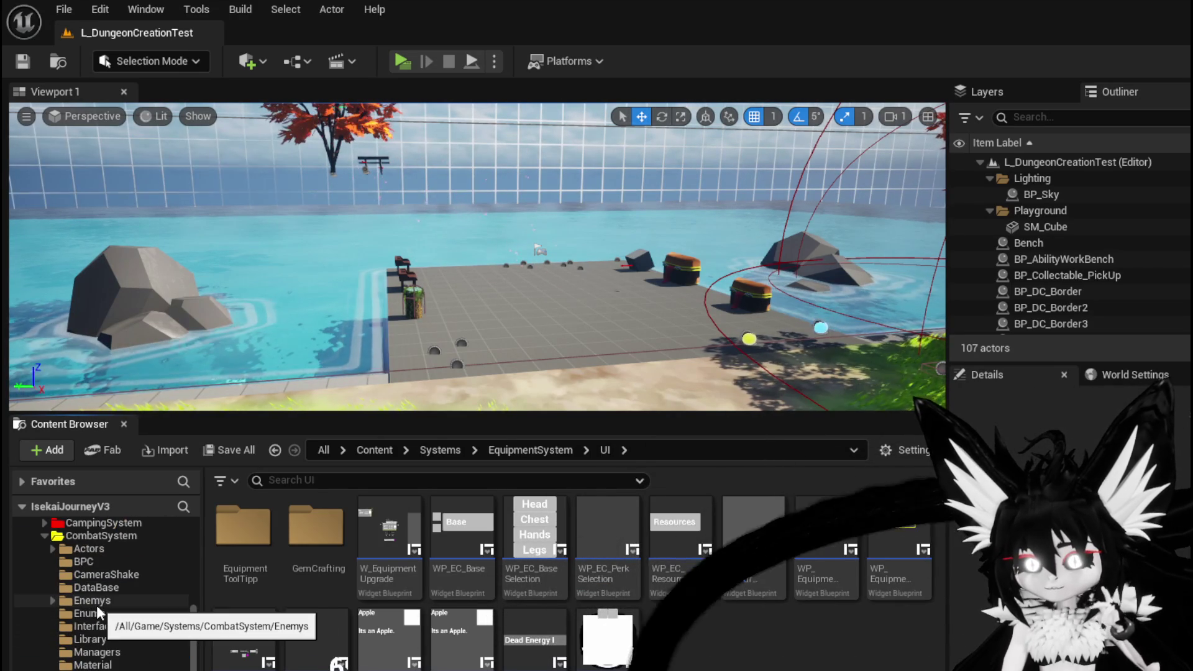
pyautogui.scroll(-5, 125, 617)
pyautogui.scroll(-6, 125, 618)
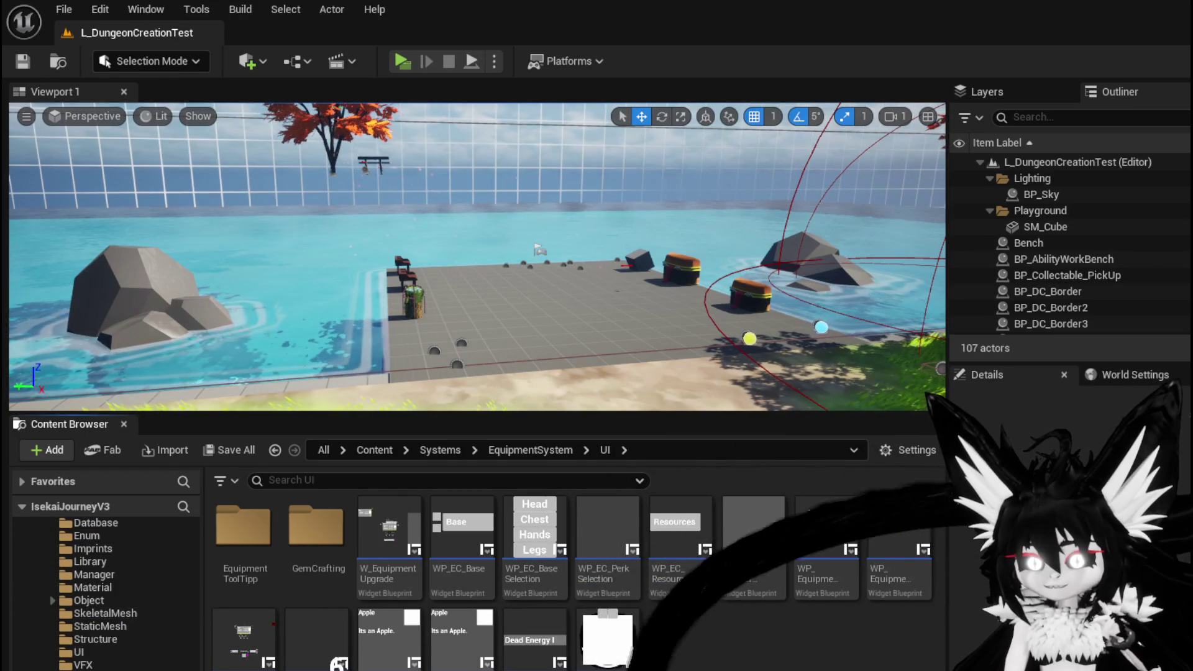
pyautogui.scroll(-3, 105, 590)
pyautogui.click(114, 600)
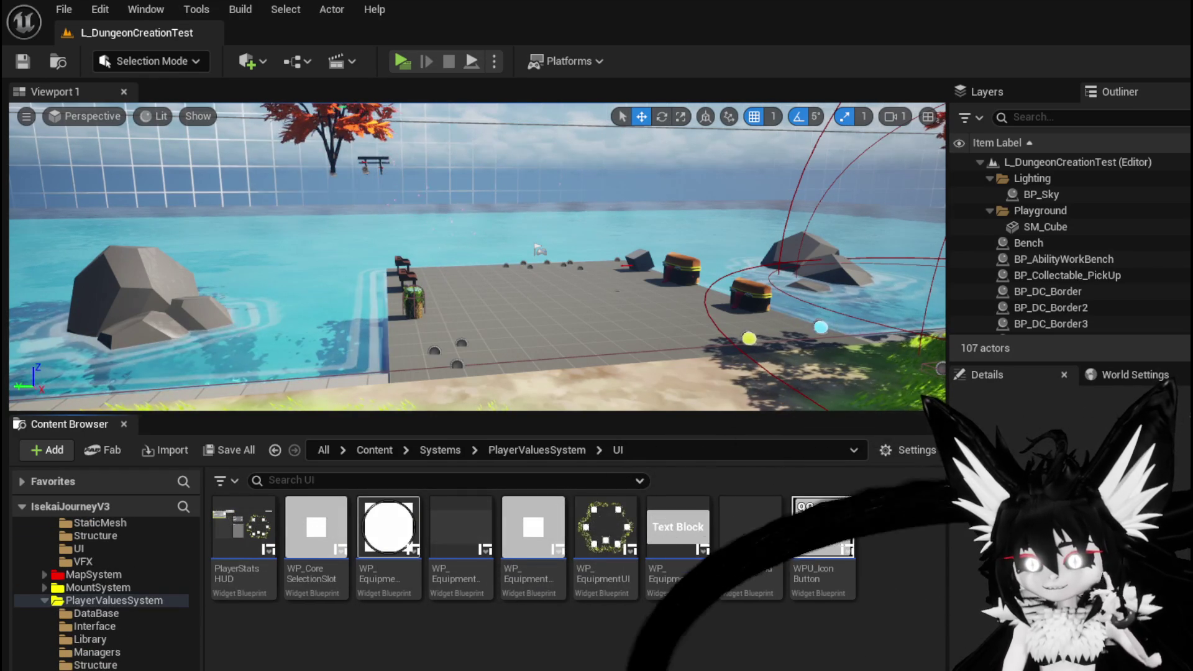
pyautogui.click(268, 551)
pyautogui.doubleClick(269, 552)
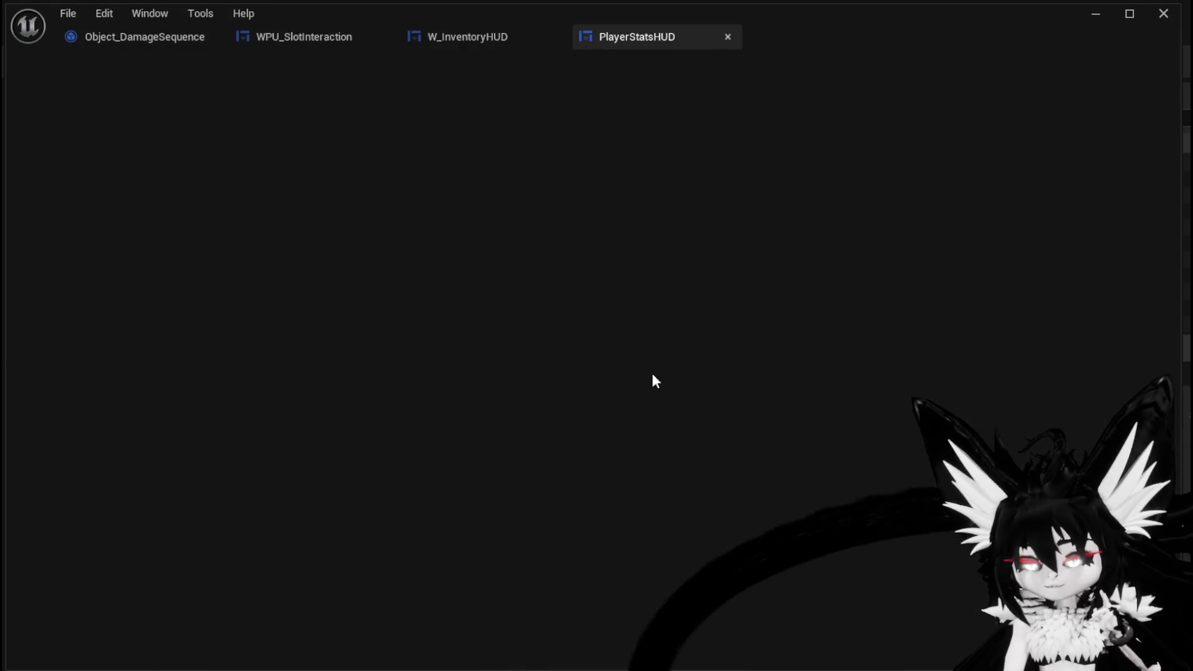
# - Open PlayerStatsHUD's EquipItemOnSlot function graph from the Equipment category
pyautogui.click(1131, 72)
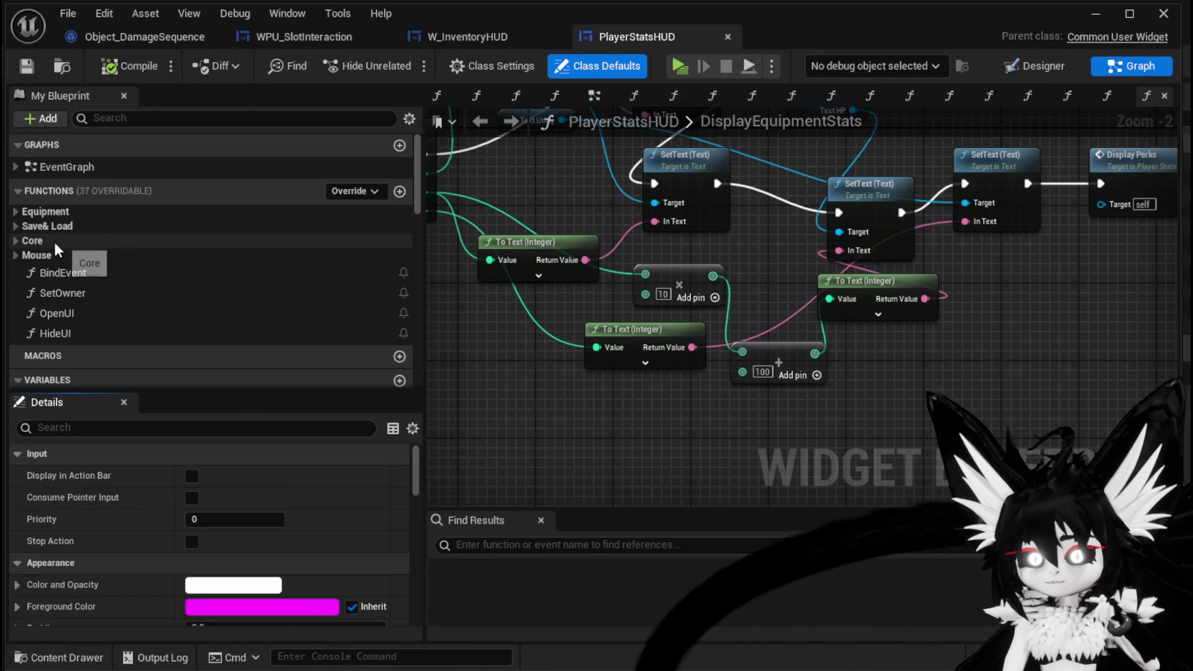
pyautogui.click(16, 210)
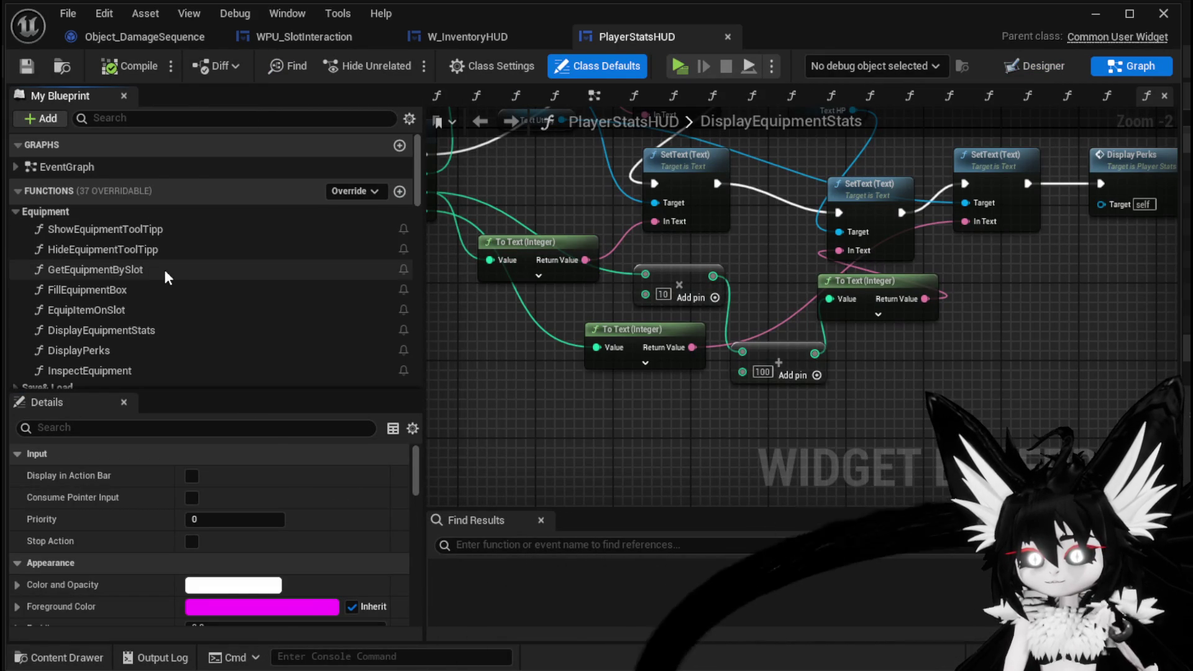
pyautogui.doubleClick(148, 309)
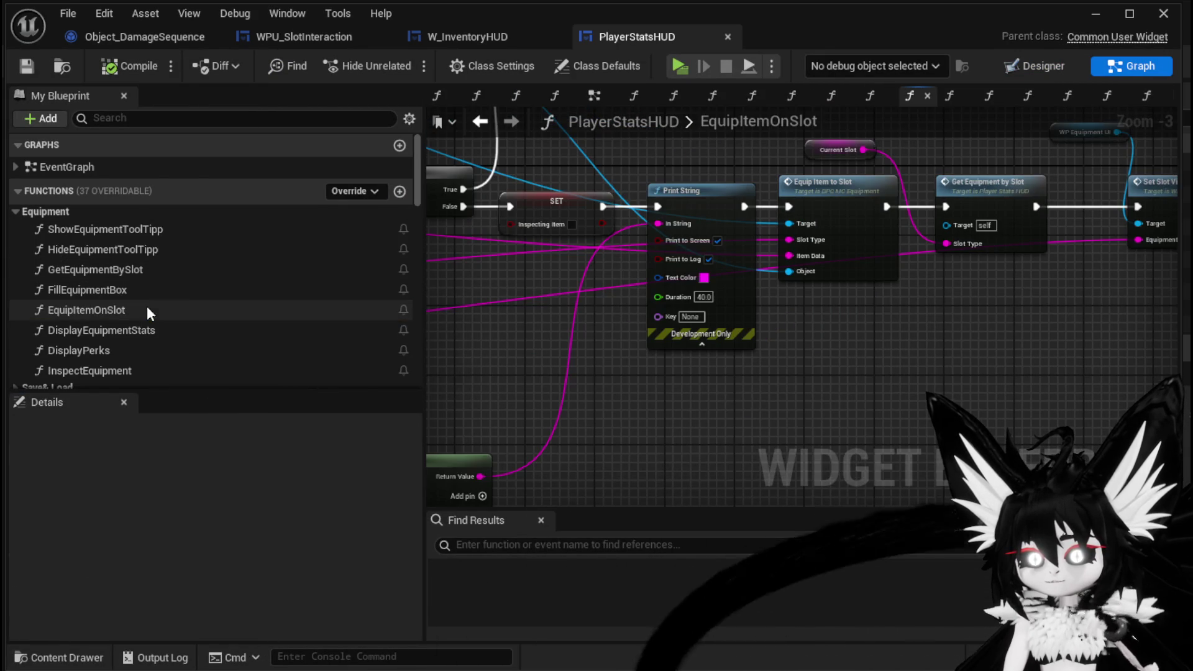
pyautogui.scroll(-3, 748, 390)
pyautogui.moveTo(1107, 426)
pyautogui.mouseDown()
pyautogui.moveTo(629, 380)
pyautogui.moveTo(987, 429)
pyautogui.mouseUp()
pyautogui.moveTo(493, 339); pyautogui.dragTo(547, 341)
# - Shift the EquipItemOnSlot entry node left and survey Set Slot Visual and Display Equipment Stats
pyautogui.scroll(2, 546, 343)
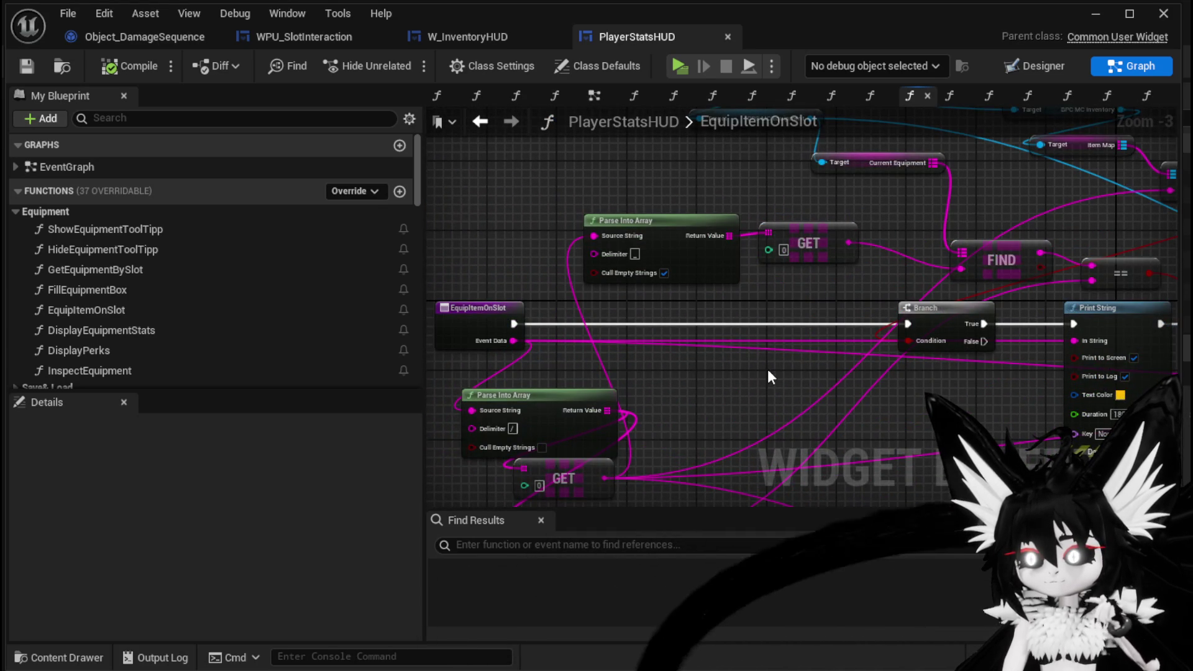
pyautogui.scroll(-1, 770, 377)
pyautogui.moveTo(771, 377); pyautogui.dragTo(806, 377)
pyautogui.moveTo(550, 349); pyautogui.dragTo(445, 341)
pyautogui.scroll(-2, 572, 271)
pyautogui.scroll(4, 888, 316)
pyautogui.moveTo(891, 294); pyautogui.dragTo(637, 258)
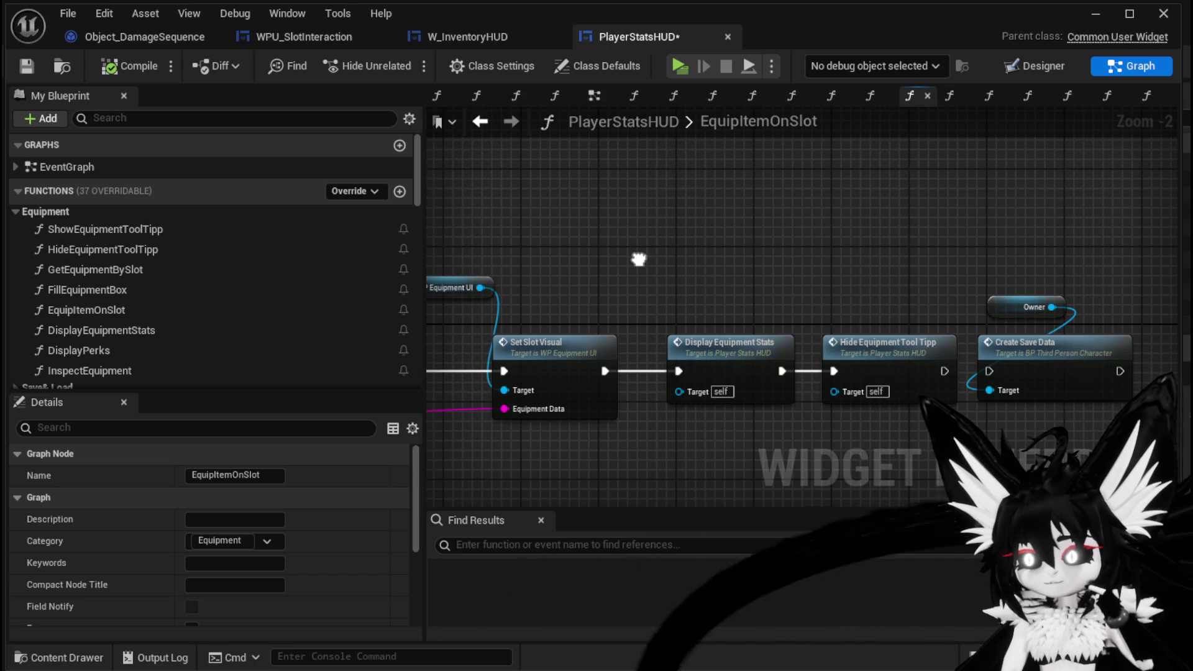
pyautogui.moveTo(639, 259)
pyautogui.mouseDown()
pyautogui.moveTo(993, 285)
pyautogui.moveTo(791, 267)
pyautogui.moveTo(956, 256)
pyautogui.moveTo(879, 244)
pyautogui.mouseUp()
# - Review the Branch, SET, GET, FIND and == nodes leading to Equip Item to Slot
pyautogui.scroll(-1, 994, 285)
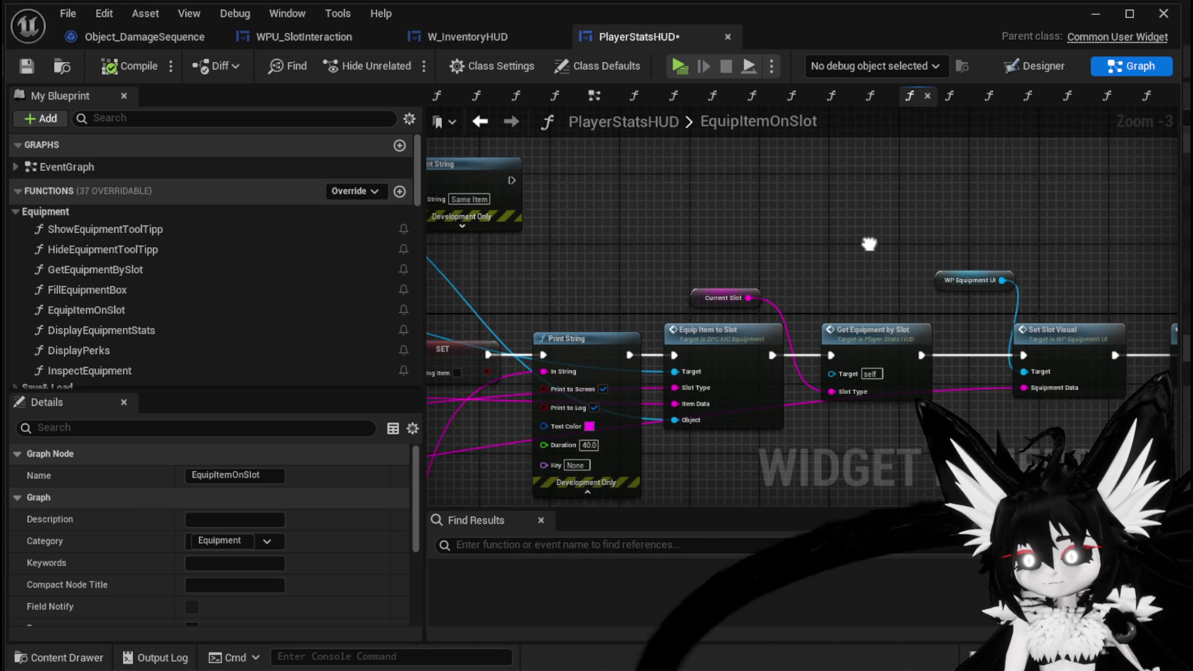
pyautogui.moveTo(608, 265); pyautogui.dragTo(1031, 274)
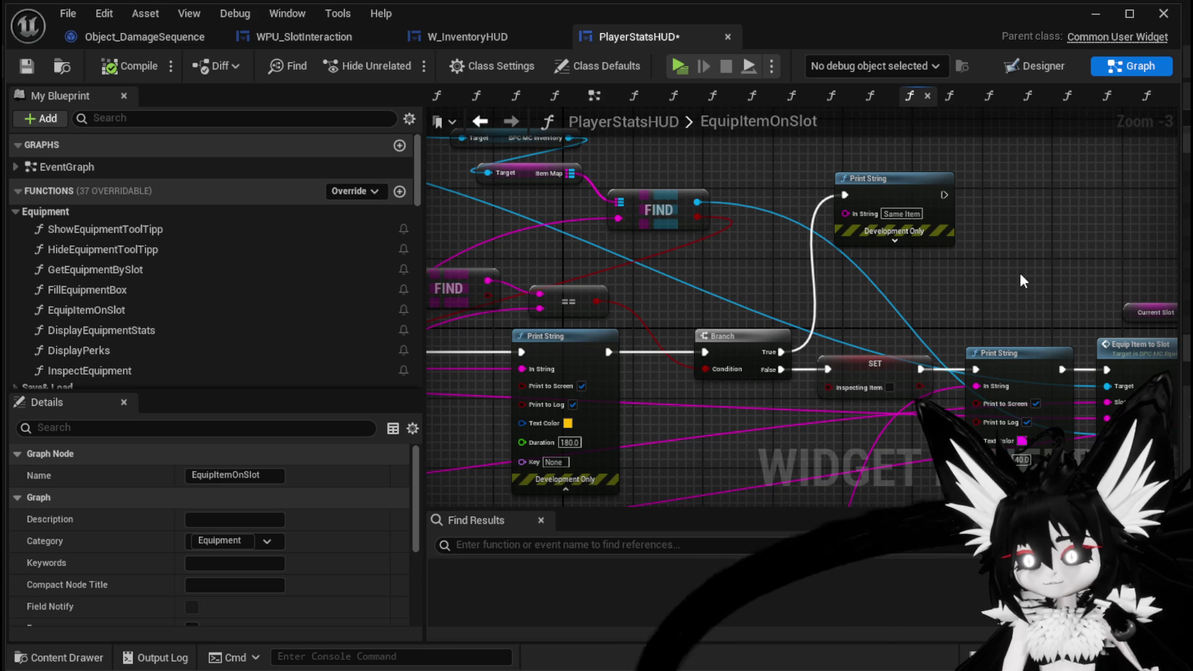
pyautogui.moveTo(1013, 283)
pyautogui.mouseDown()
pyautogui.moveTo(811, 402)
pyautogui.moveTo(937, 353)
pyautogui.moveTo(646, 379)
pyautogui.moveTo(831, 346)
pyautogui.moveTo(480, 252)
pyautogui.moveTo(733, 426)
pyautogui.mouseUp()
pyautogui.scroll(-1, 937, 353)
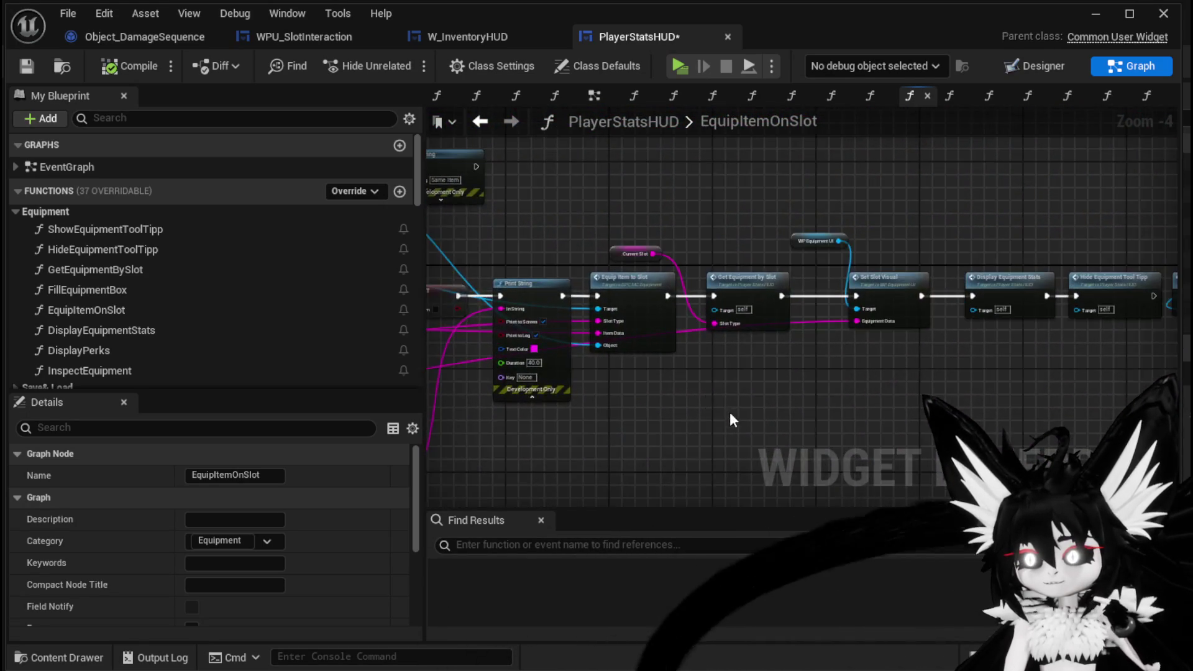
pyautogui.scroll(3, 776, 398)
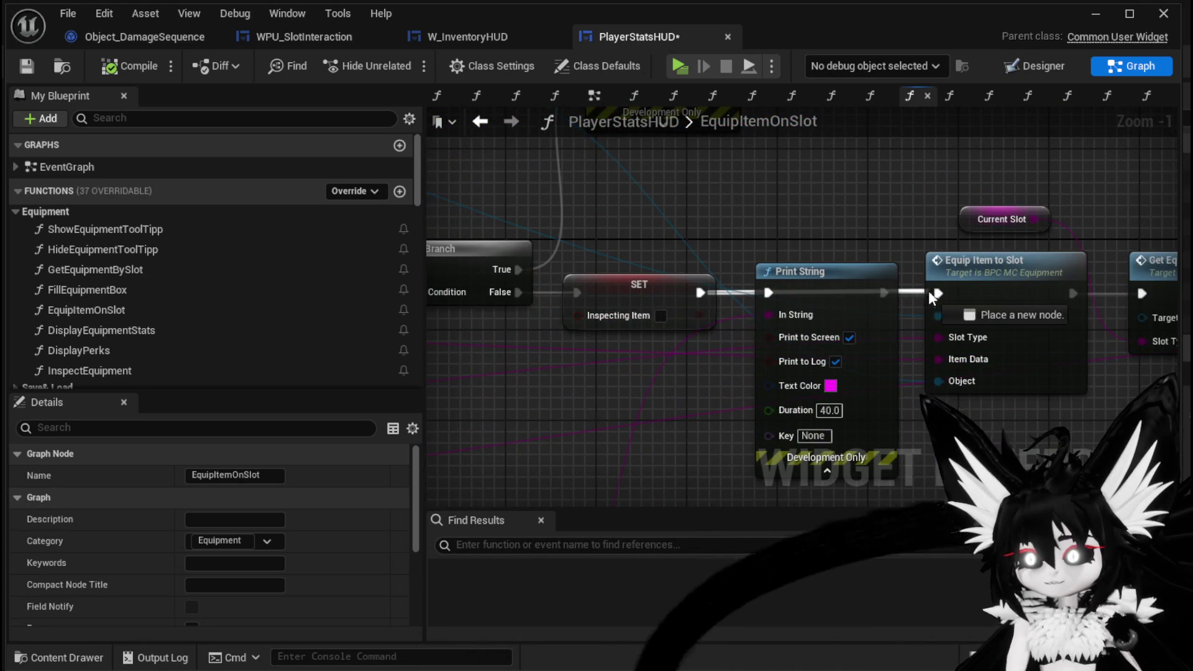
pyautogui.scroll(-2, 700, 296)
pyautogui.moveTo(789, 339)
pyautogui.mouseDown()
pyautogui.moveTo(601, 317)
pyautogui.moveTo(795, 379)
pyautogui.moveTo(812, 258)
pyautogui.moveTo(544, 239)
pyautogui.mouseUp()
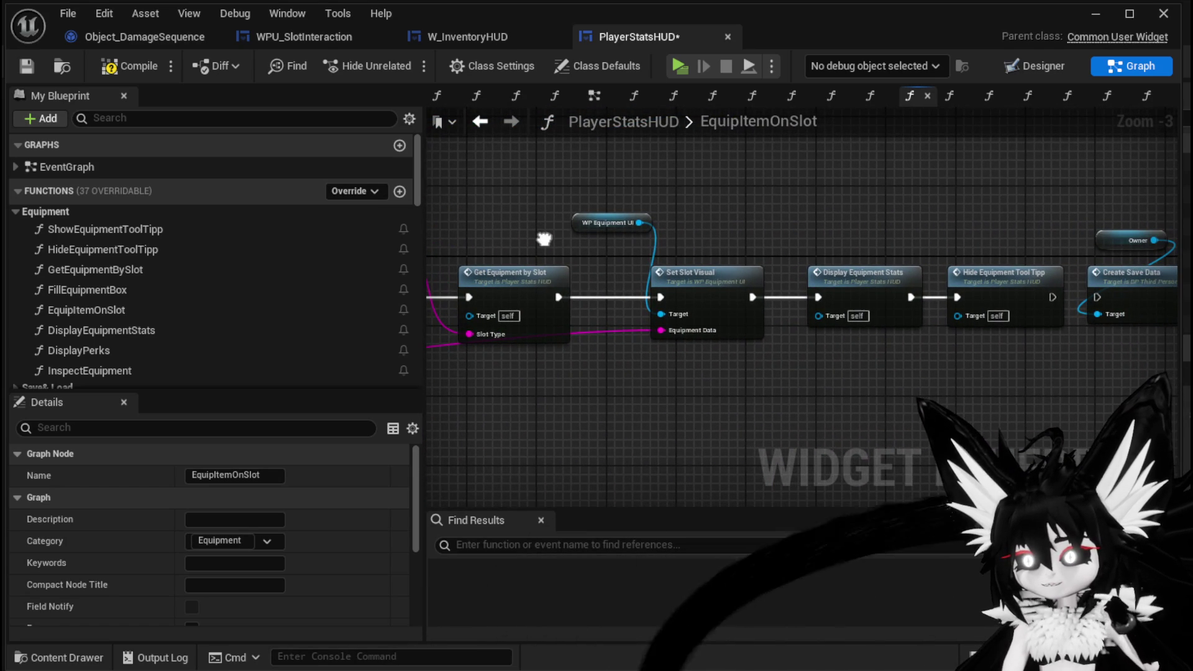
pyautogui.moveTo(544, 239); pyautogui.dragTo(824, 256)
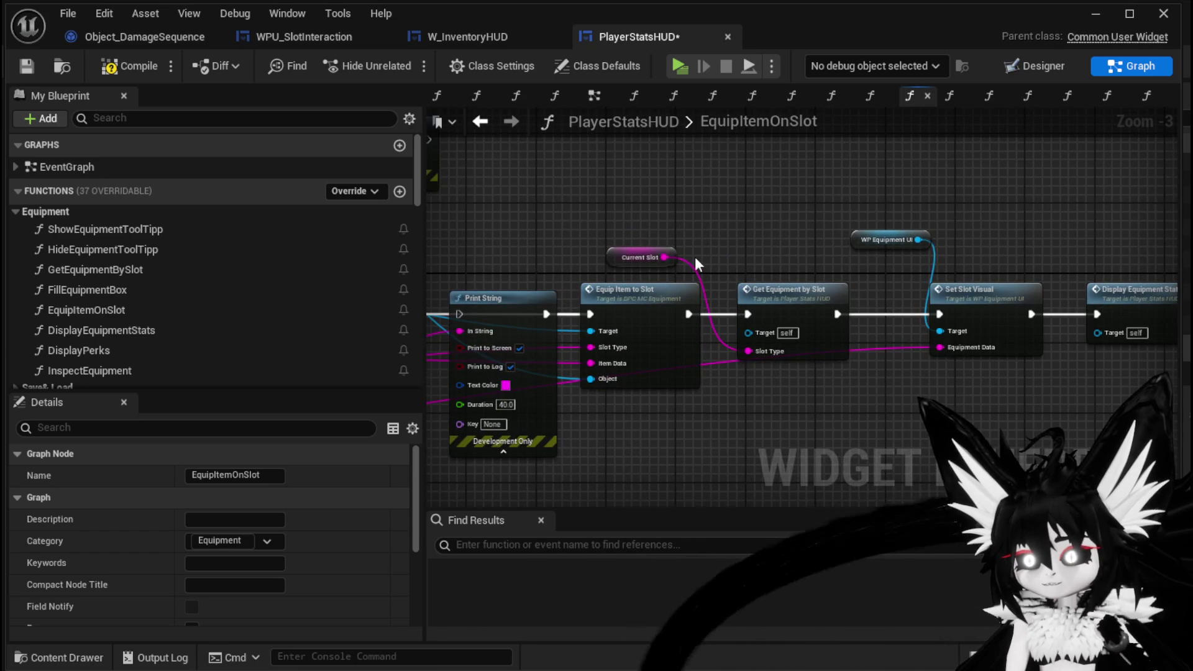
pyautogui.click(833, 434)
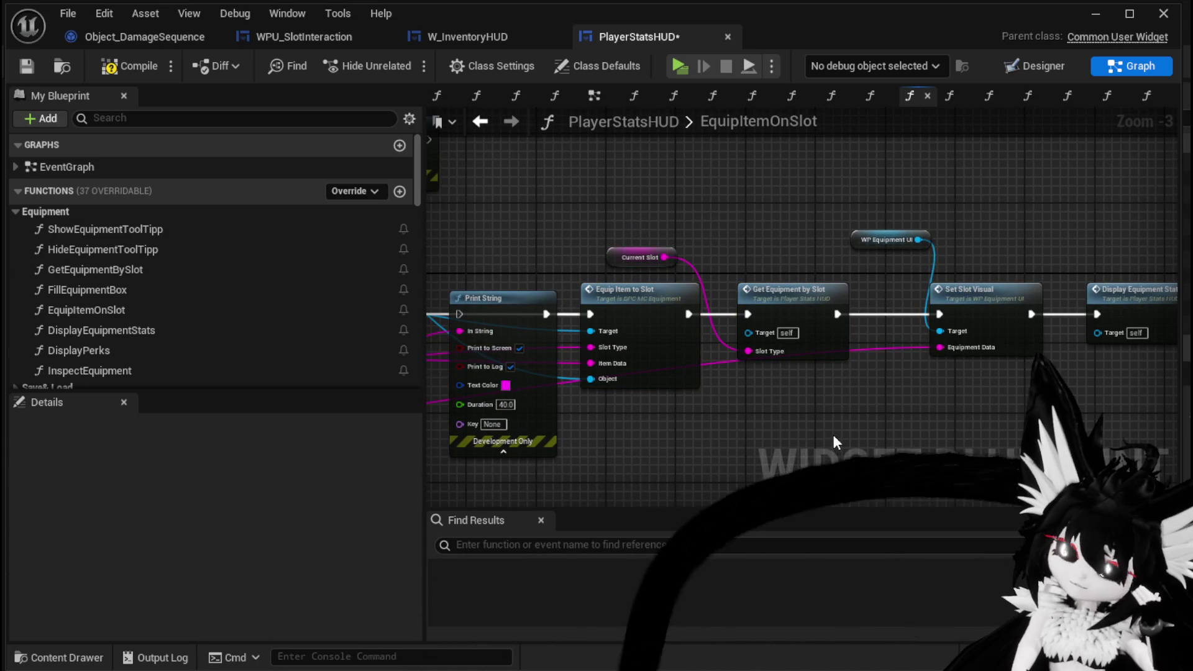
# - Move the Current Slot node up and right and select Equip Item to Slot
pyautogui.scroll(2, 755, 393)
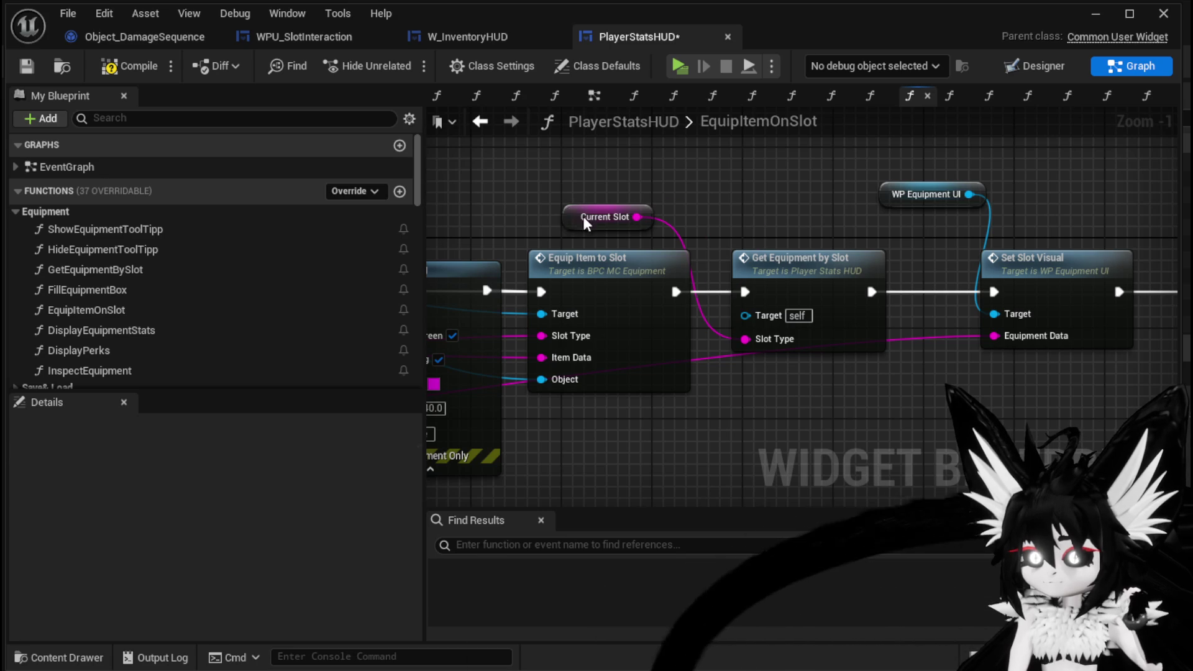
pyautogui.moveTo(604, 217); pyautogui.dragTo(754, 200)
pyautogui.moveTo(556, 200); pyautogui.dragTo(590, 264)
pyautogui.scroll(-1, 756, 333)
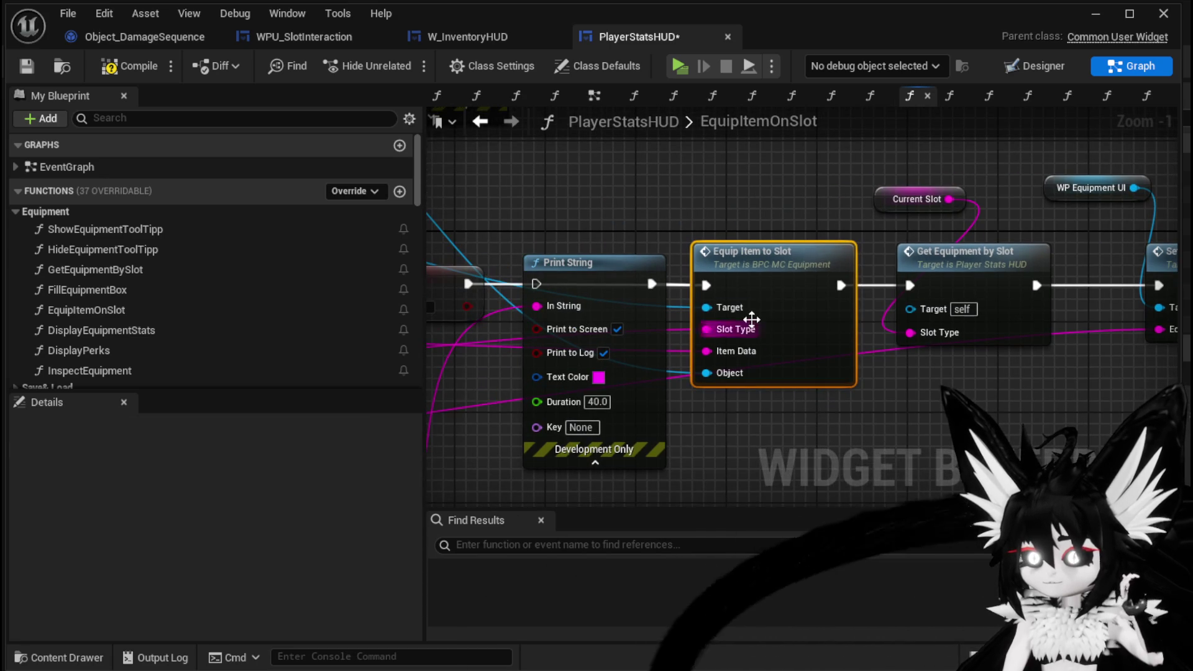
pyautogui.scroll(-1, 589, 206)
pyautogui.moveTo(589, 206); pyautogui.dragTo(415, 191)
# - Compile and save PlayerStatsHUD, then return to W_InventoryHUD's InteractWithSelected graph
pyautogui.click(107, 70)
pyautogui.hotkey('ctrl', 's')
pyautogui.moveTo(540, 228)
pyautogui.mouseDown()
pyautogui.moveTo(992, 292)
pyautogui.moveTo(1174, 295)
pyautogui.moveTo(1062, 292)
pyautogui.moveTo(858, 190)
pyautogui.moveTo(988, 198)
pyautogui.moveTo(983, 251)
pyautogui.moveTo(1004, 257)
pyautogui.mouseUp()
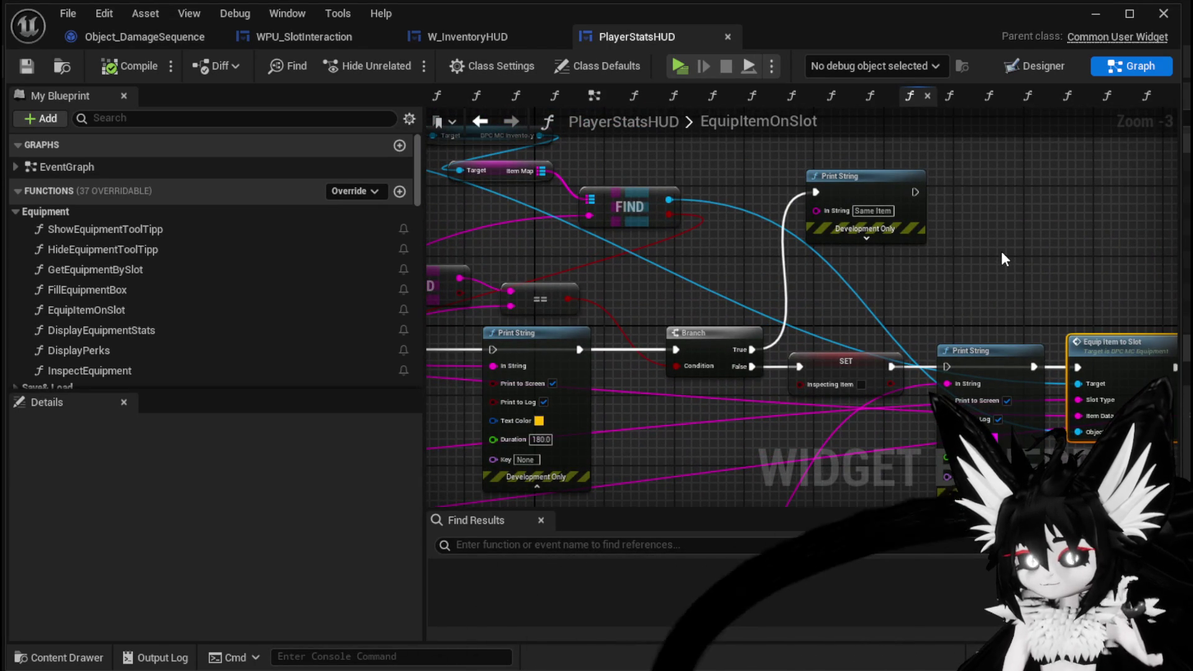
pyautogui.click(467, 39)
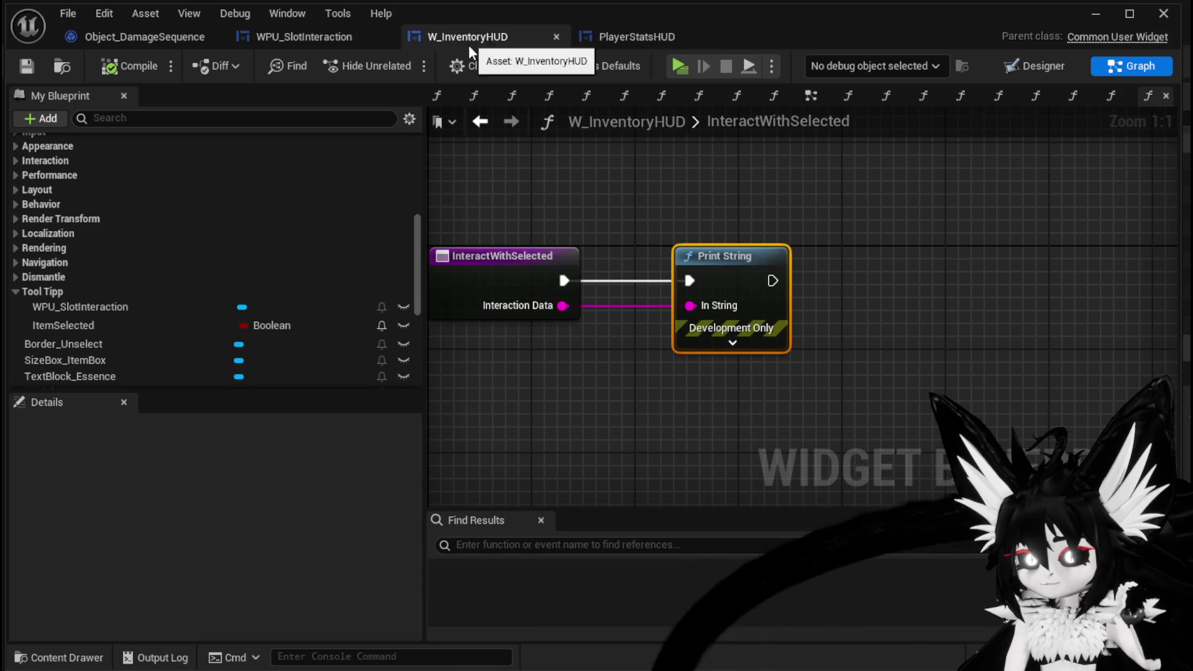
# - Get the Owner variable and its BPC_MC_Equipment component in InteractWithSelected
pyautogui.scroll(-5, 211, 271)
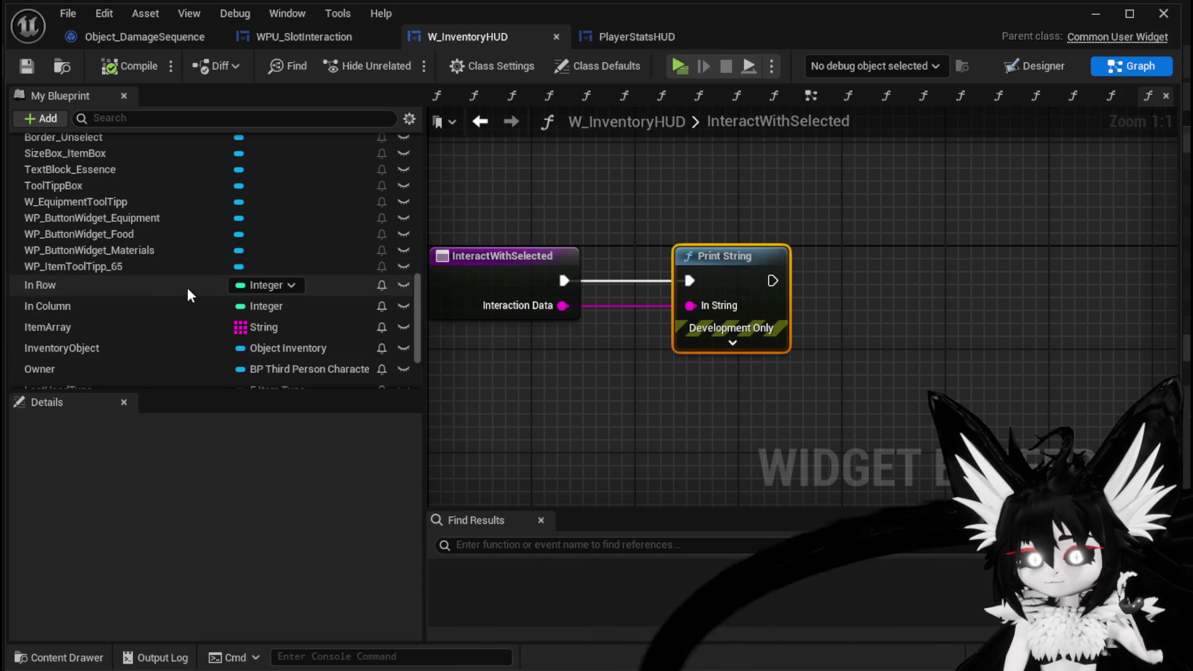
pyautogui.moveTo(163, 365)
pyautogui.mouseDown()
pyautogui.moveTo(289, 334)
pyautogui.moveTo(471, 169)
pyautogui.mouseUp()
pyautogui.click(518, 203)
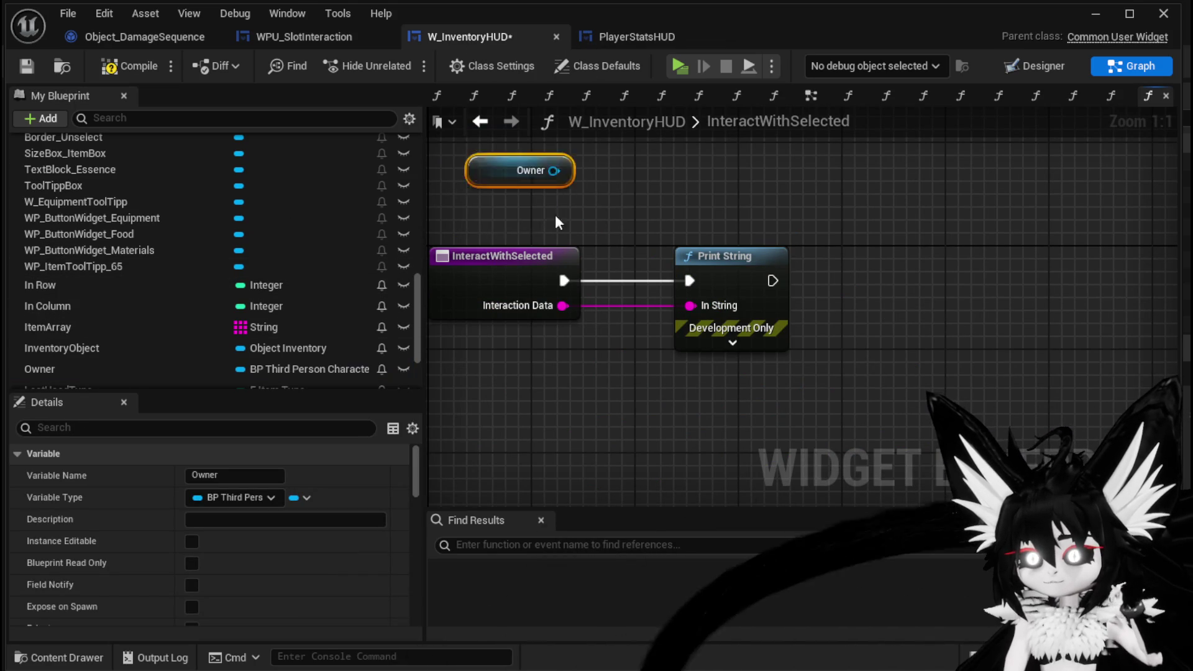
pyautogui.moveTo(550, 256); pyautogui.dragTo(744, 234)
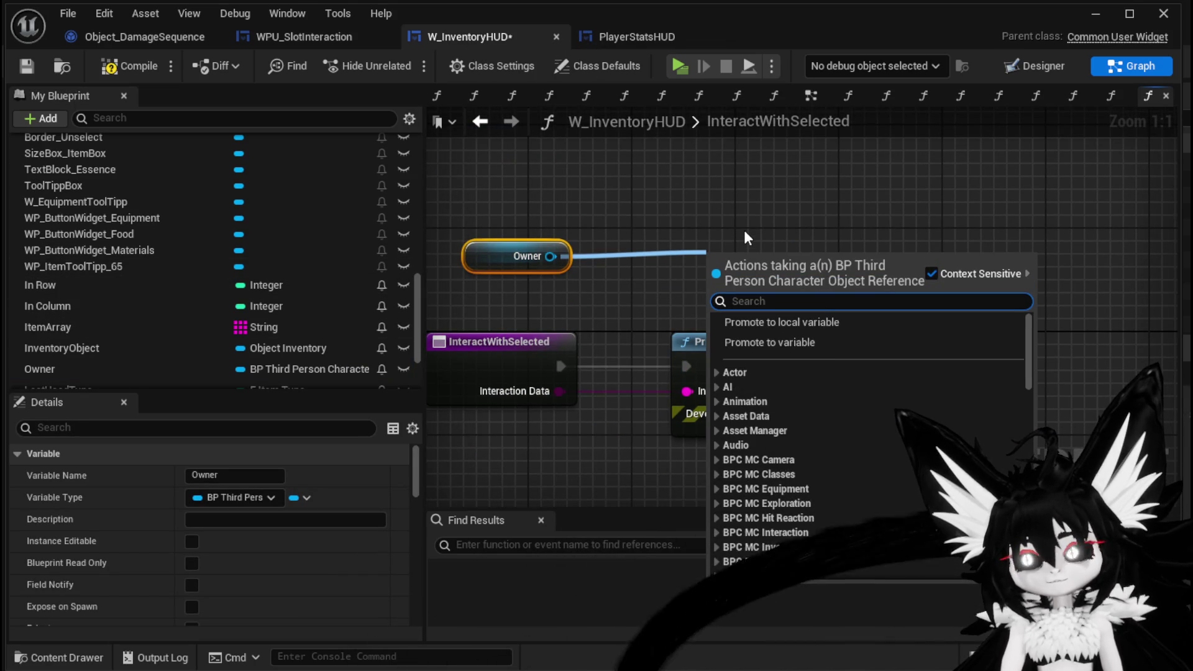
pyautogui.write('MC Equipmen')
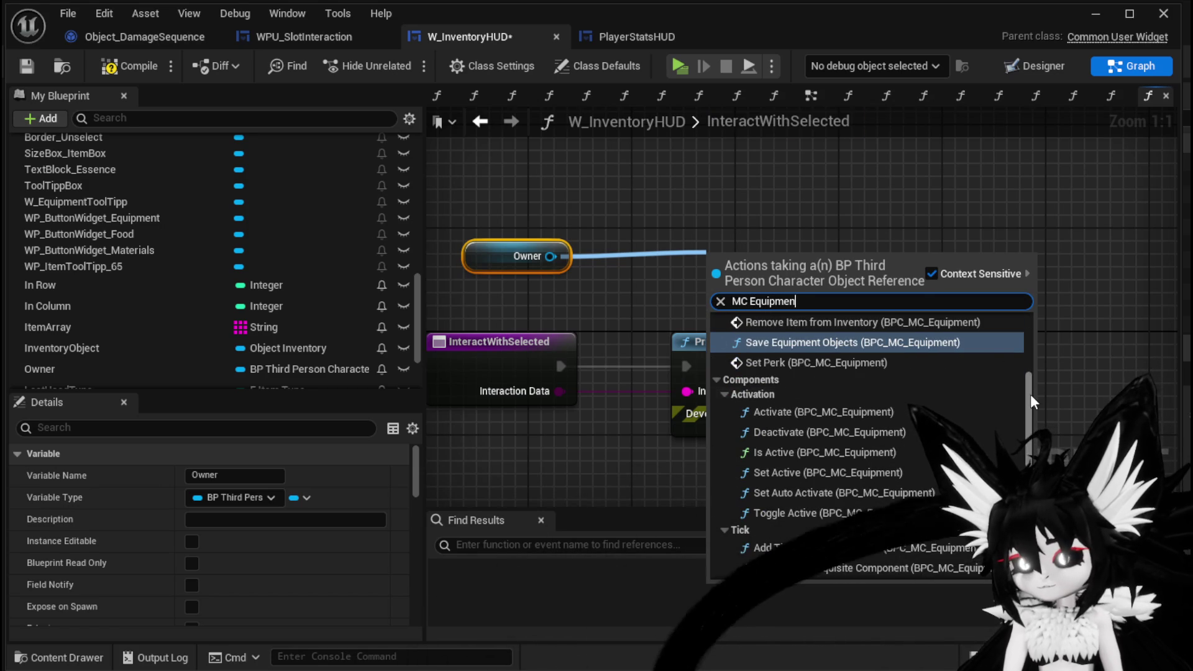
pyautogui.scroll(-10, 1028, 393)
pyautogui.click(790, 549)
# - Call Equip Item to Slot on the owner's BPC MC Equipment component
pyautogui.moveTo(785, 240); pyautogui.dragTo(665, 192)
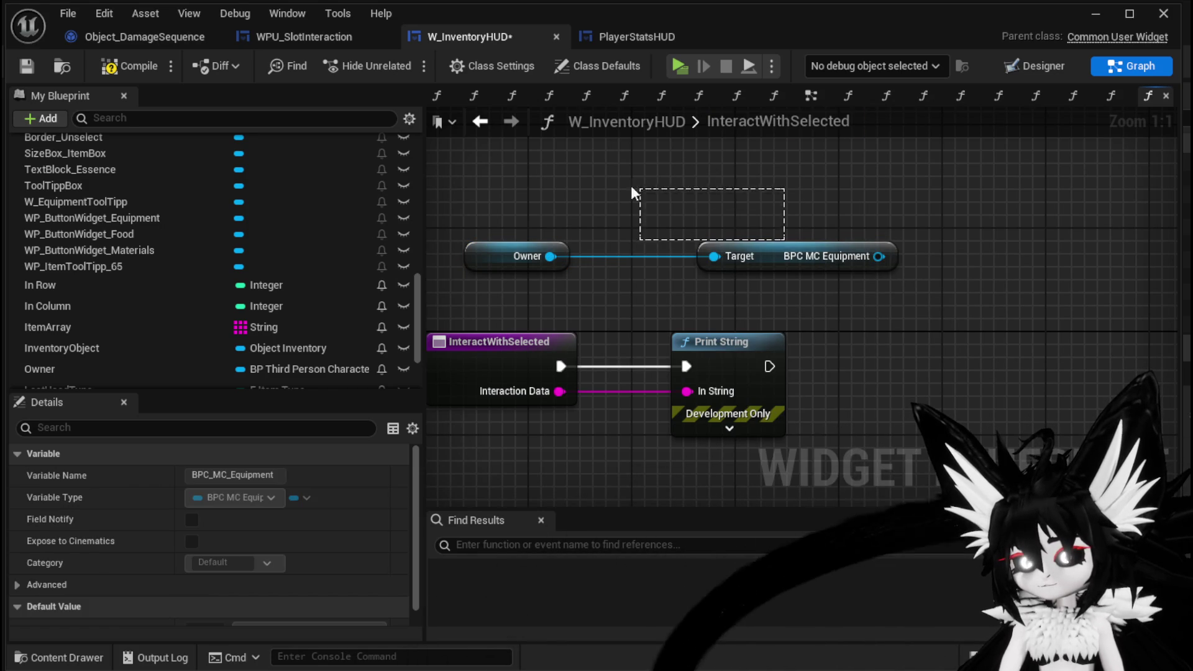
pyautogui.moveTo(879, 256); pyautogui.dragTo(1007, 271)
pyautogui.write('Equip')
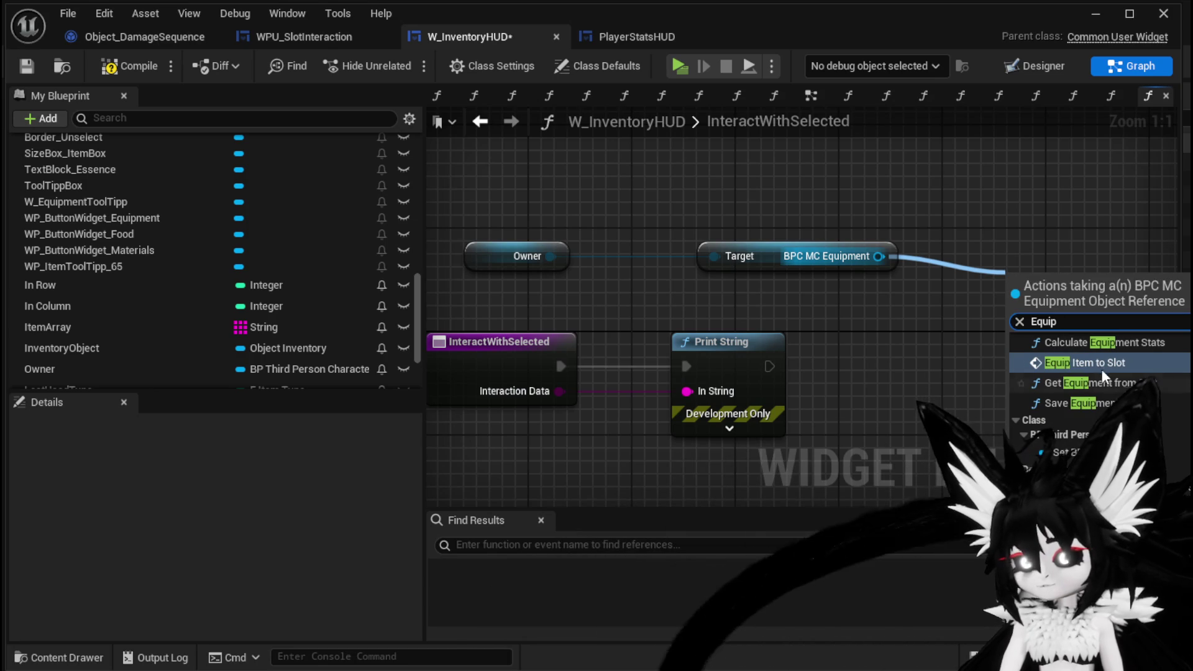
pyautogui.click(1093, 363)
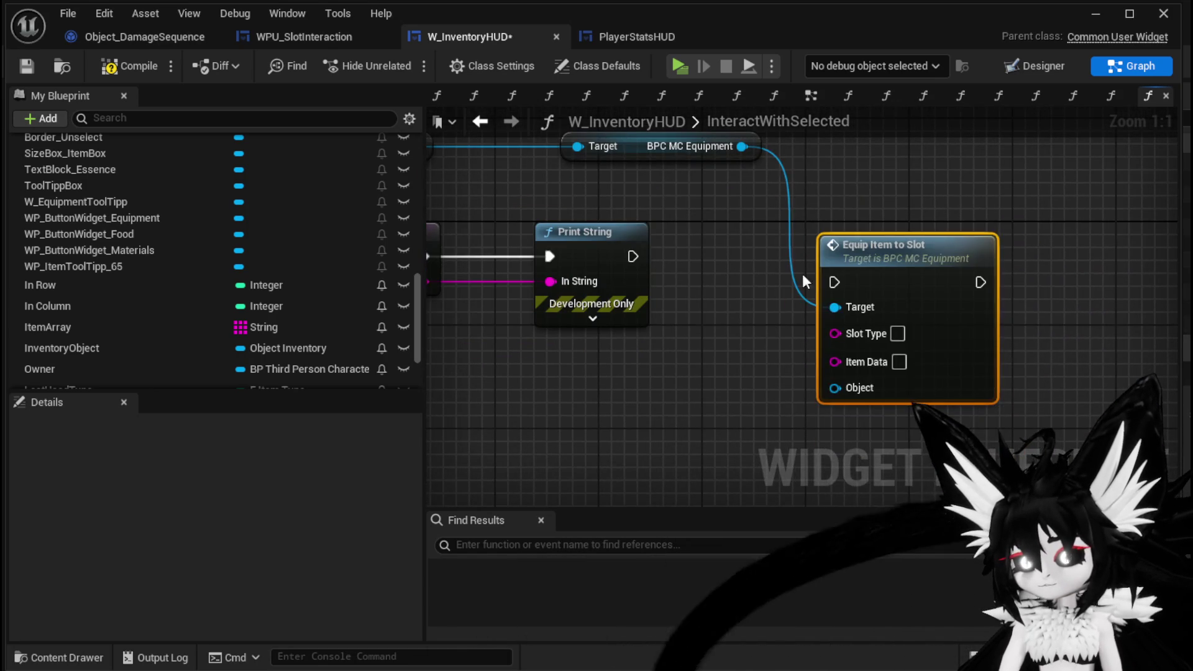
# - Tidy the Owner and equipment getter nodes, compile W_InventoryHUD, then view PlayerStatsHUD's Find setup
pyautogui.moveTo(753, 241)
pyautogui.mouseDown()
pyautogui.moveTo(539, 288)
pyautogui.moveTo(578, 301)
pyautogui.mouseUp()
pyautogui.keyDown('ctrl'); pyautogui.click(562, 254); pyautogui.keyUp('ctrl')
pyautogui.moveTo(562, 255); pyautogui.dragTo(568, 158)
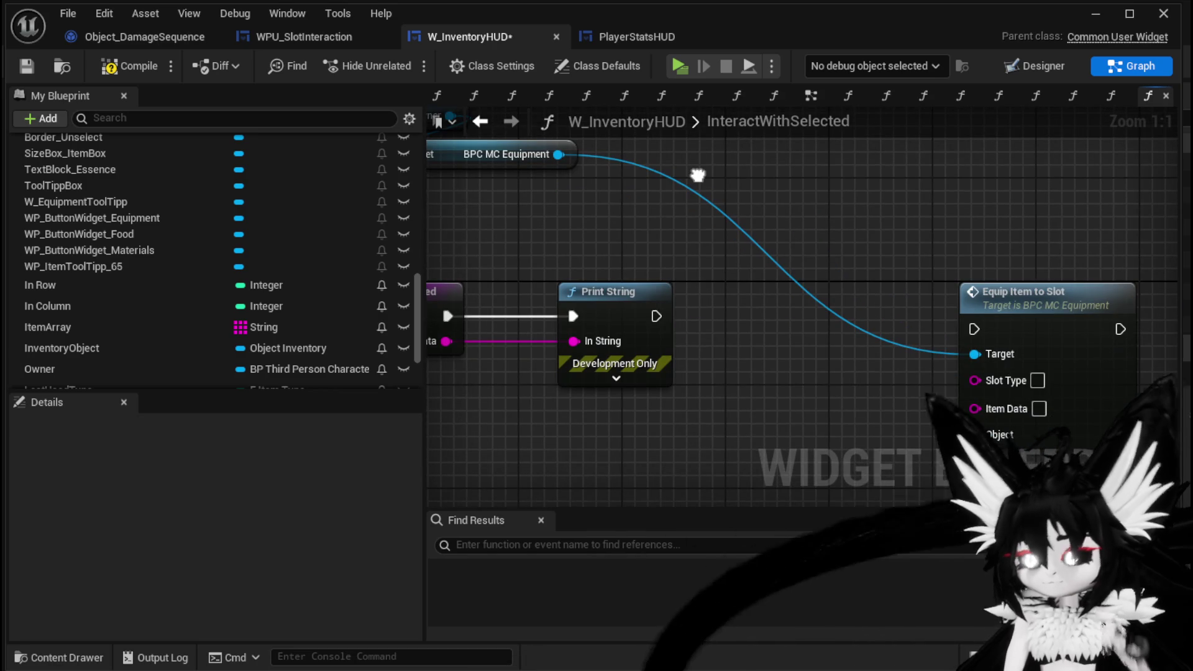
pyautogui.moveTo(697, 175); pyautogui.dragTo(732, 181)
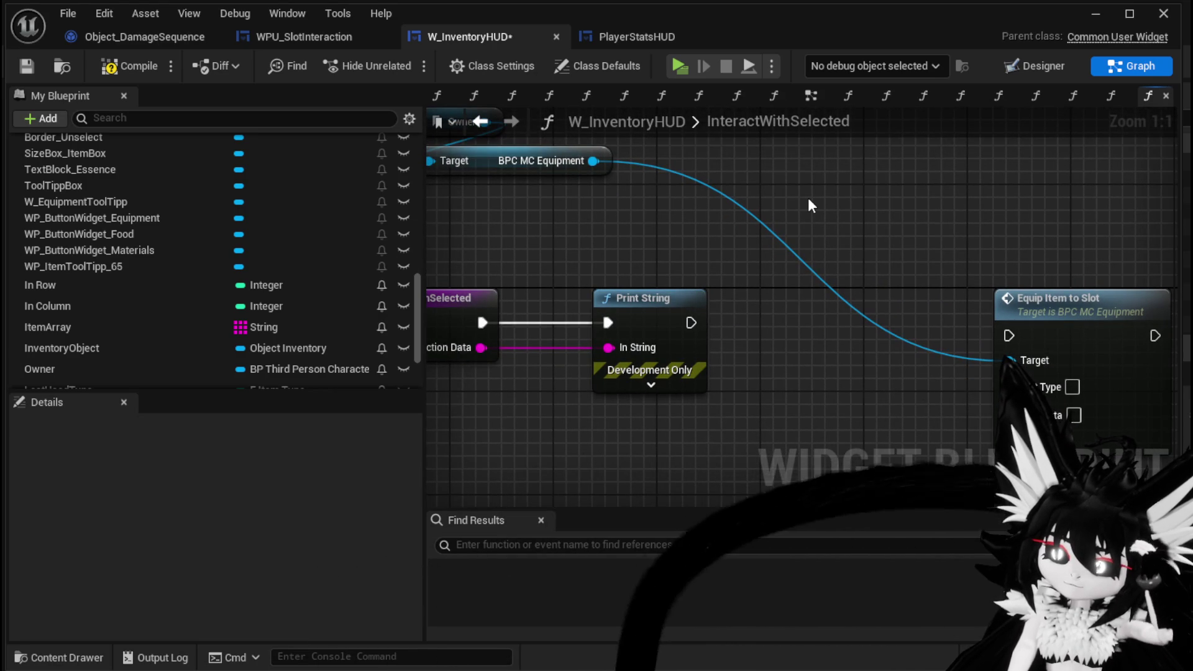
pyautogui.click(121, 66)
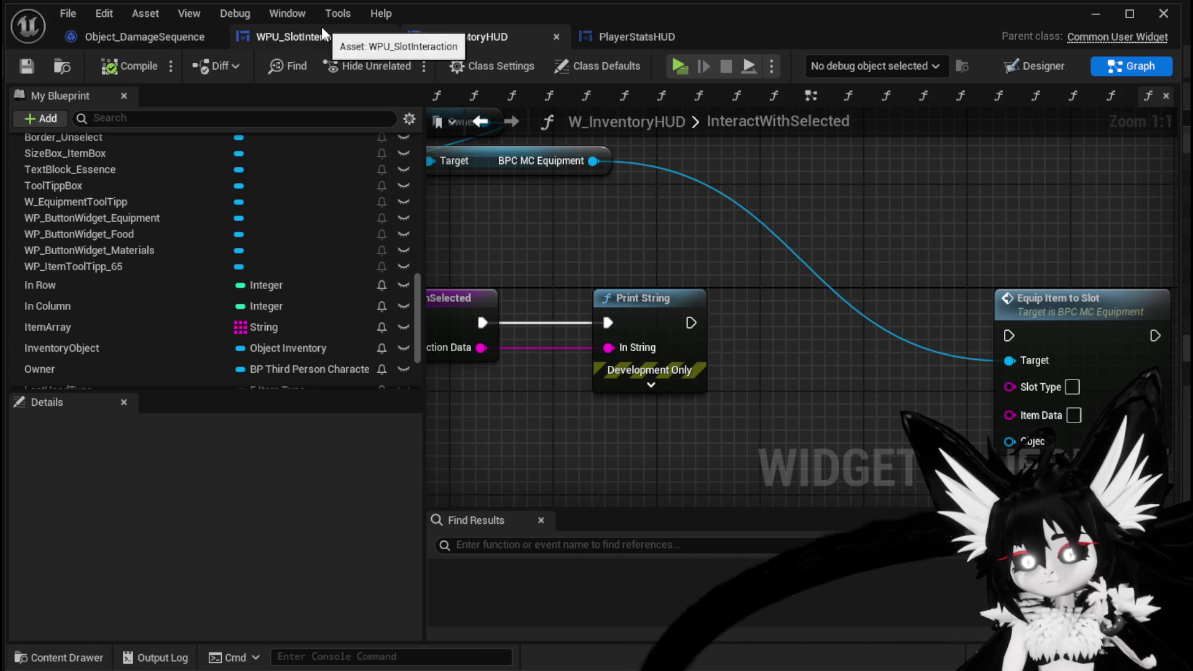
pyautogui.click(600, 38)
pyautogui.moveTo(689, 188)
pyautogui.mouseDown()
pyautogui.moveTo(789, 248)
pyautogui.moveTo(969, 229)
pyautogui.moveTo(756, 221)
pyautogui.moveTo(758, 232)
pyautogui.mouseUp()
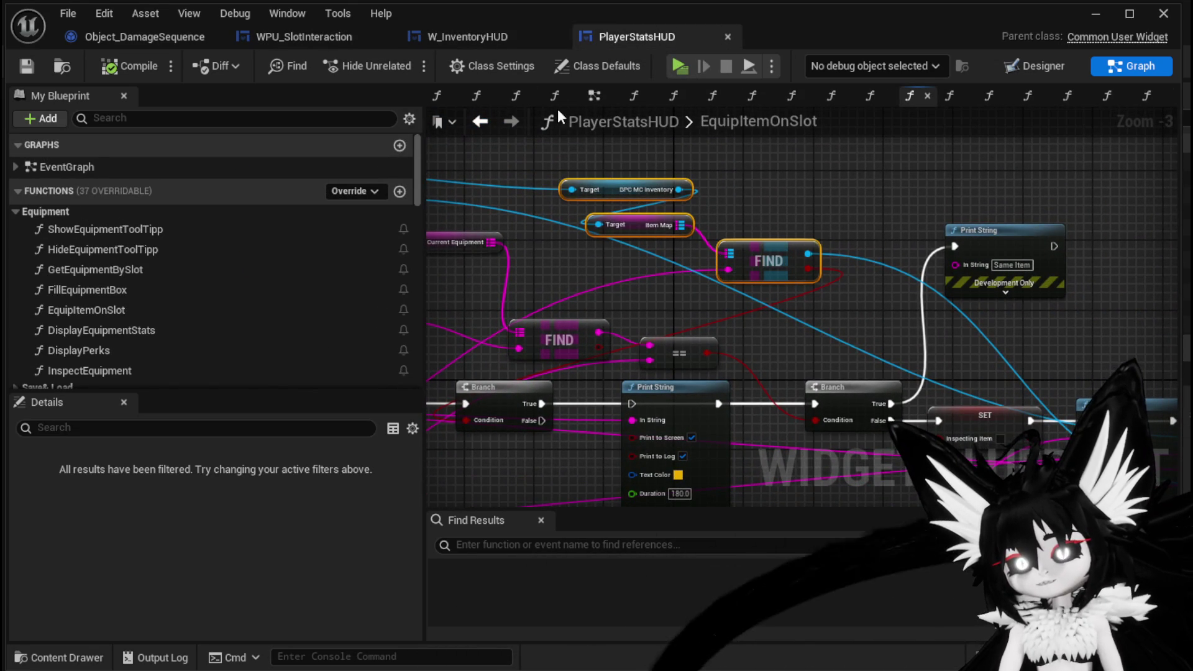
# - Paste the inventory Item Map FIND nodes into InteractWithSelected below the equipment getter
pyautogui.click(465, 35)
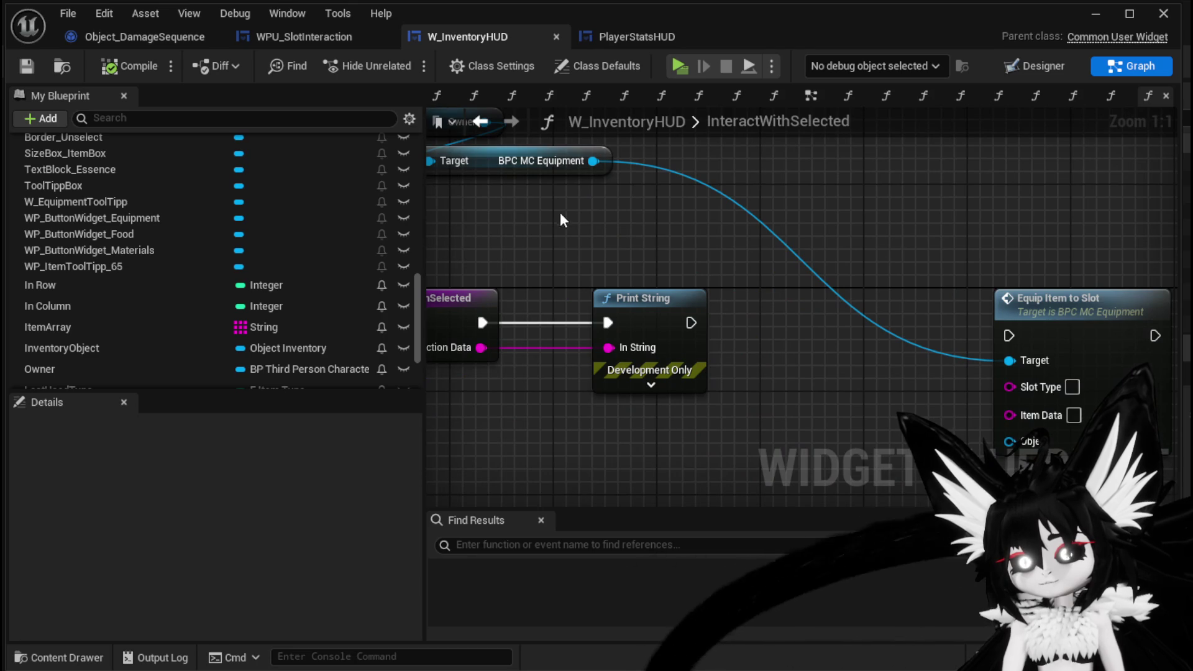
pyautogui.moveTo(558, 211); pyautogui.dragTo(614, 248)
pyautogui.hotkey('ctrl', 'v')
pyautogui.moveTo(812, 278); pyautogui.dragTo(894, 289)
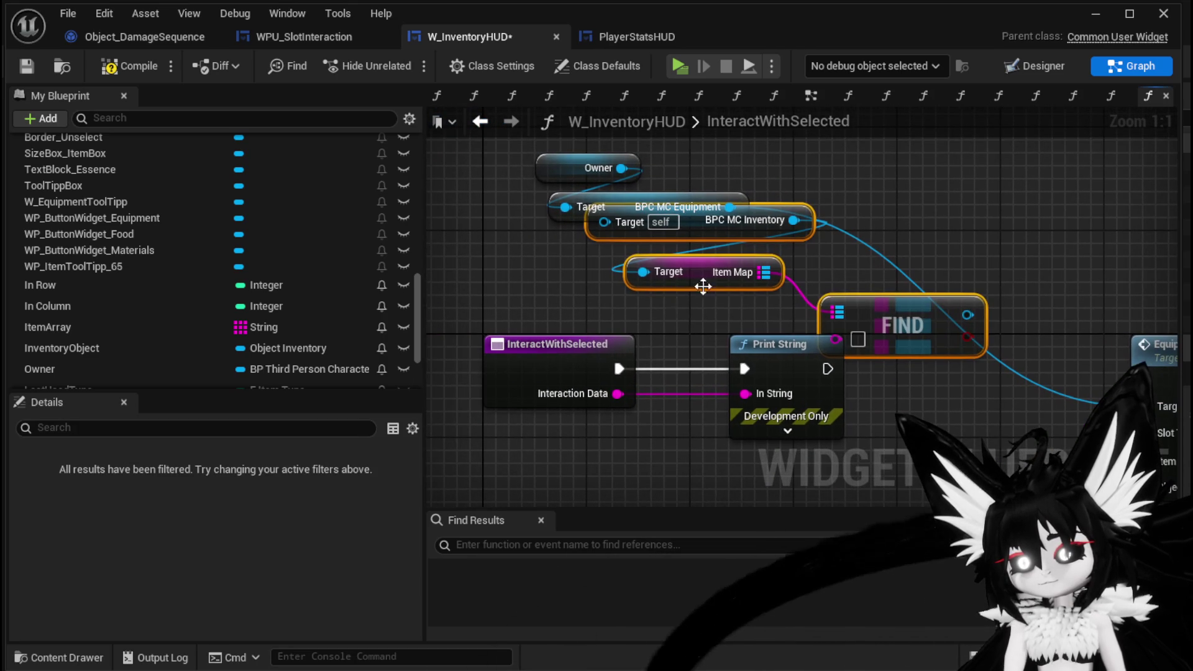
pyautogui.moveTo(708, 278); pyautogui.dragTo(735, 316)
pyautogui.click(591, 279)
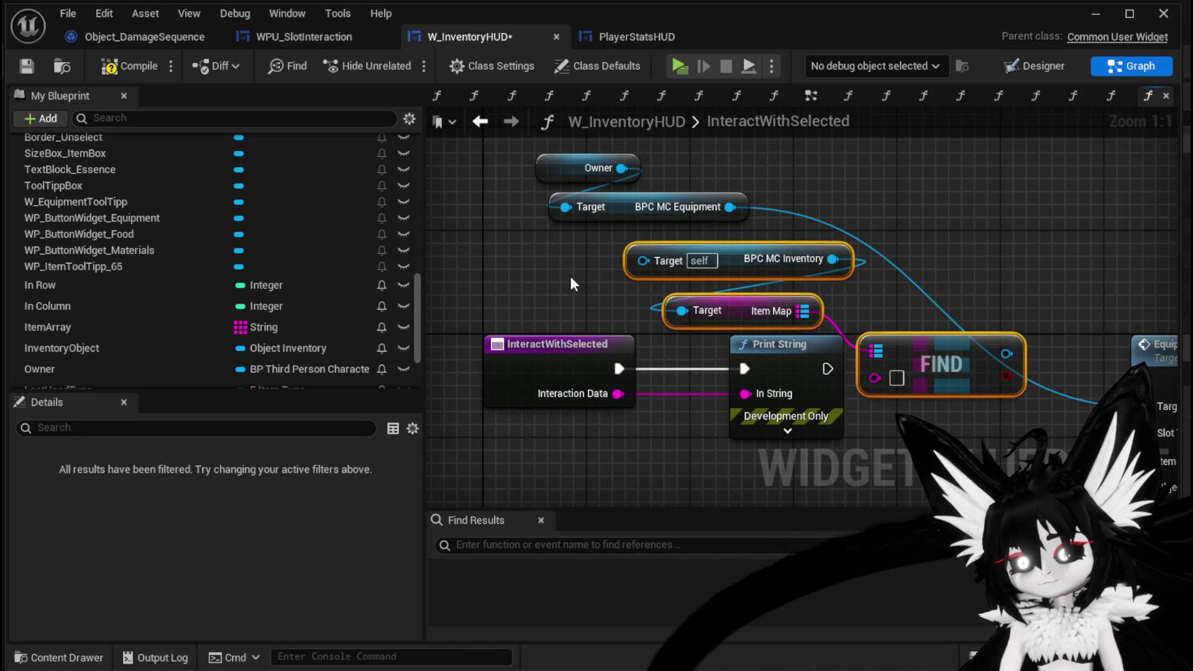
# - Wire Owner to the inventory Target, FIND's result to Object, and Interaction Data to FIND
pyautogui.moveTo(646, 278); pyautogui.dragTo(645, 269)
pyautogui.scroll(-2, 709, 266)
pyautogui.moveTo(523, 185); pyautogui.dragTo(704, 292)
pyautogui.moveTo(807, 341); pyautogui.dragTo(652, 224)
pyautogui.moveTo(941, 429); pyautogui.dragTo(994, 453)
pyautogui.moveTo(648, 303); pyautogui.dragTo(625, 248)
# - Rearrange the InteractWithSelected, Print String and Owner nodes so Equip Item to Slot is fully visible
pyautogui.moveTo(681, 304)
pyautogui.mouseDown()
pyautogui.moveTo(552, 314)
pyautogui.moveTo(532, 335)
pyautogui.mouseUp()
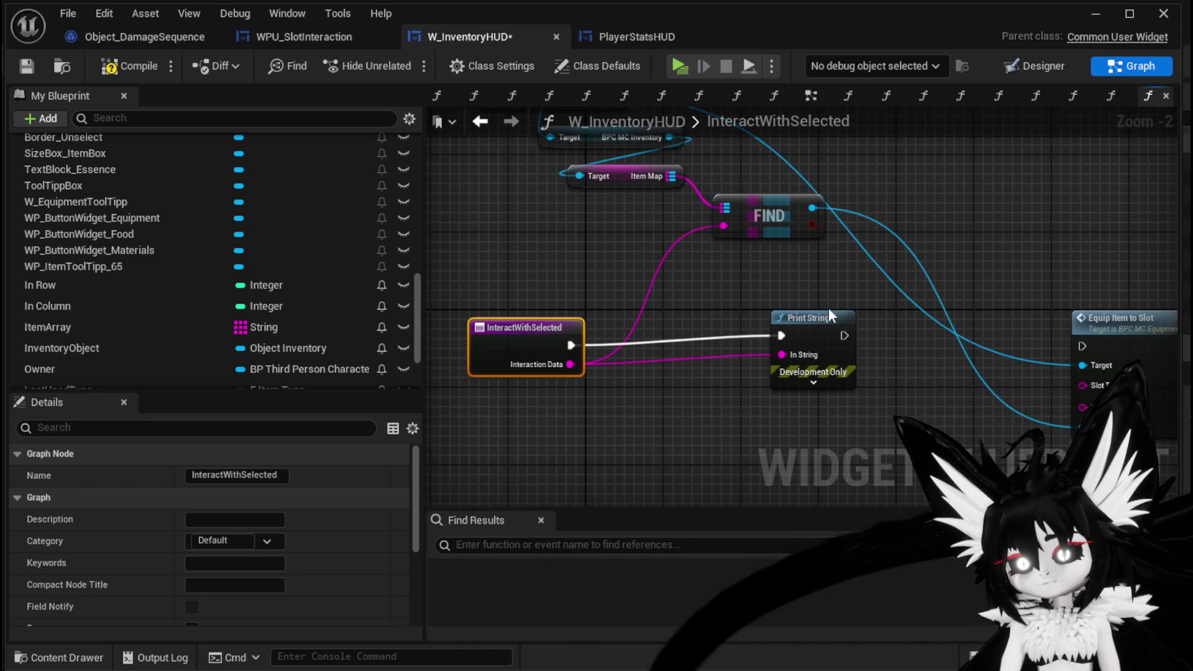
pyautogui.moveTo(822, 307); pyautogui.dragTo(713, 334)
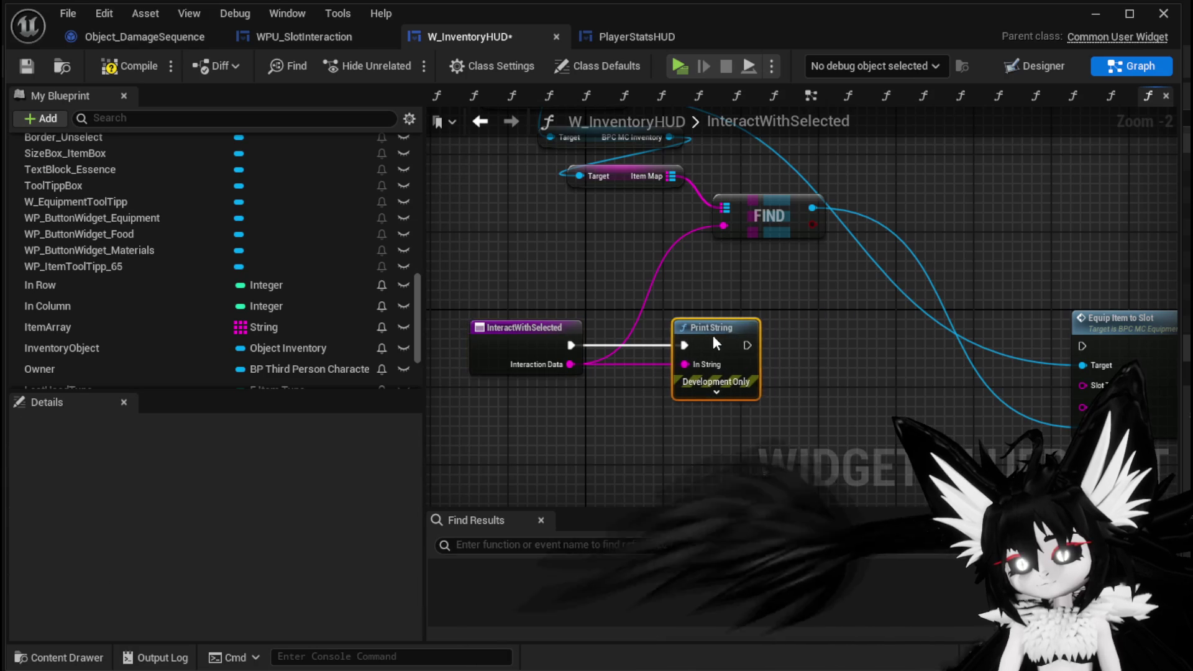
pyautogui.click(865, 318)
pyautogui.moveTo(805, 294); pyautogui.dragTo(804, 354)
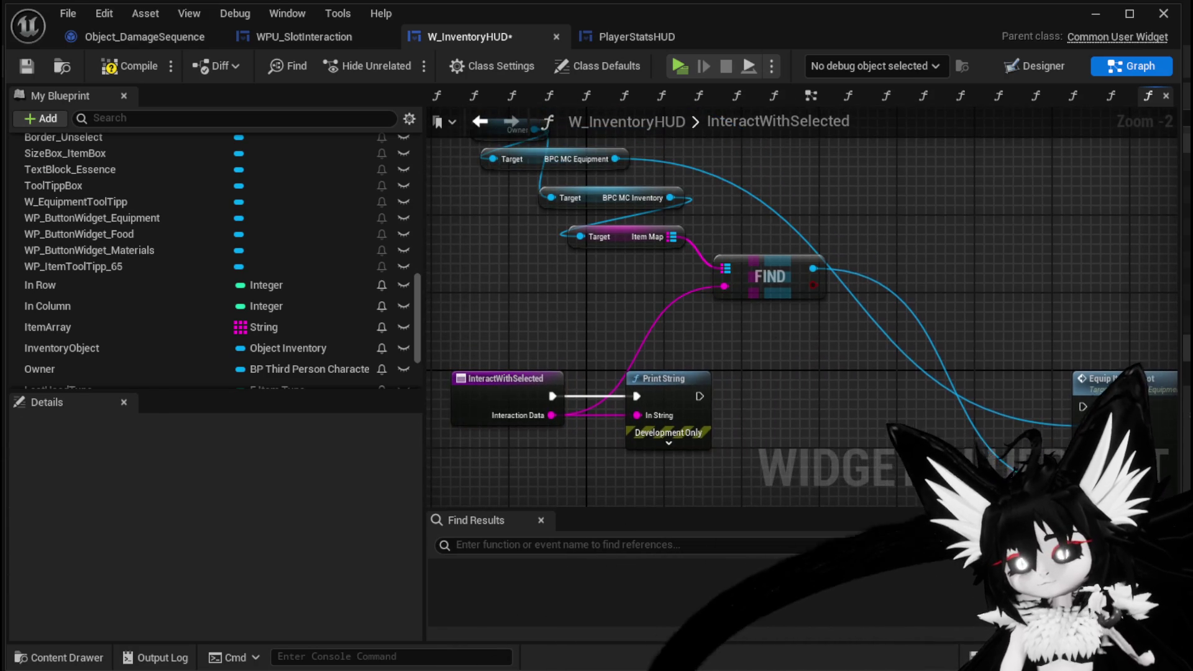
pyautogui.moveTo(528, 203); pyautogui.dragTo(590, 256)
pyautogui.moveTo(544, 191); pyautogui.dragTo(468, 223)
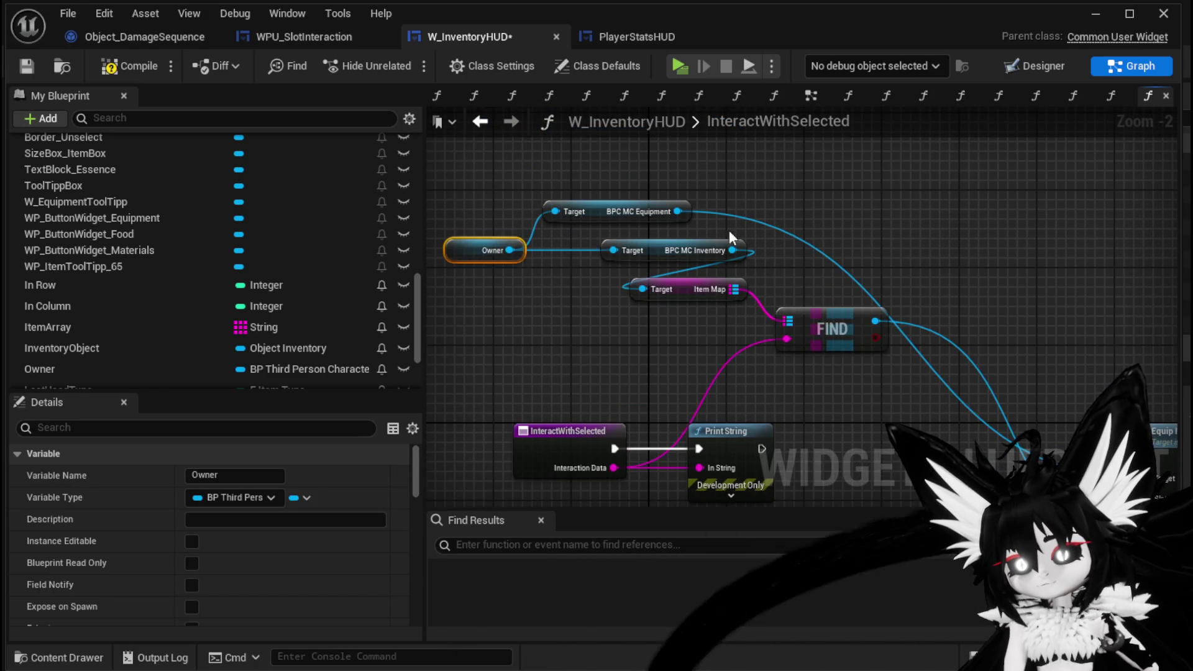
pyautogui.moveTo(935, 244); pyautogui.dragTo(883, 176)
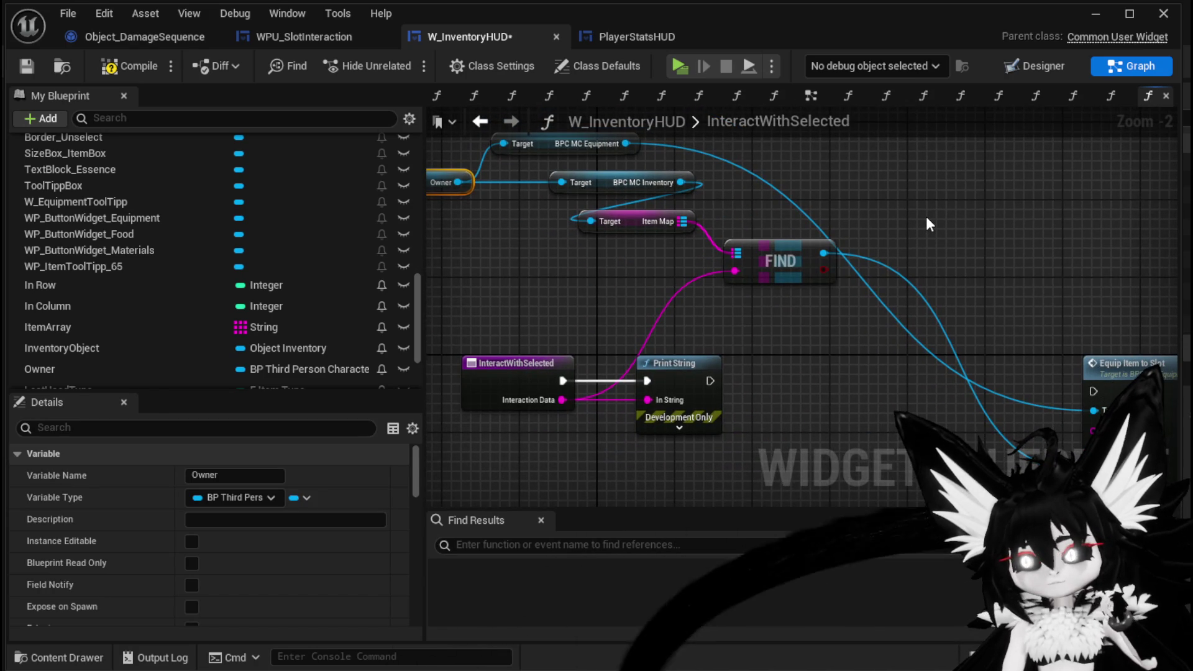
pyautogui.moveTo(925, 224)
pyautogui.mouseDown()
pyautogui.moveTo(902, 203)
pyautogui.moveTo(700, 151)
pyautogui.moveTo(724, 179)
pyautogui.moveTo(879, 199)
pyautogui.mouseUp()
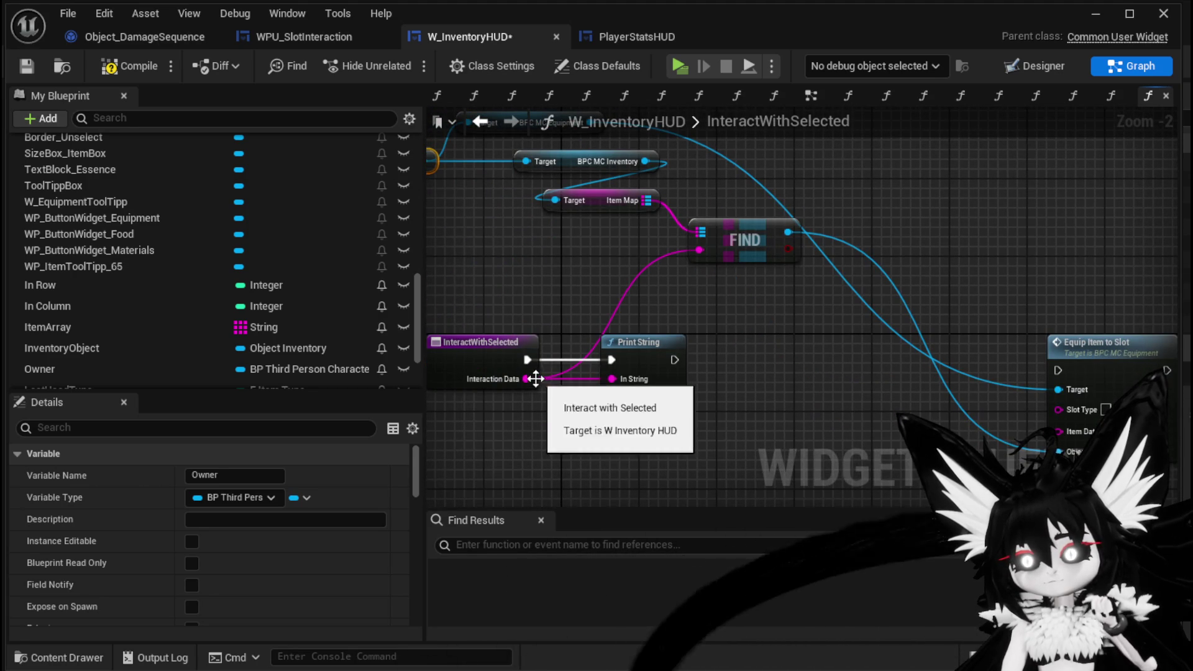
pyautogui.moveTo(526, 378); pyautogui.dragTo(724, 387)
pyautogui.moveTo(815, 391)
pyautogui.mouseDown()
pyautogui.moveTo(782, 306)
pyautogui.moveTo(692, 298)
pyautogui.moveTo(684, 348)
pyautogui.moveTo(692, 342)
pyautogui.moveTo(615, 328)
pyautogui.mouseUp()
pyautogui.click(617, 335)
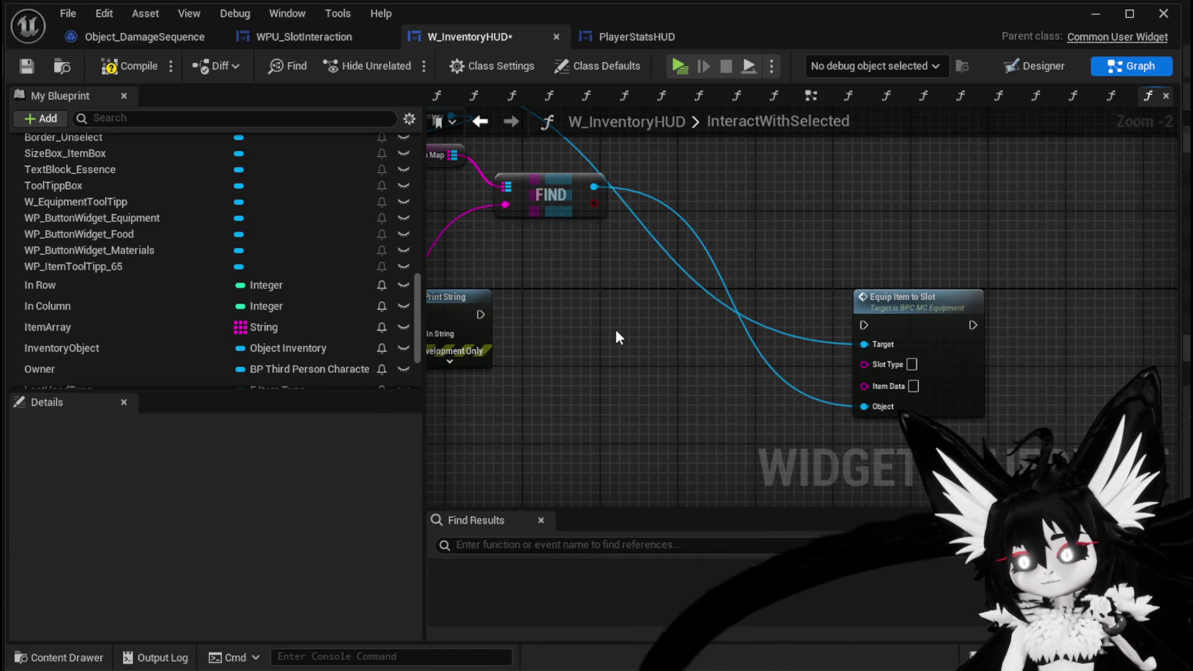
# - Compile and save W_InventoryHUD, then add a Cast To Object_Item_Equipment_Child node under Print String
pyautogui.click(115, 69)
pyautogui.click(35, 63)
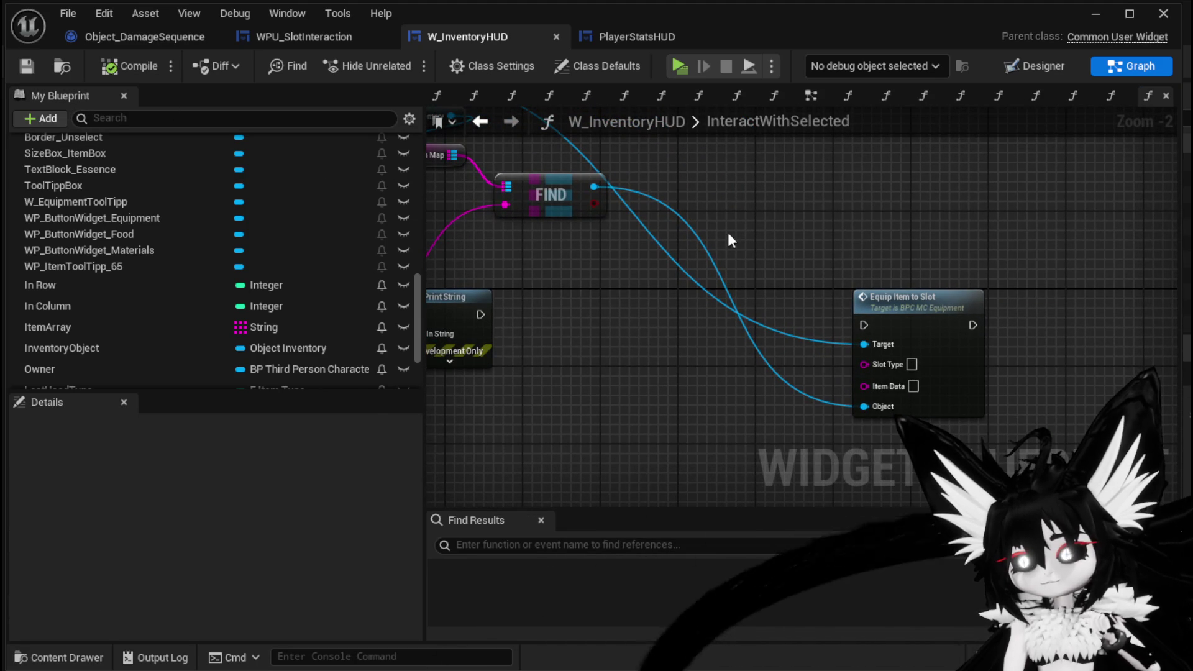
pyautogui.moveTo(572, 380); pyautogui.dragTo(702, 347)
pyautogui.rightClick(702, 348)
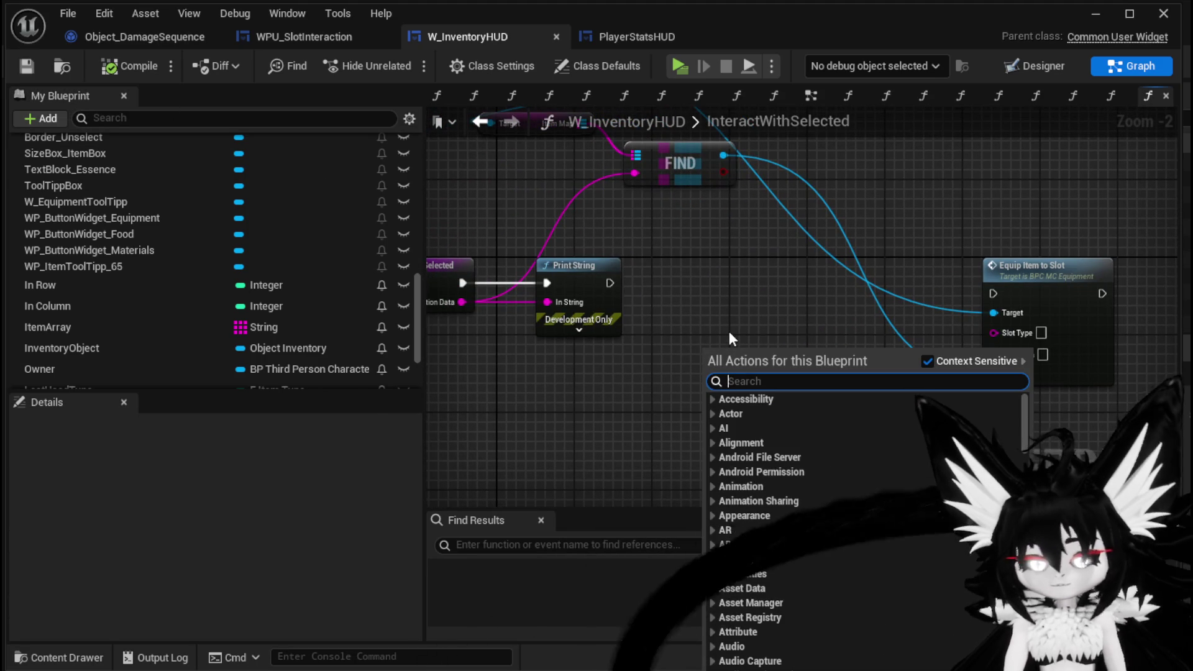
pyautogui.write('cast to object')
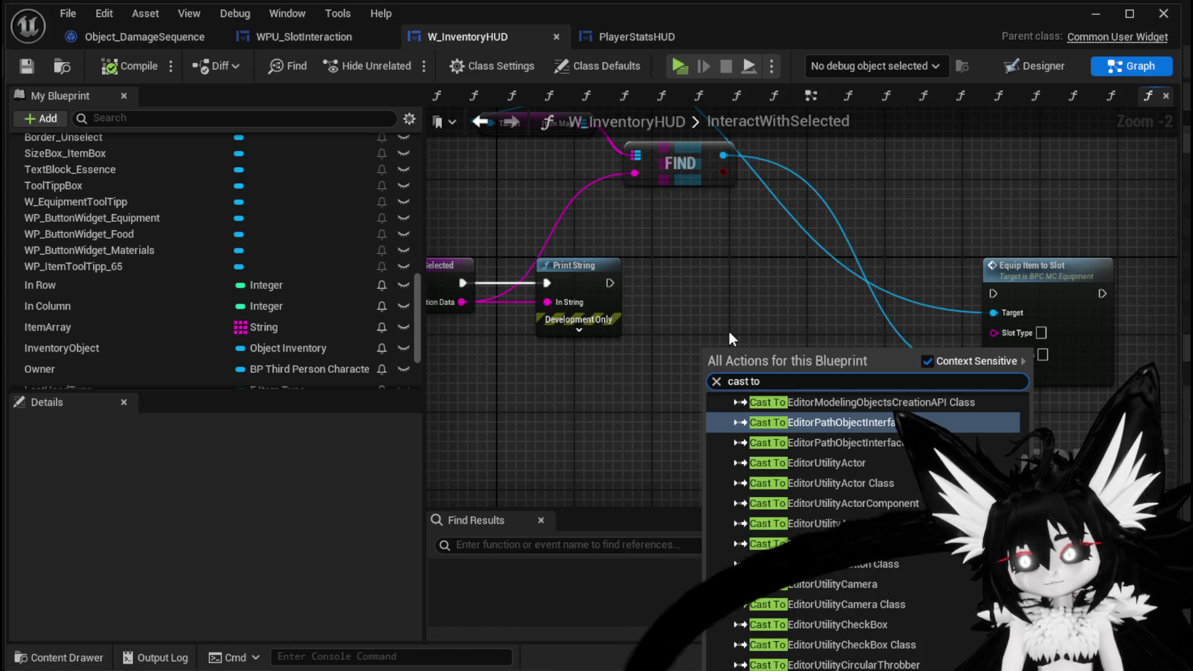
pyautogui.write(' equ')
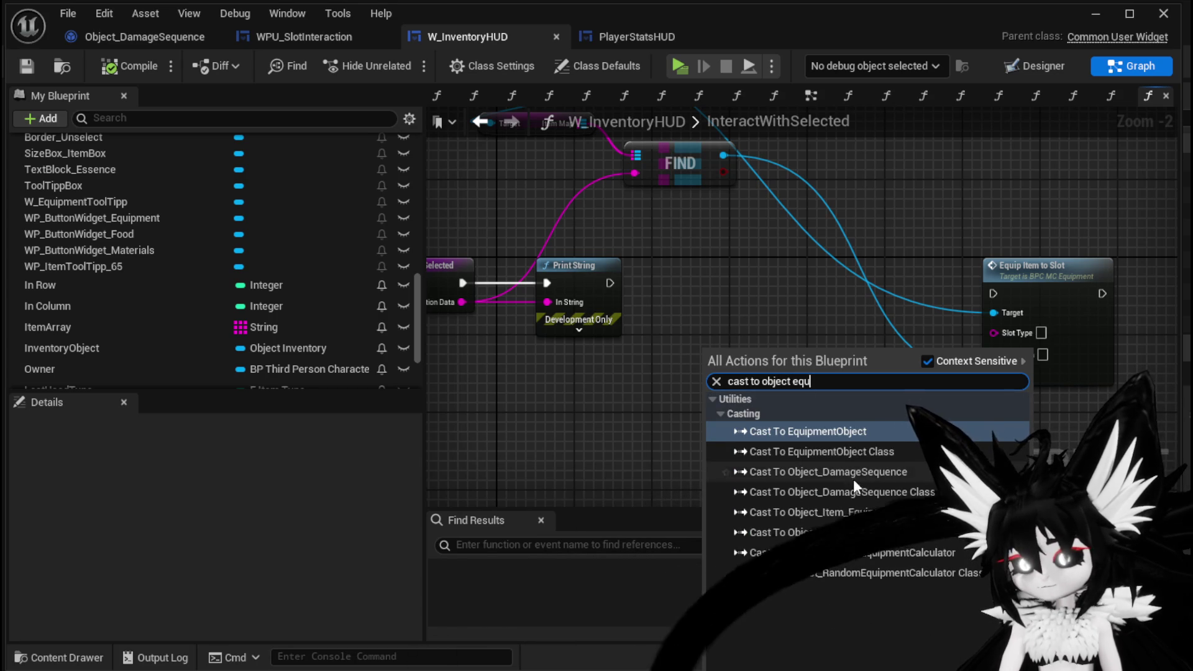
pyautogui.click(853, 512)
pyautogui.moveTo(715, 349); pyautogui.dragTo(578, 384)
# - Feed FIND's Value into the cast and its Equipment Data into Item Data, then compile
pyautogui.moveTo(637, 336); pyautogui.dragTo(642, 456)
pyautogui.moveTo(786, 200)
pyautogui.mouseDown()
pyautogui.moveTo(644, 460)
pyautogui.moveTo(526, 339)
pyautogui.mouseUp()
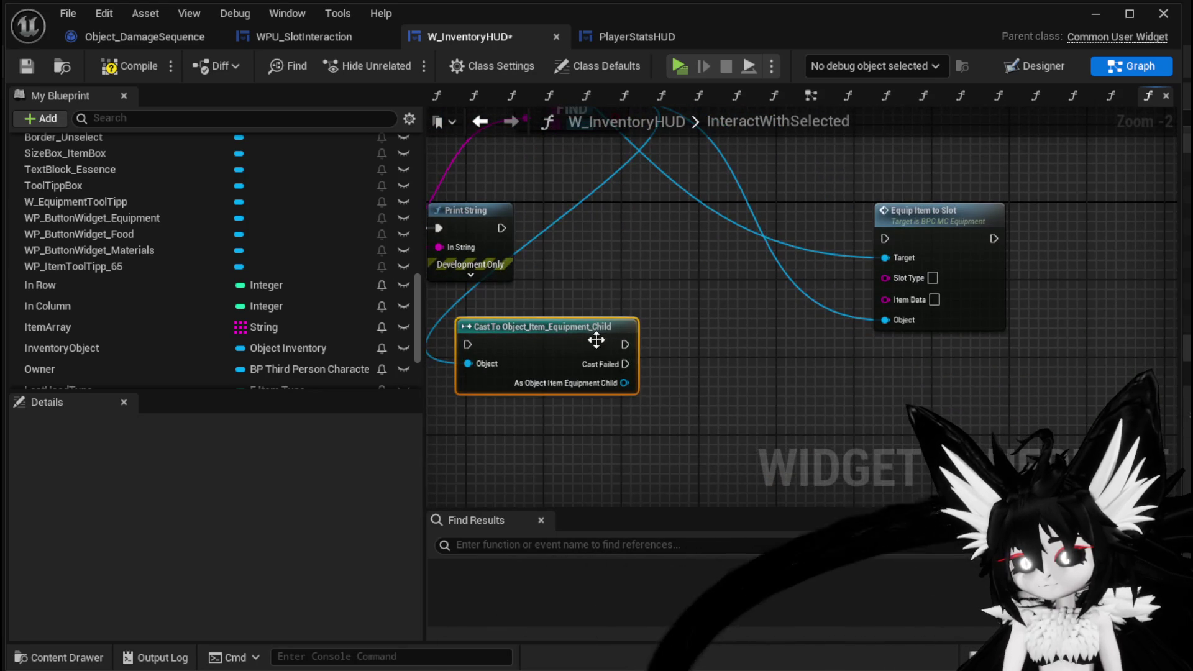
pyautogui.moveTo(624, 383)
pyautogui.mouseDown()
pyautogui.moveTo(718, 389)
pyautogui.moveTo(700, 391)
pyautogui.mouseUp()
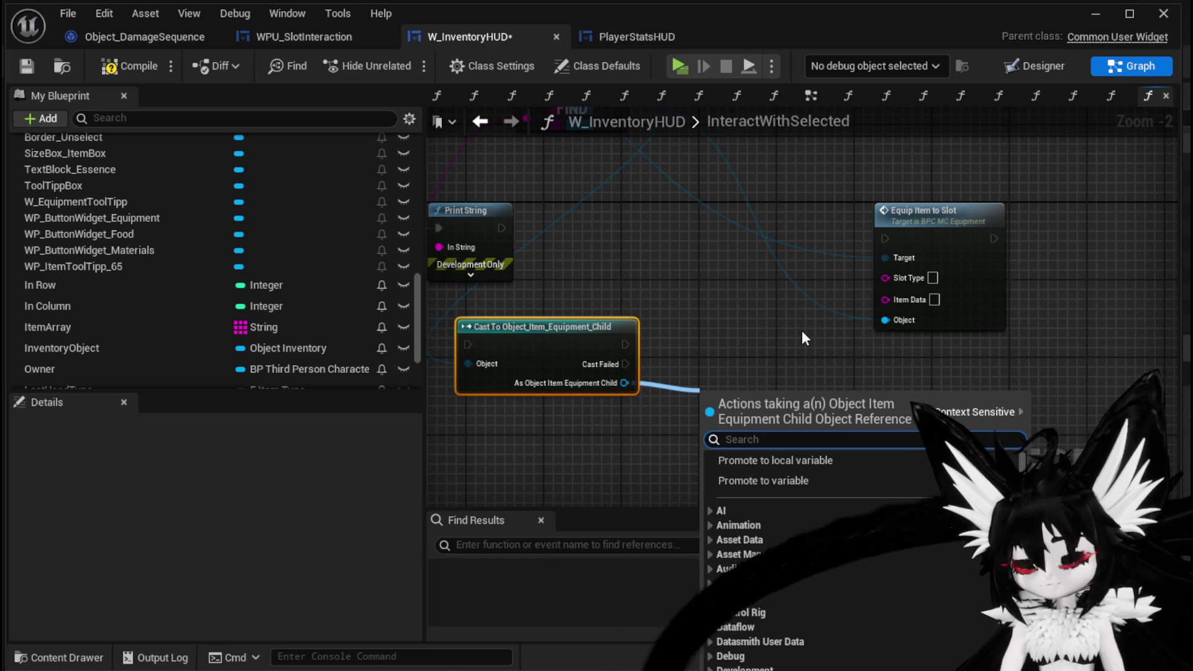
pyautogui.write('Equi')
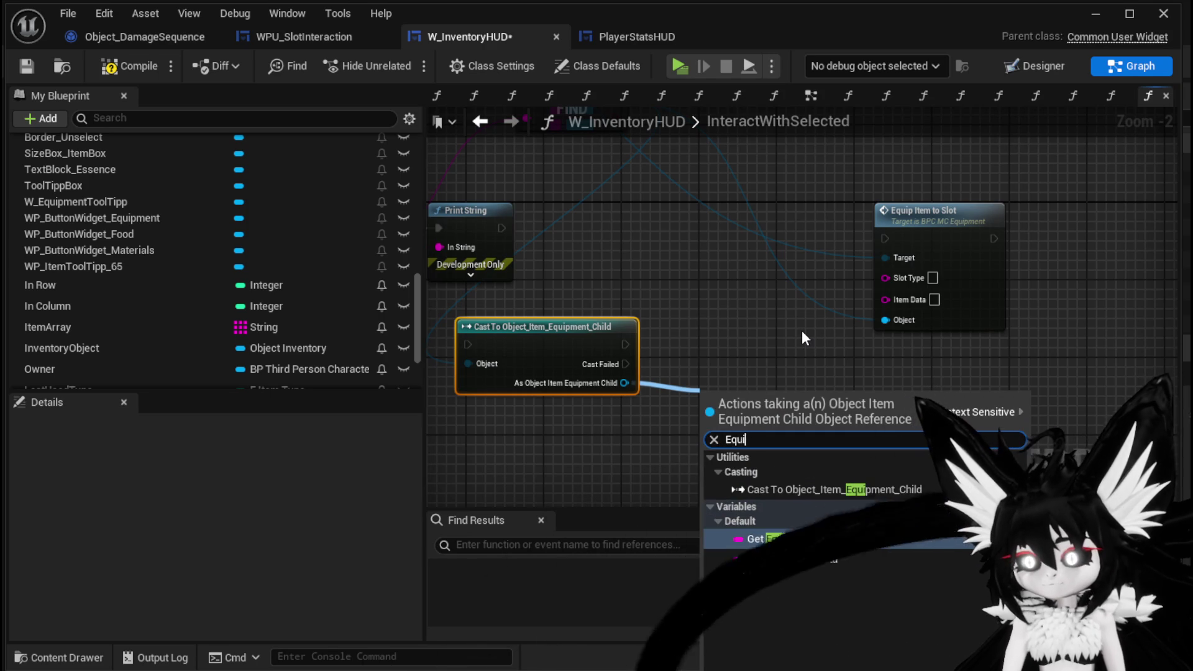
pyautogui.press('Escape')
pyautogui.moveTo(770, 398); pyautogui.dragTo(571, 418)
pyautogui.moveTo(834, 322); pyautogui.dragTo(887, 298)
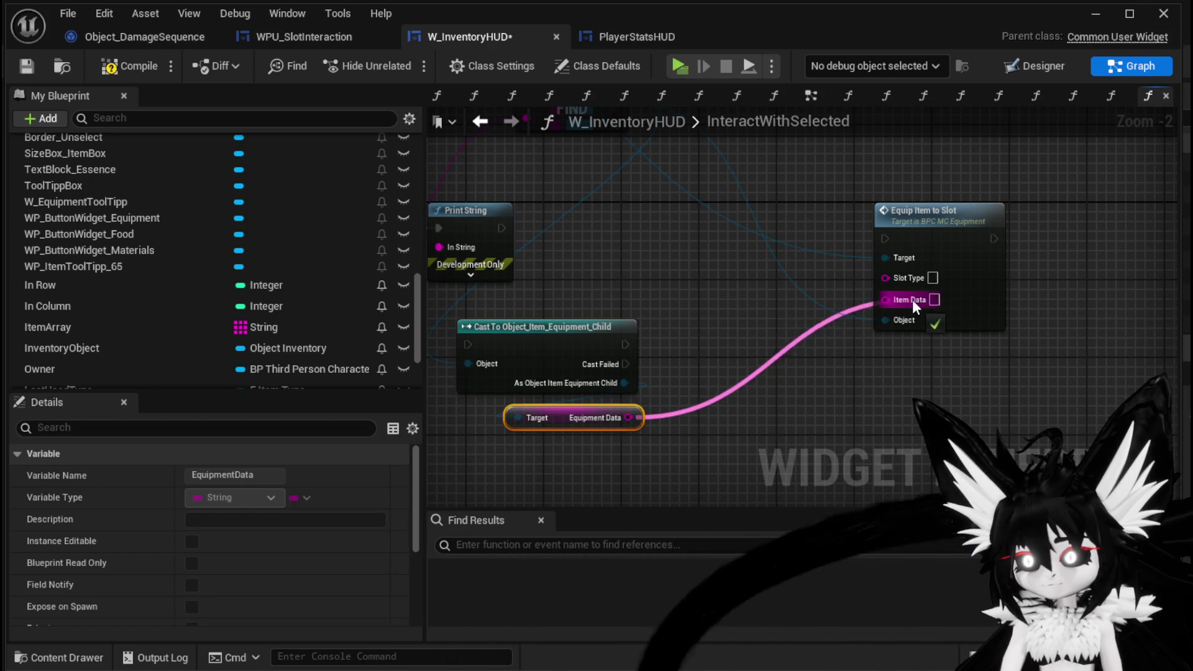
pyautogui.click(374, 93)
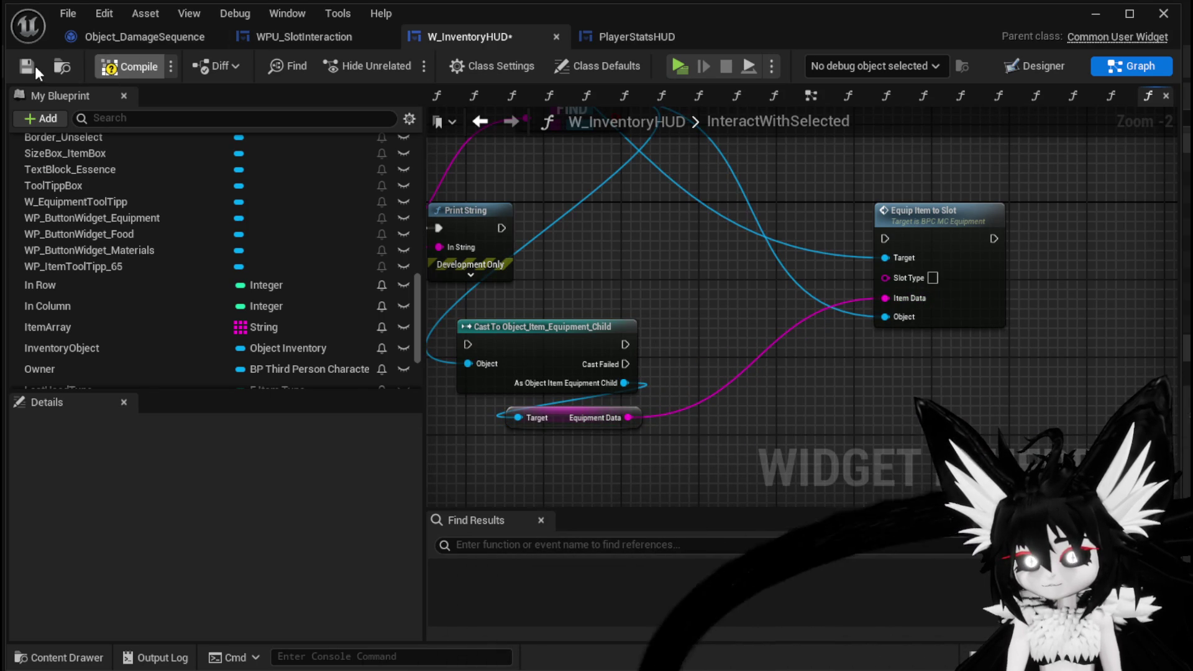
pyautogui.click(106, 70)
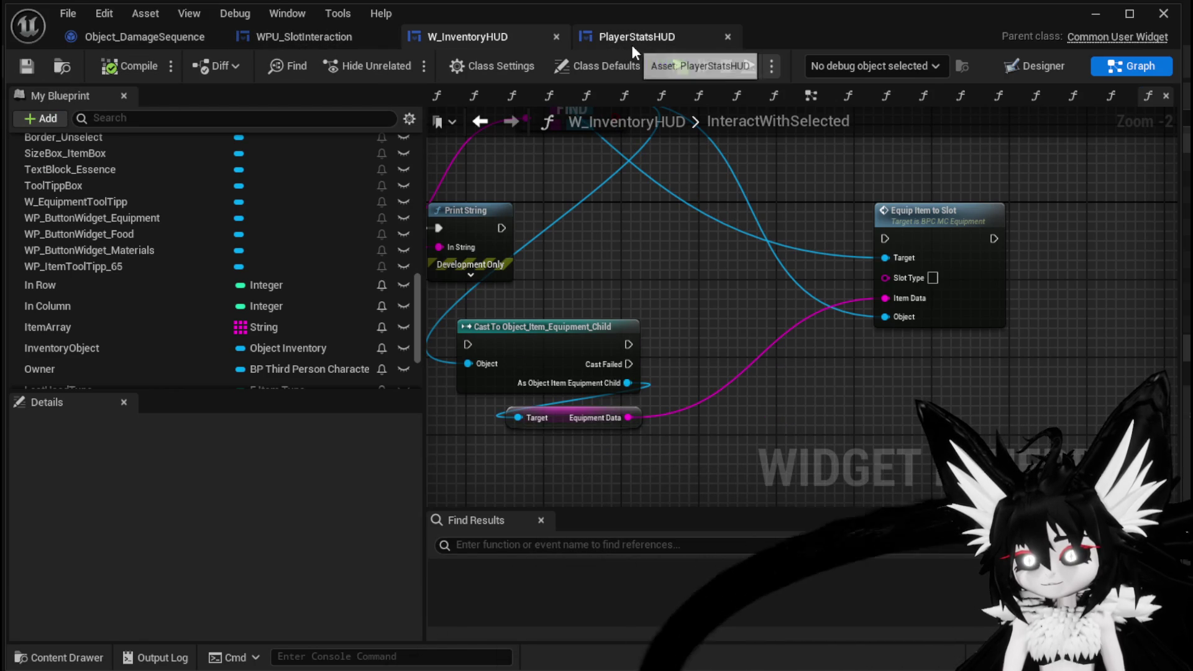
# - Return to PlayerStatsHUD's EquipItemOnSlot graph and pan across its Equip Item to Slot call and entry node
pyautogui.click(631, 41)
pyautogui.moveTo(871, 245); pyautogui.dragTo(766, 132)
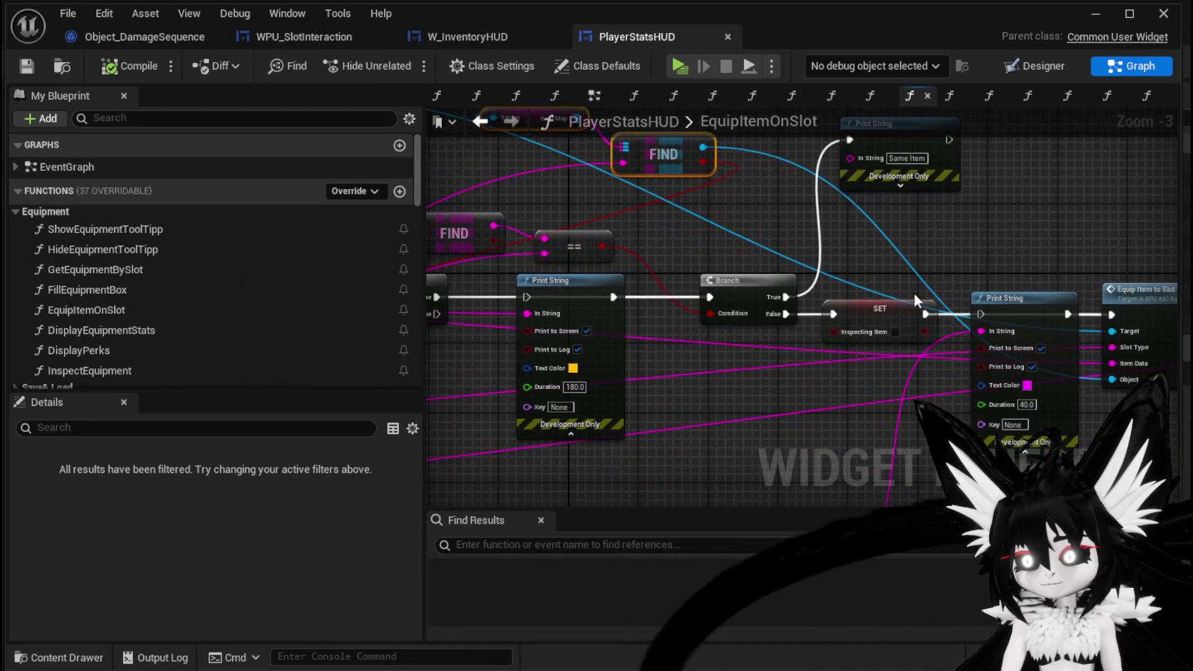
pyautogui.moveTo(1004, 273); pyautogui.dragTo(727, 244)
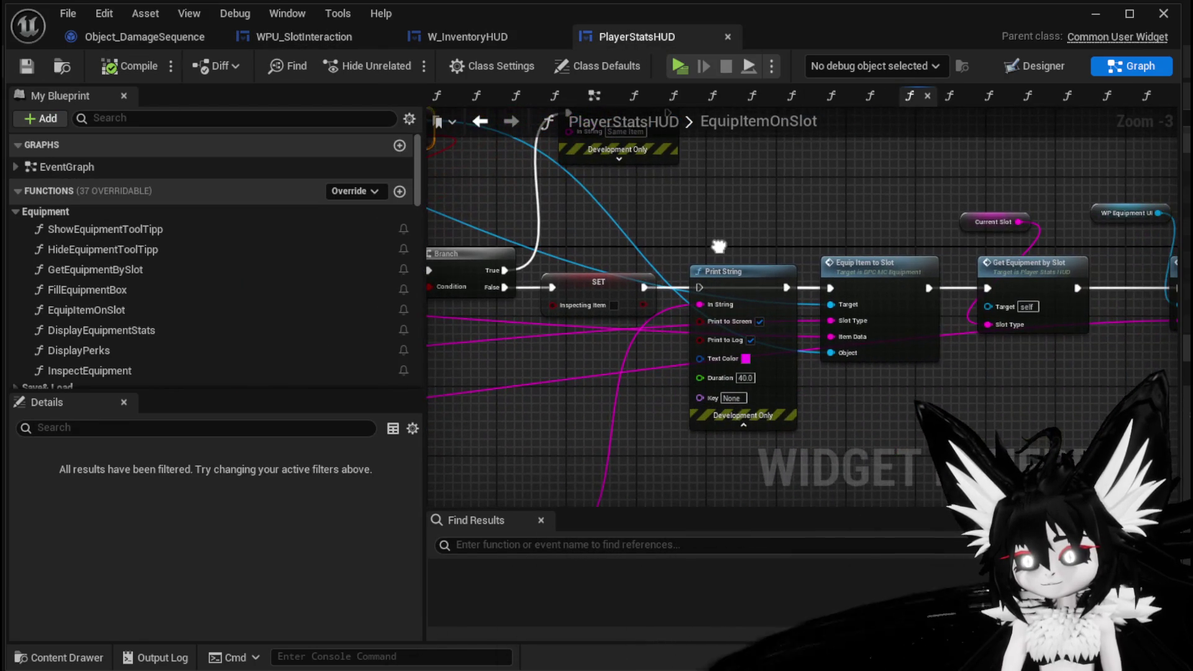
pyautogui.click(812, 337)
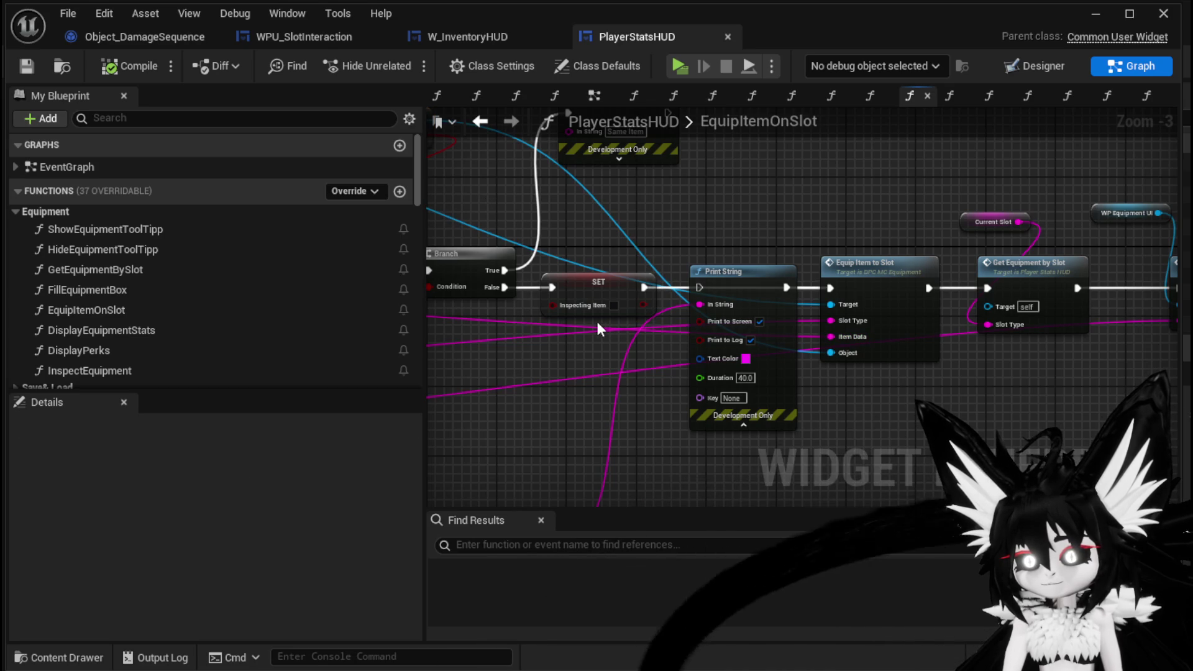
pyautogui.moveTo(583, 320)
pyautogui.mouseDown()
pyautogui.moveTo(965, 291)
pyautogui.moveTo(715, 261)
pyautogui.moveTo(484, 341)
pyautogui.moveTo(450, 338)
pyautogui.moveTo(544, 380)
pyautogui.moveTo(561, 320)
pyautogui.moveTo(652, 176)
pyautogui.moveTo(689, 287)
pyautogui.mouseUp()
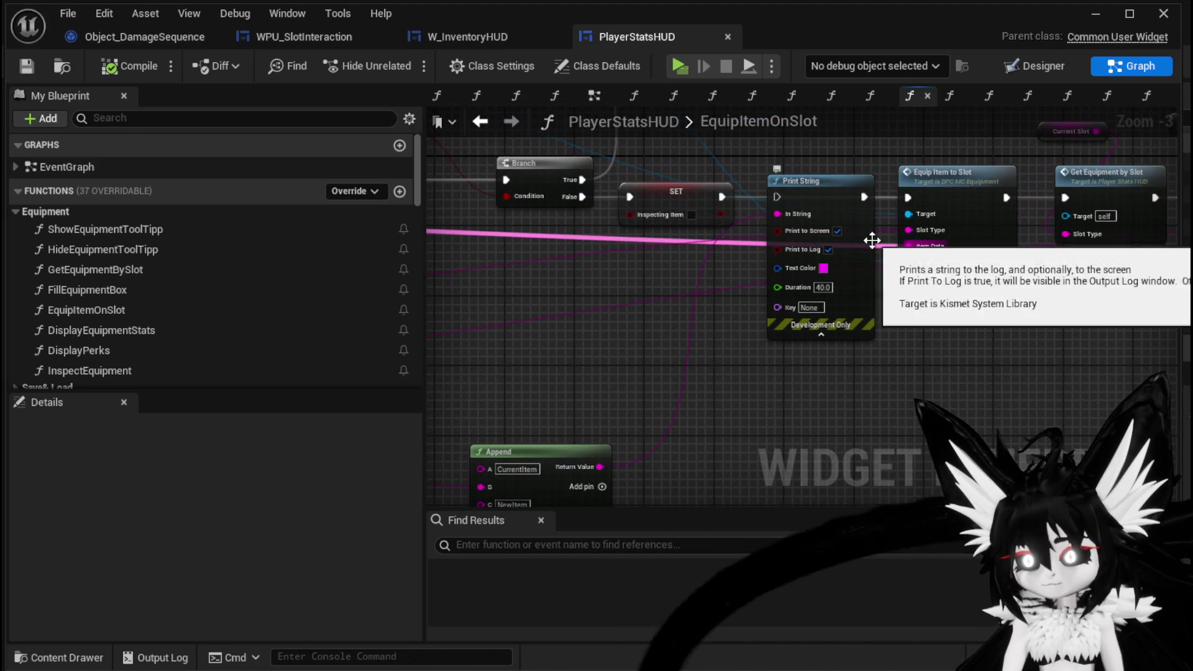